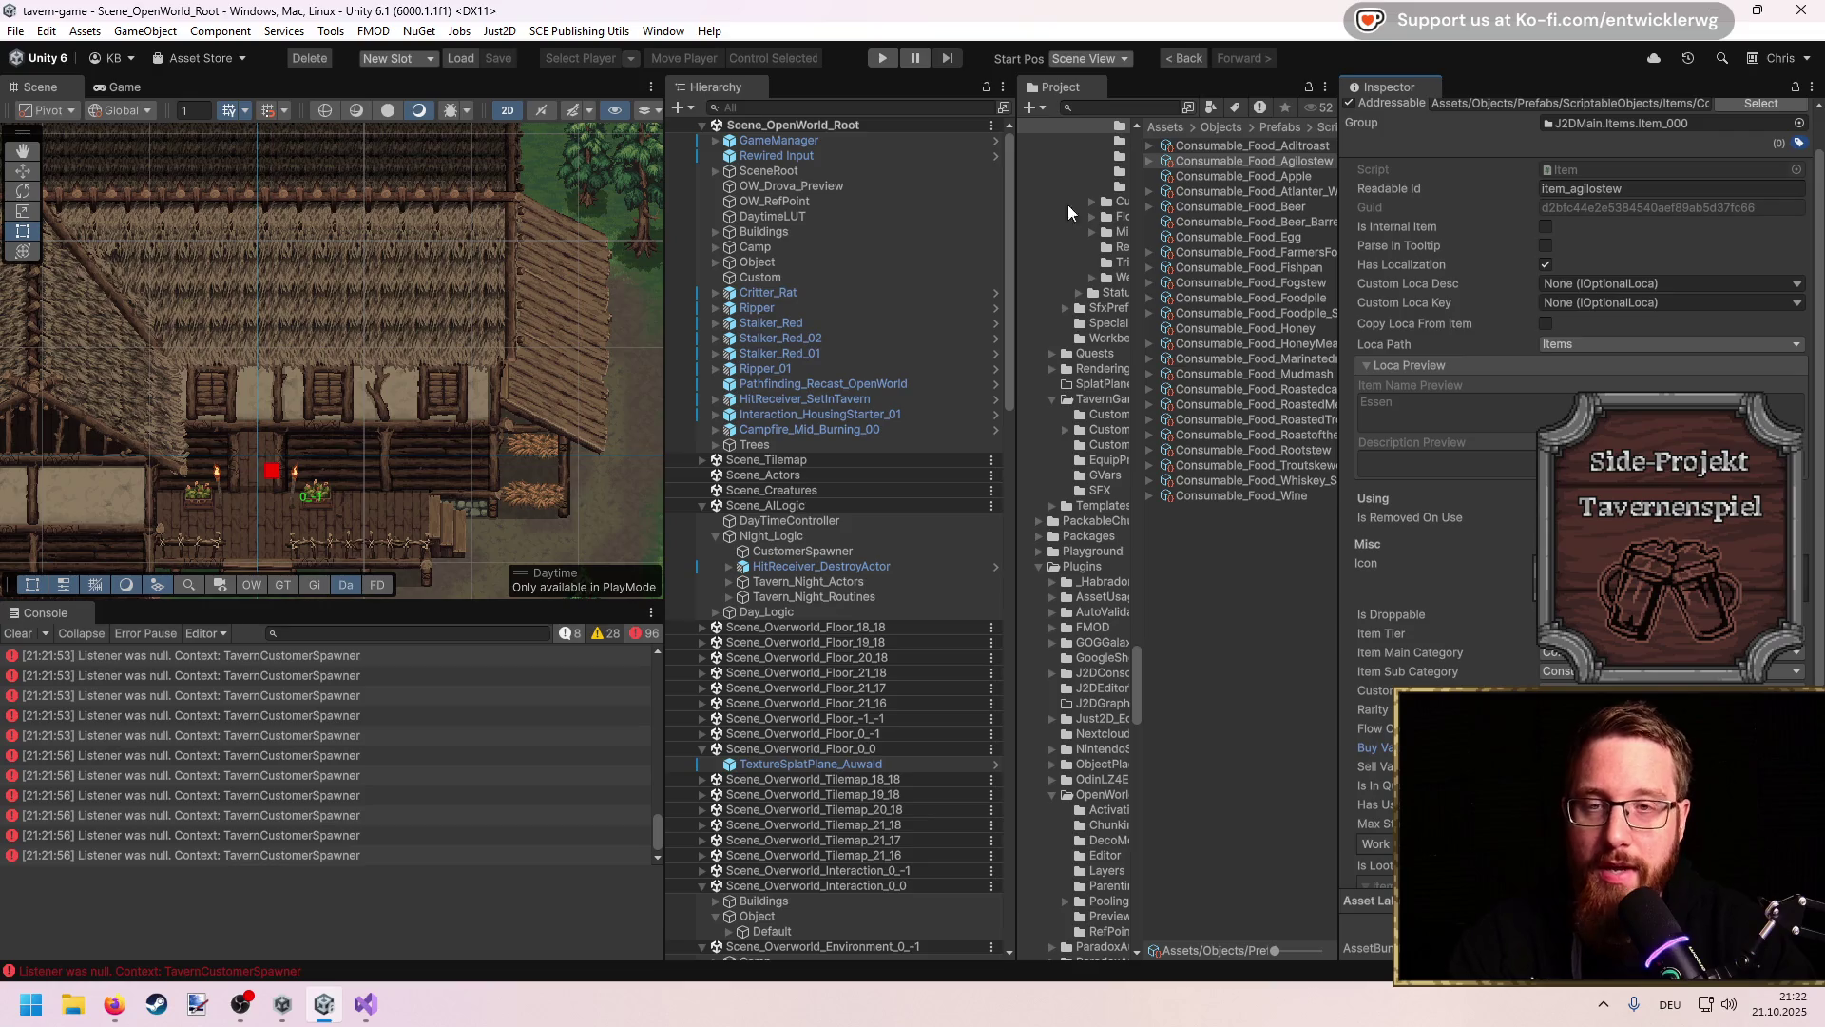
# Step: Start the open-world scene in play mode with a maximized Game view and walk west
pyautogui.click(883, 58)
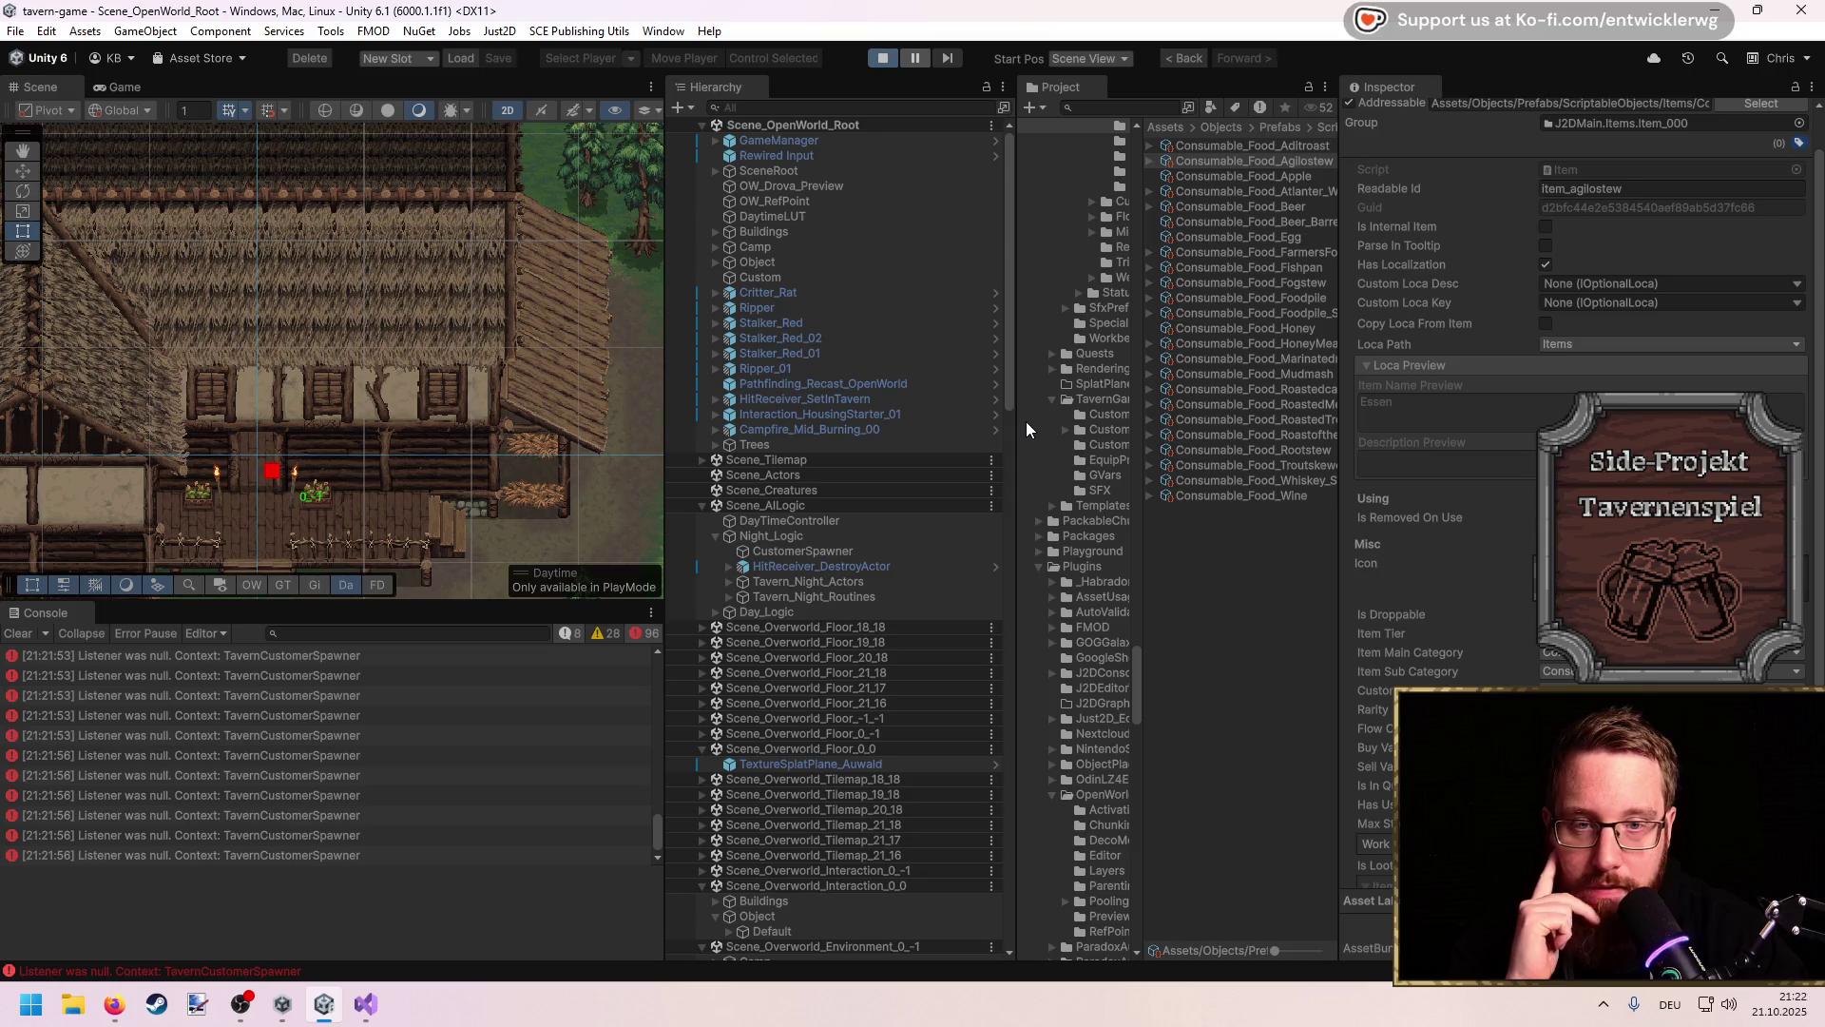
pyautogui.doubleClick(557, 83)
pyautogui.press('a')
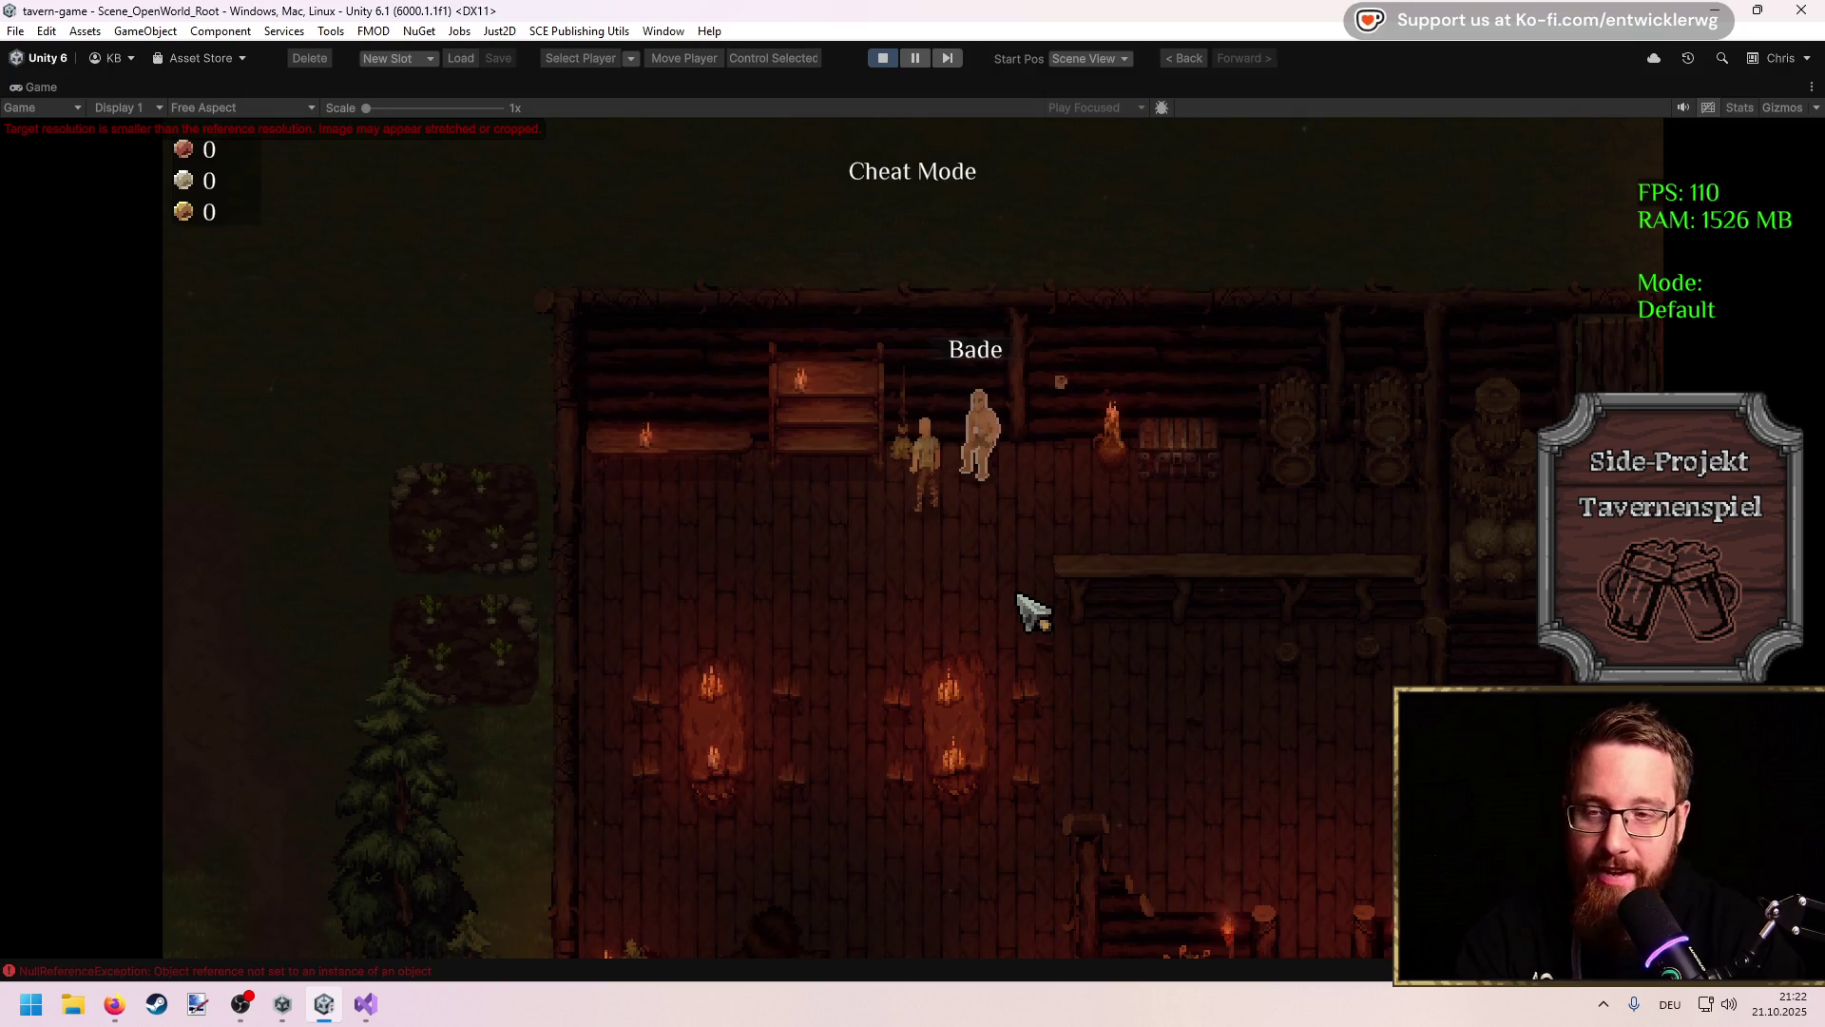
# Step: Walk the character south out of the tavern and north into the forest
pyautogui.press('s')
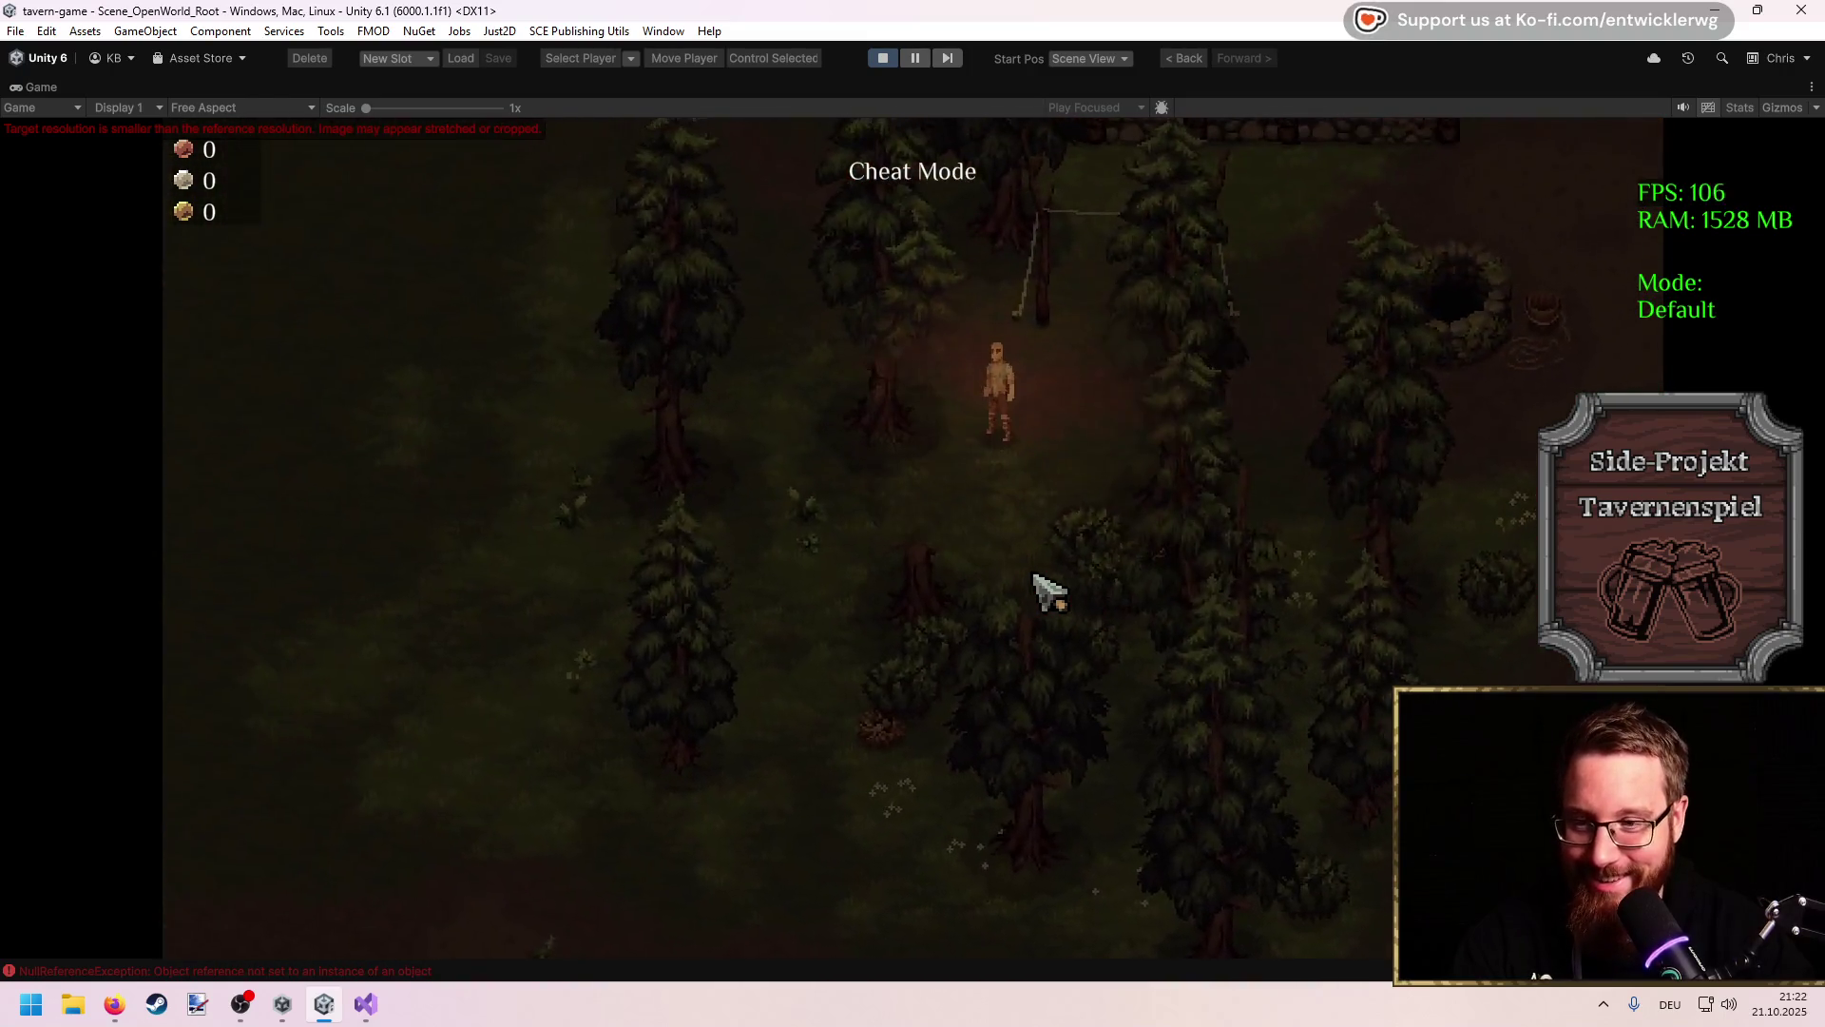
pyautogui.press('w')
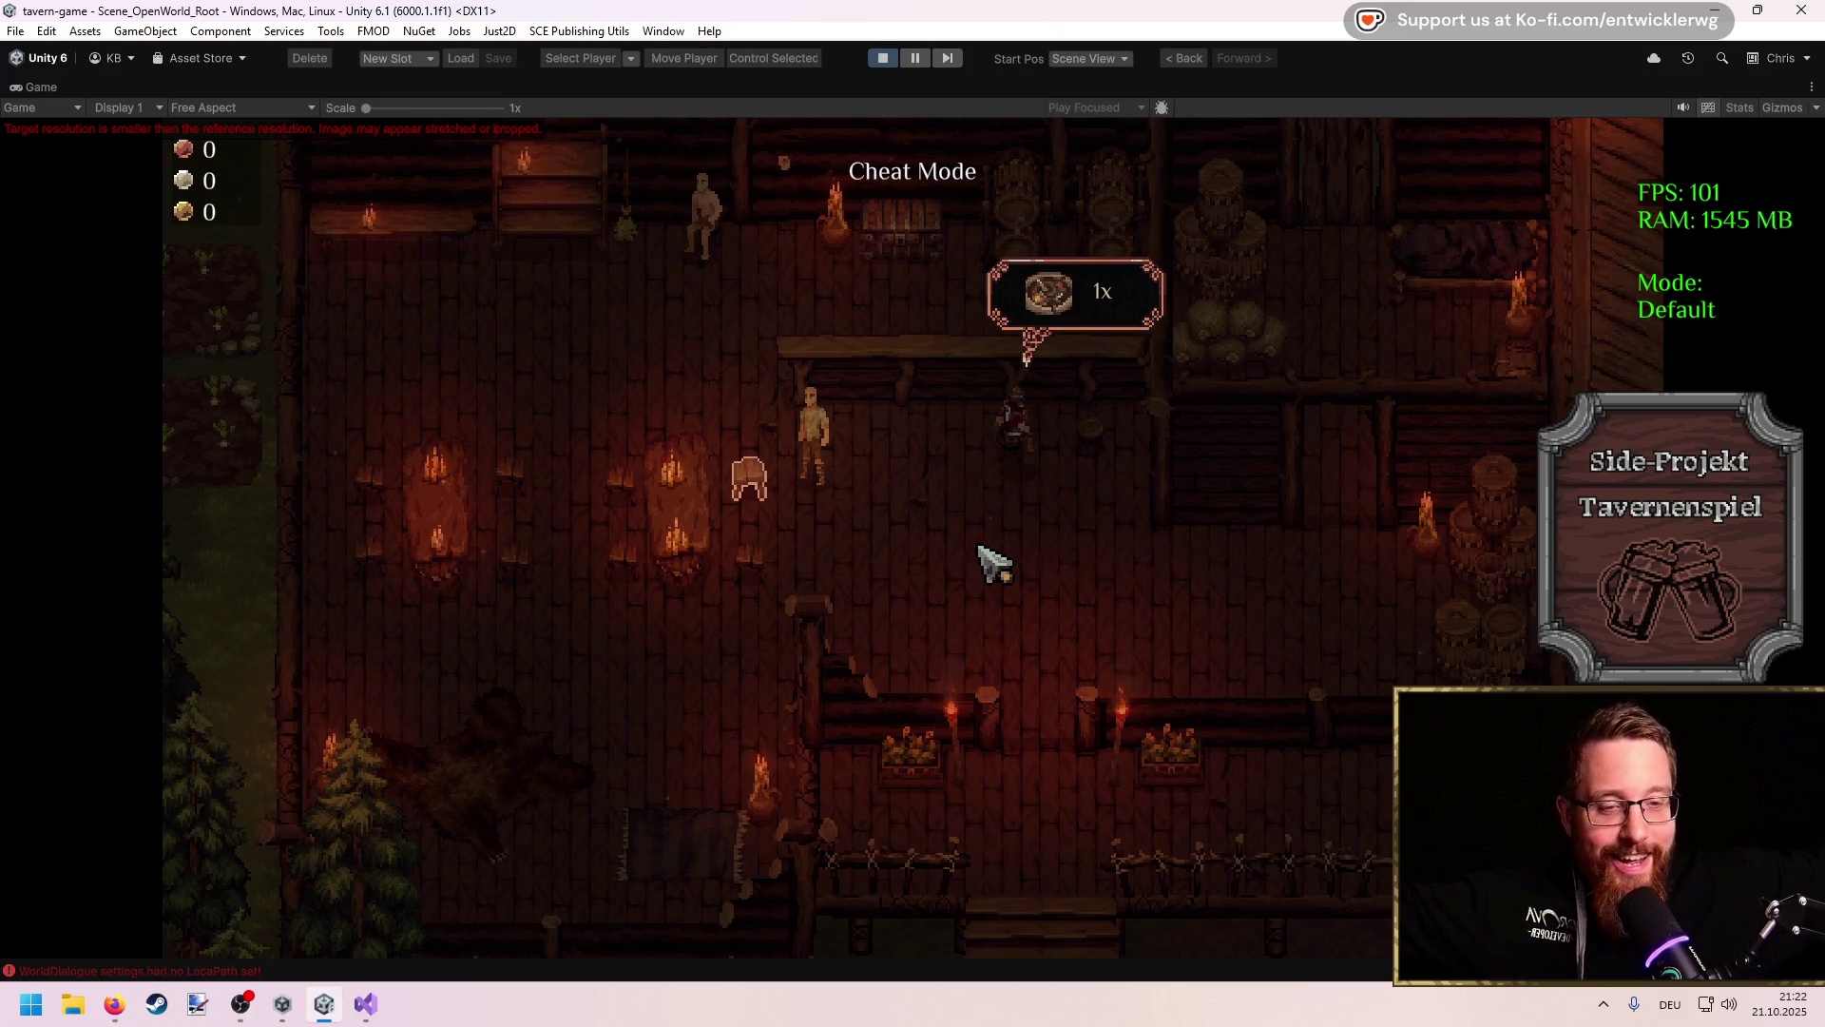
# Step: Check the inventory, then kill both forest creatures and loot their meat and claw
pyautogui.press('i')
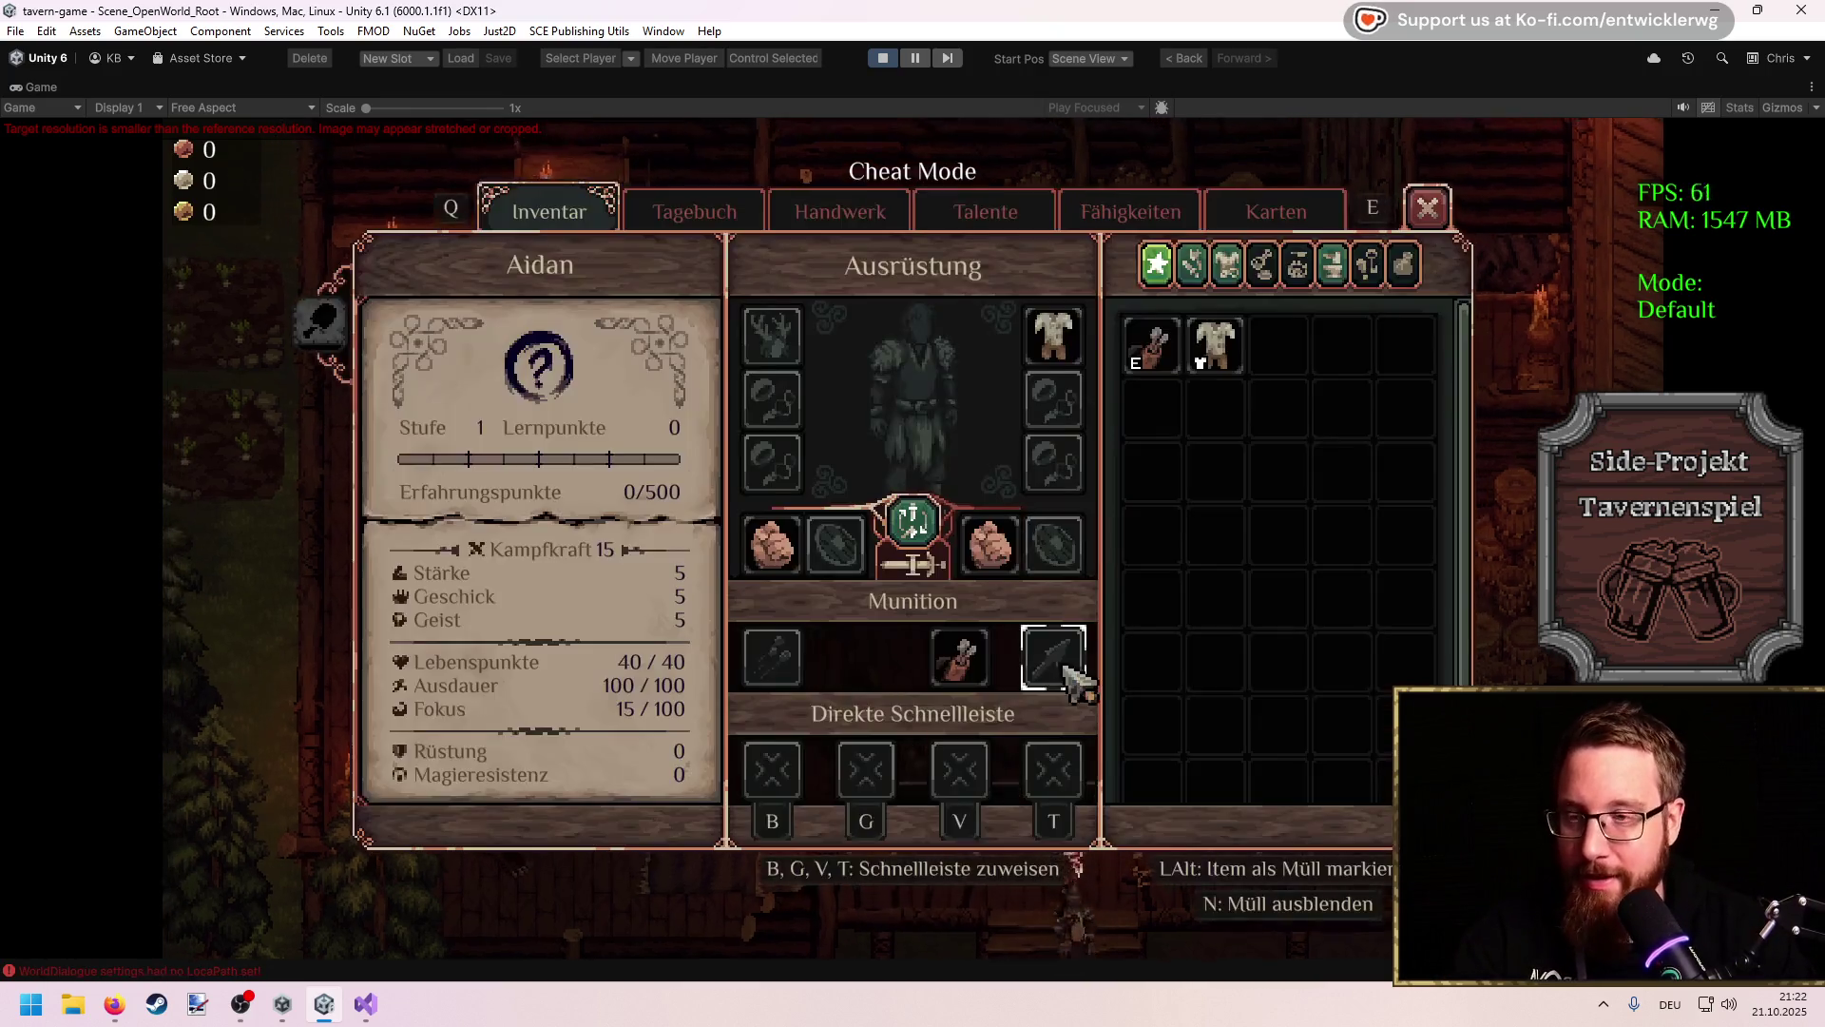
pyautogui.press('i')
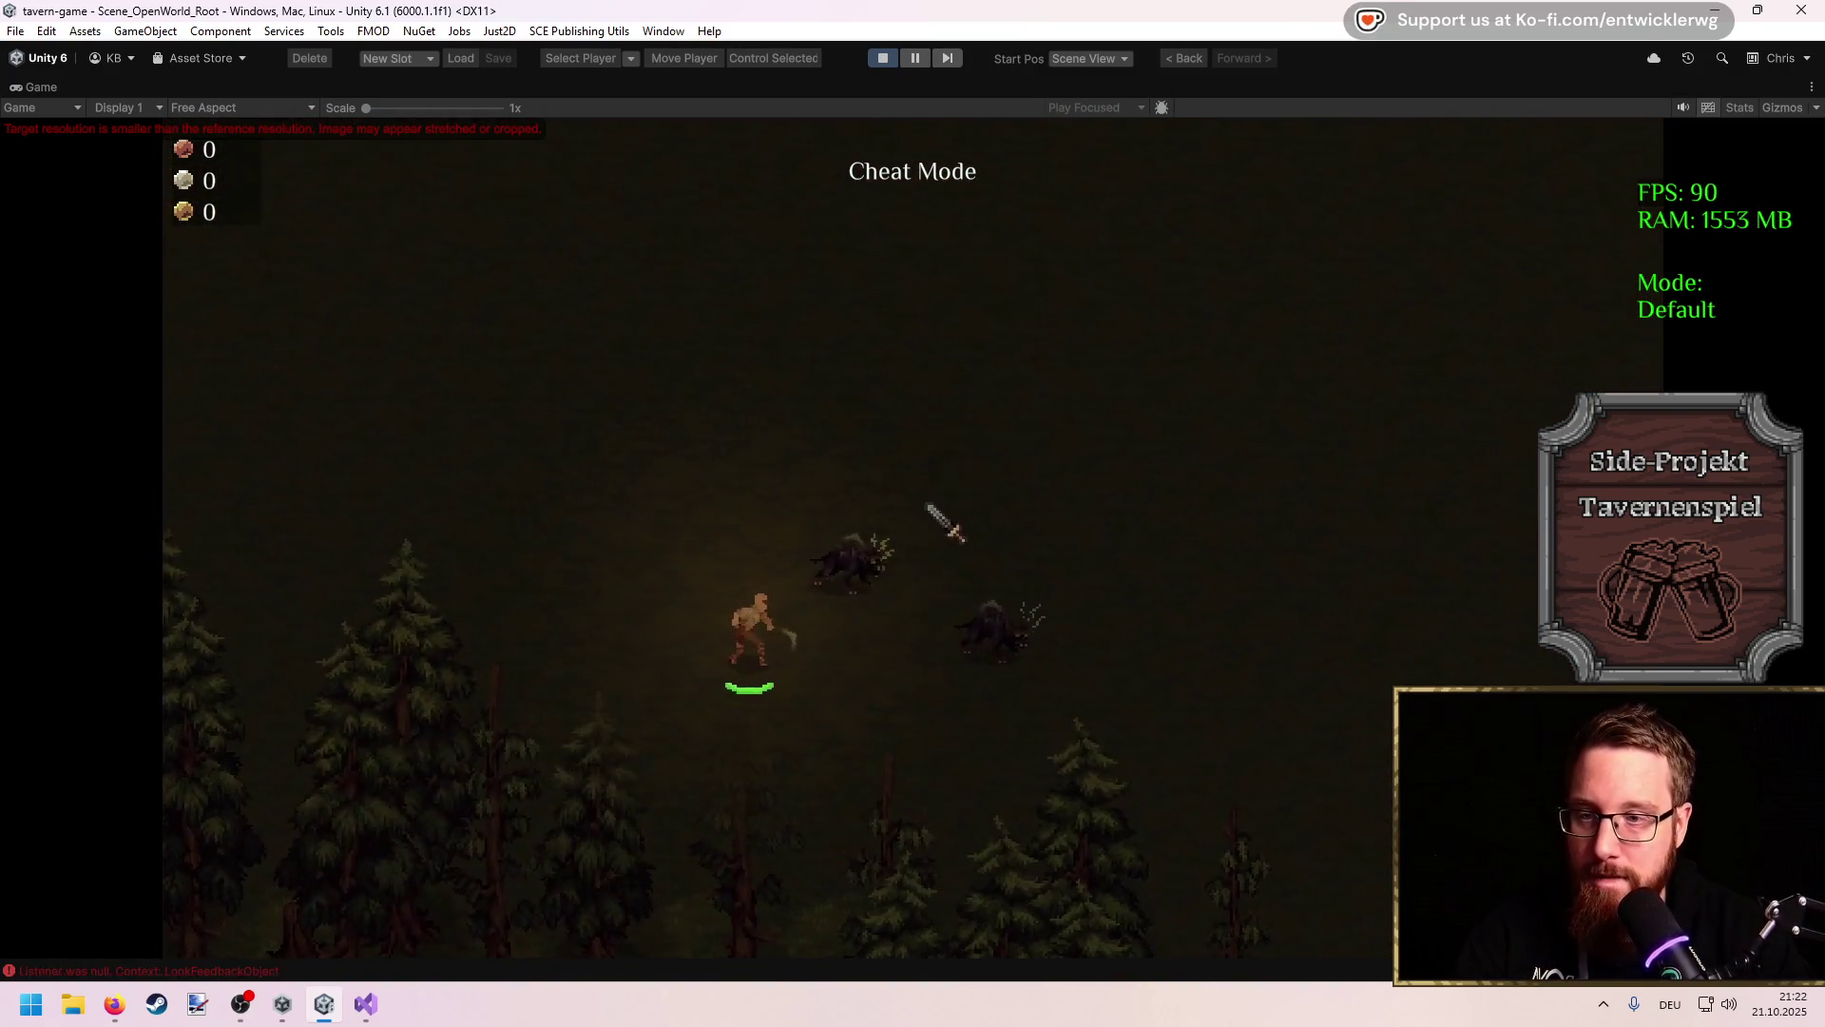
pyautogui.click(1073, 638)
pyautogui.click(1056, 623)
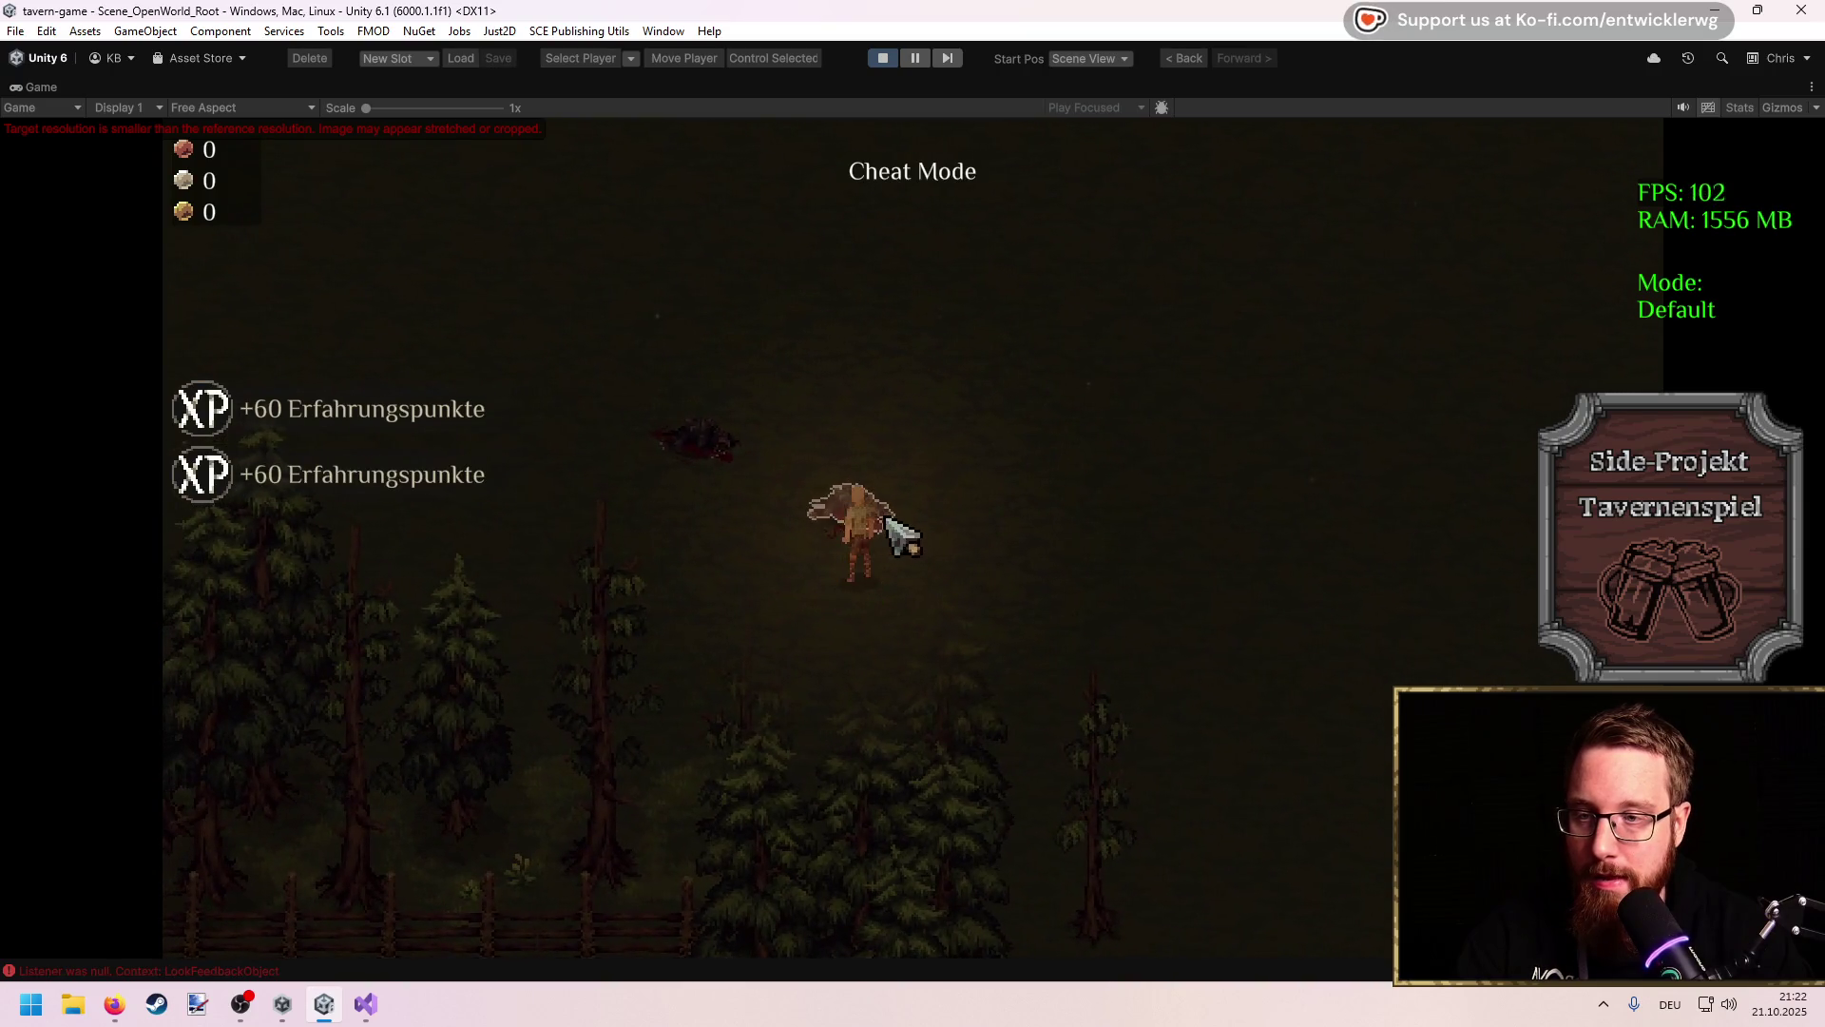
pyautogui.click(693, 708)
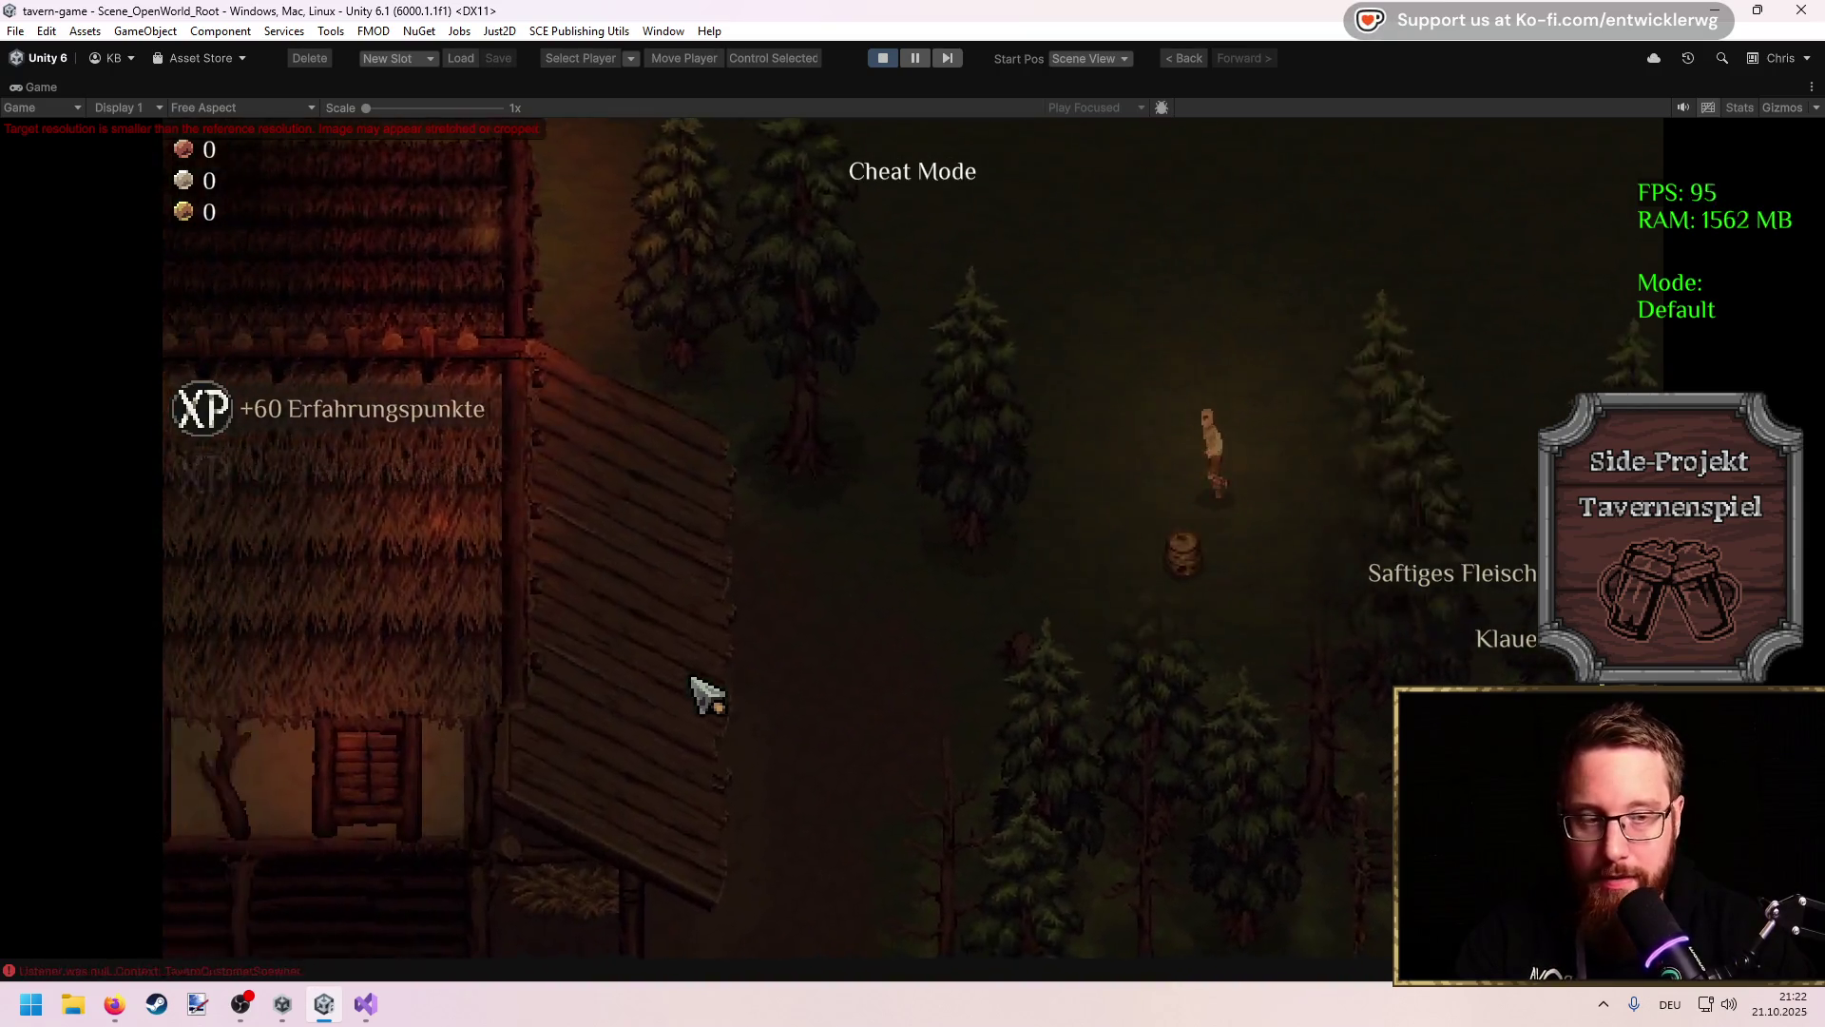
# Step: Cook one Essen from the meat at the campfire and close the crafting window
pyautogui.click(968, 534)
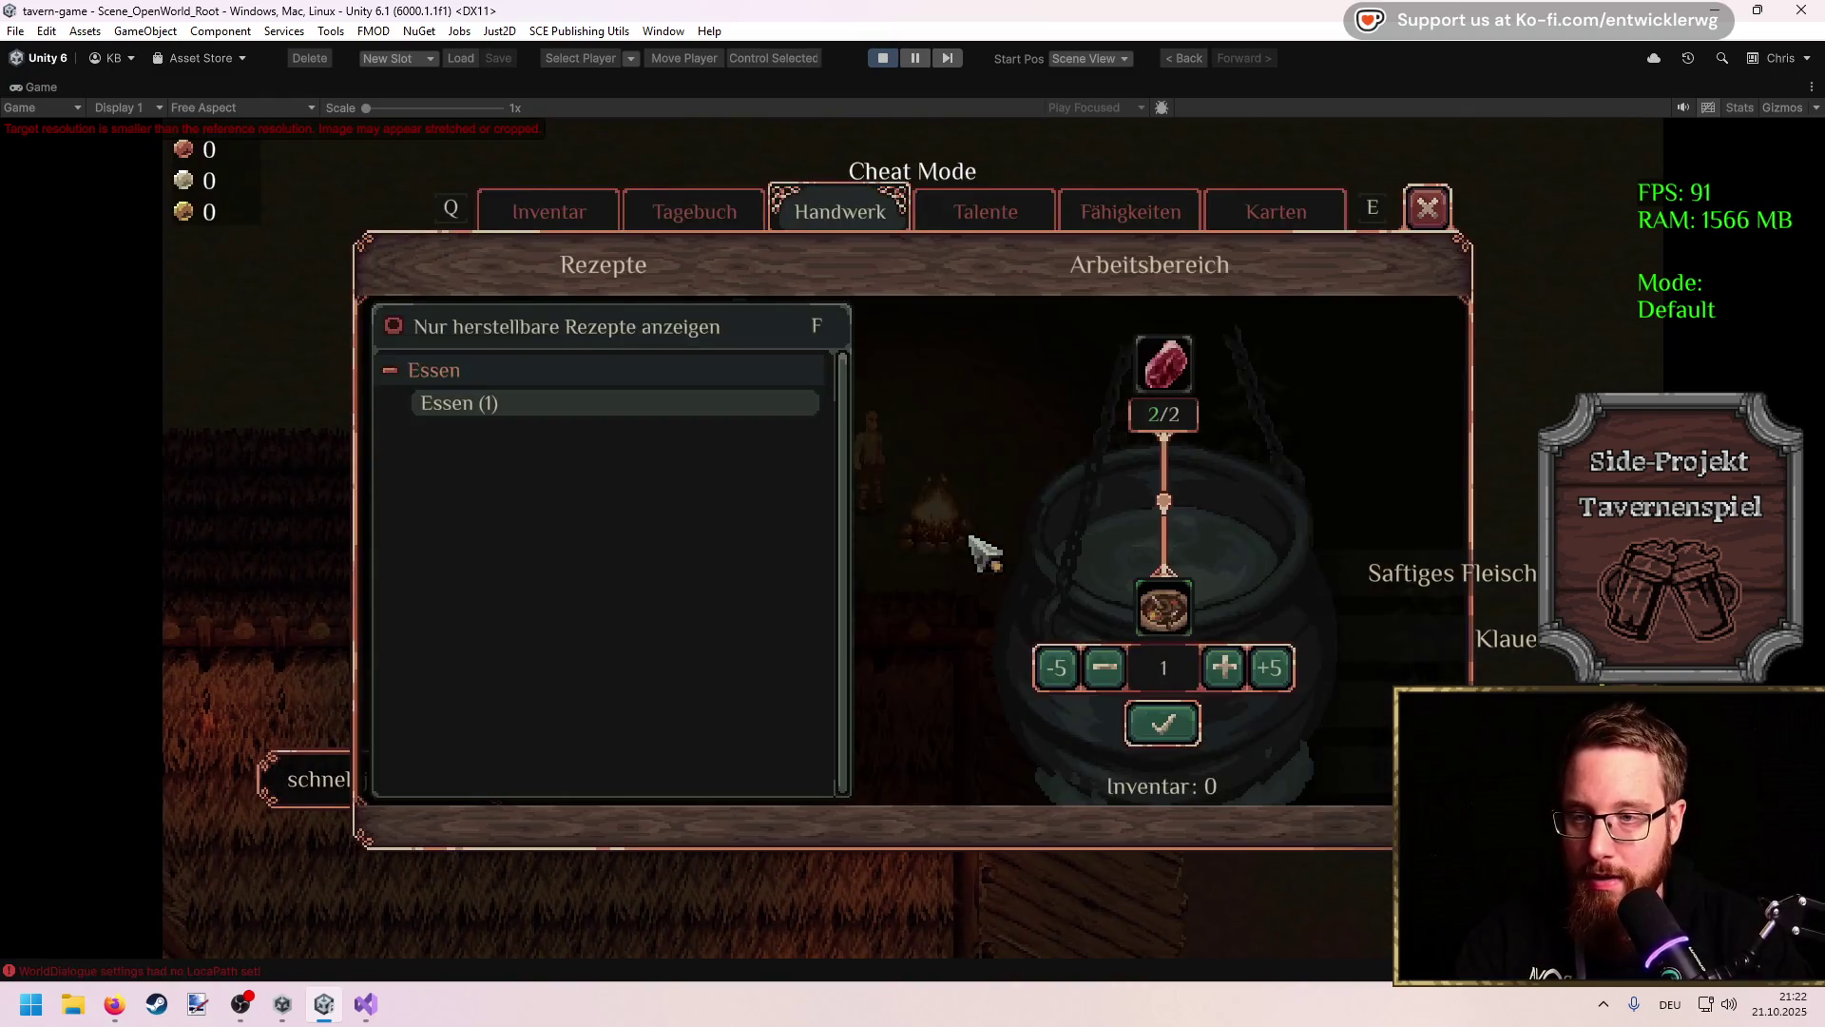
pyautogui.click(1165, 727)
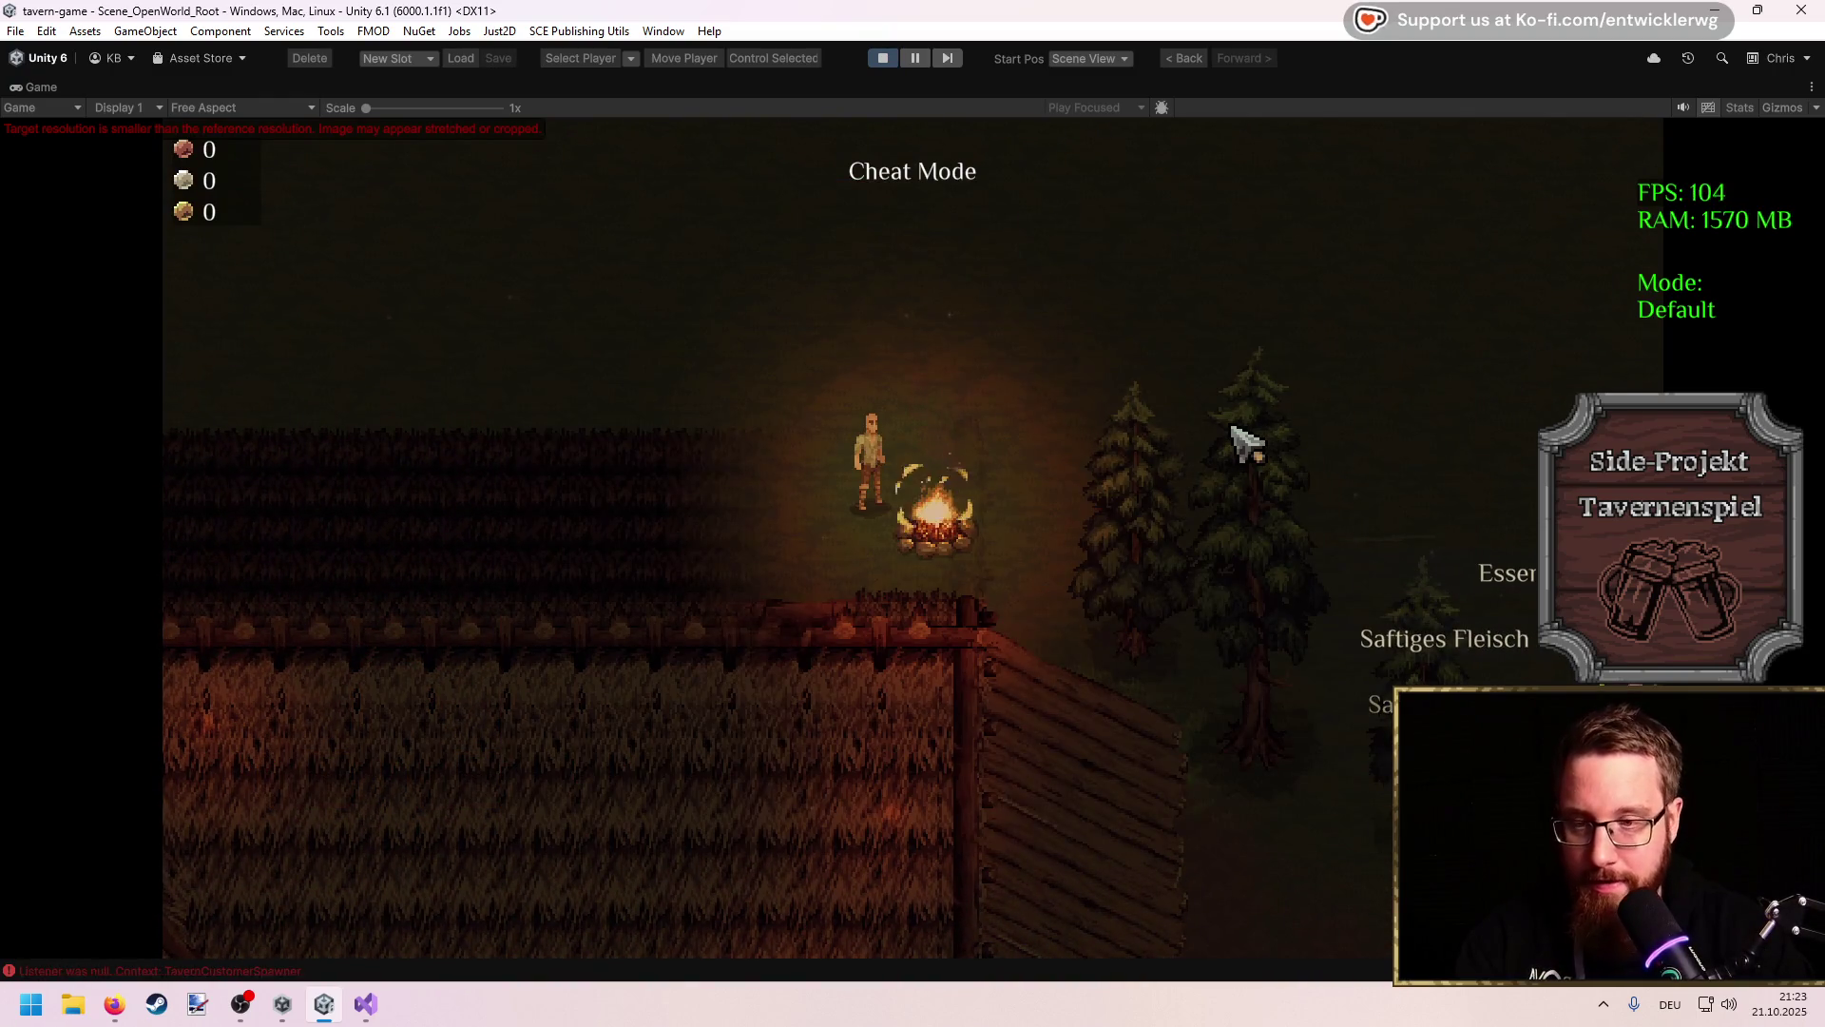
pyautogui.press('e')
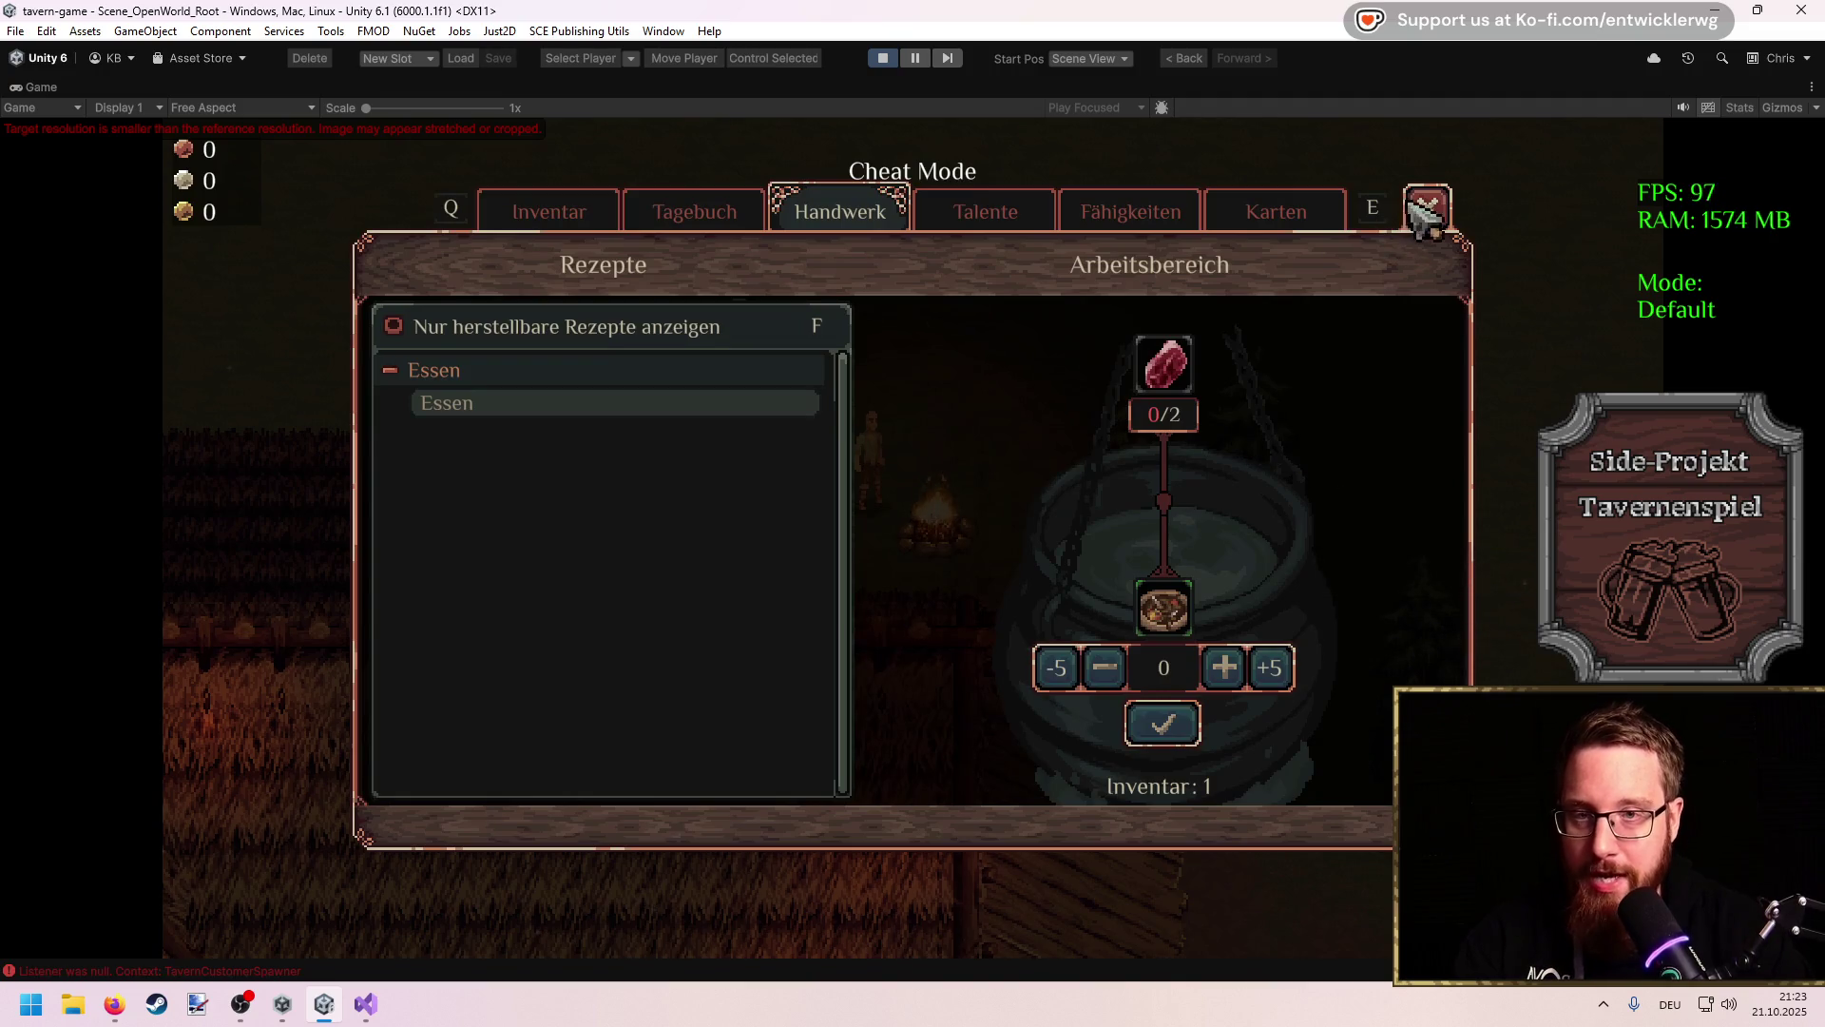
pyautogui.click(1426, 217)
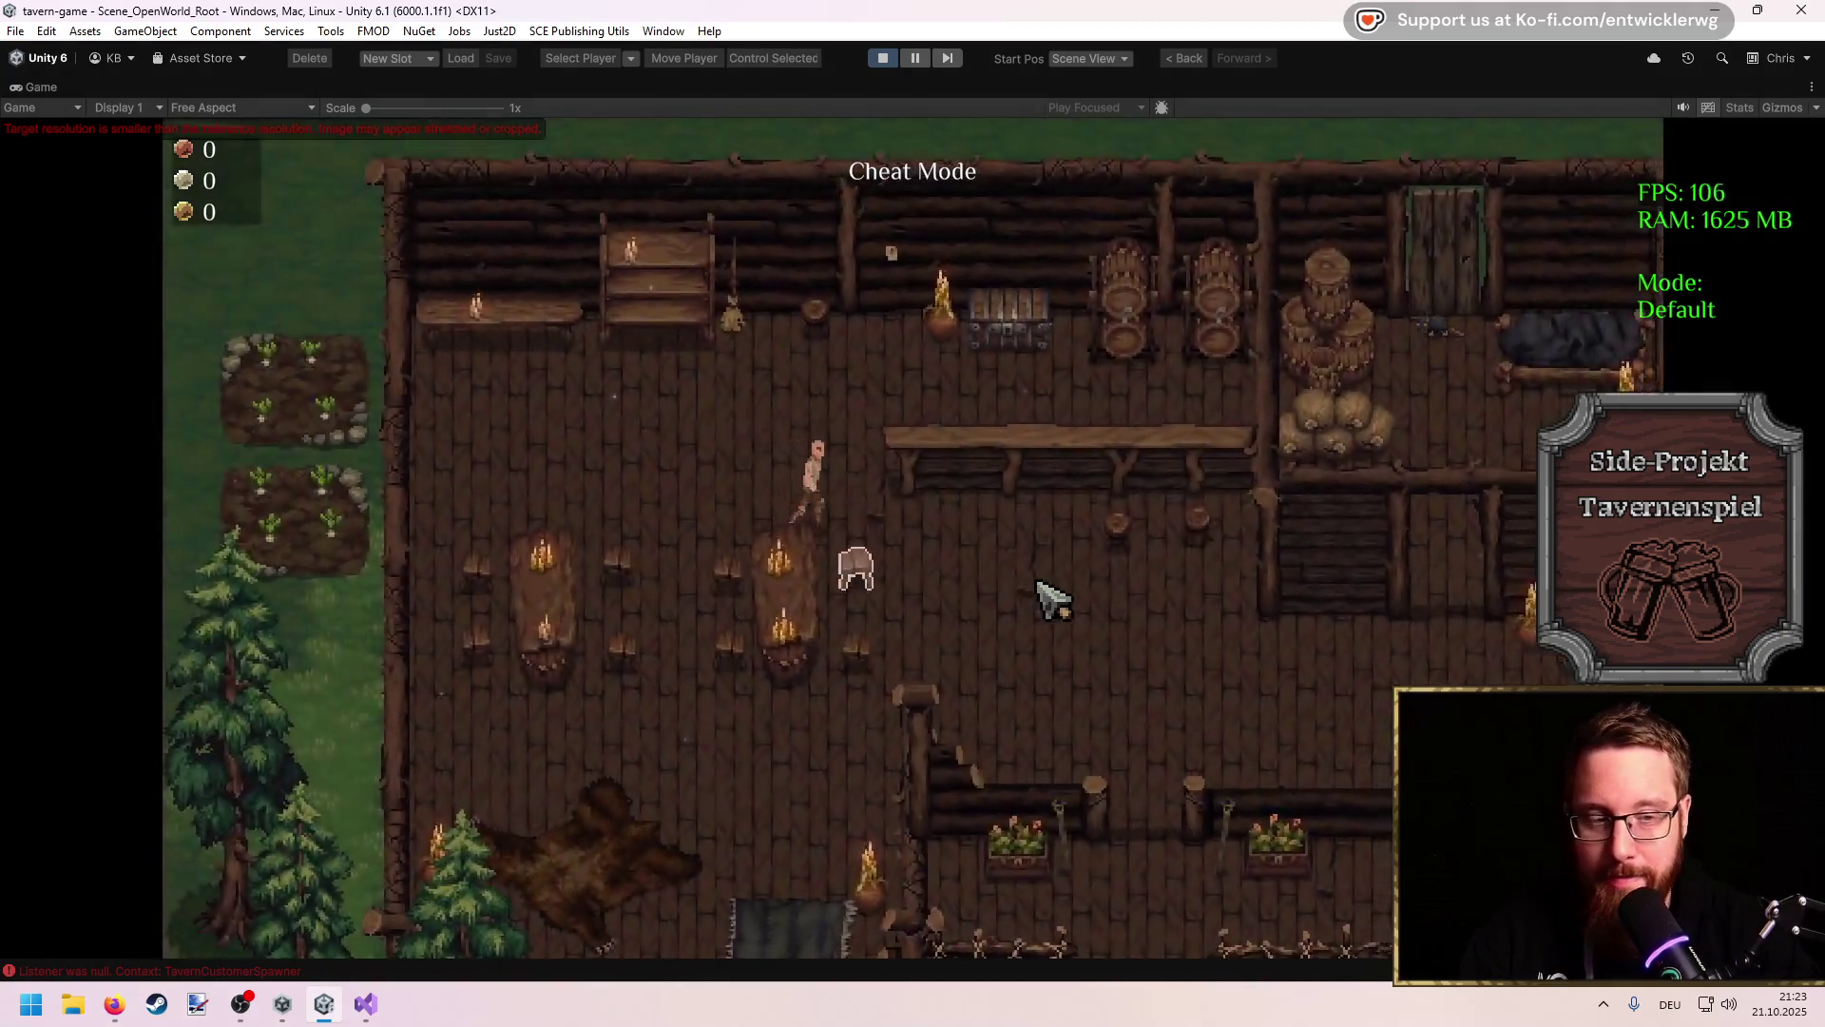
# Step: Walk off the tavern porch and head south to the well by the merchant cart
pyautogui.press('s')
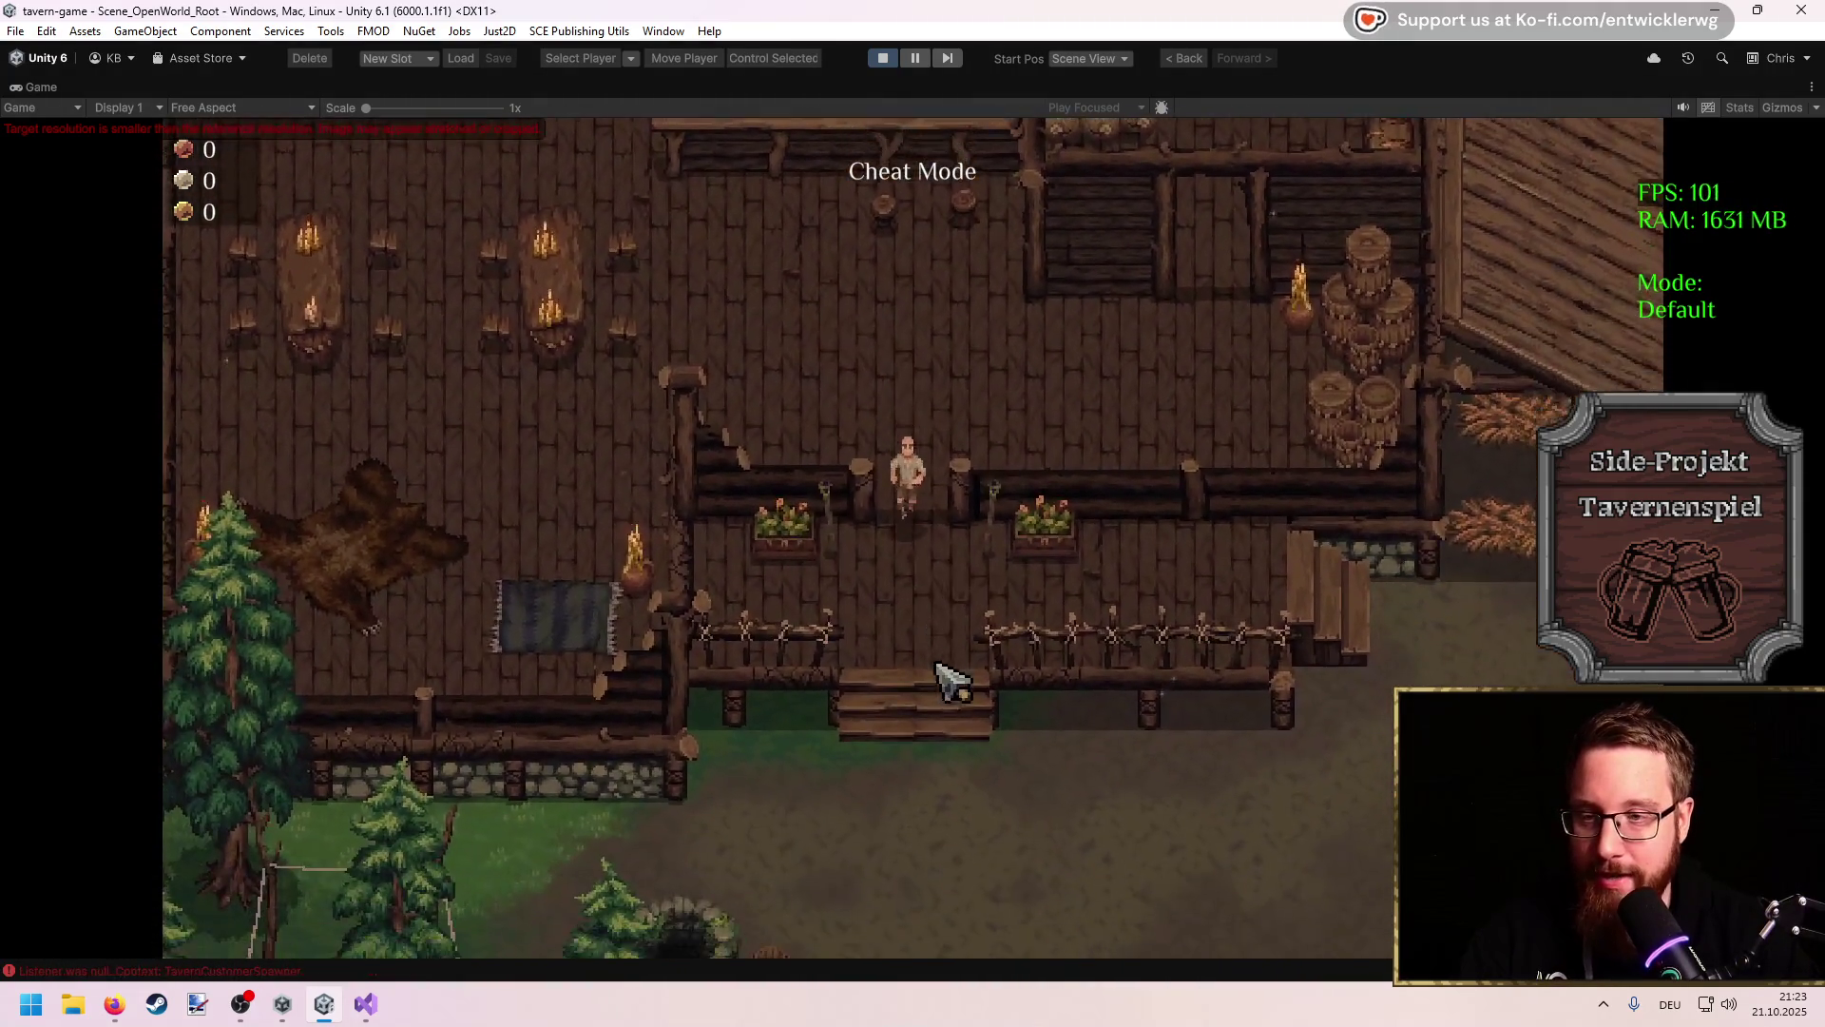
pyautogui.press('a')
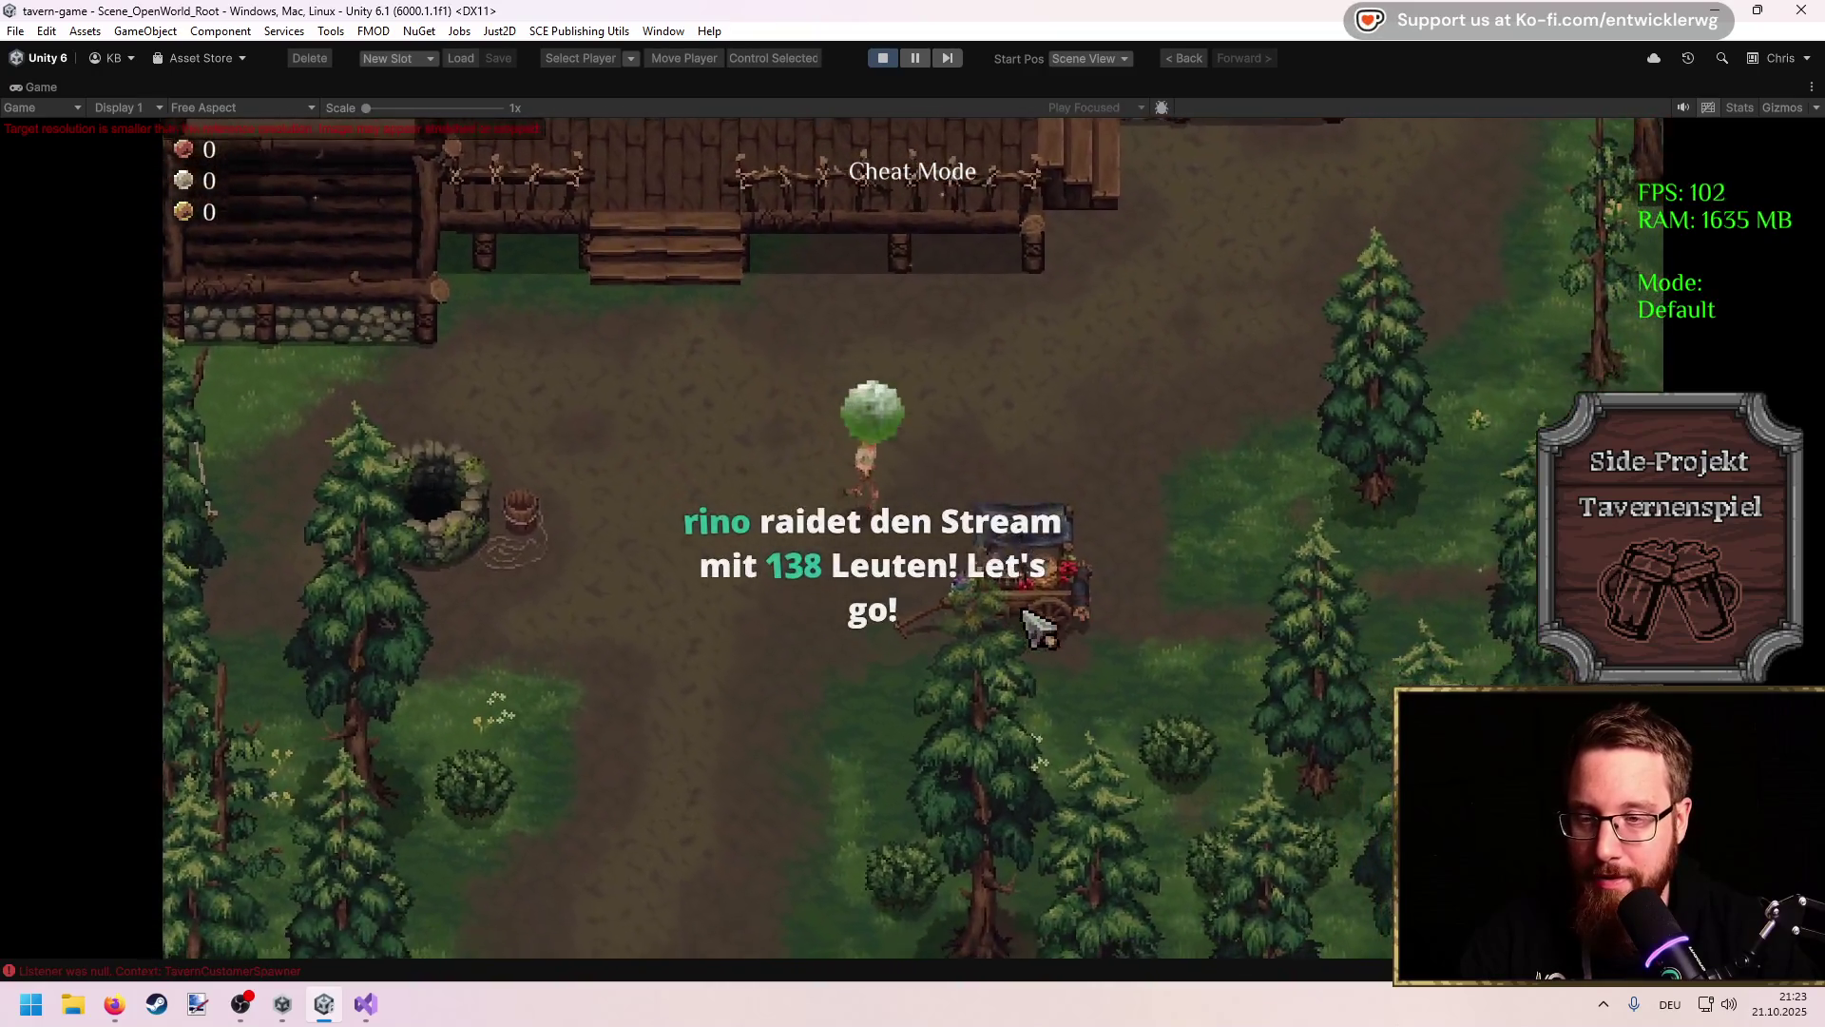
pyautogui.press('w')
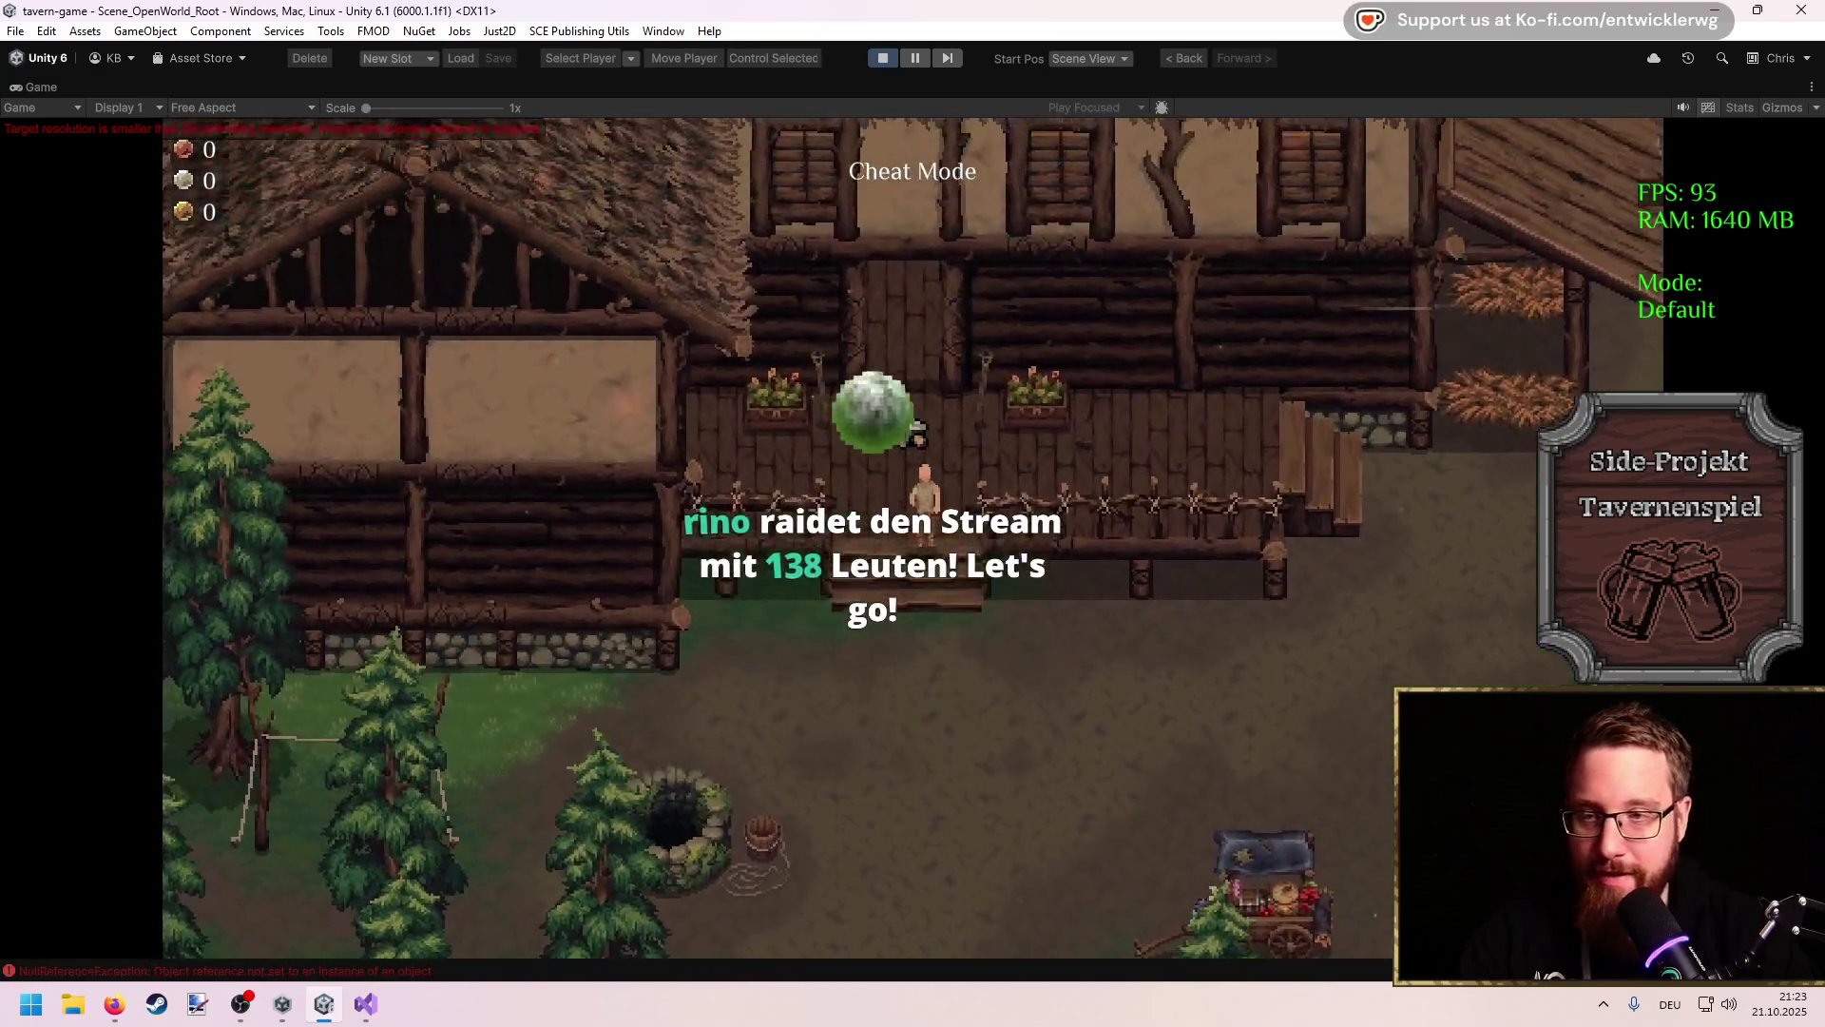
pyautogui.press('s')
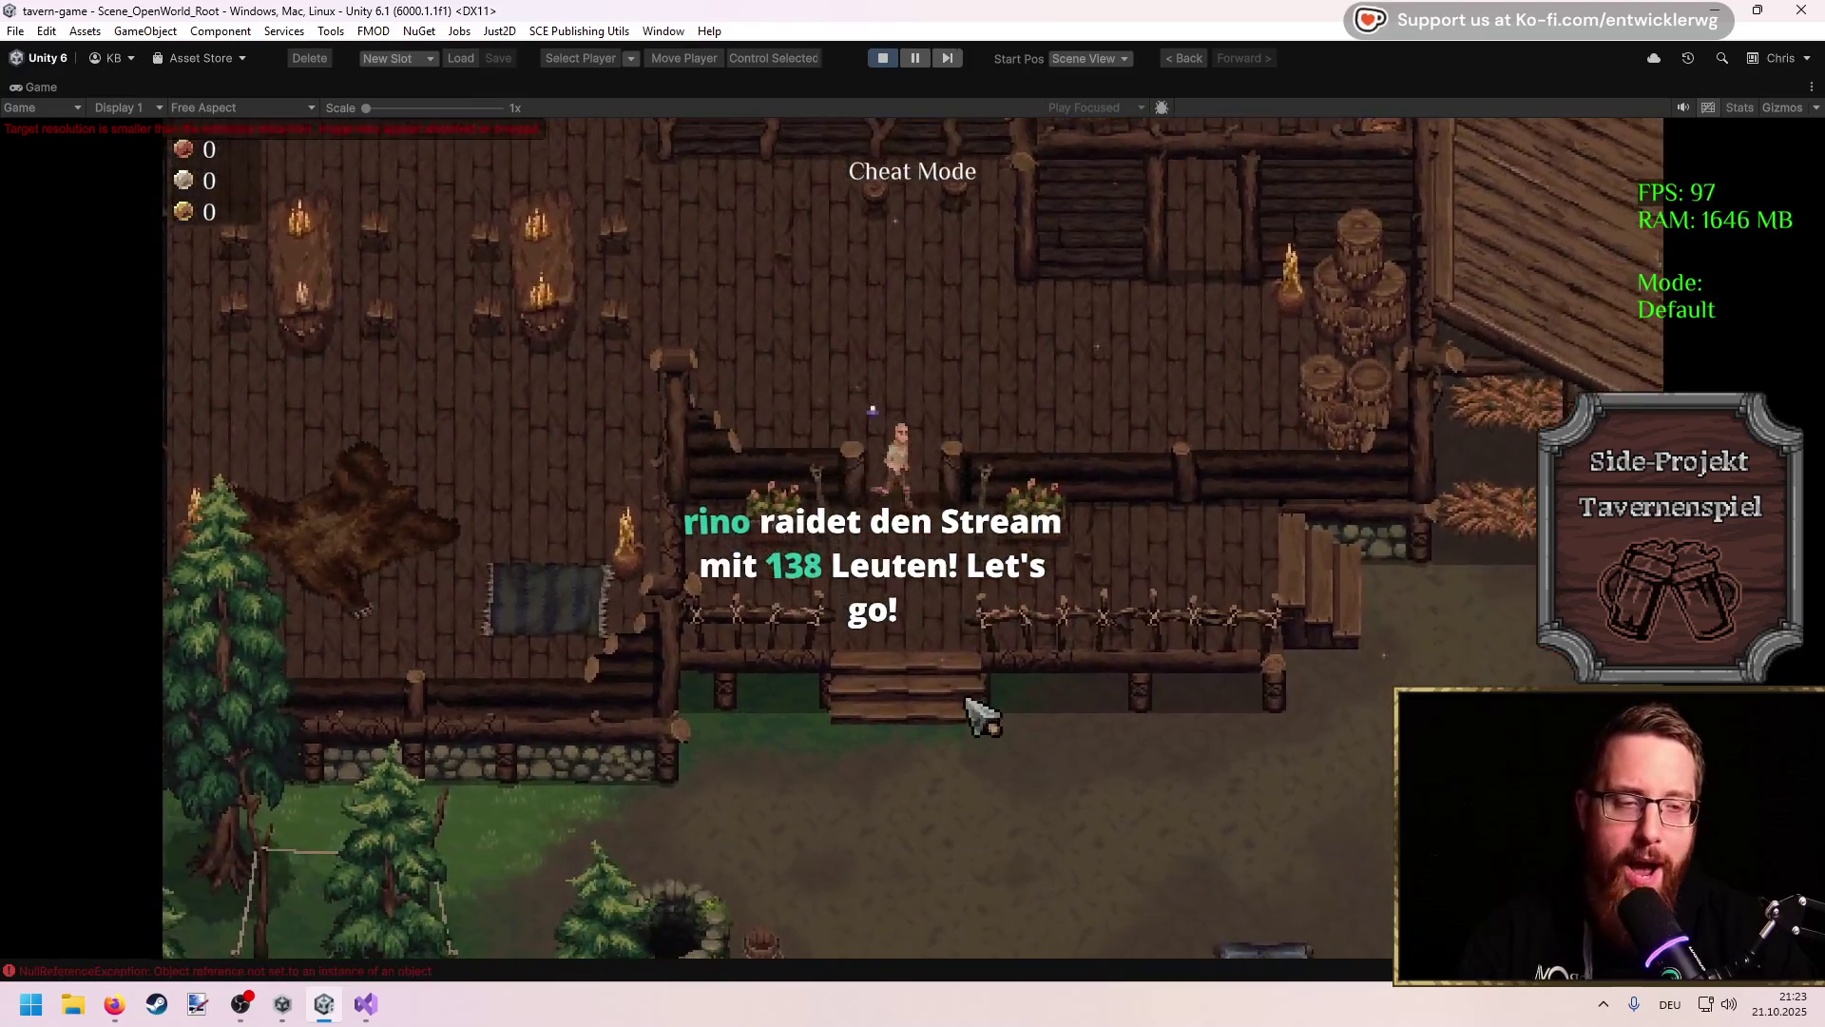
pyautogui.press('s')
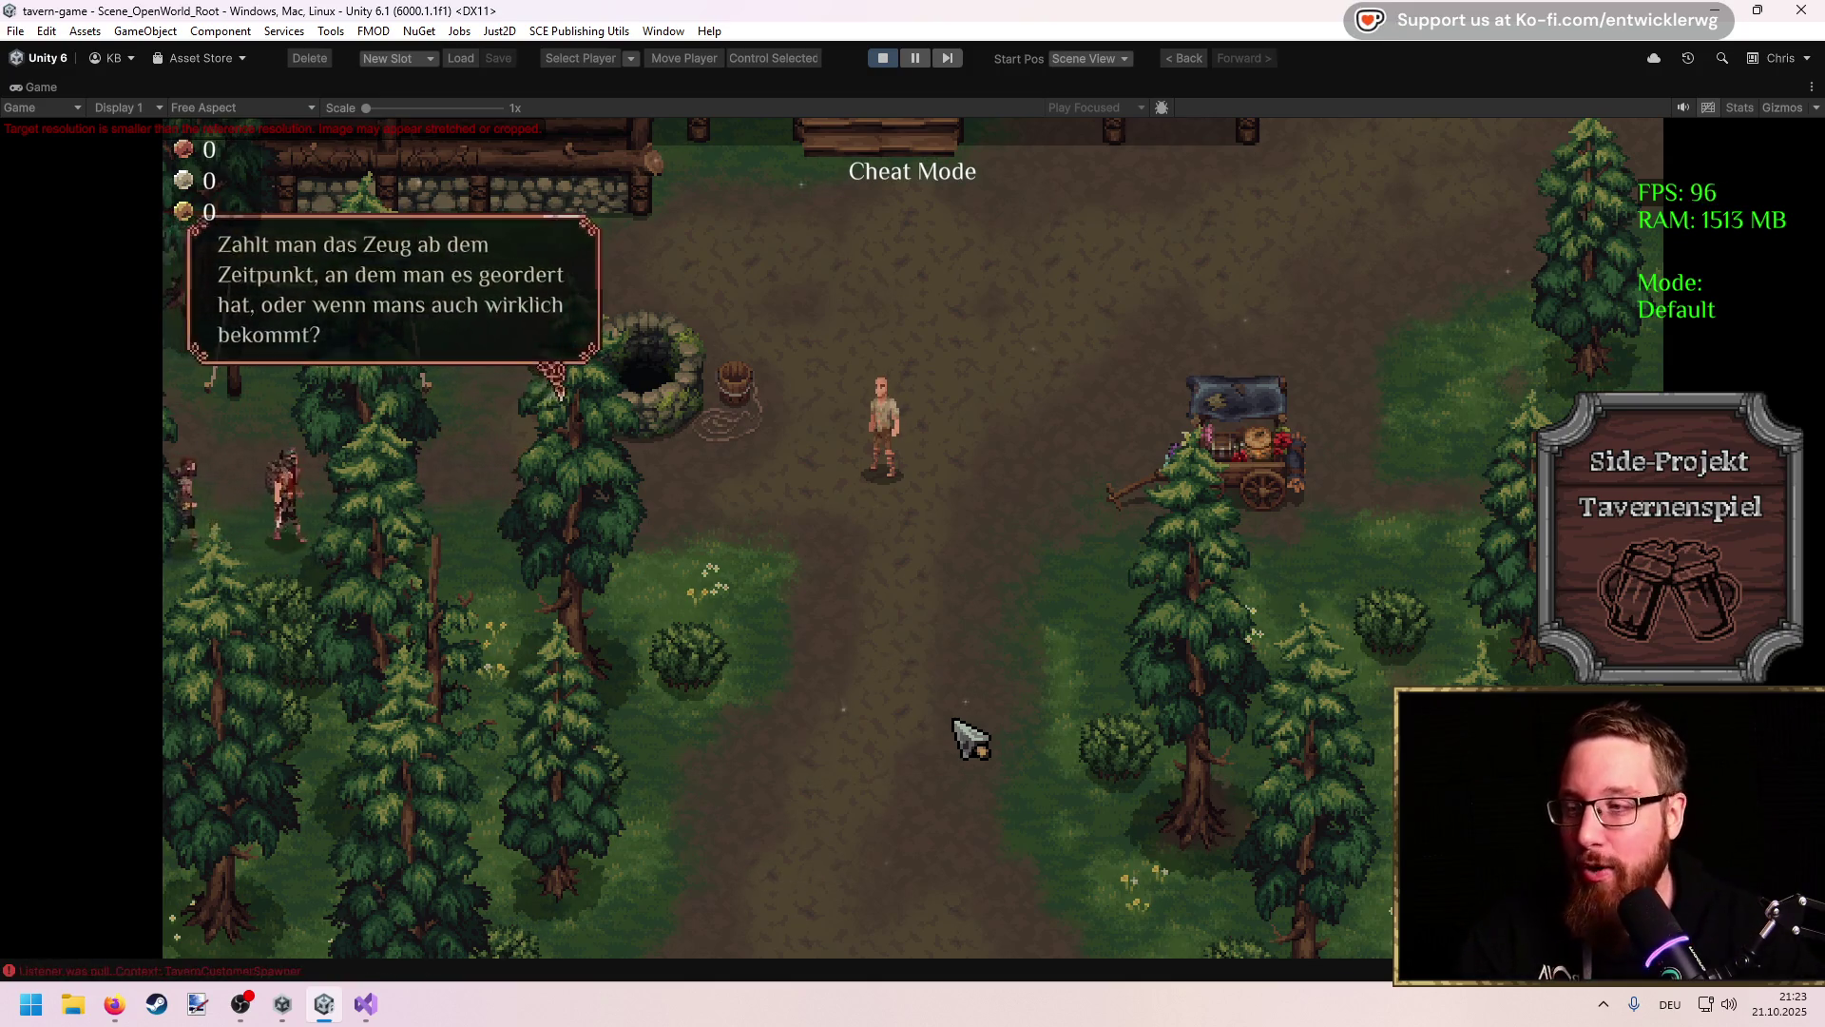
# Step: Walk around the well while the day-work customers gather
pyautogui.press('a')
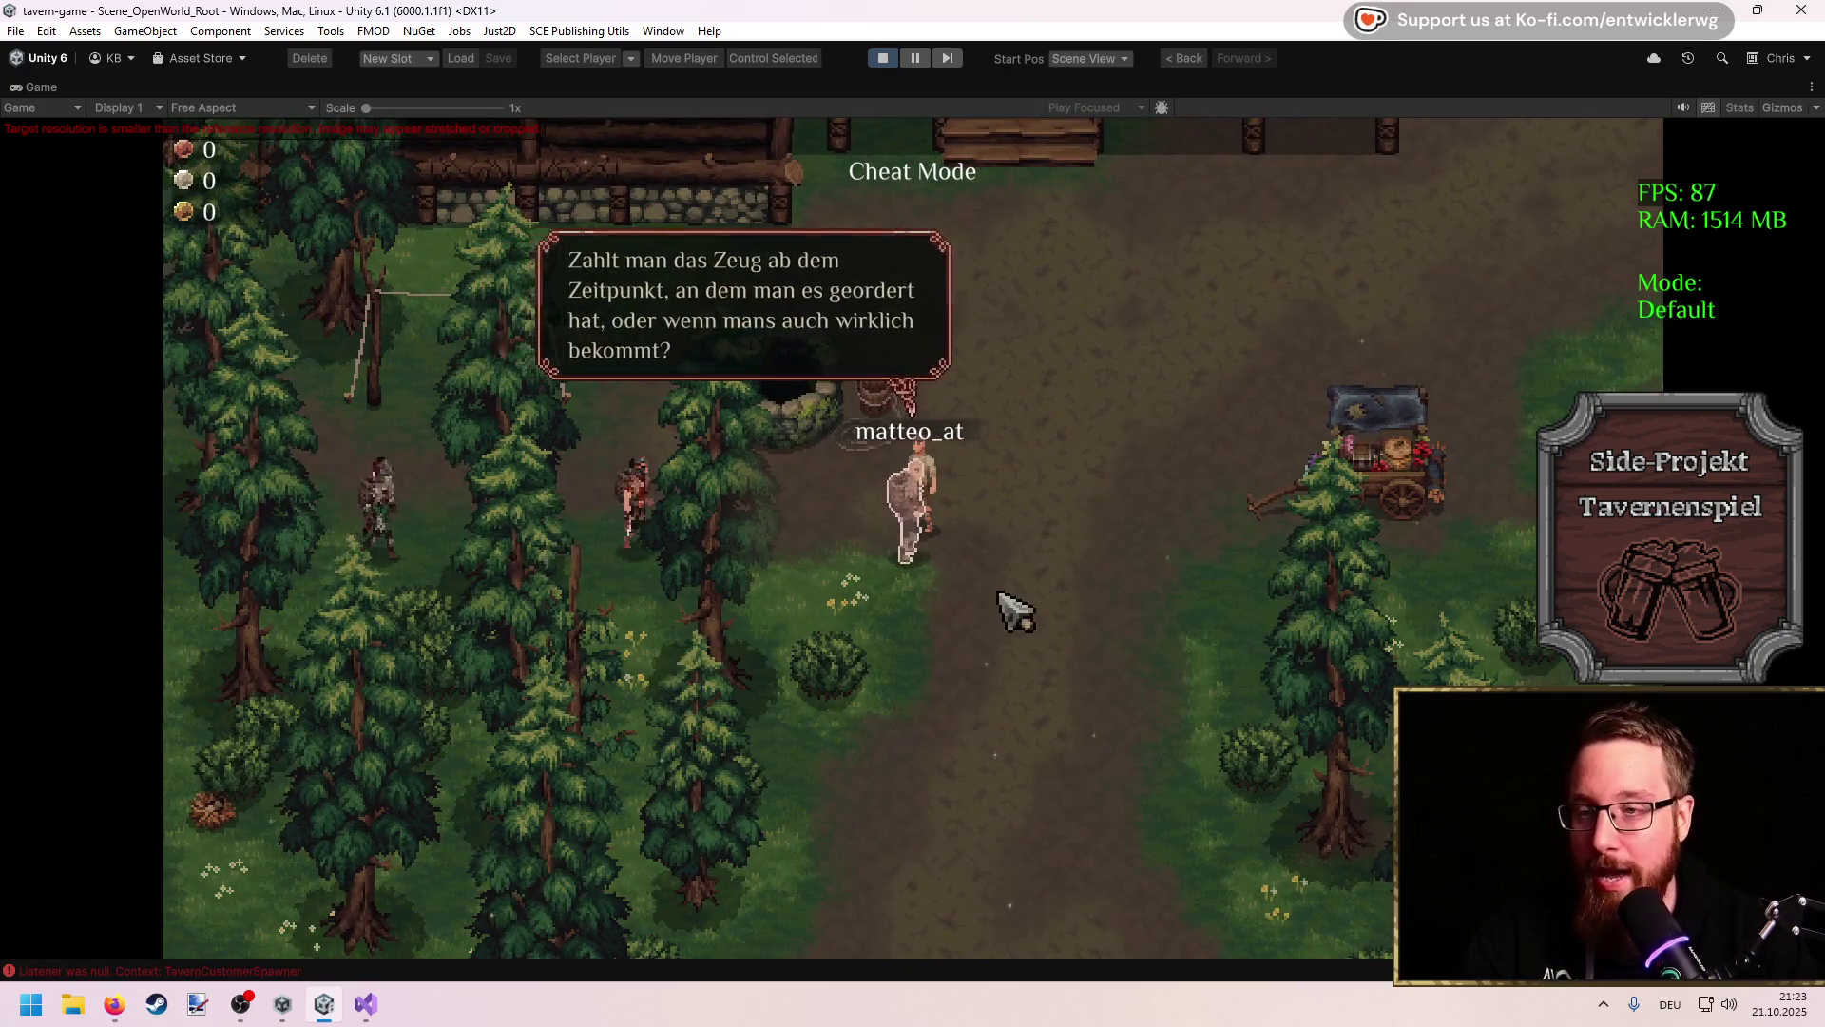
pyautogui.press('a')
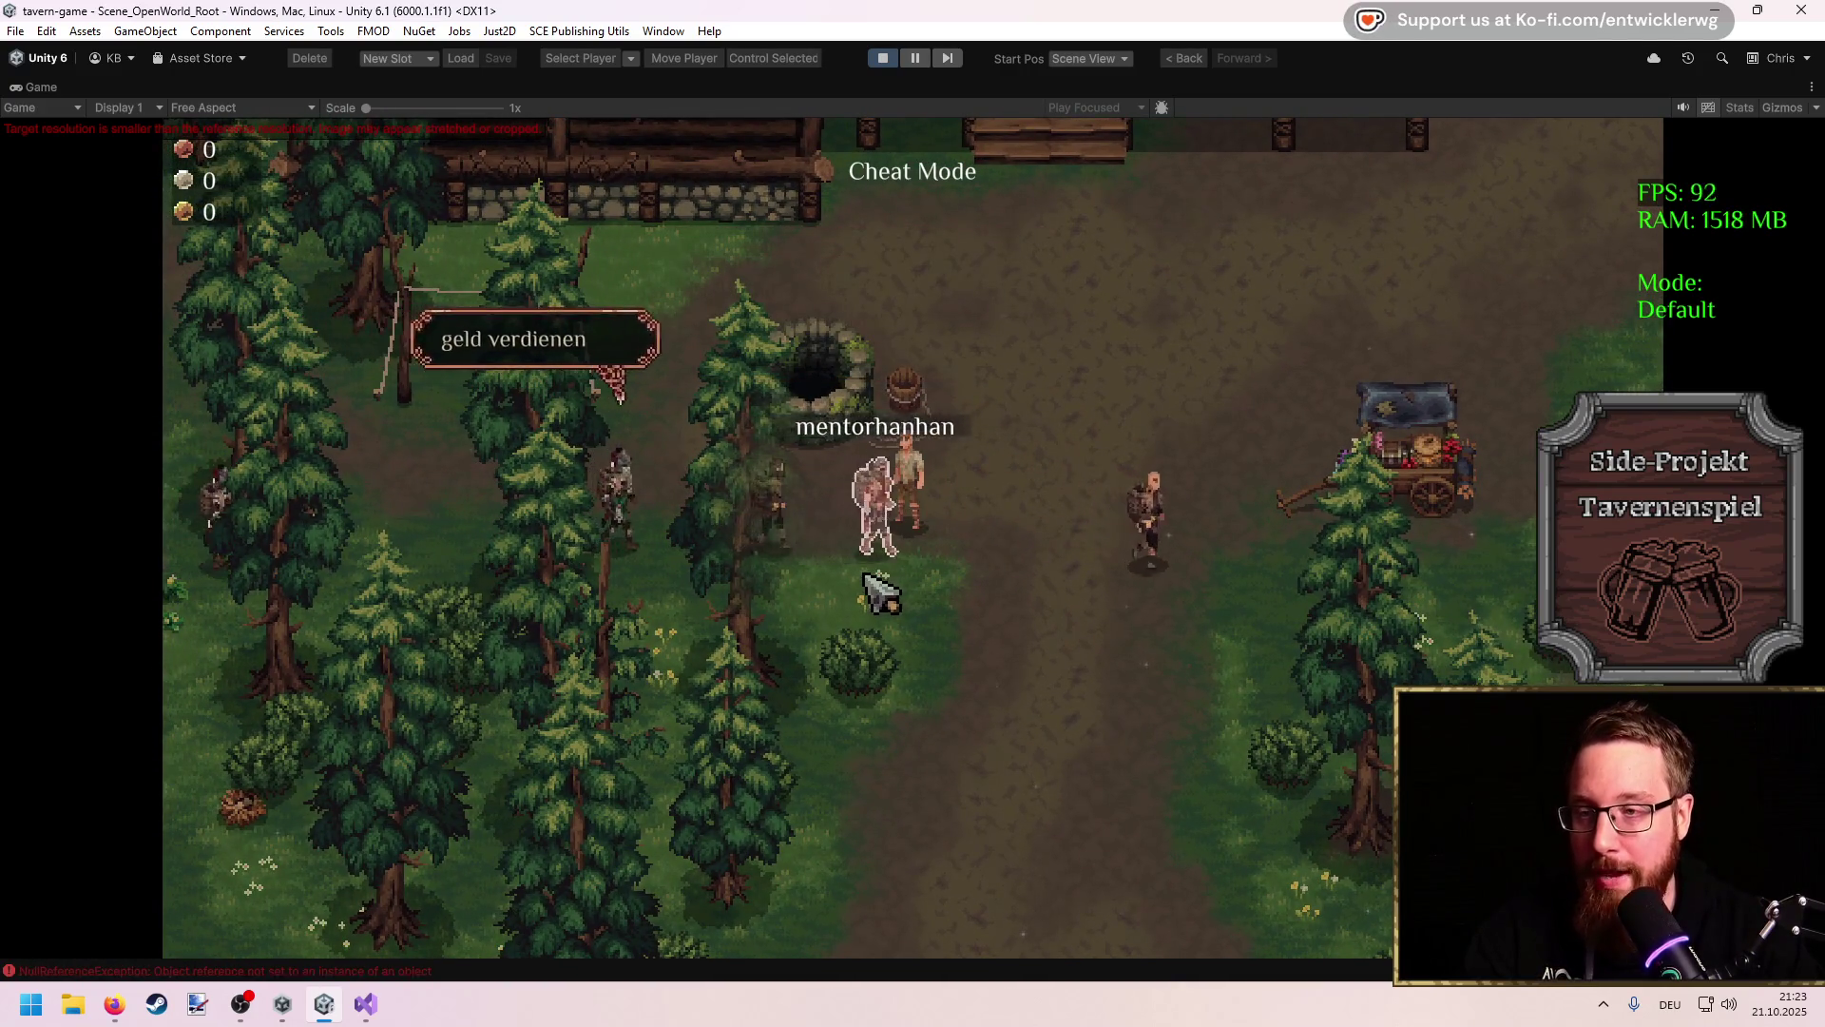
pyautogui.press('a')
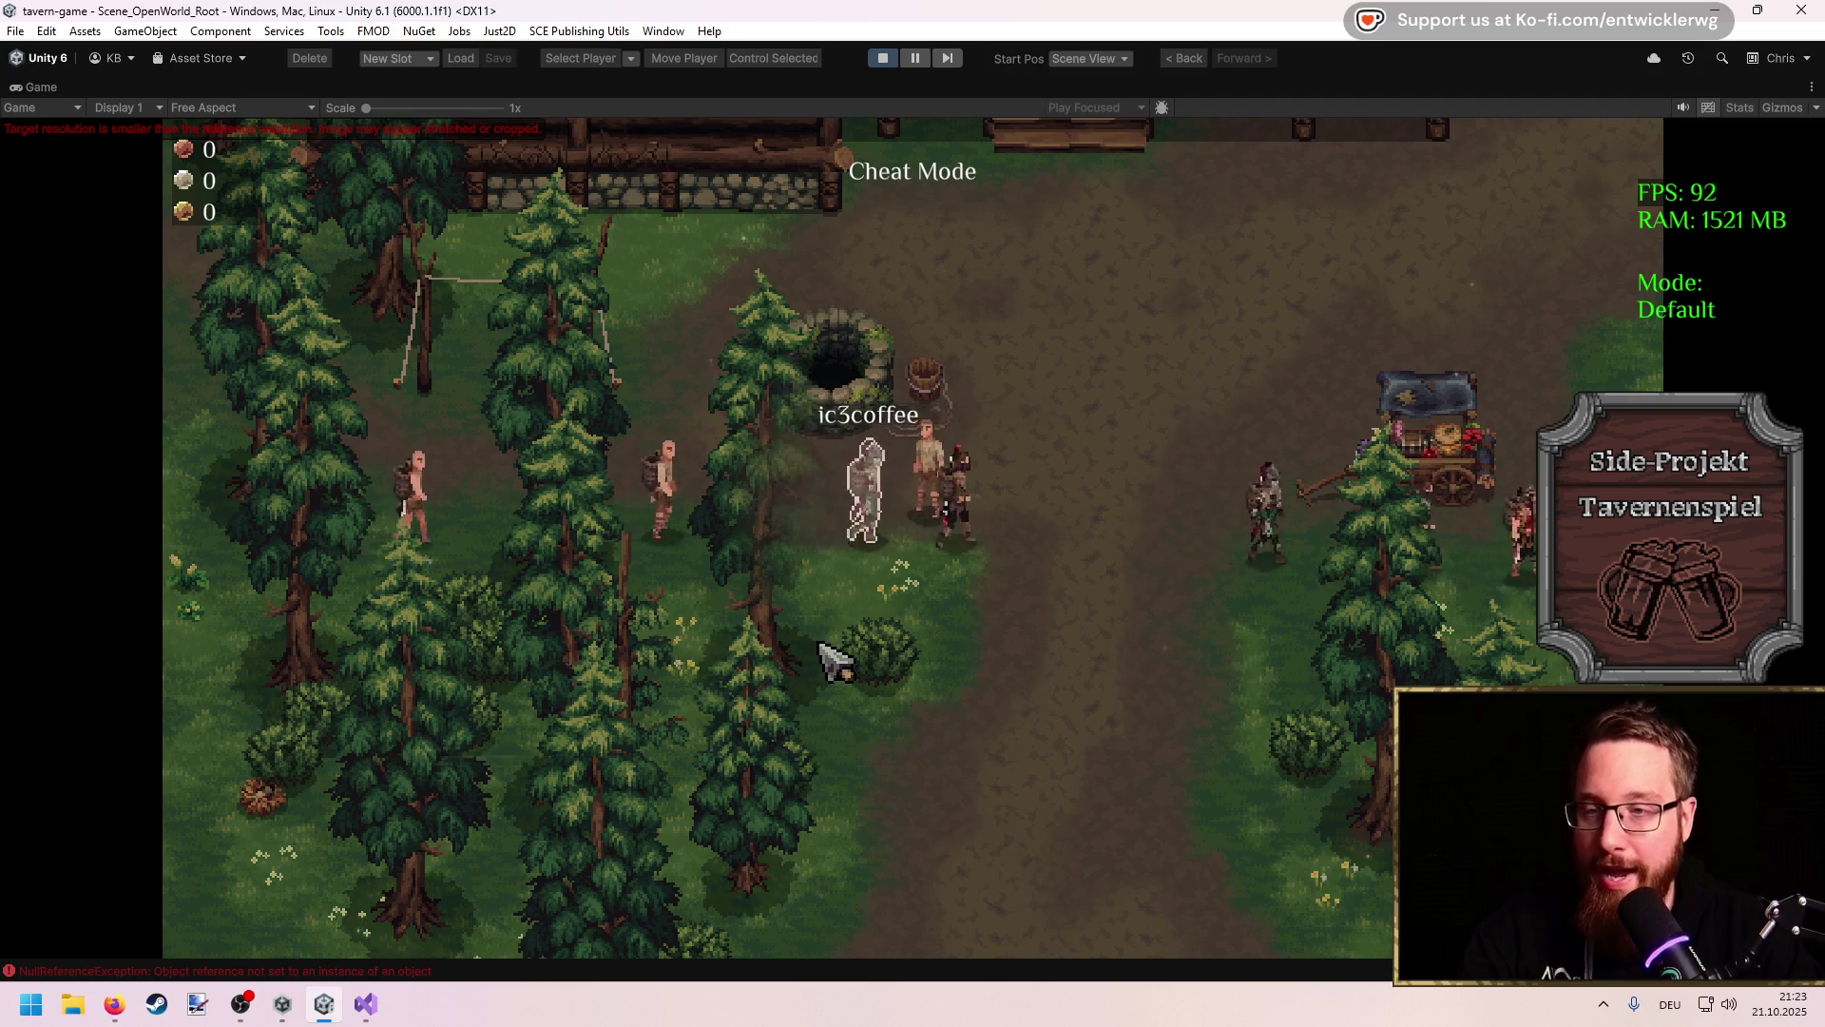
pyautogui.press('s')
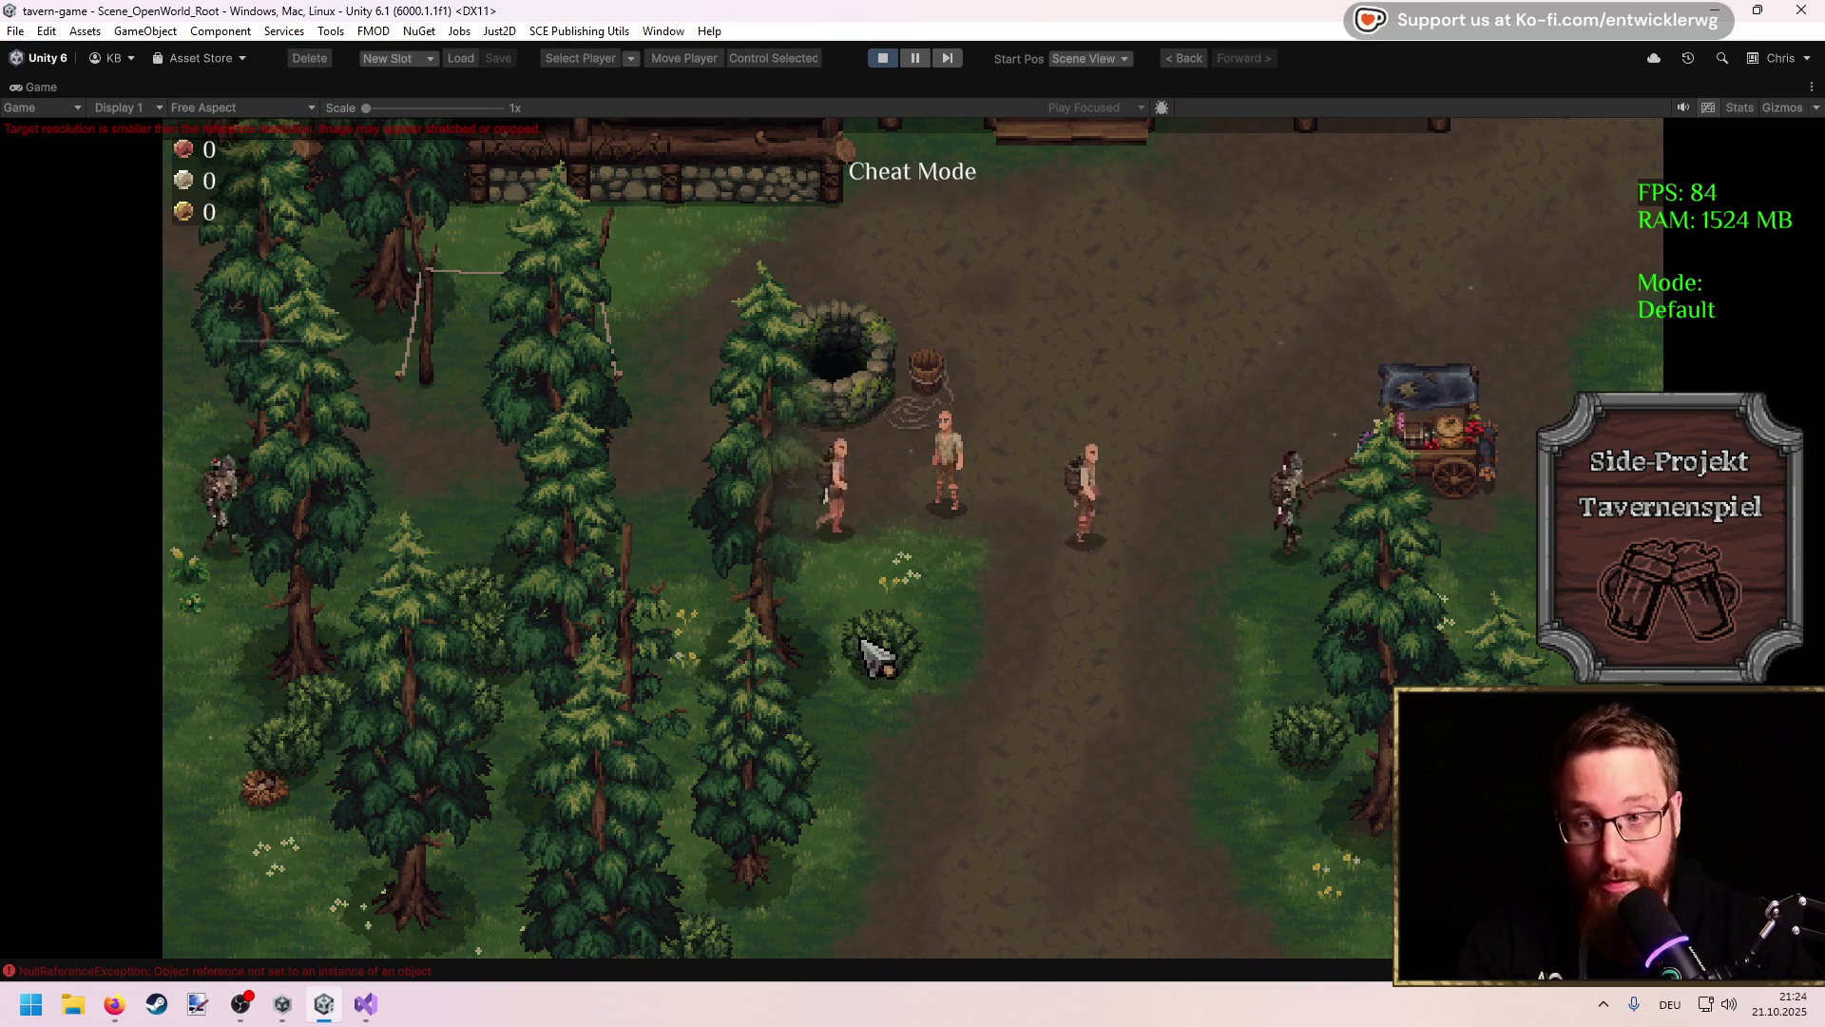
pyautogui.press('d')
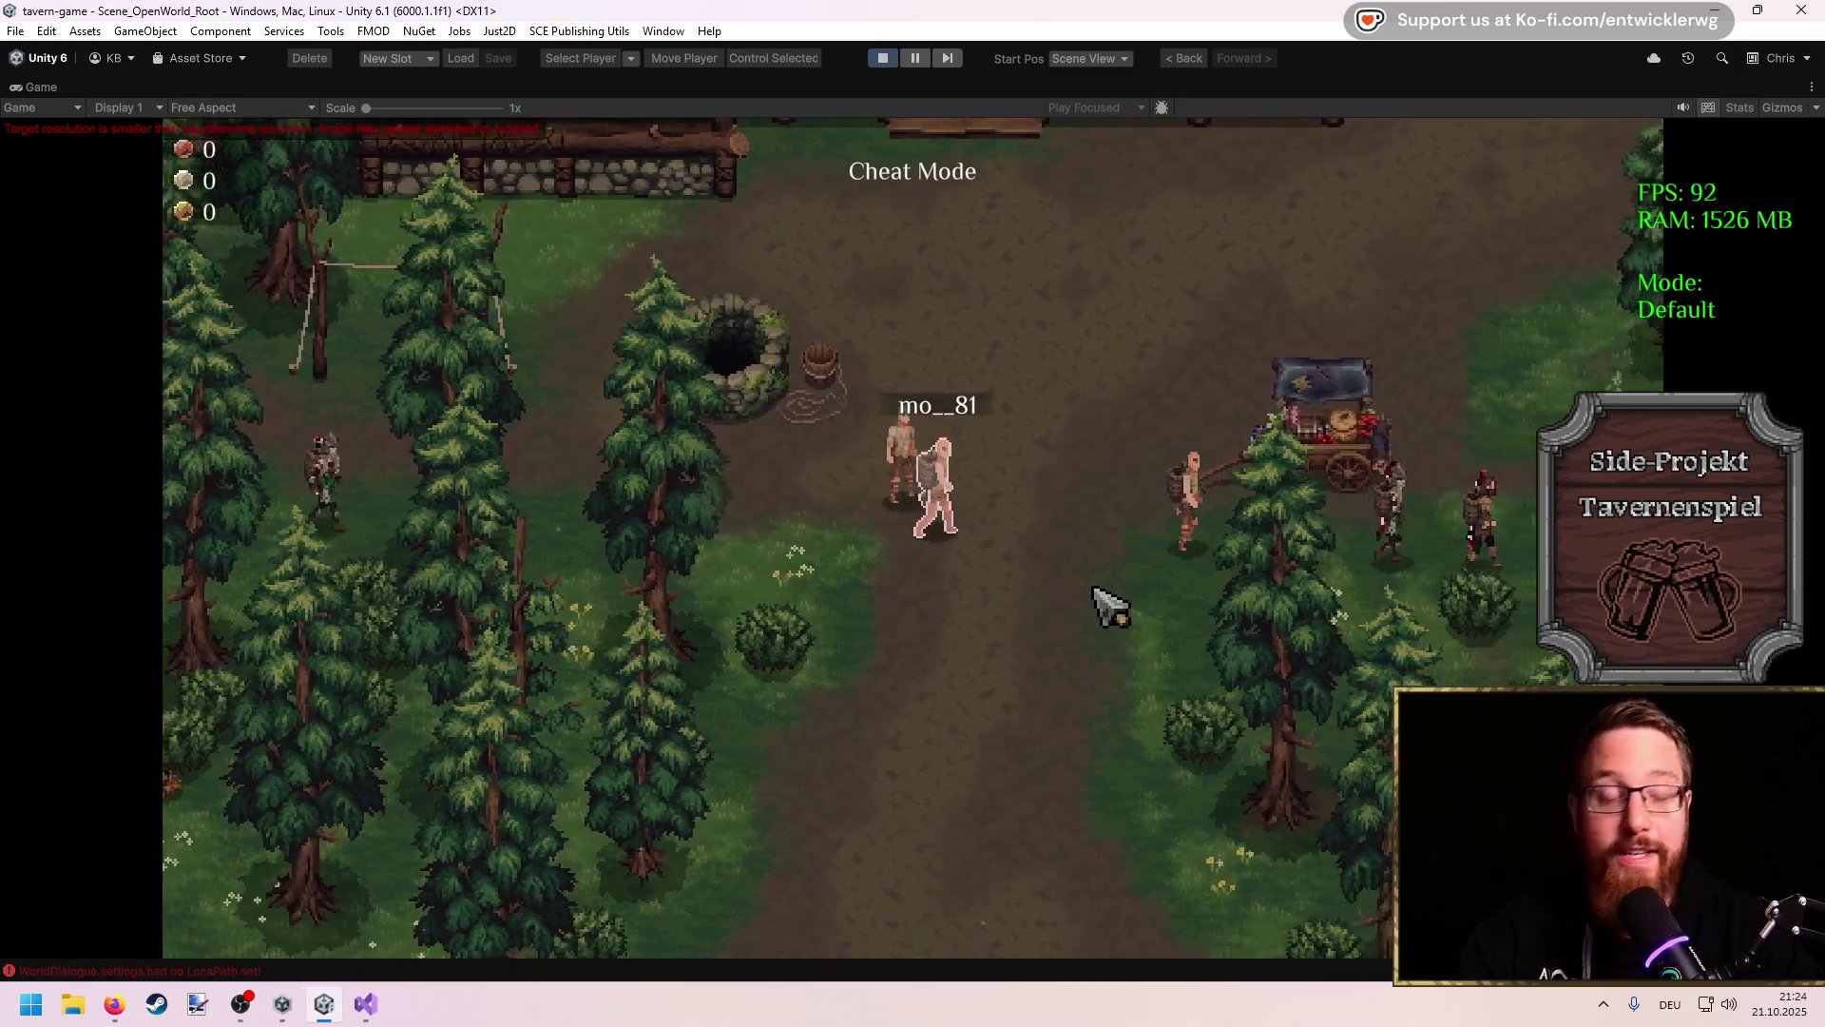
pyautogui.press('a')
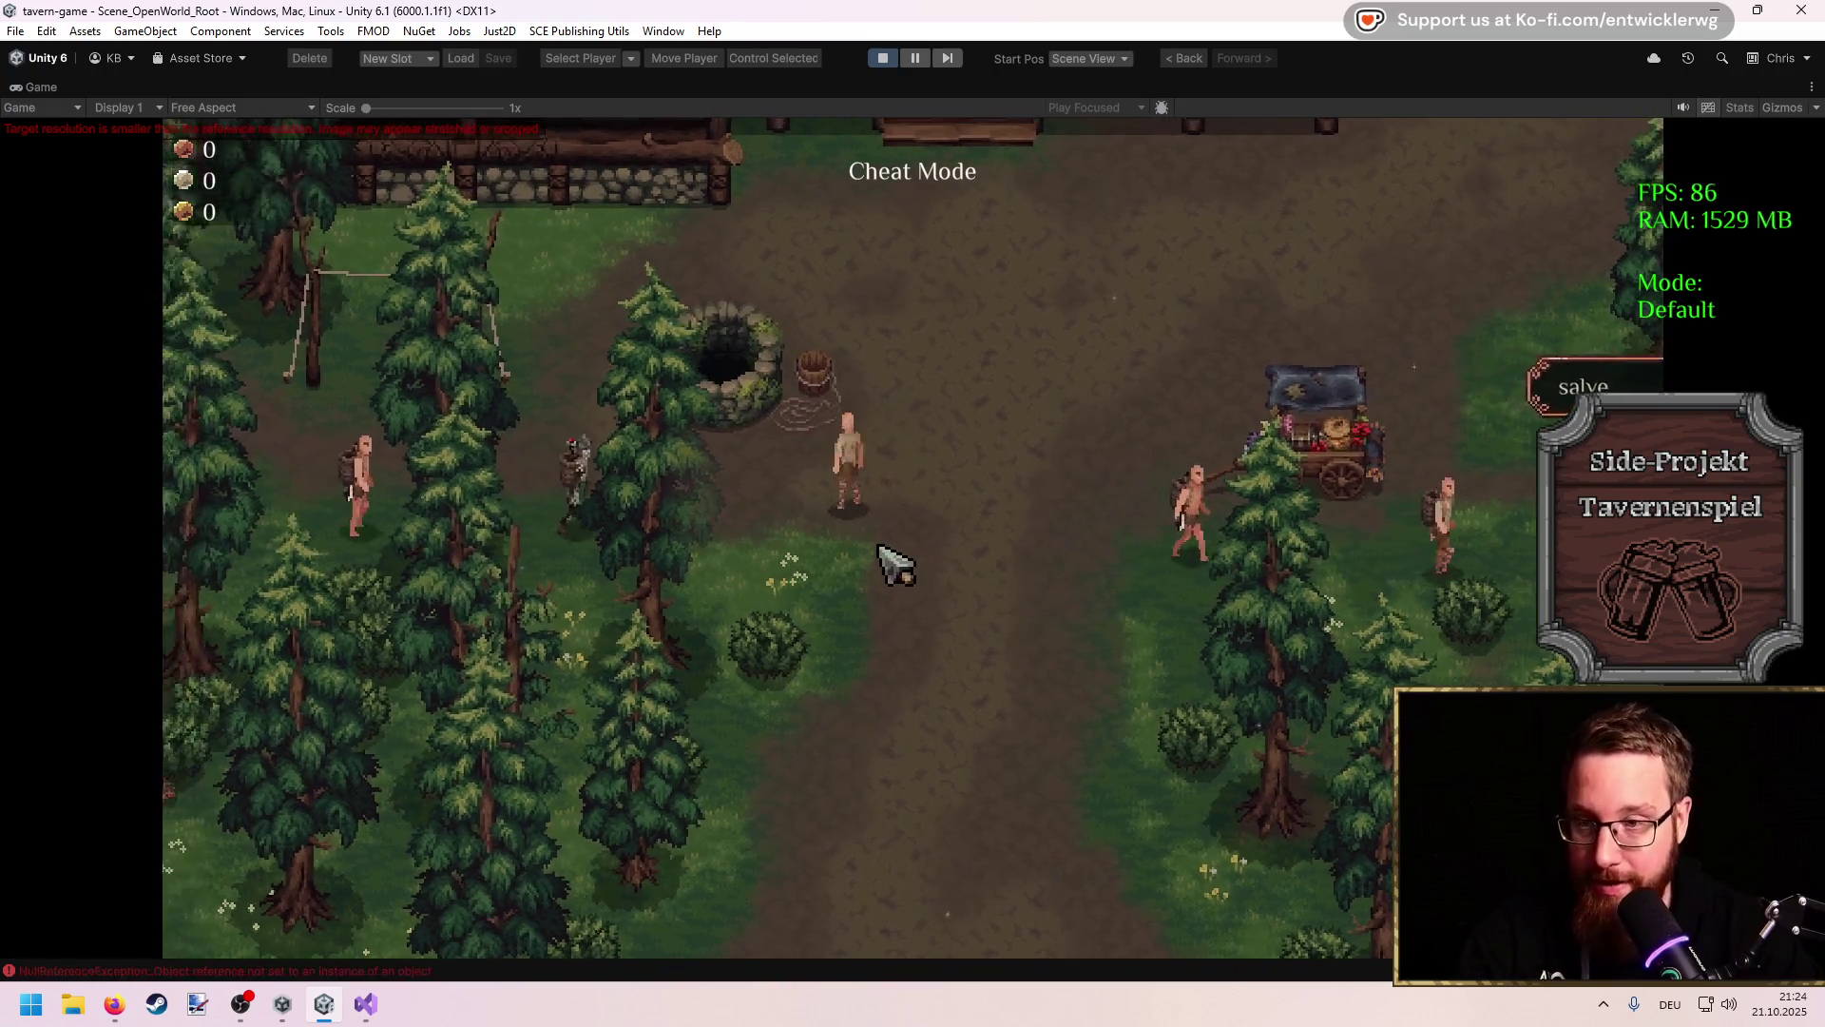
pyautogui.press('a')
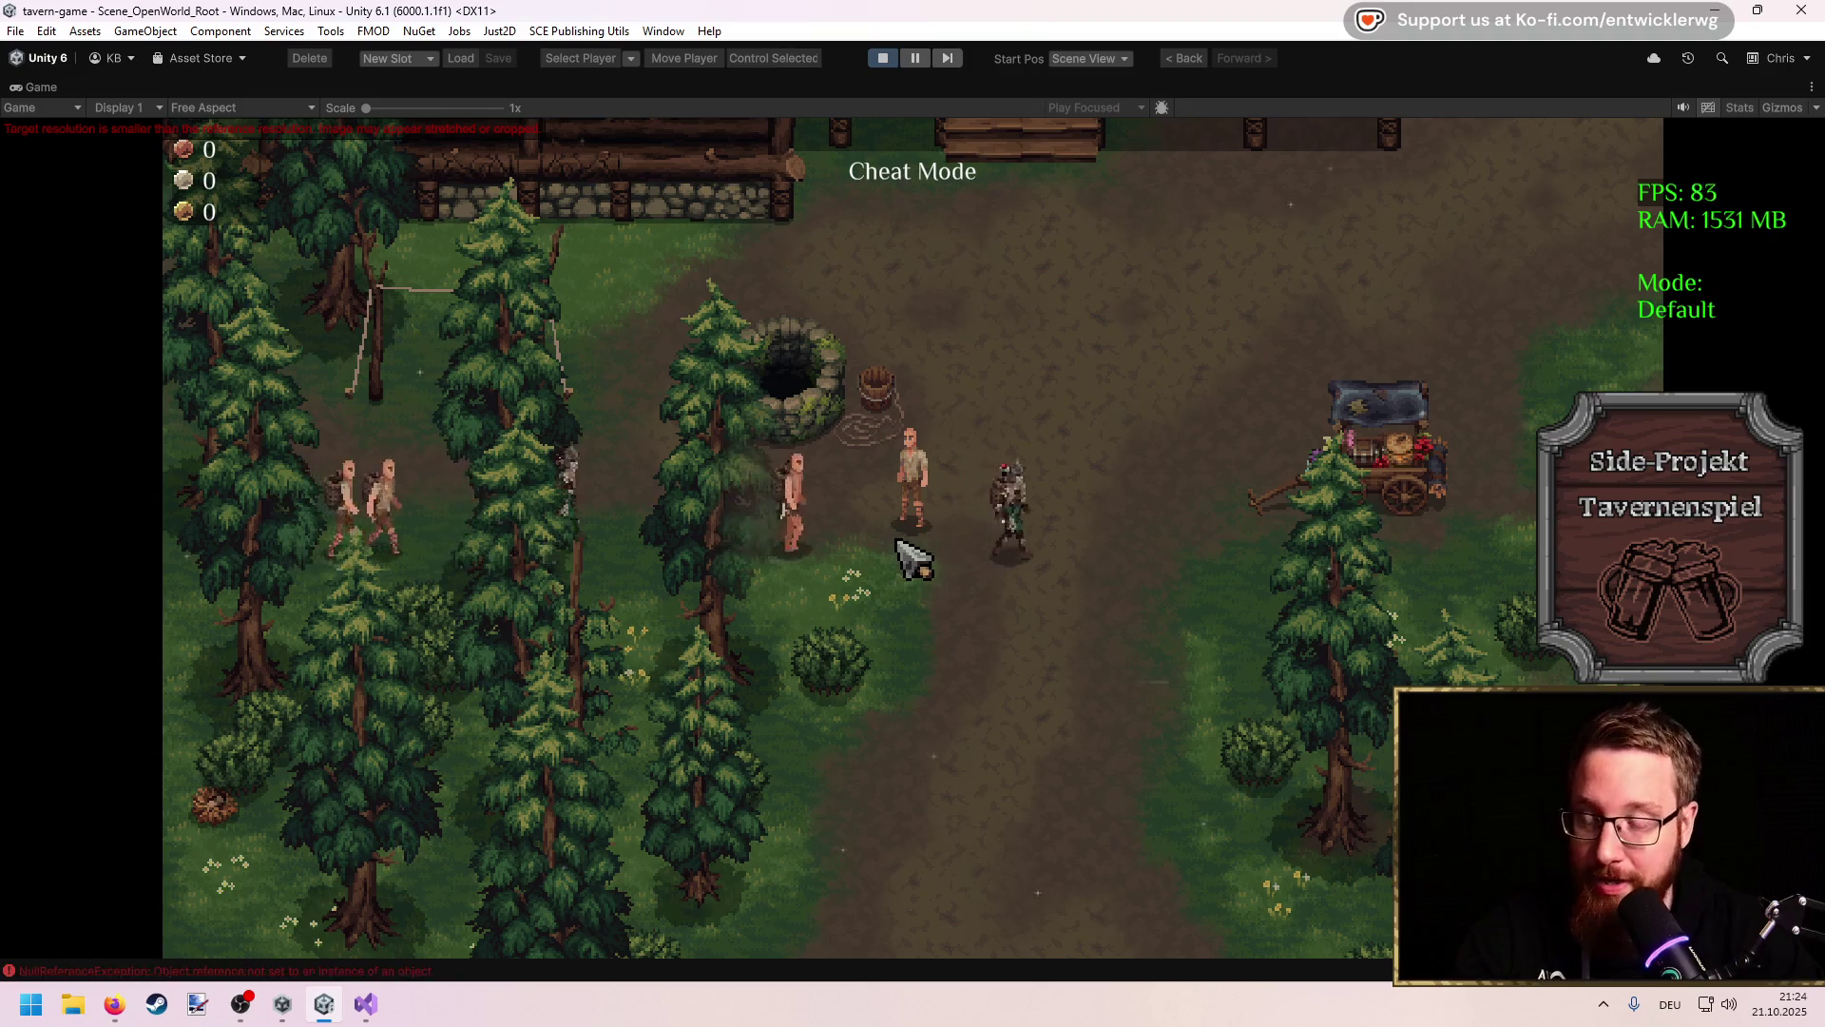
pyautogui.press('a')
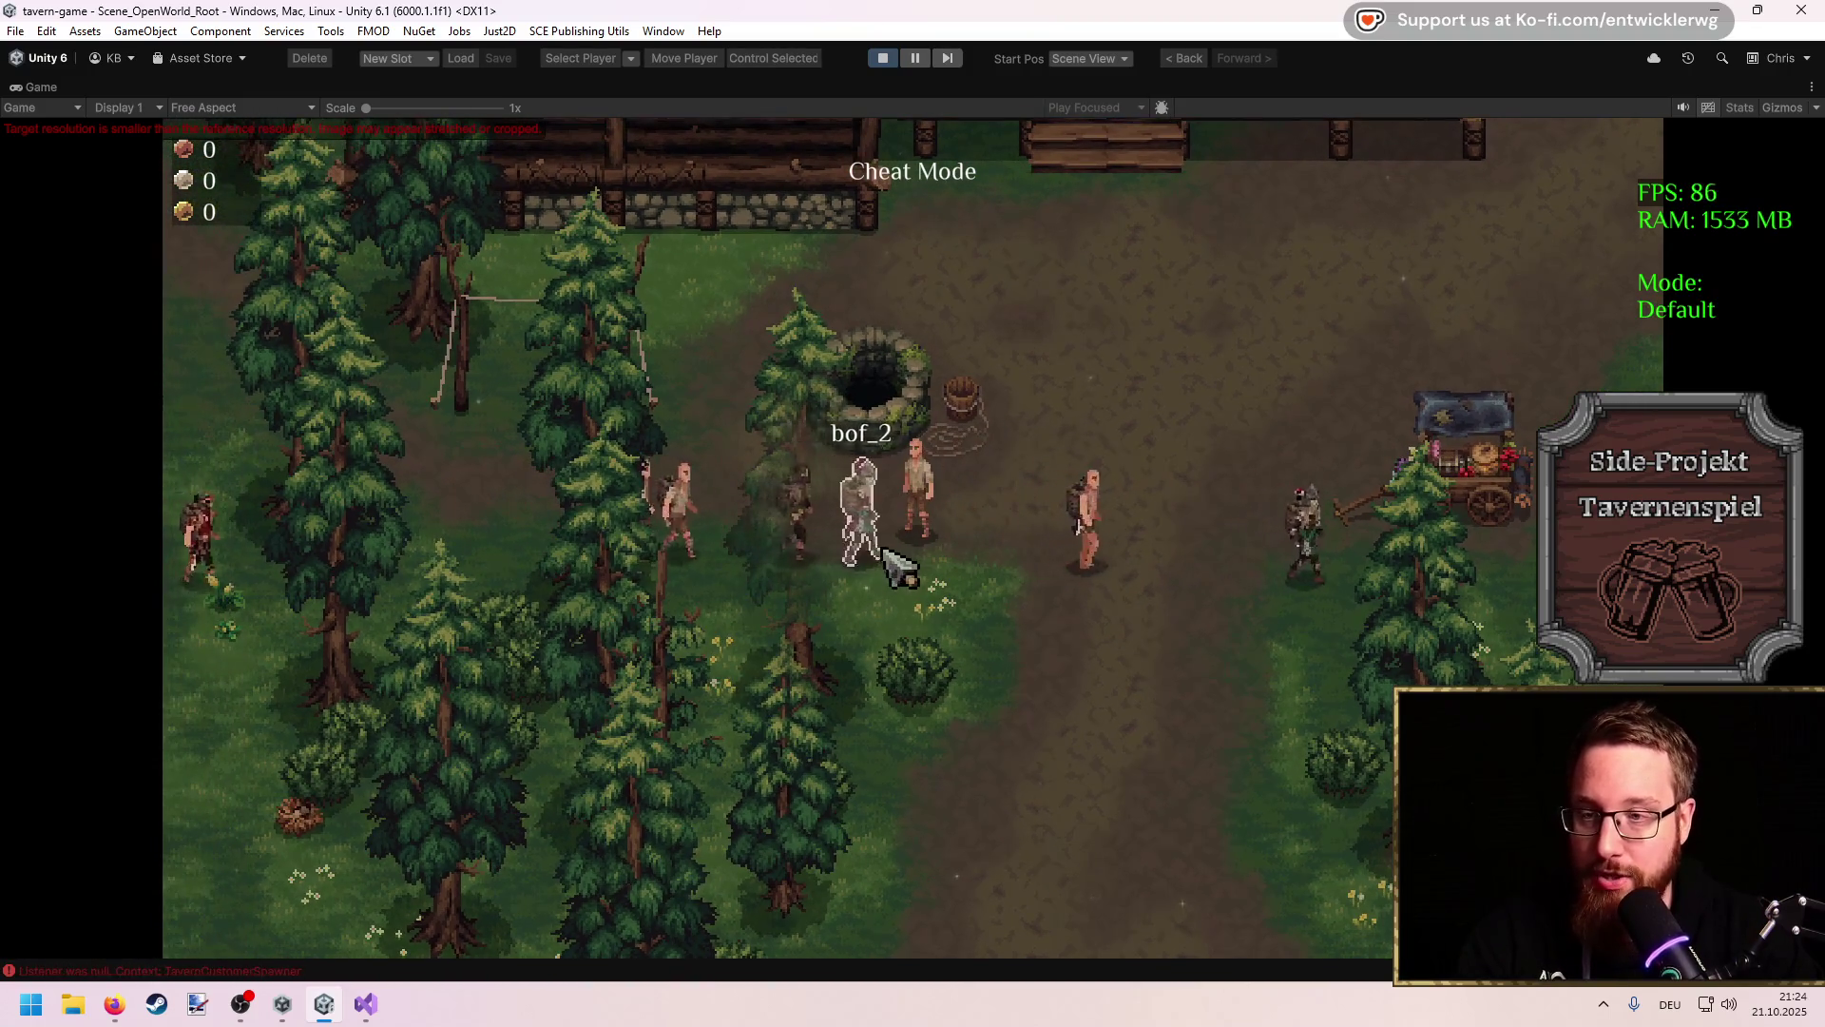
# Step: Approach a customer, strike them for 60 XP, and open their loot
pyautogui.press('d')
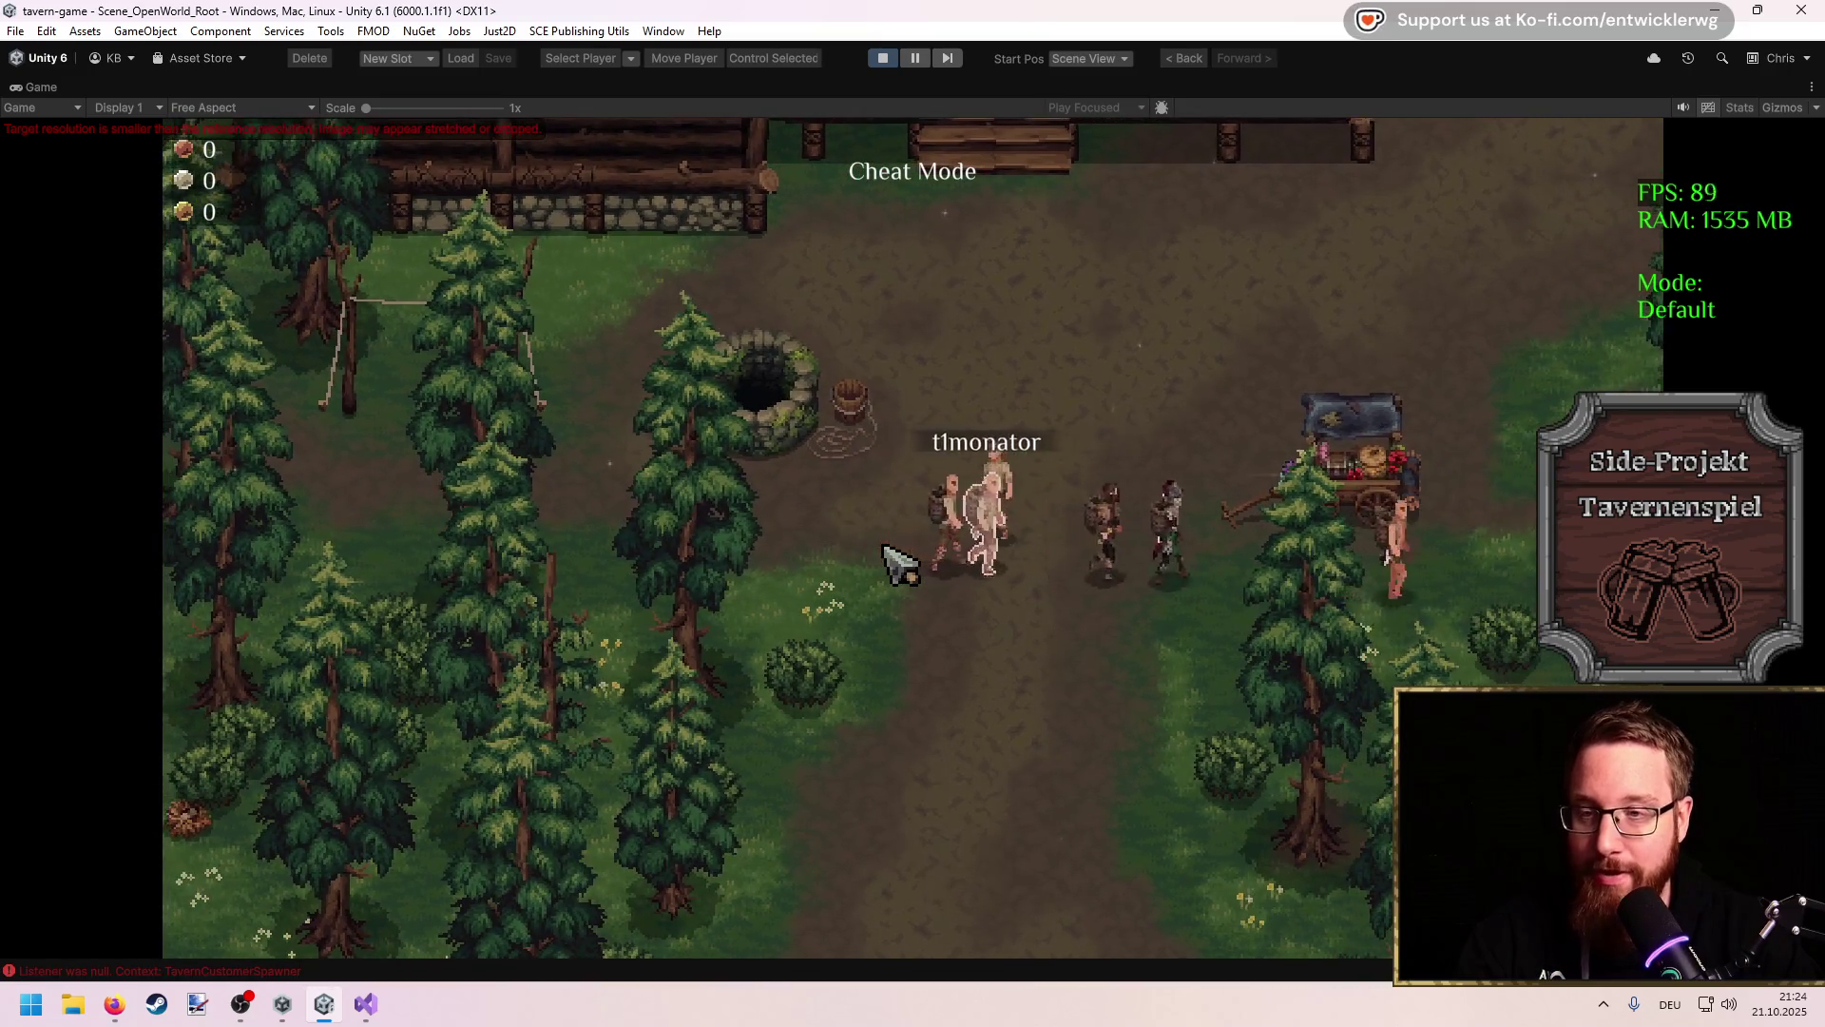
pyautogui.press('a')
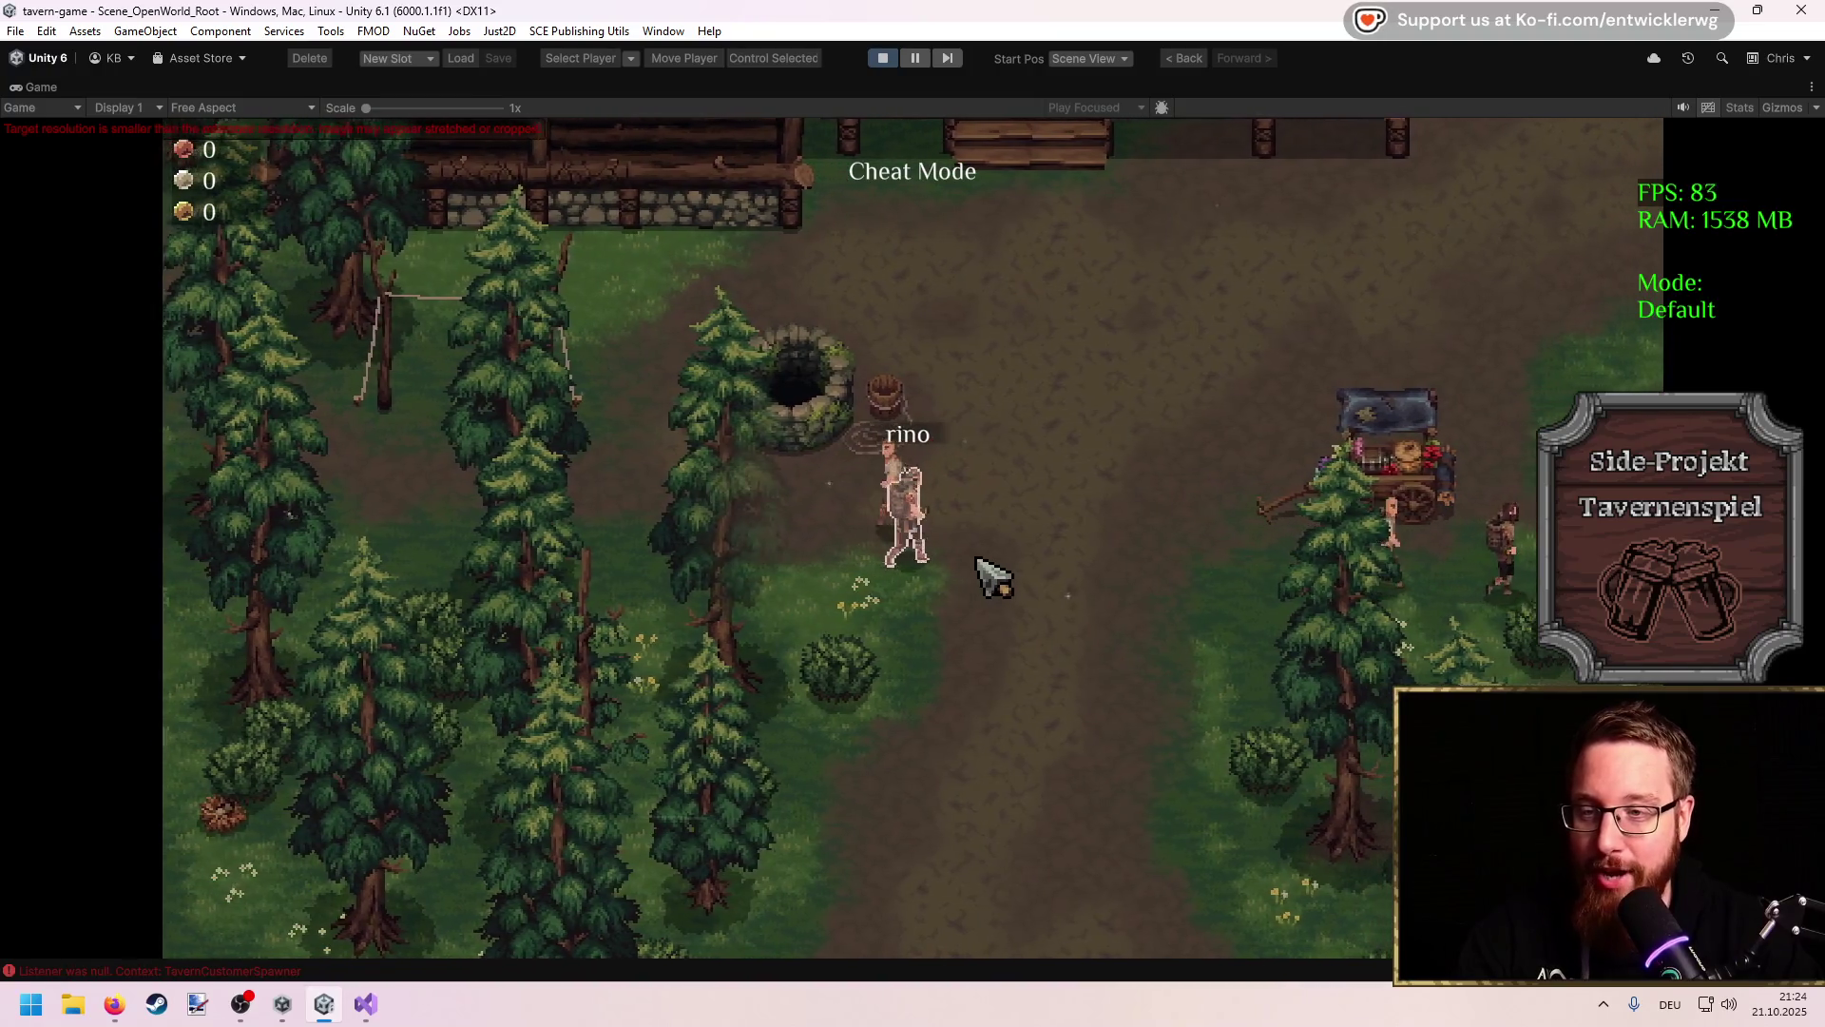
pyautogui.press('d')
pyautogui.click(991, 571)
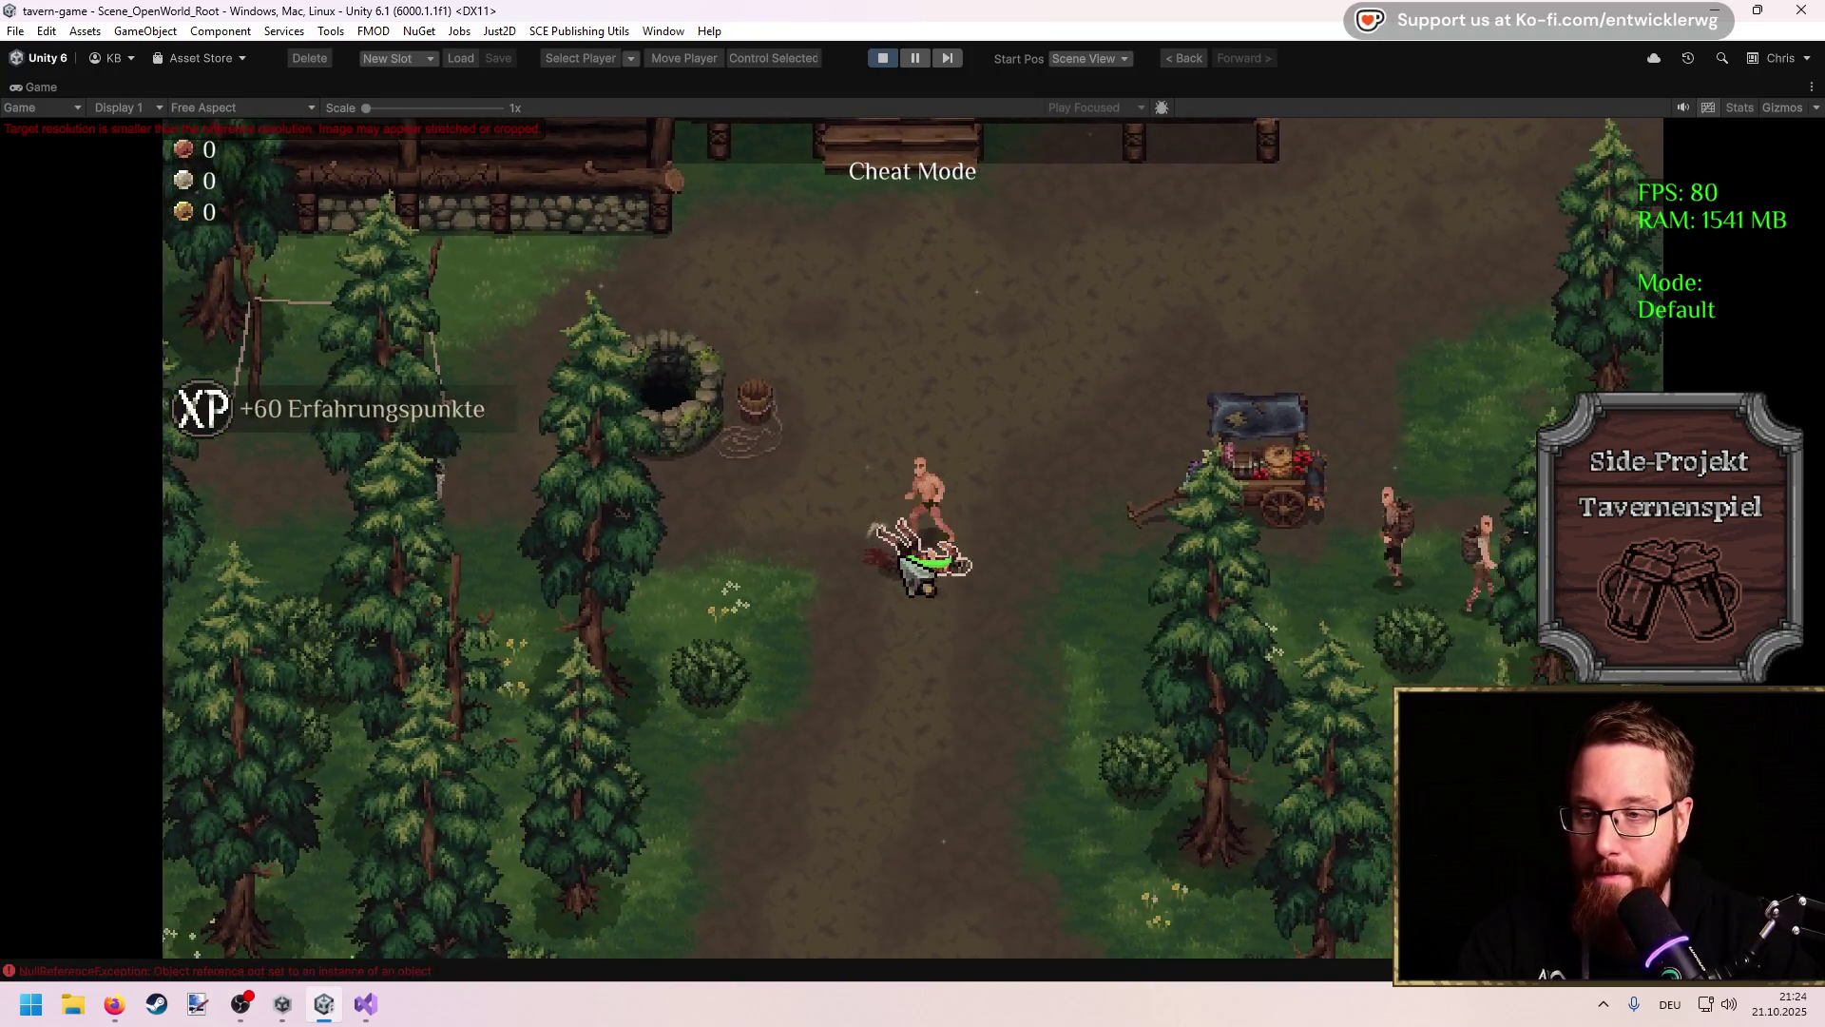
pyautogui.click(936, 566)
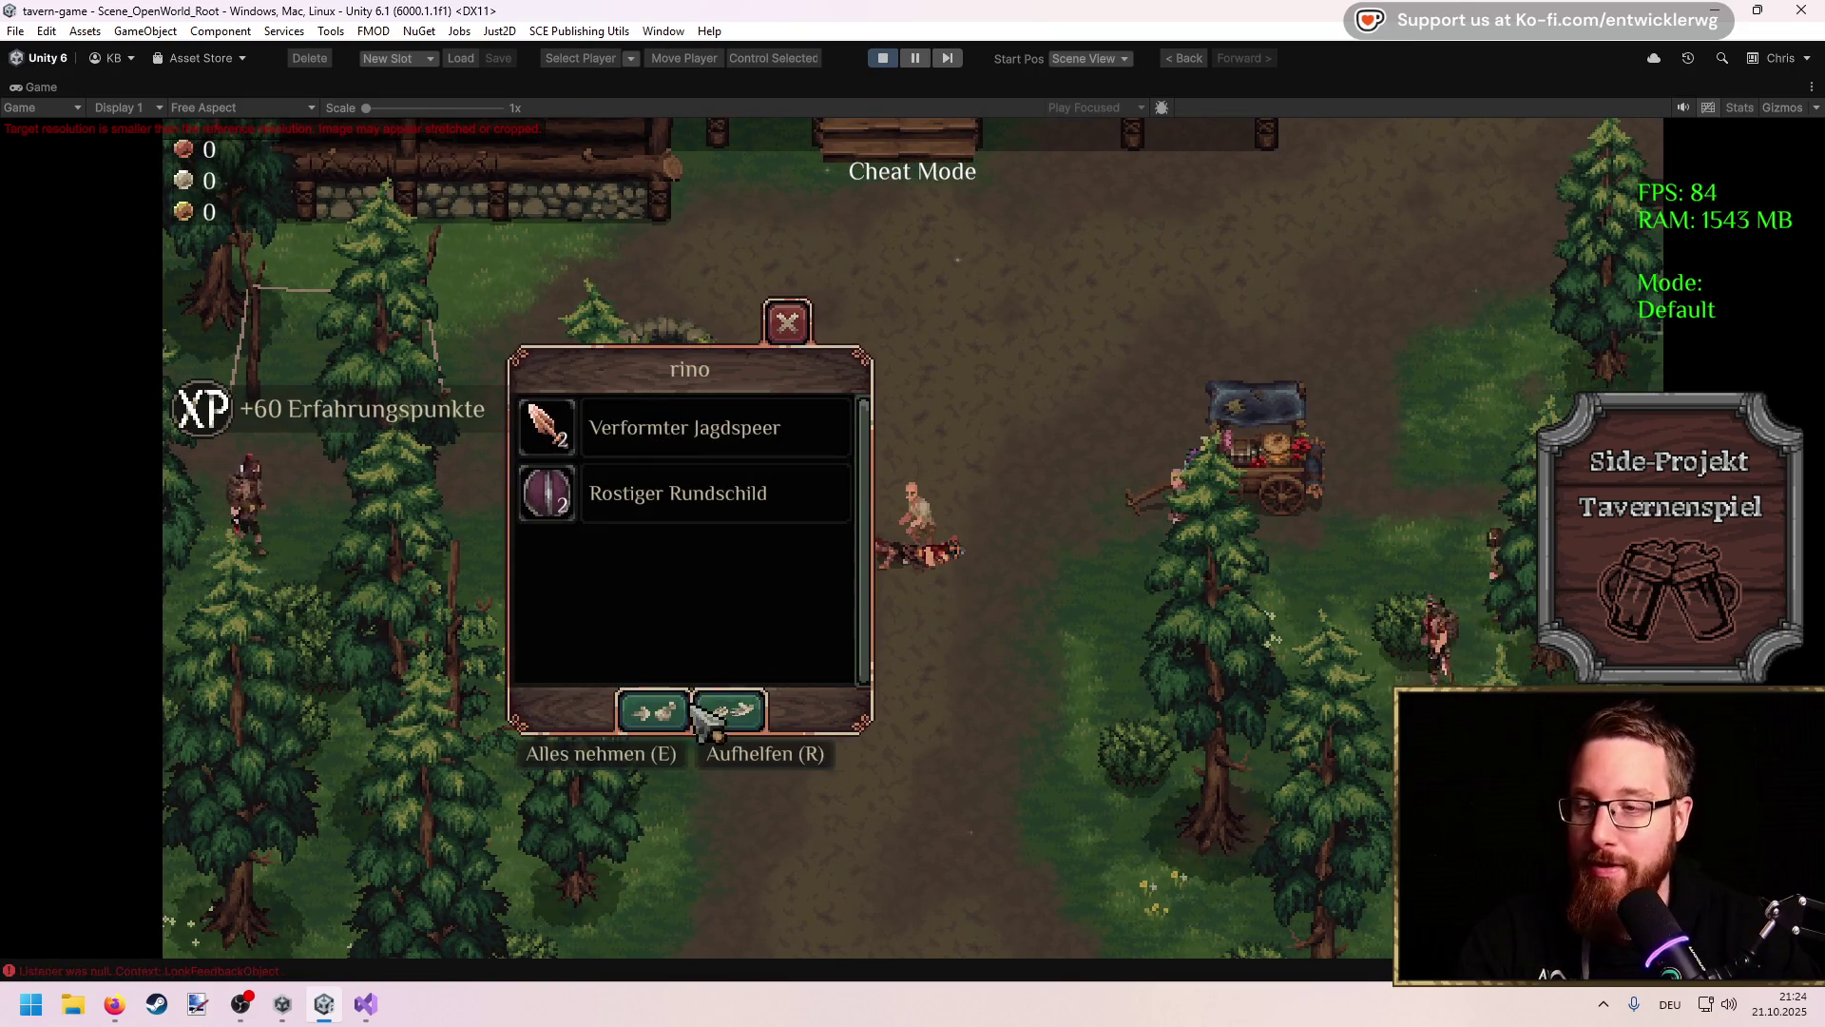
# Step: Take the Verformter Jagdspeer and Rostiger Rundschild, then close the empty loot window
pyautogui.press('e')
pyautogui.click(945, 591)
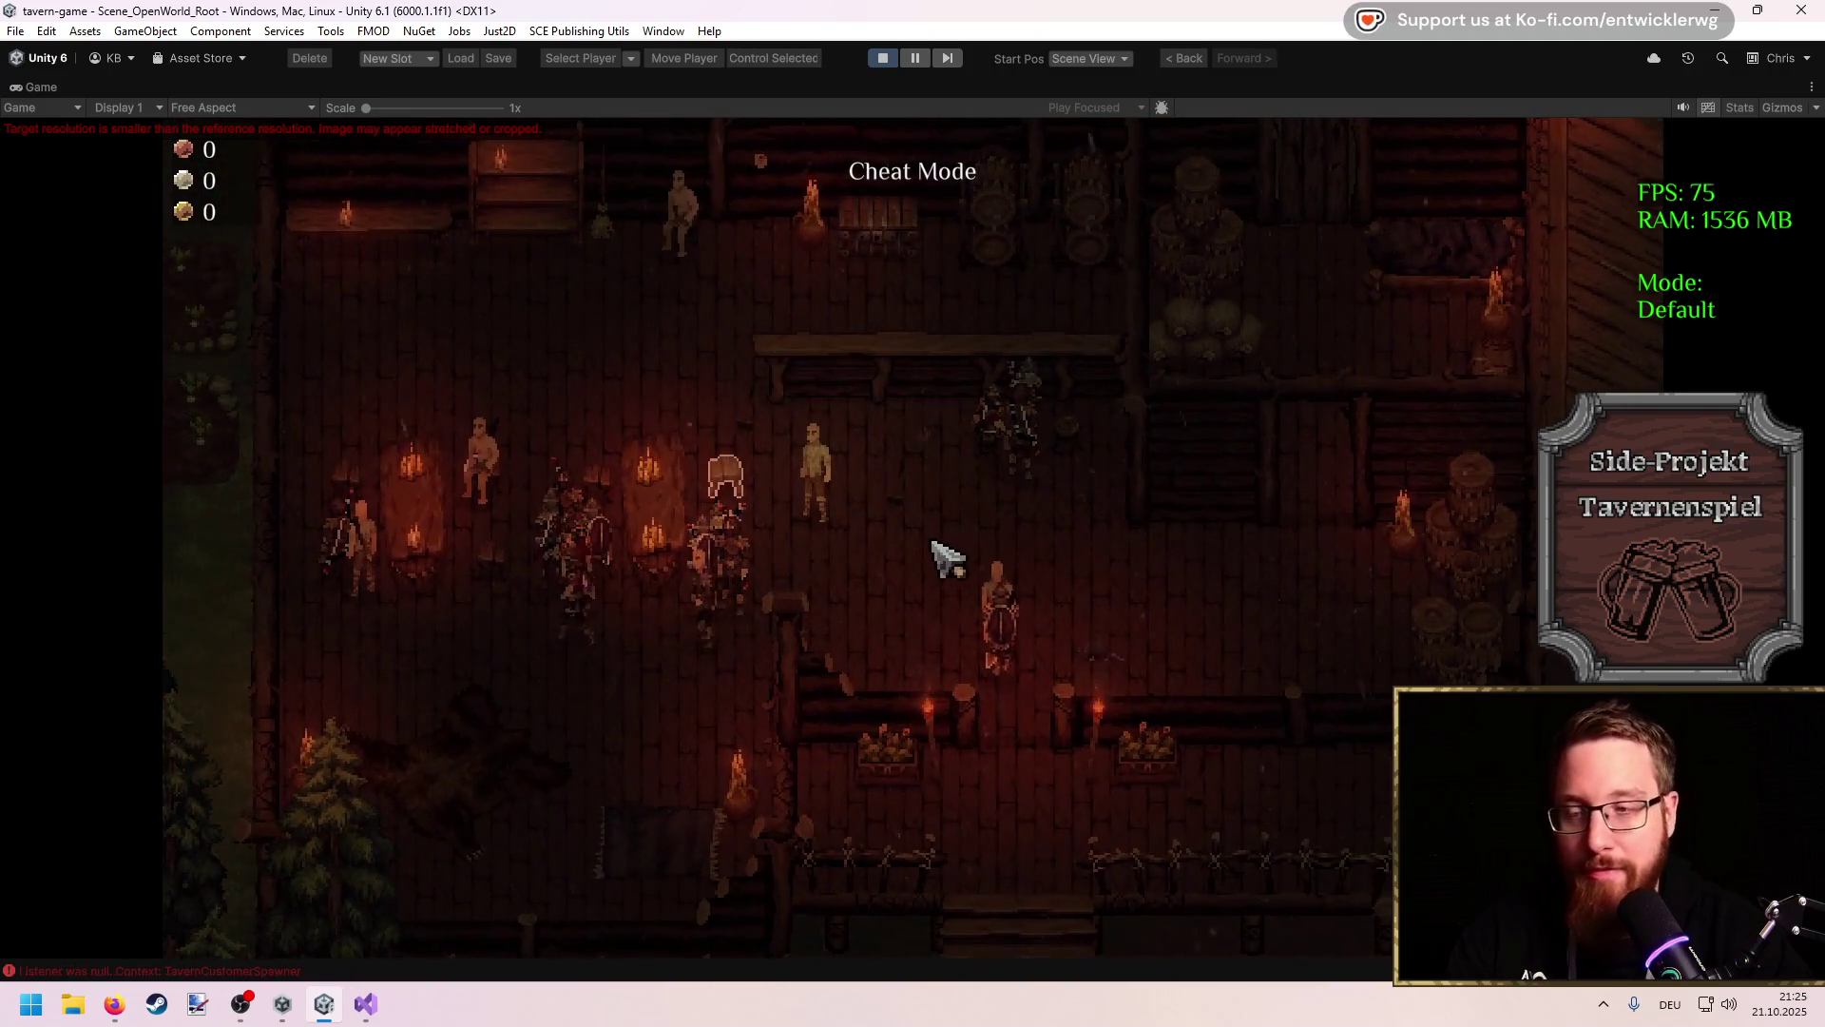
# Step: Restart play mode and open the 'Listener was null' error's source in GenericEvent.cs
pyautogui.click(882, 58)
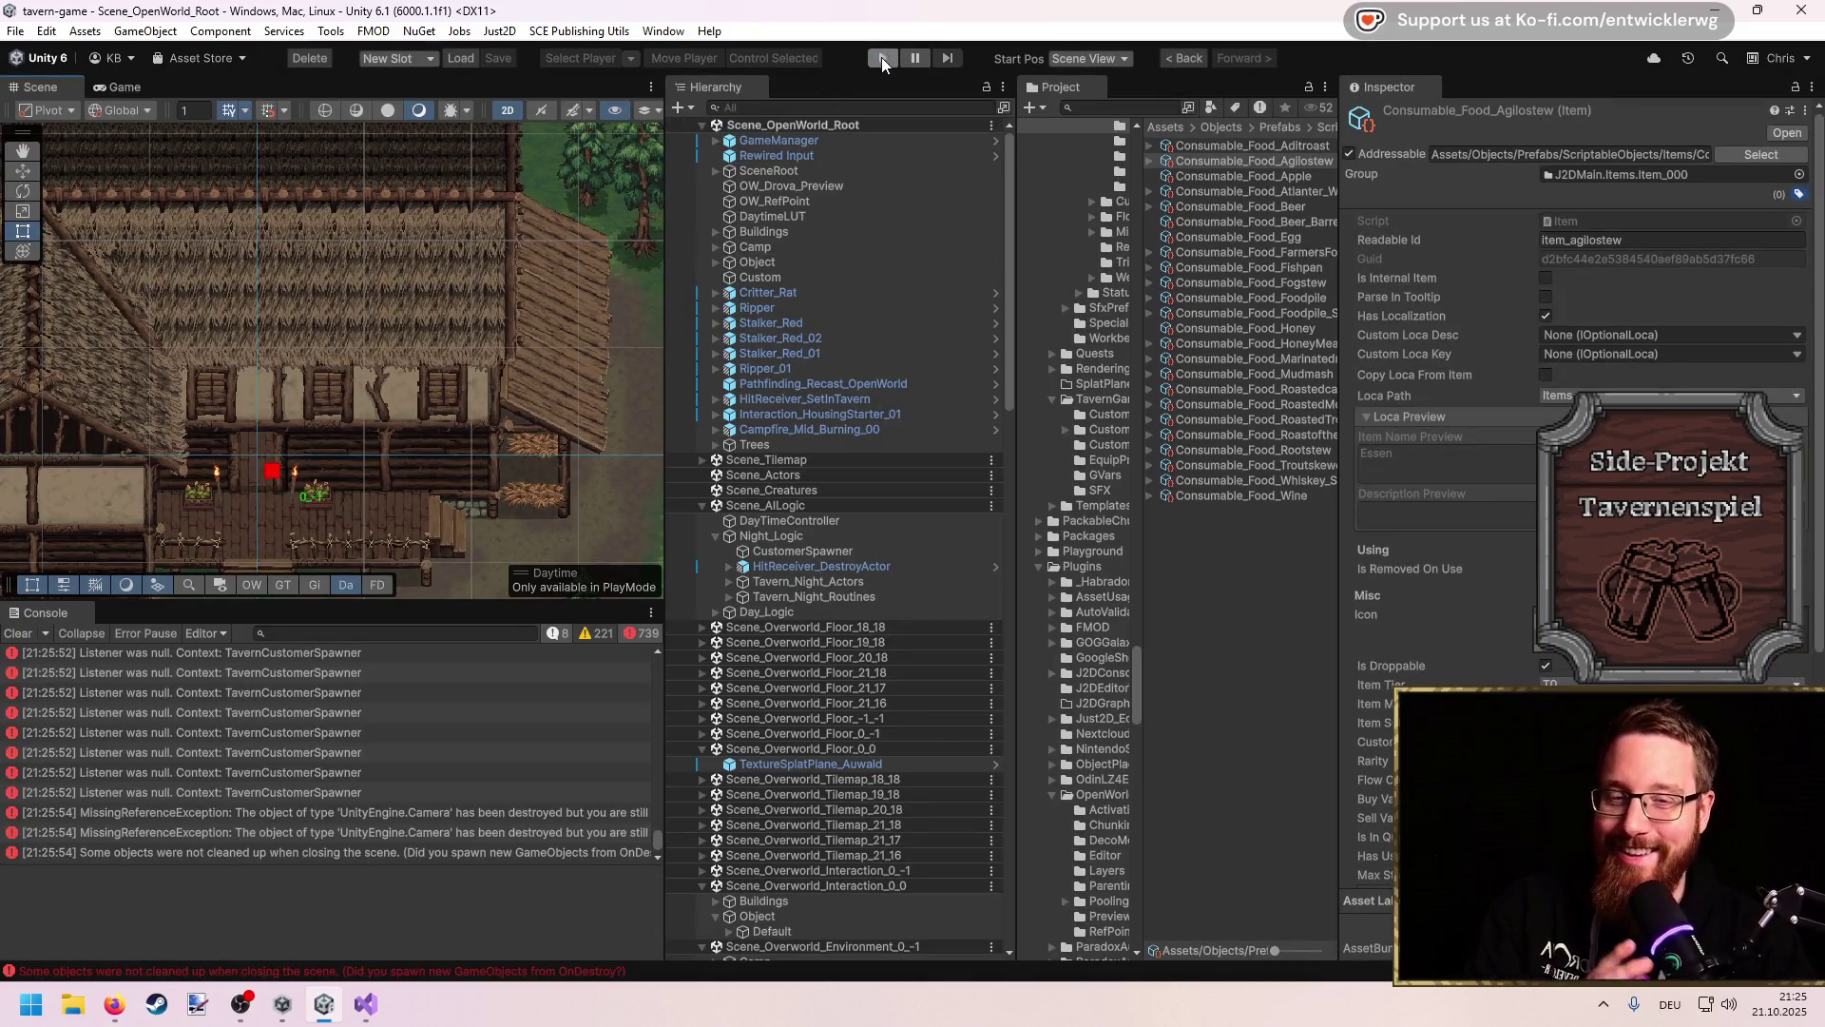
pyautogui.click(882, 58)
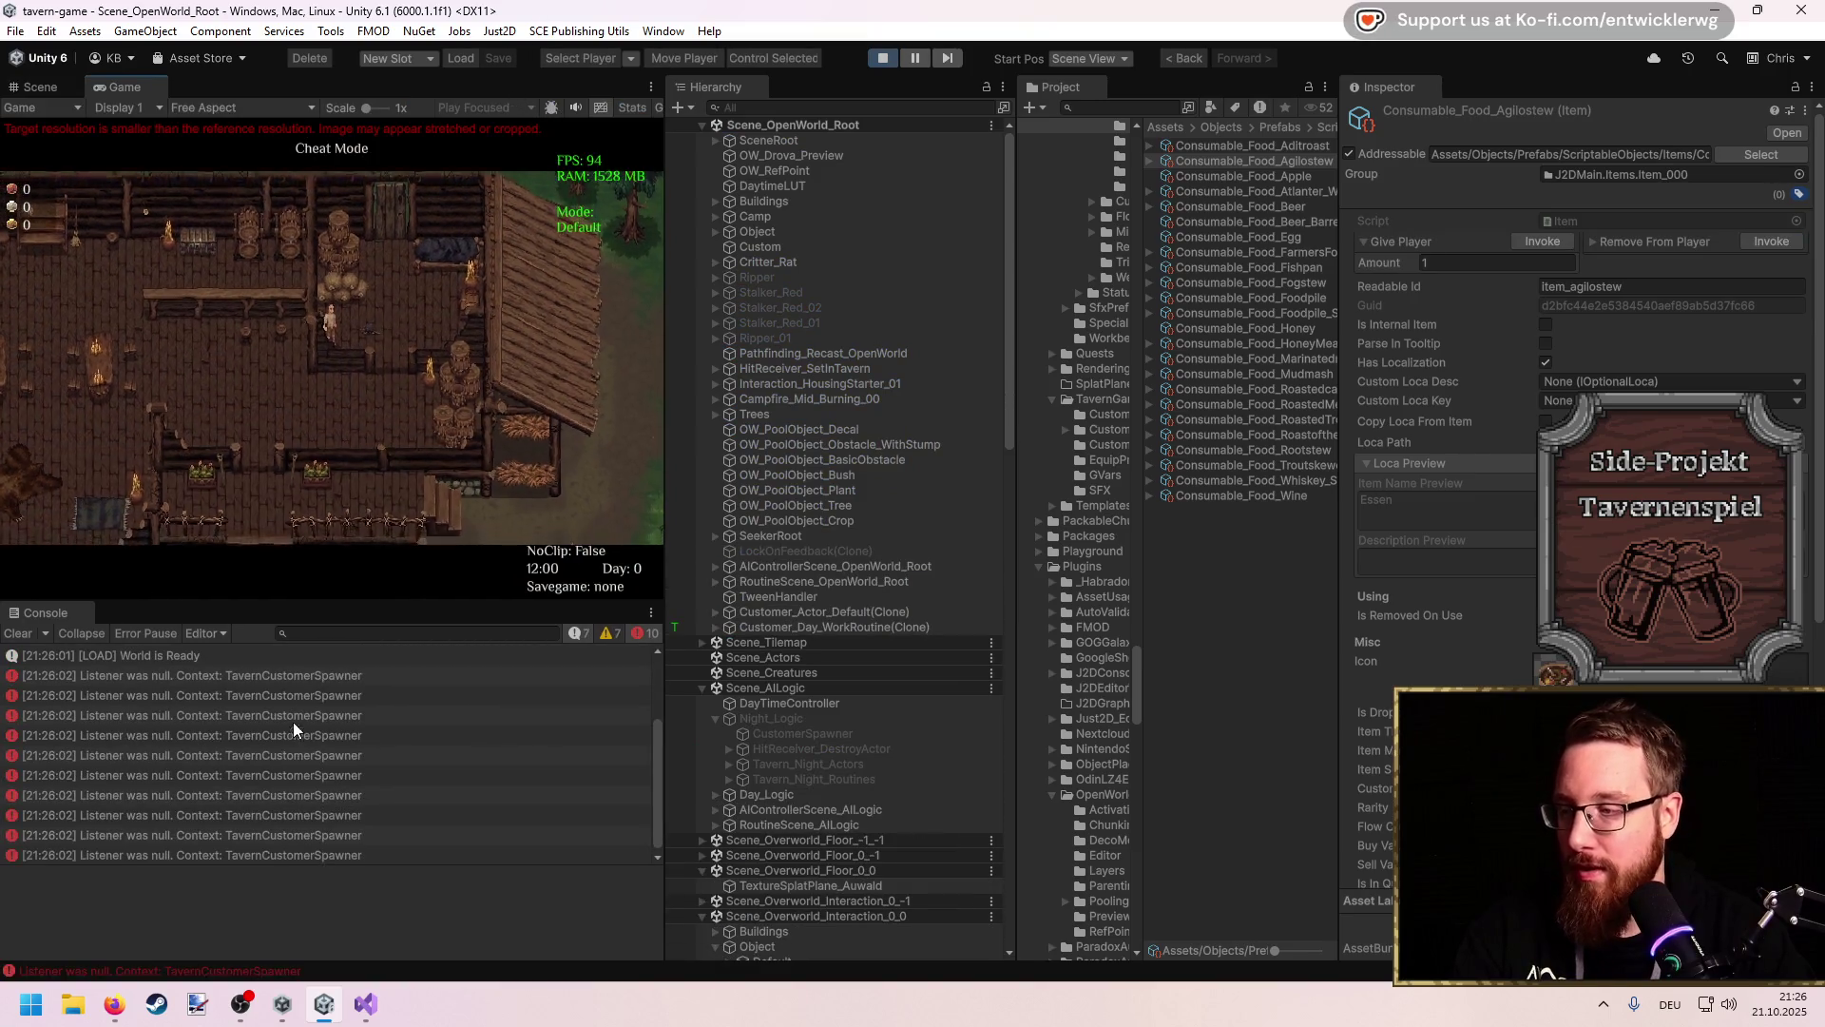
pyautogui.click(293, 735)
pyautogui.click(284, 918)
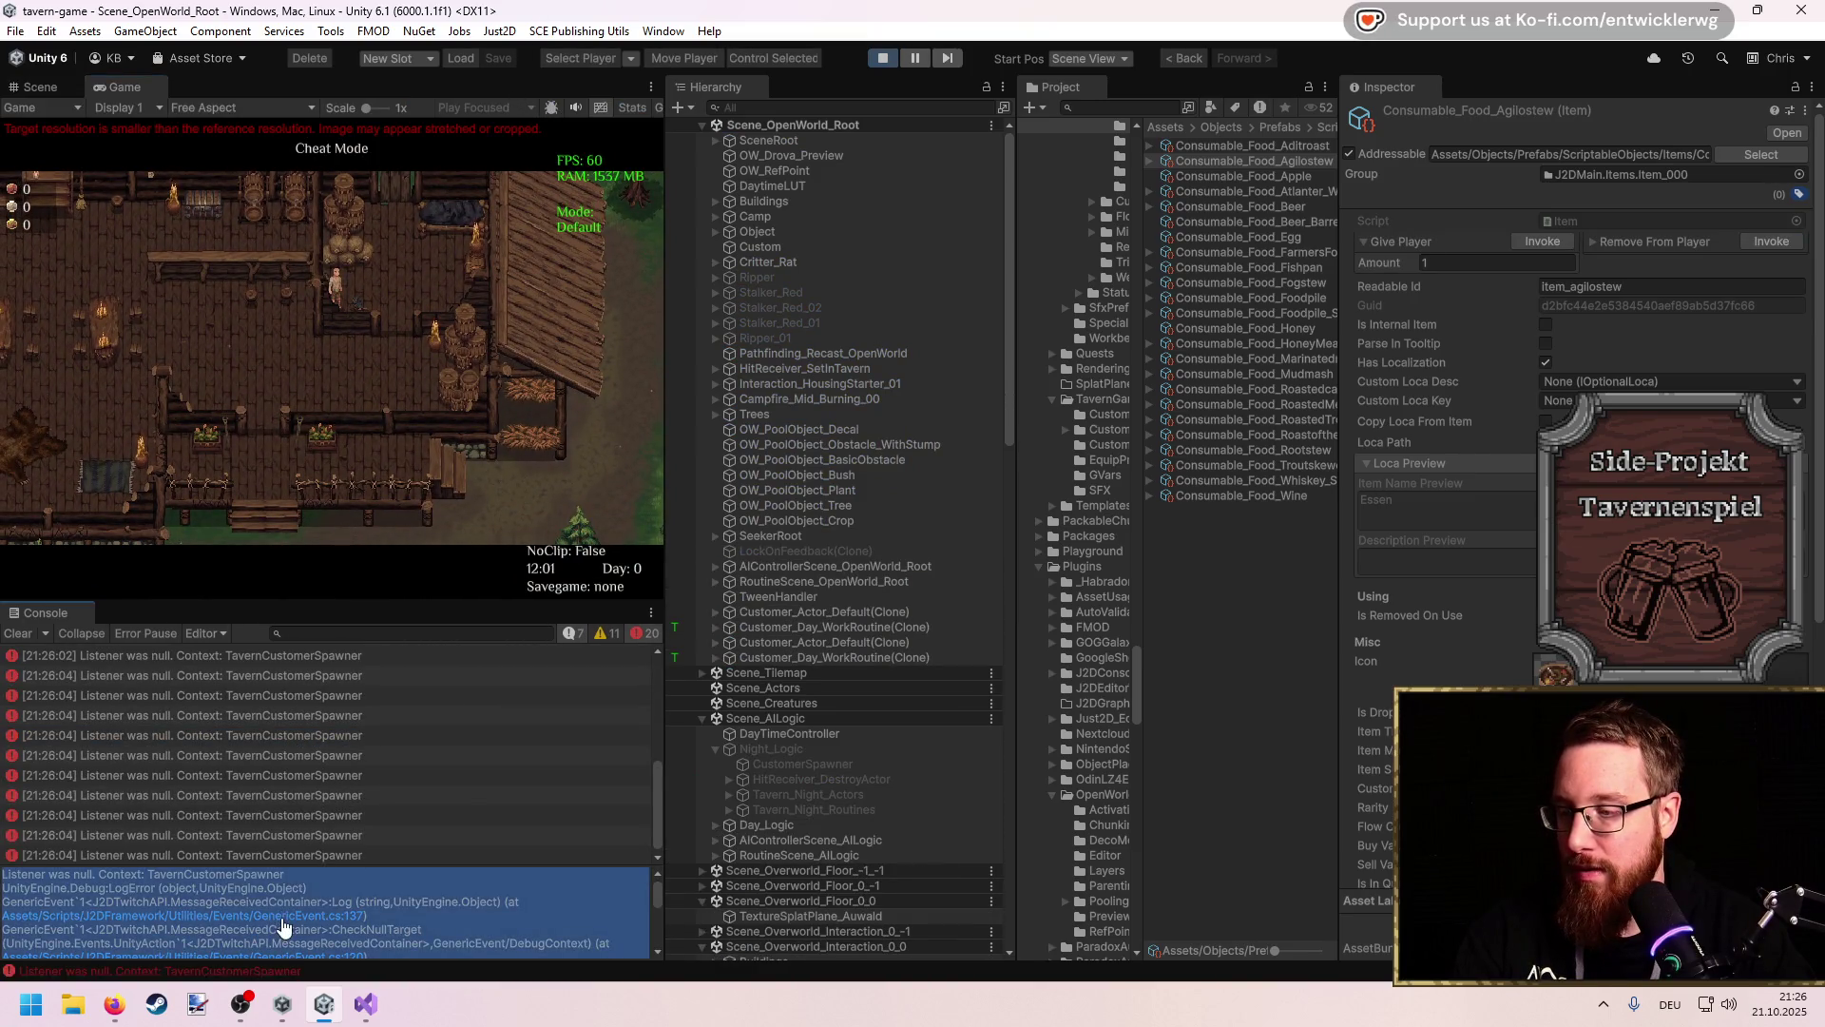
pyautogui.doubleClick(558, 910)
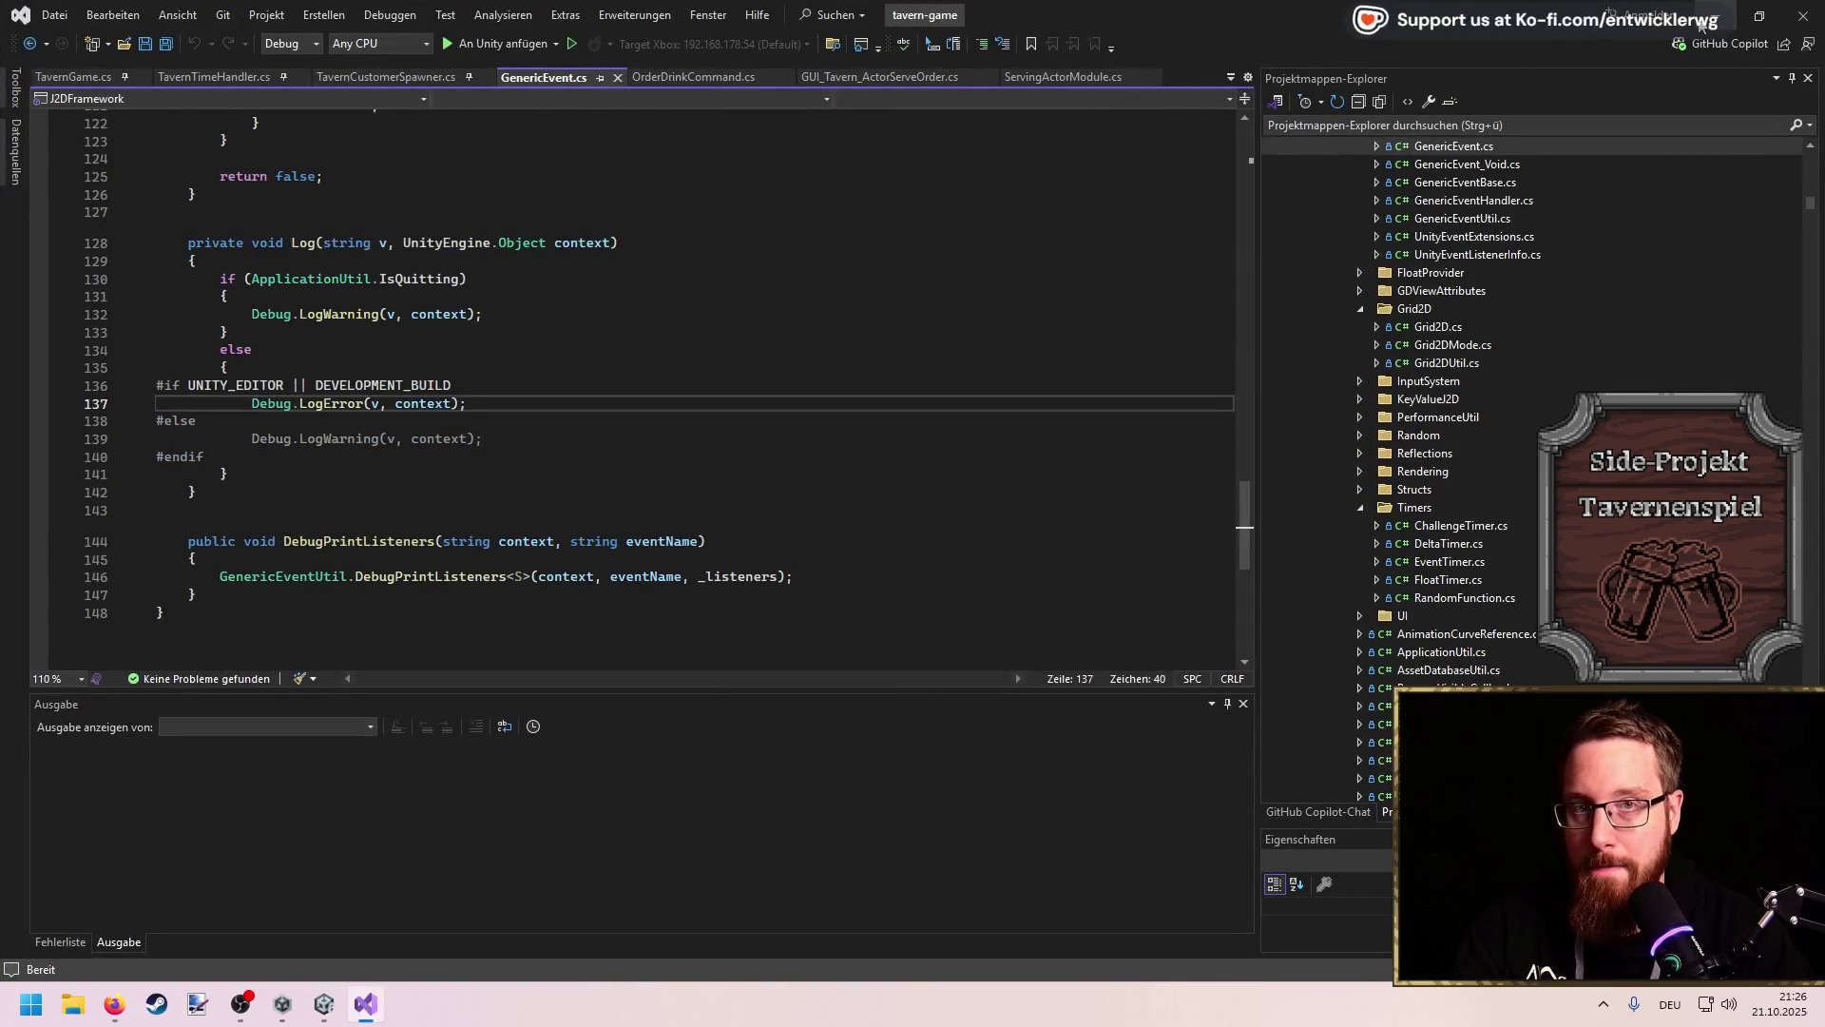
# Step: Jump from the stack trace to GenericEvent.cs line 120, then hide Visual Studio
pyautogui.hotkey('alt', 'Tab')
pyautogui.scroll(-1, 312, 922)
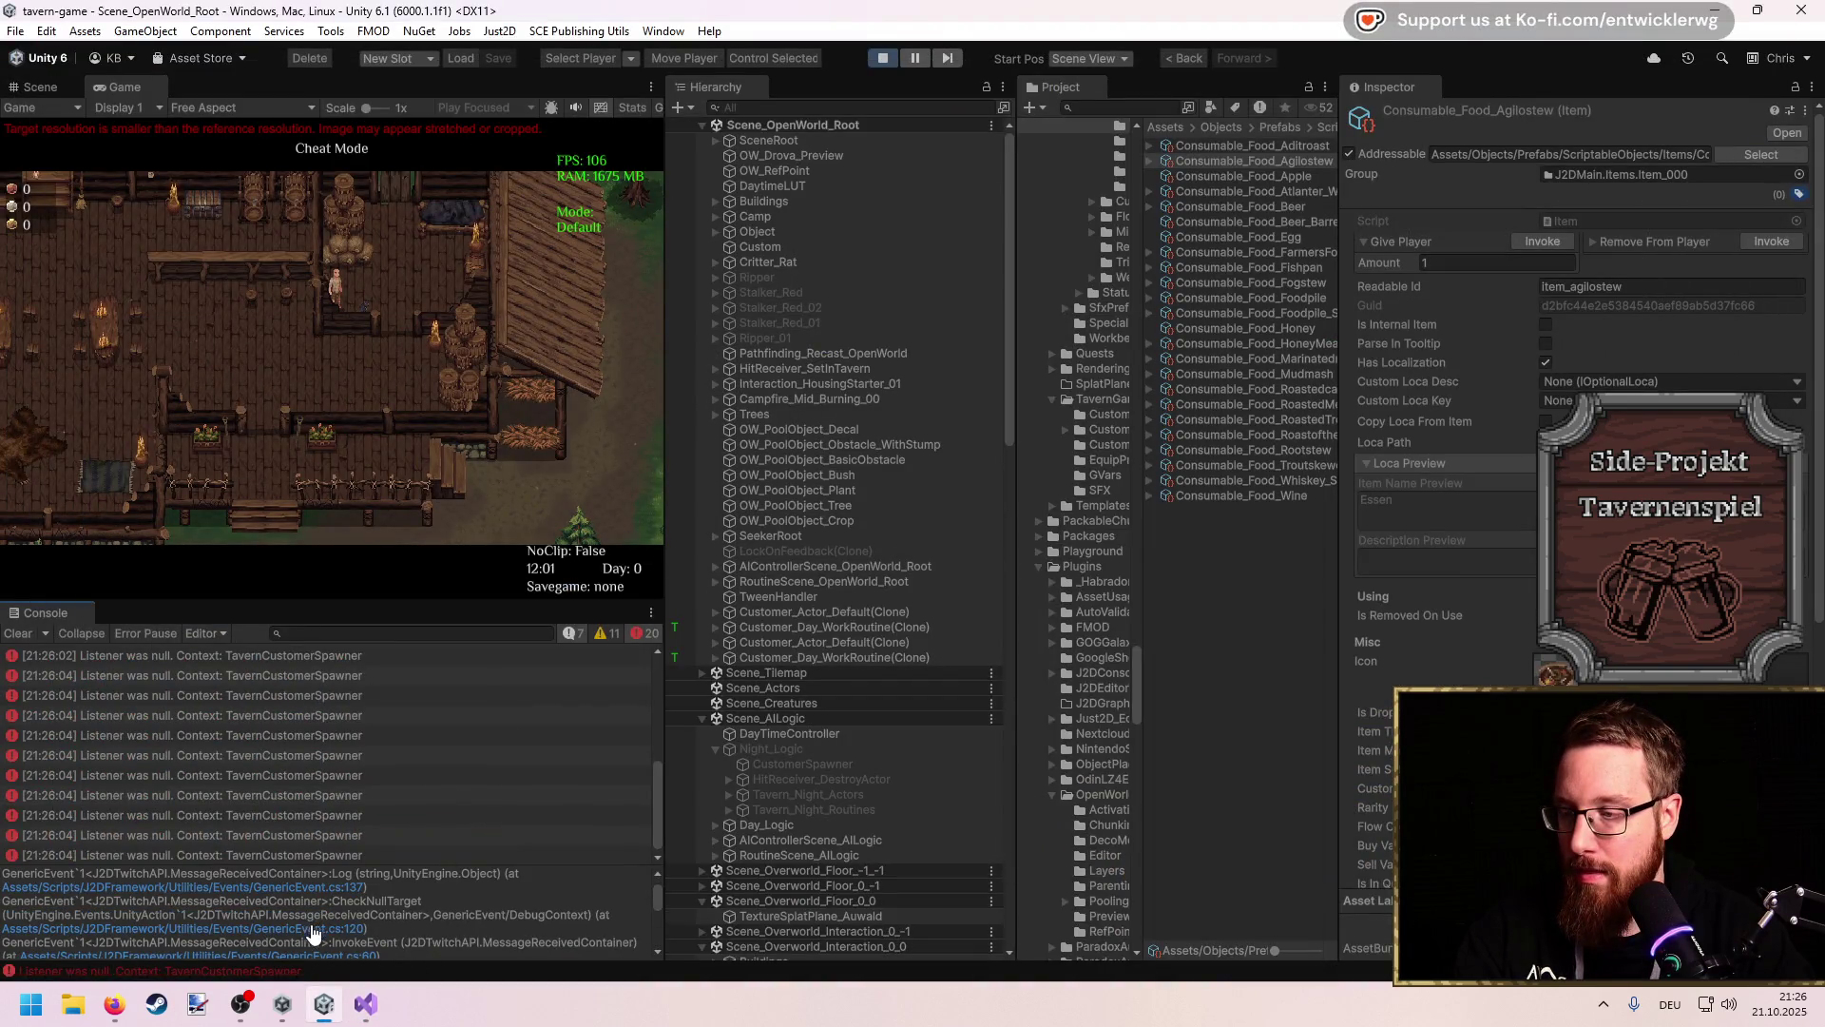
pyautogui.click(312, 932)
pyautogui.click(318, 914)
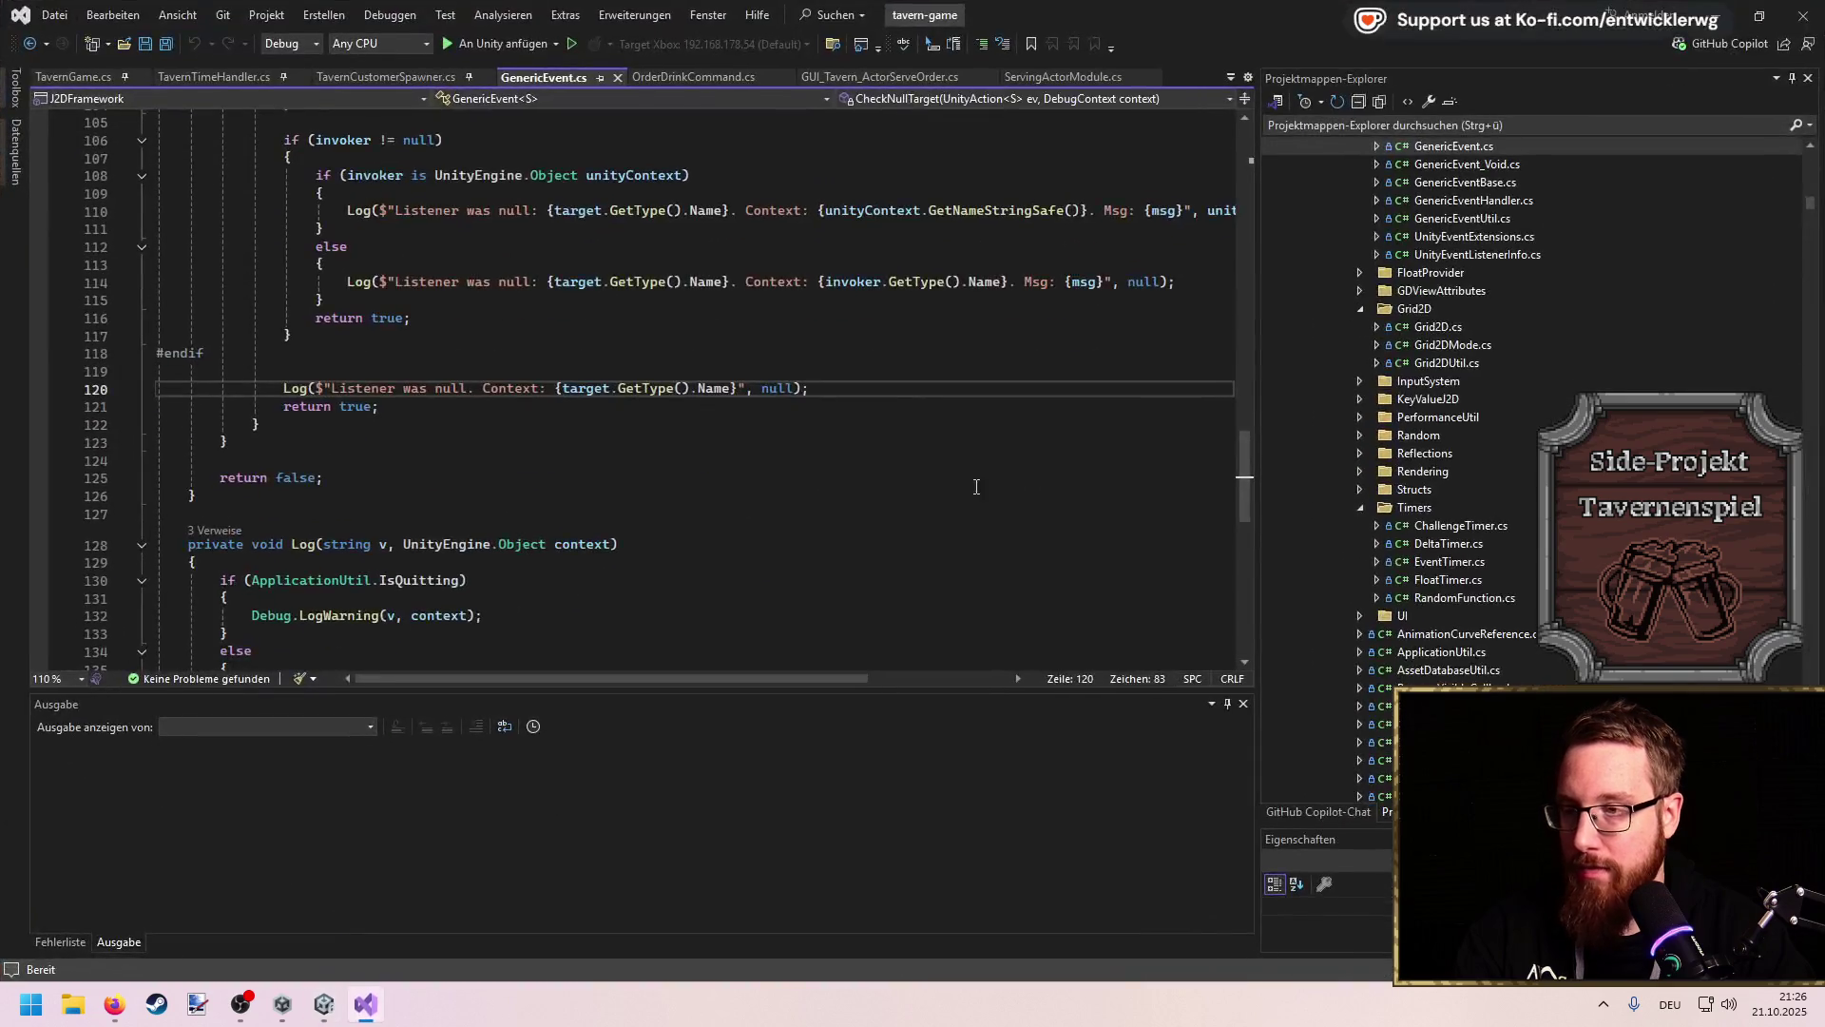
pyautogui.click(1716, 21)
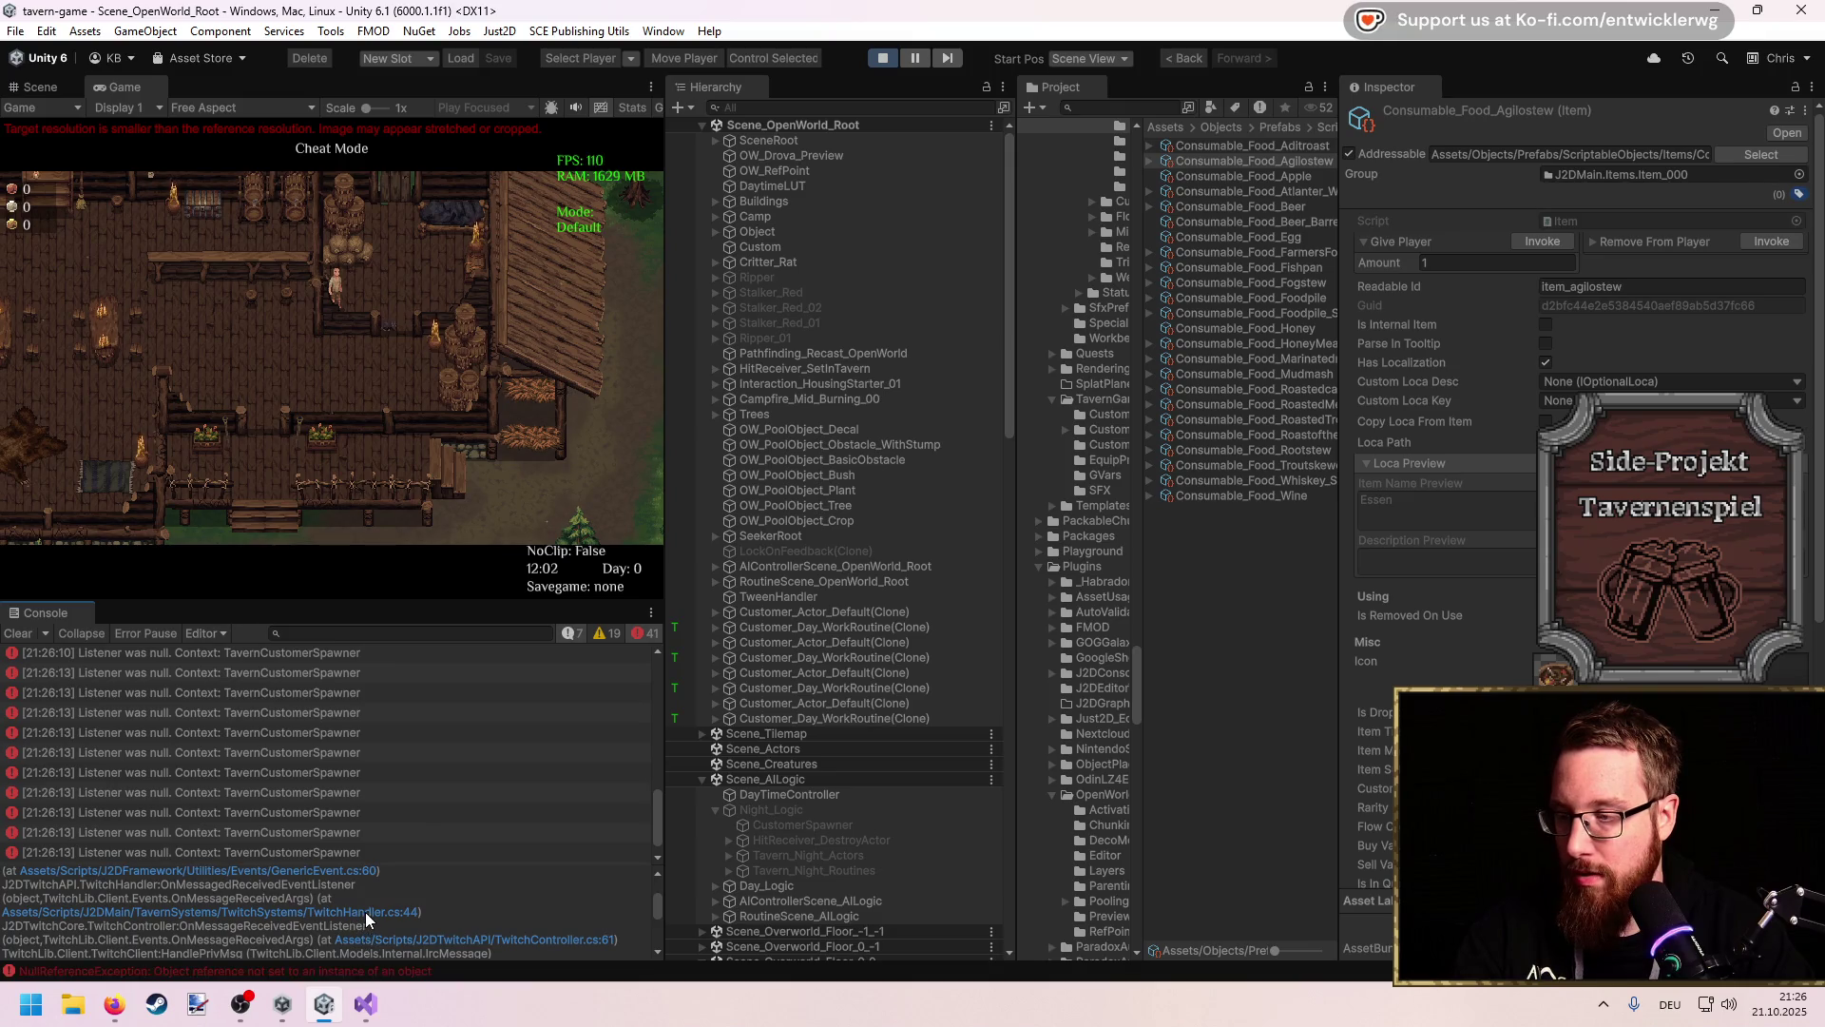
# Step: Open TwitchHandler.cs line 44 from the stack trace, then hide Visual Studio again
pyautogui.click(365, 911)
pyautogui.click(371, 919)
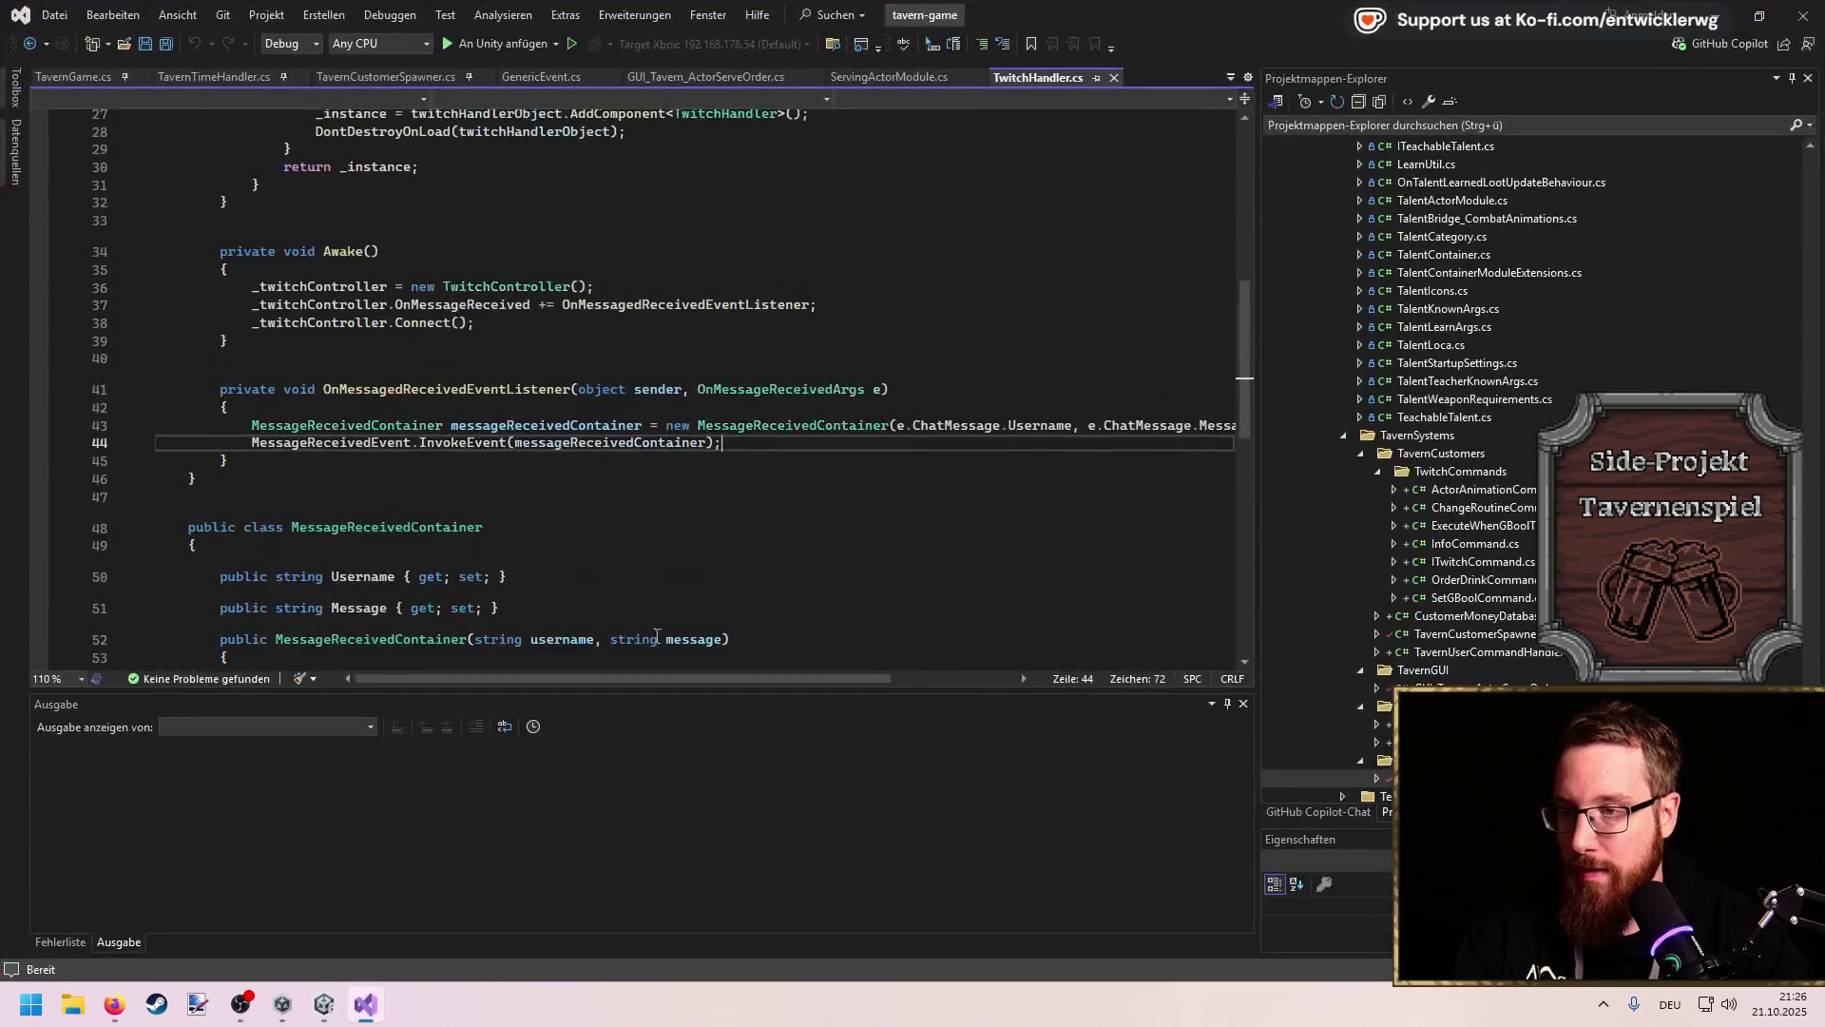
pyautogui.click(1723, 13)
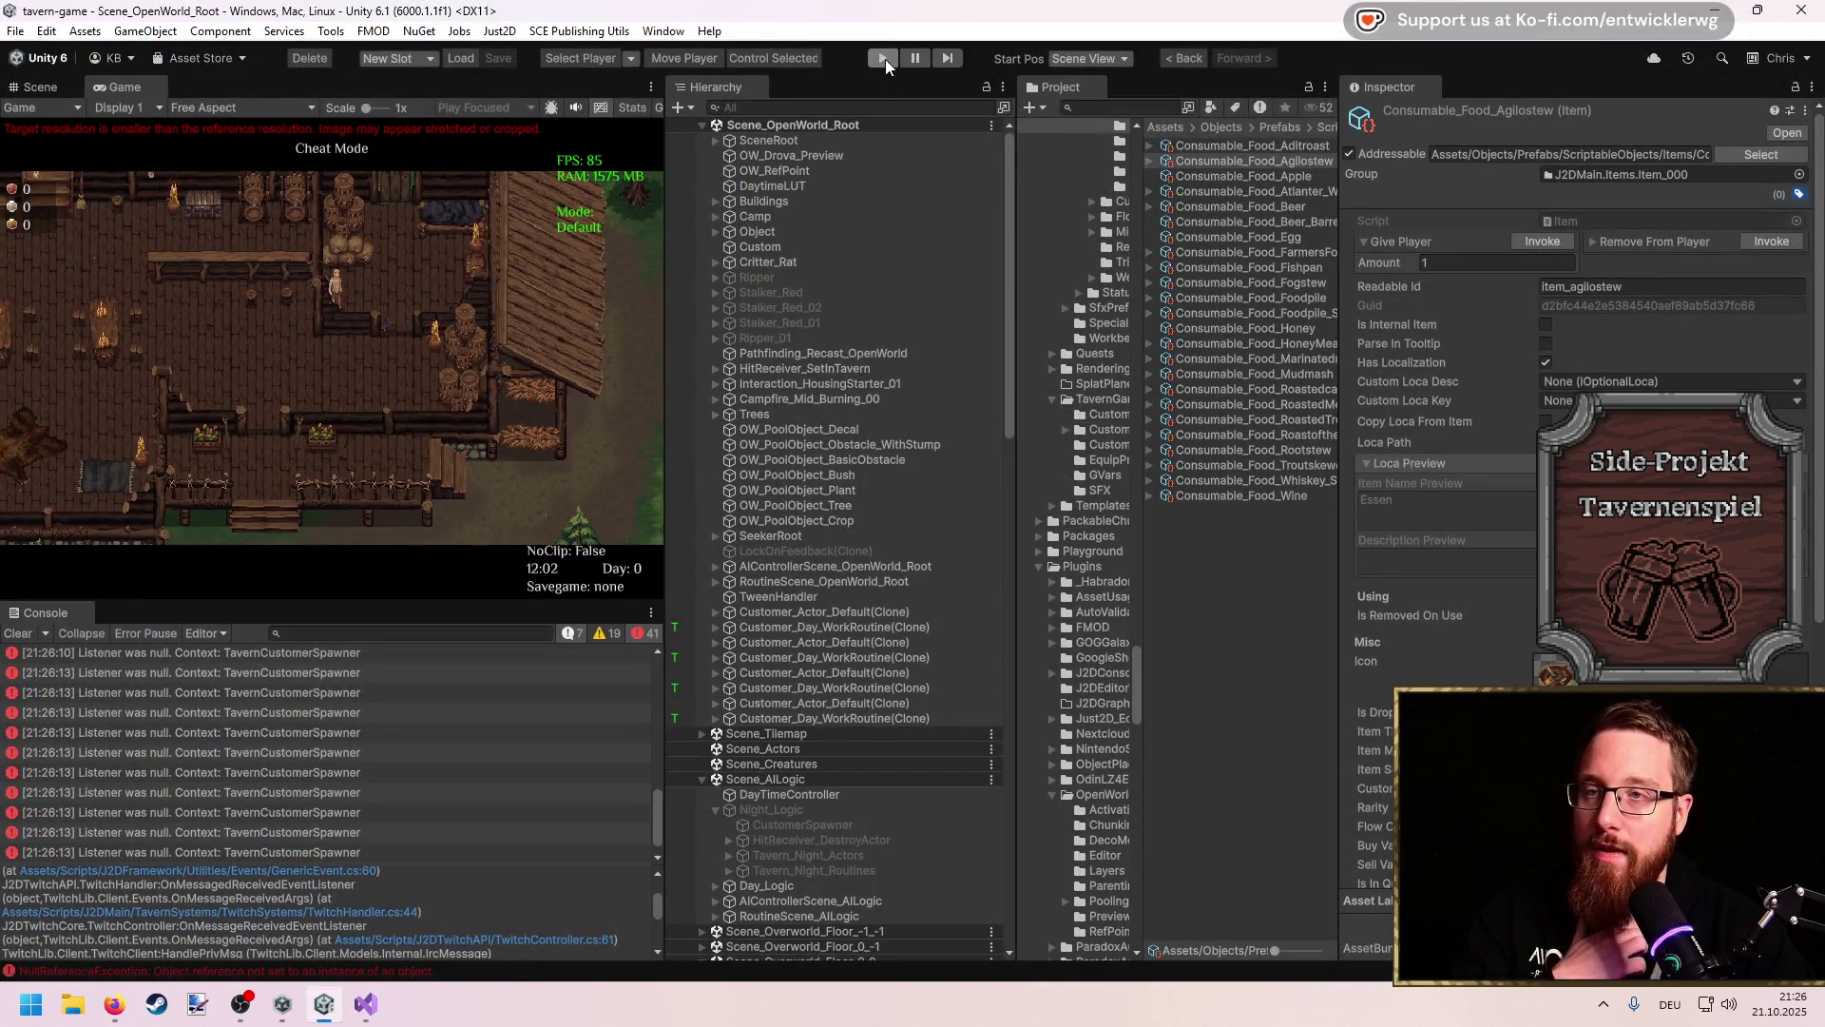
# Step: Restart play mode on a new savegame and walk the player up-left to the shelf
pyautogui.click(885, 57)
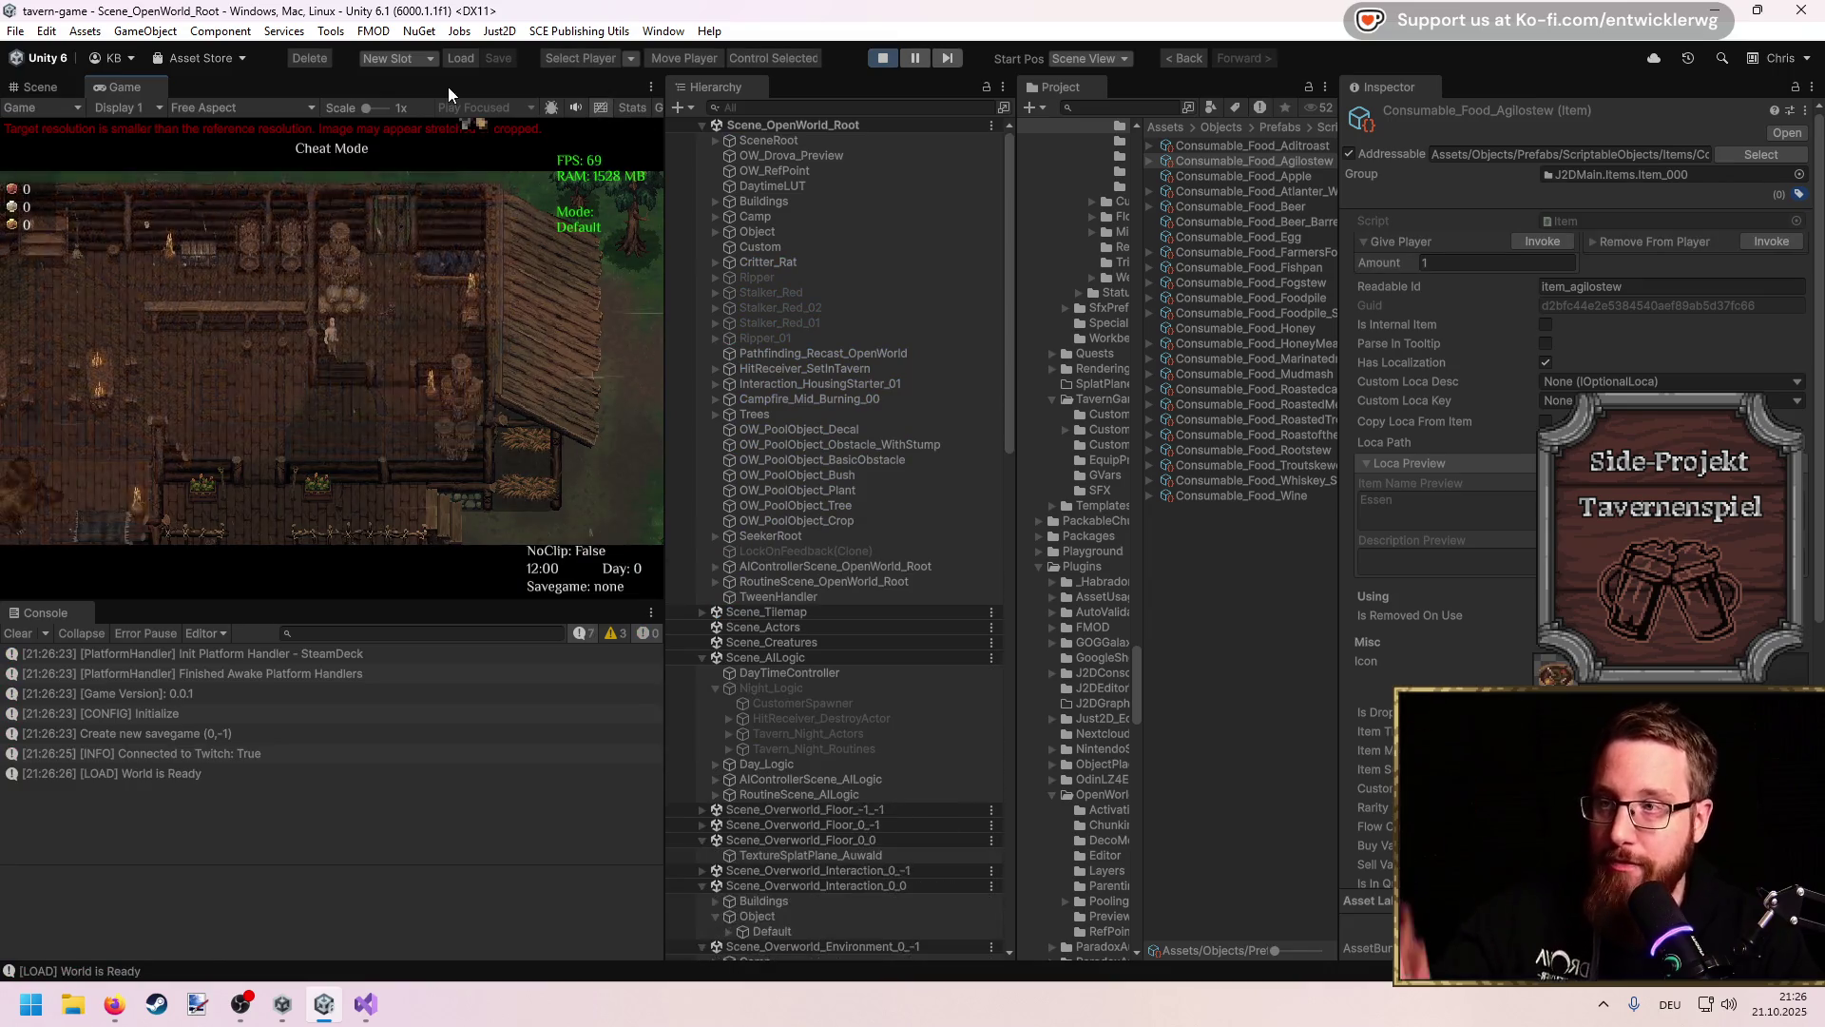
pyautogui.press('w')
pyautogui.press('a')
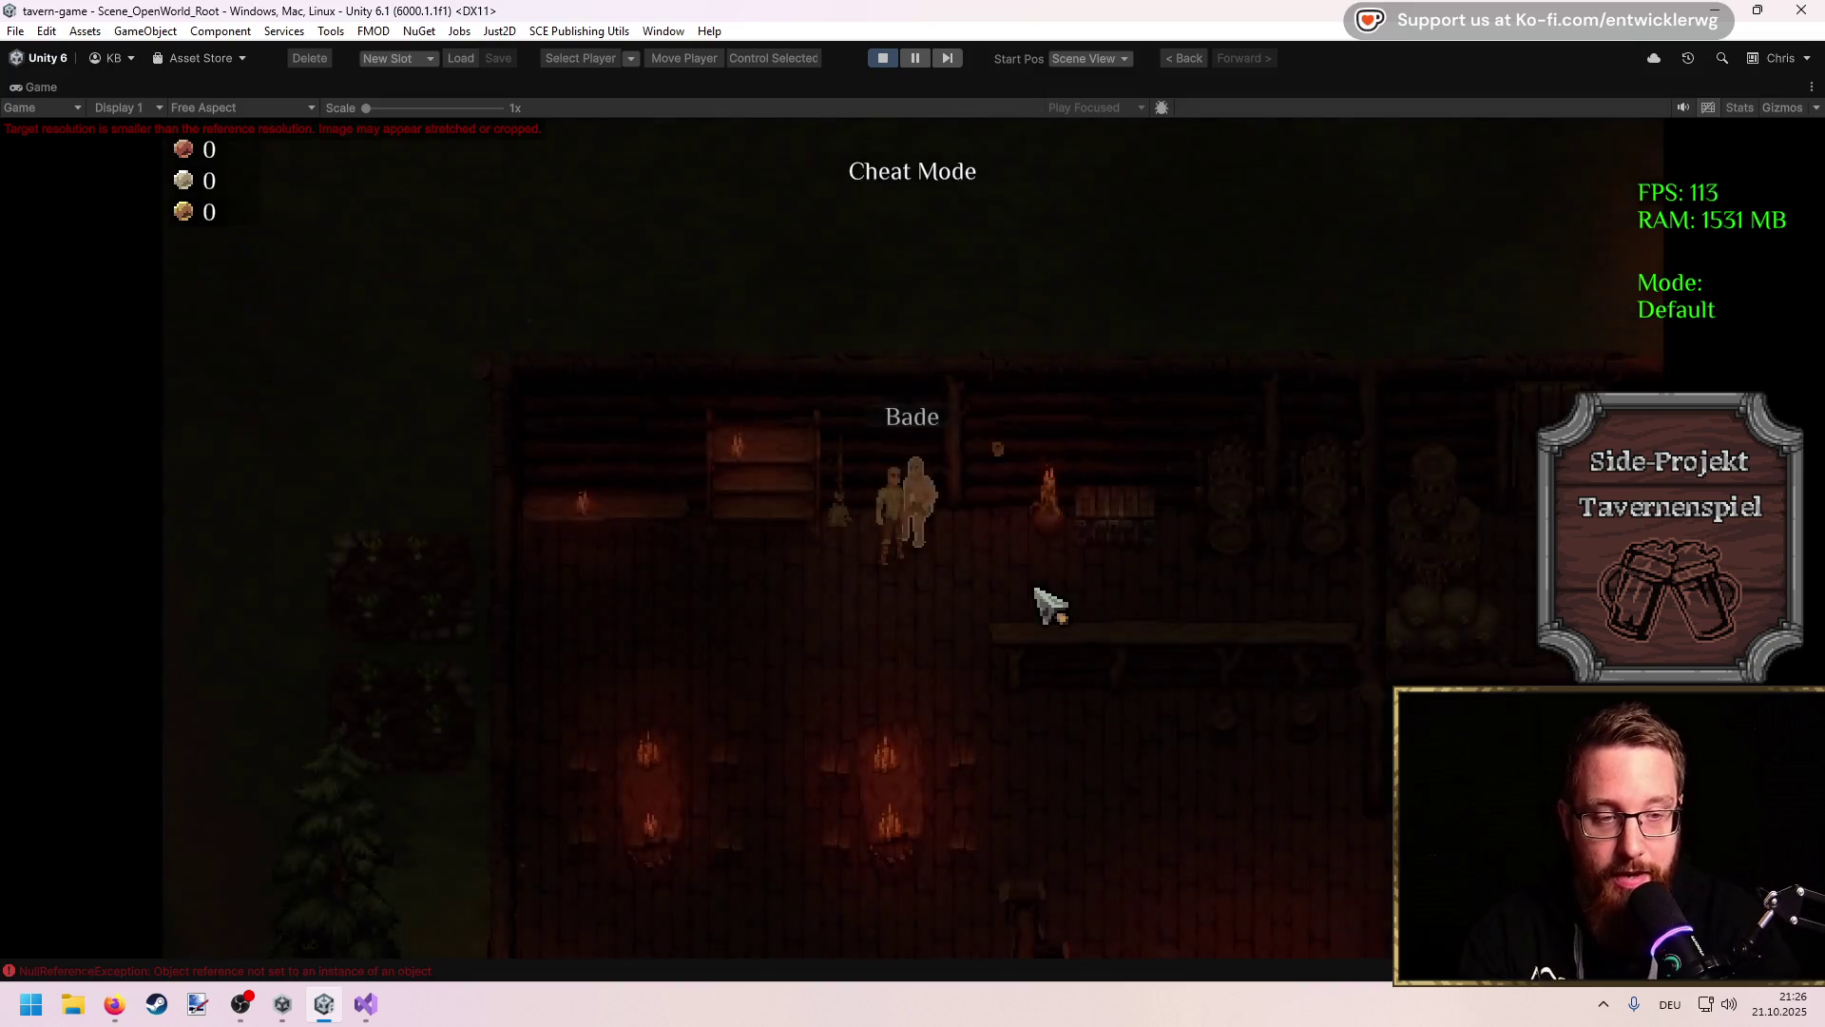
# Step: Walk the player out through the tavern door, back in, and right along the bar
pyautogui.press('s')
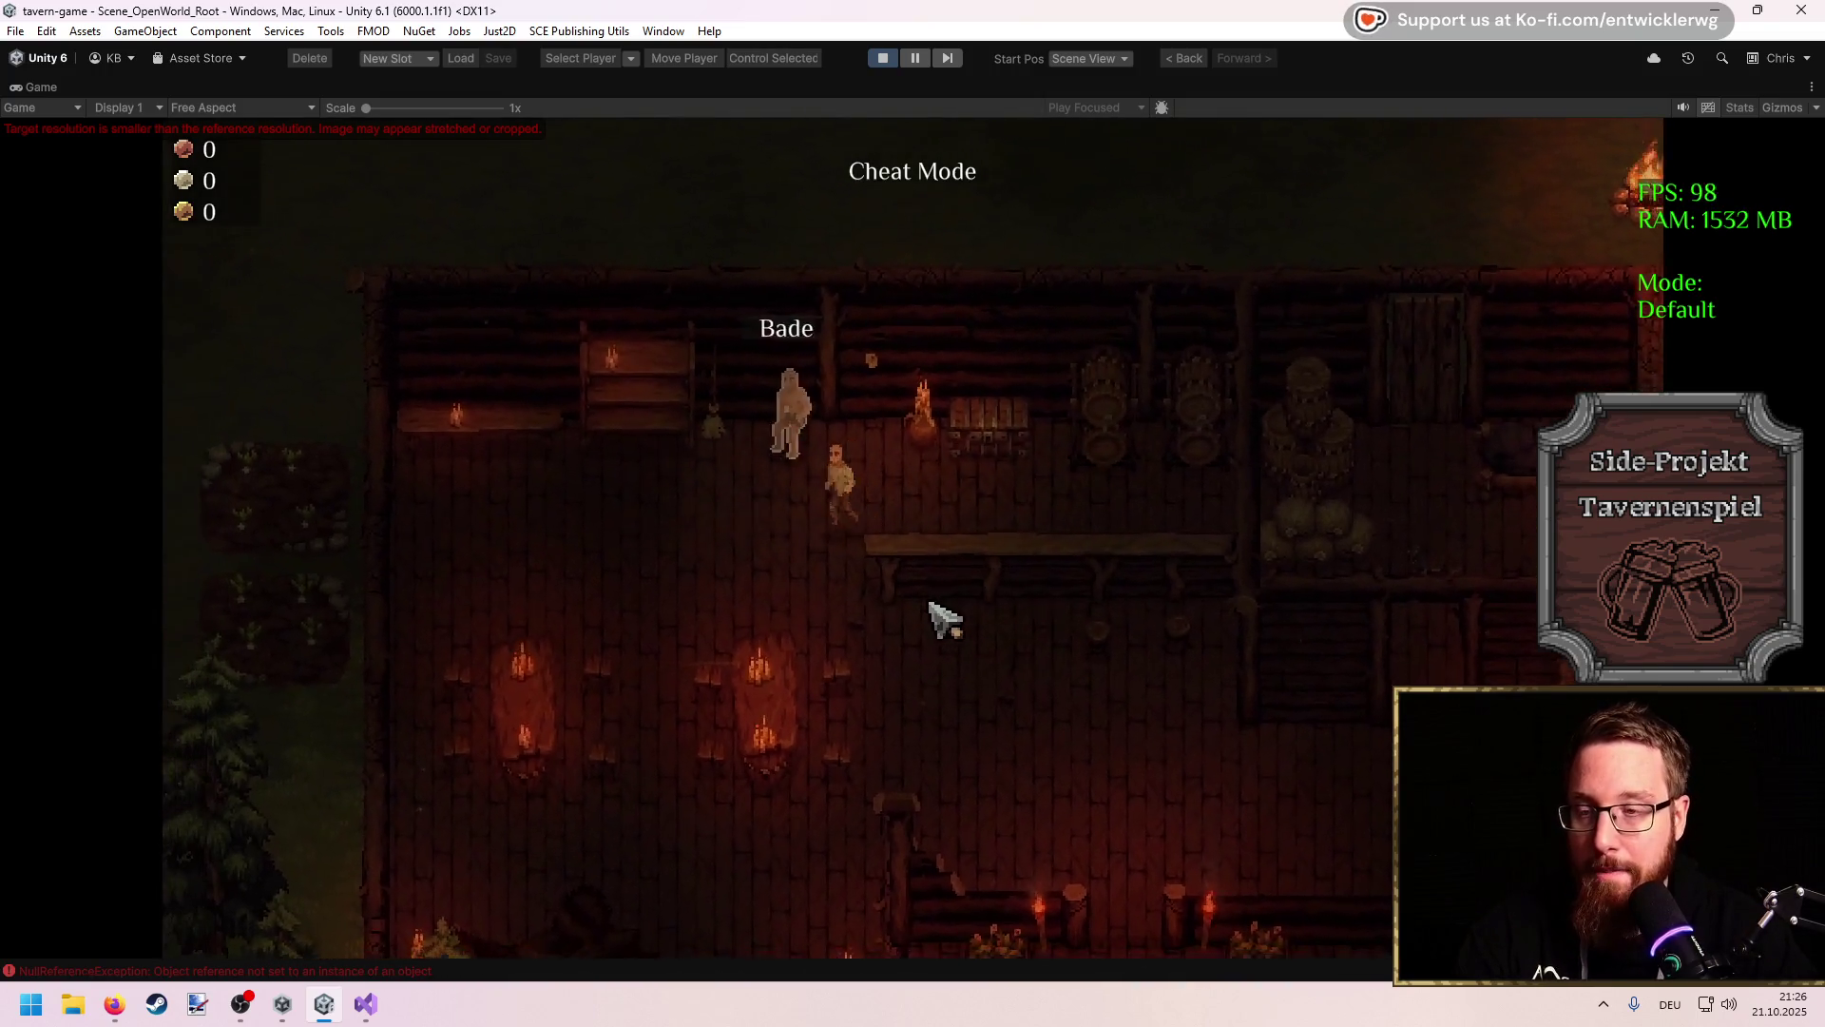
pyautogui.press('s')
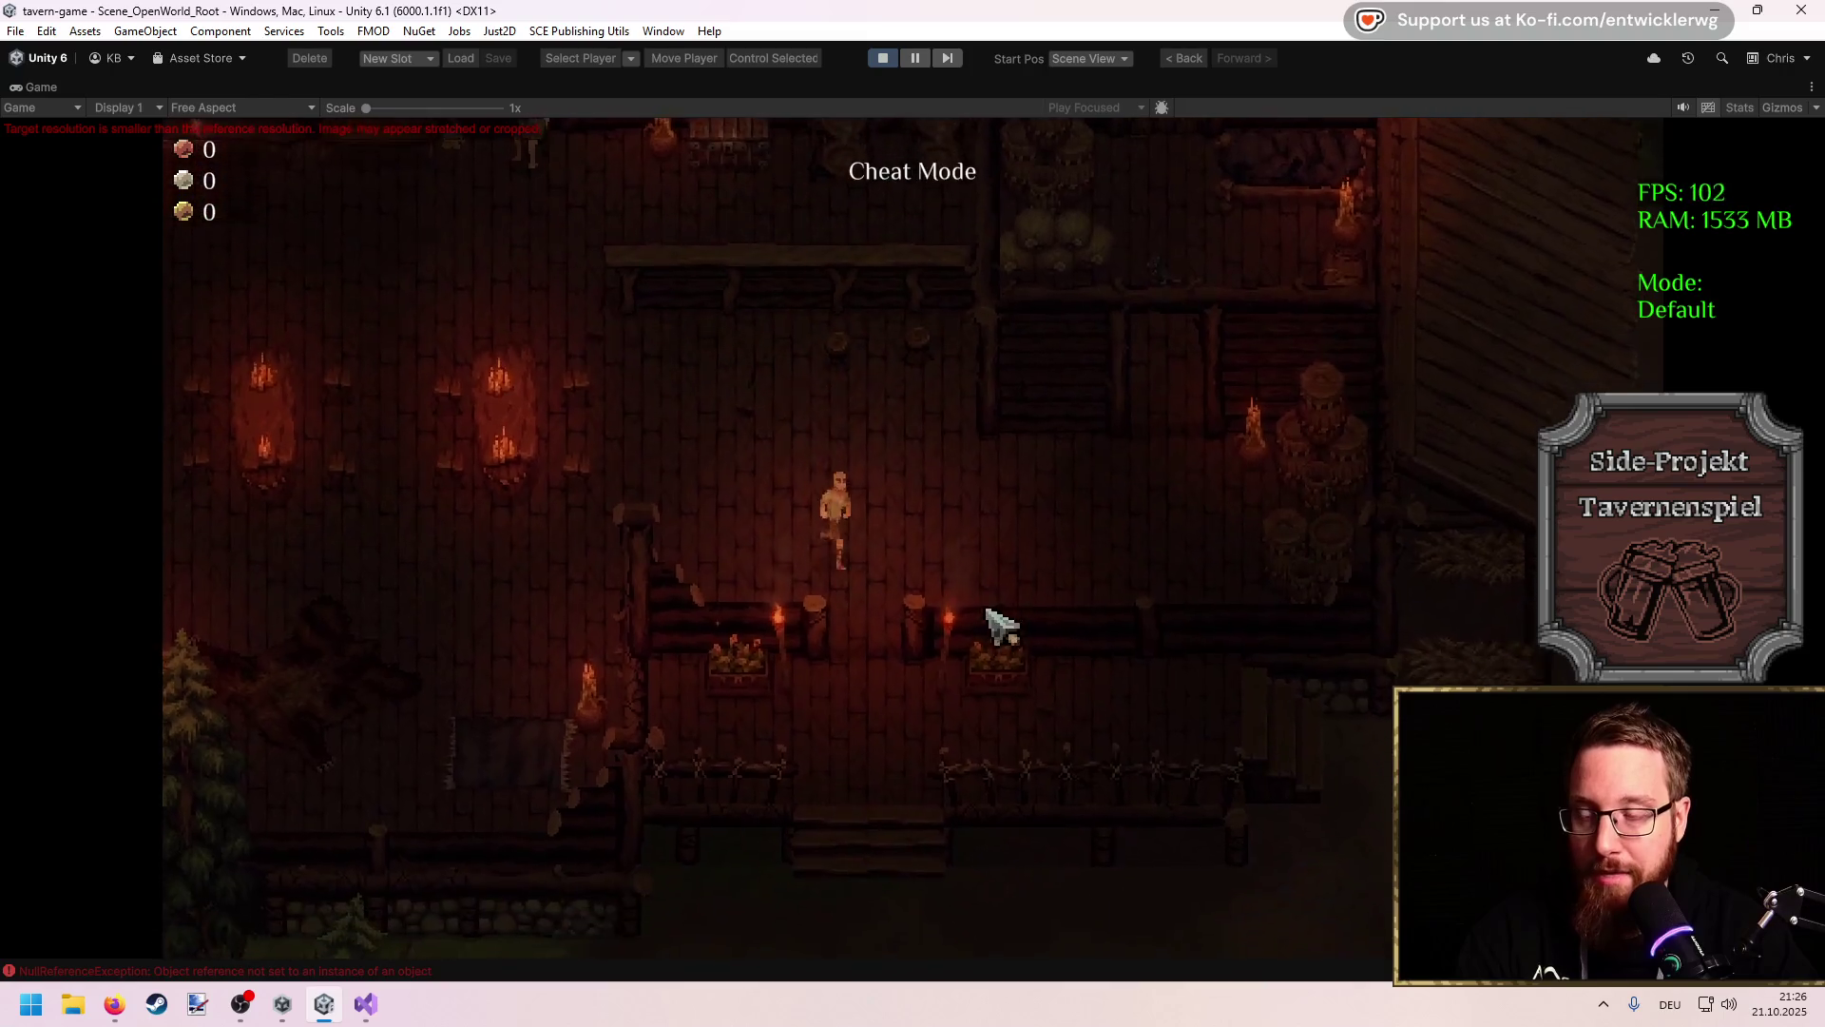
pyautogui.press('s')
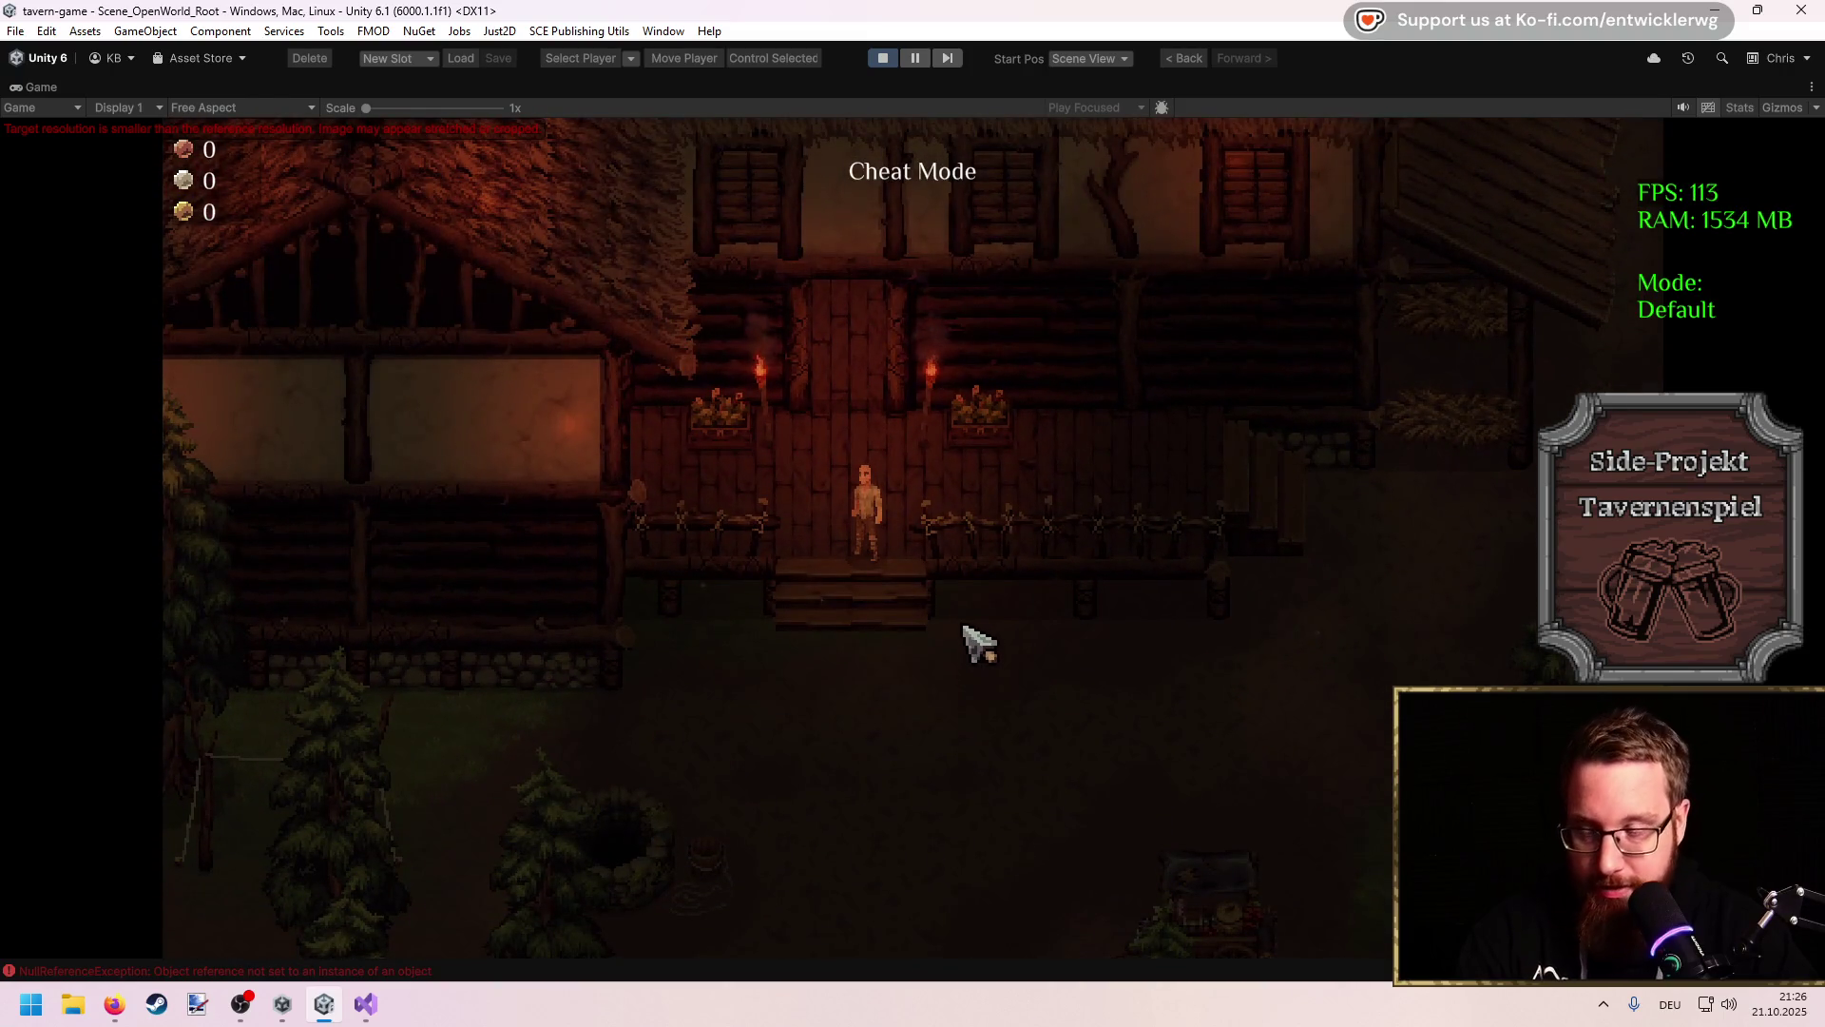
pyautogui.press('w')
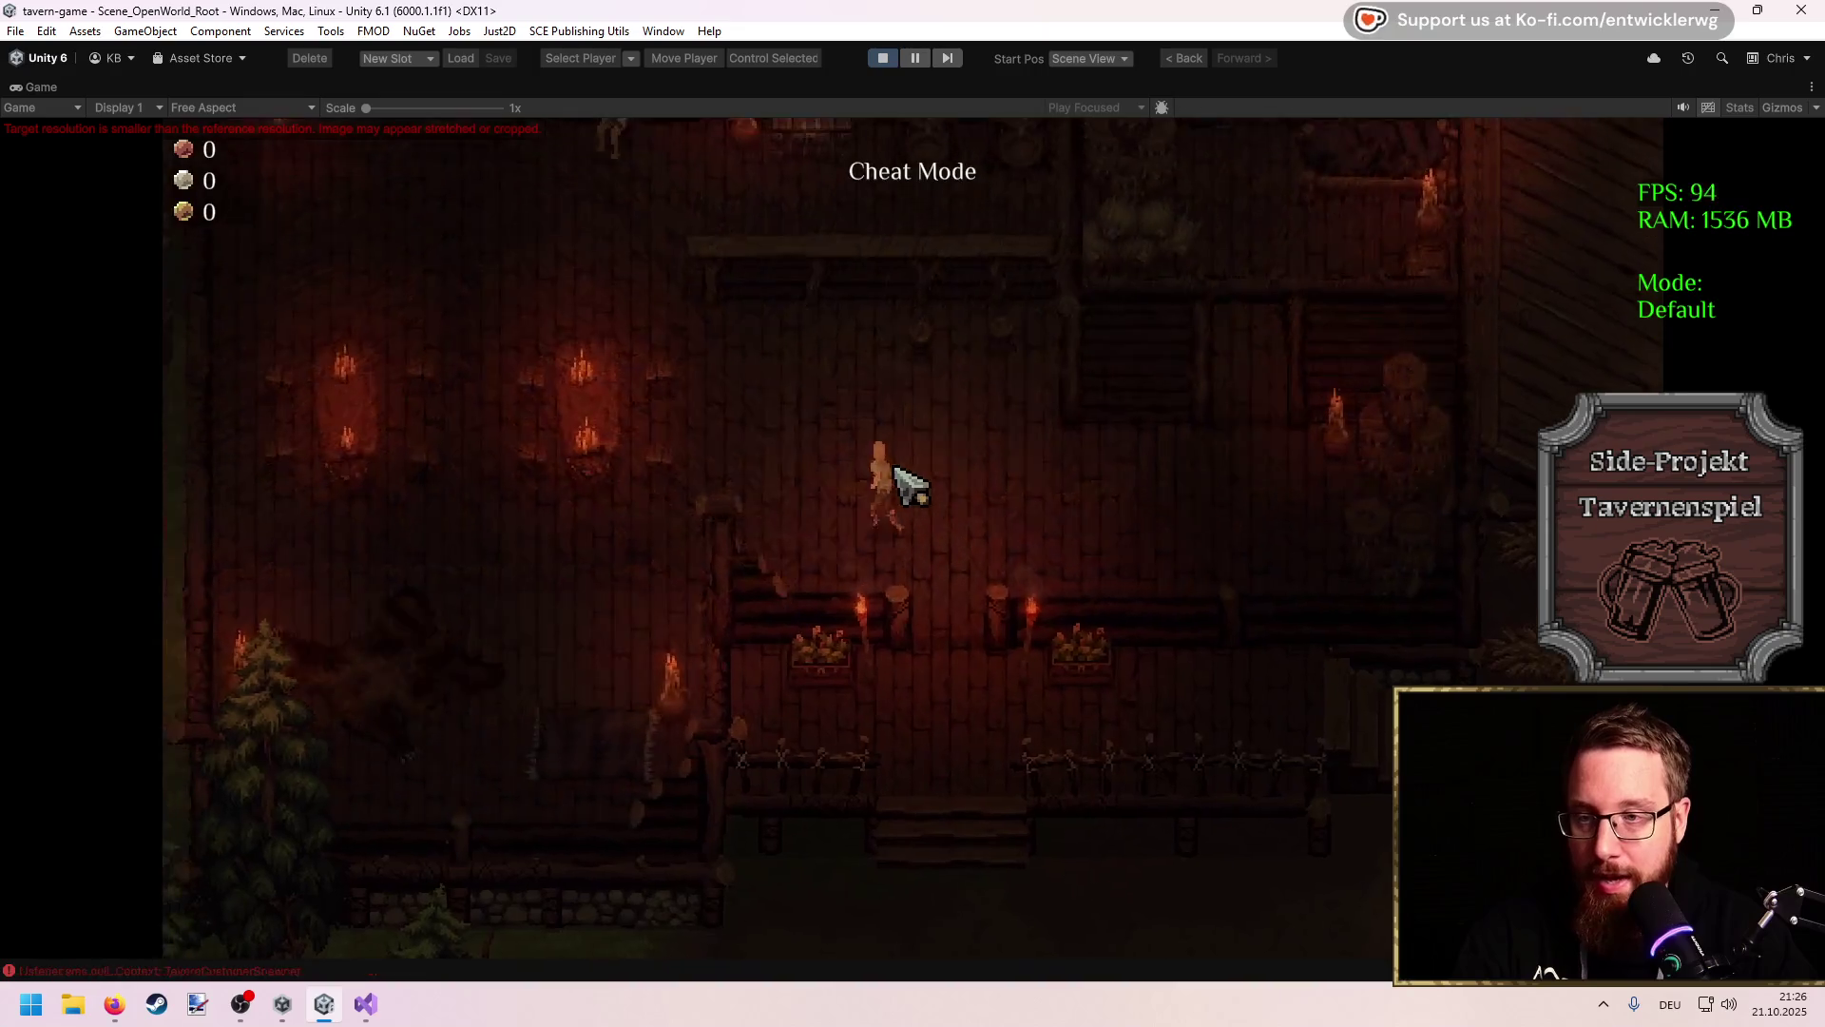
pyautogui.press('w')
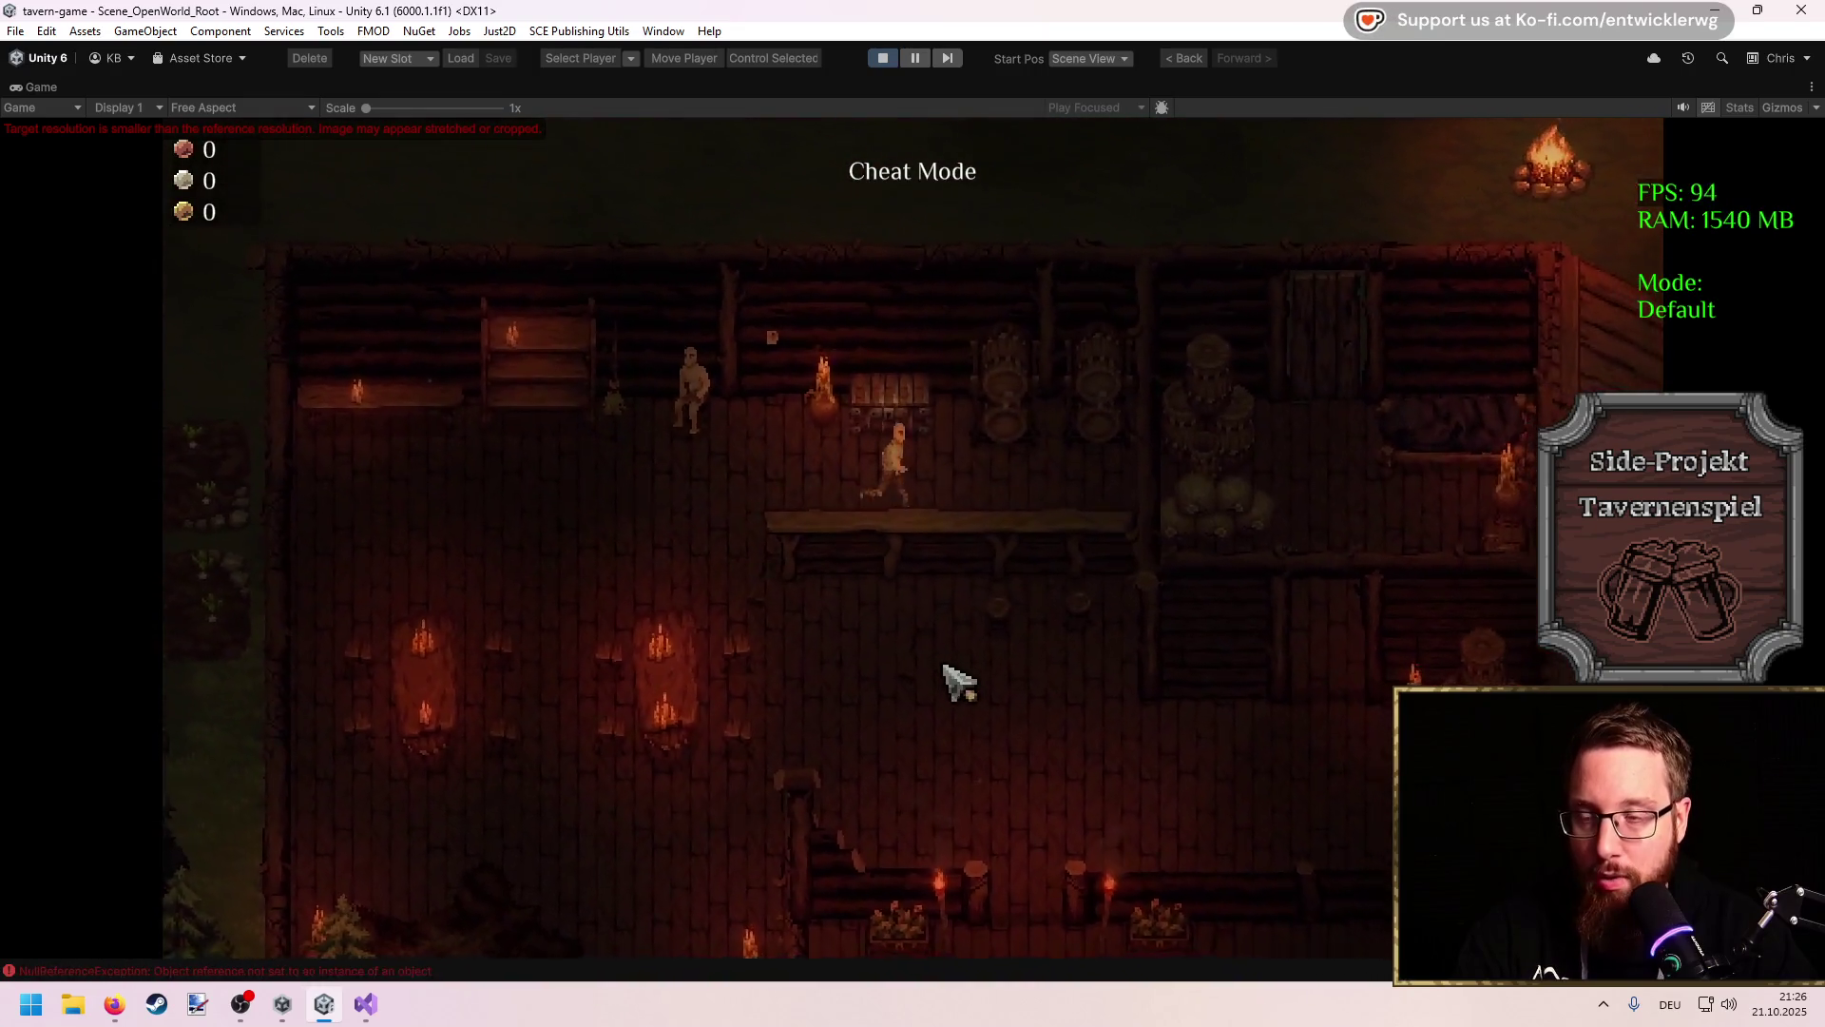
pyautogui.press('d')
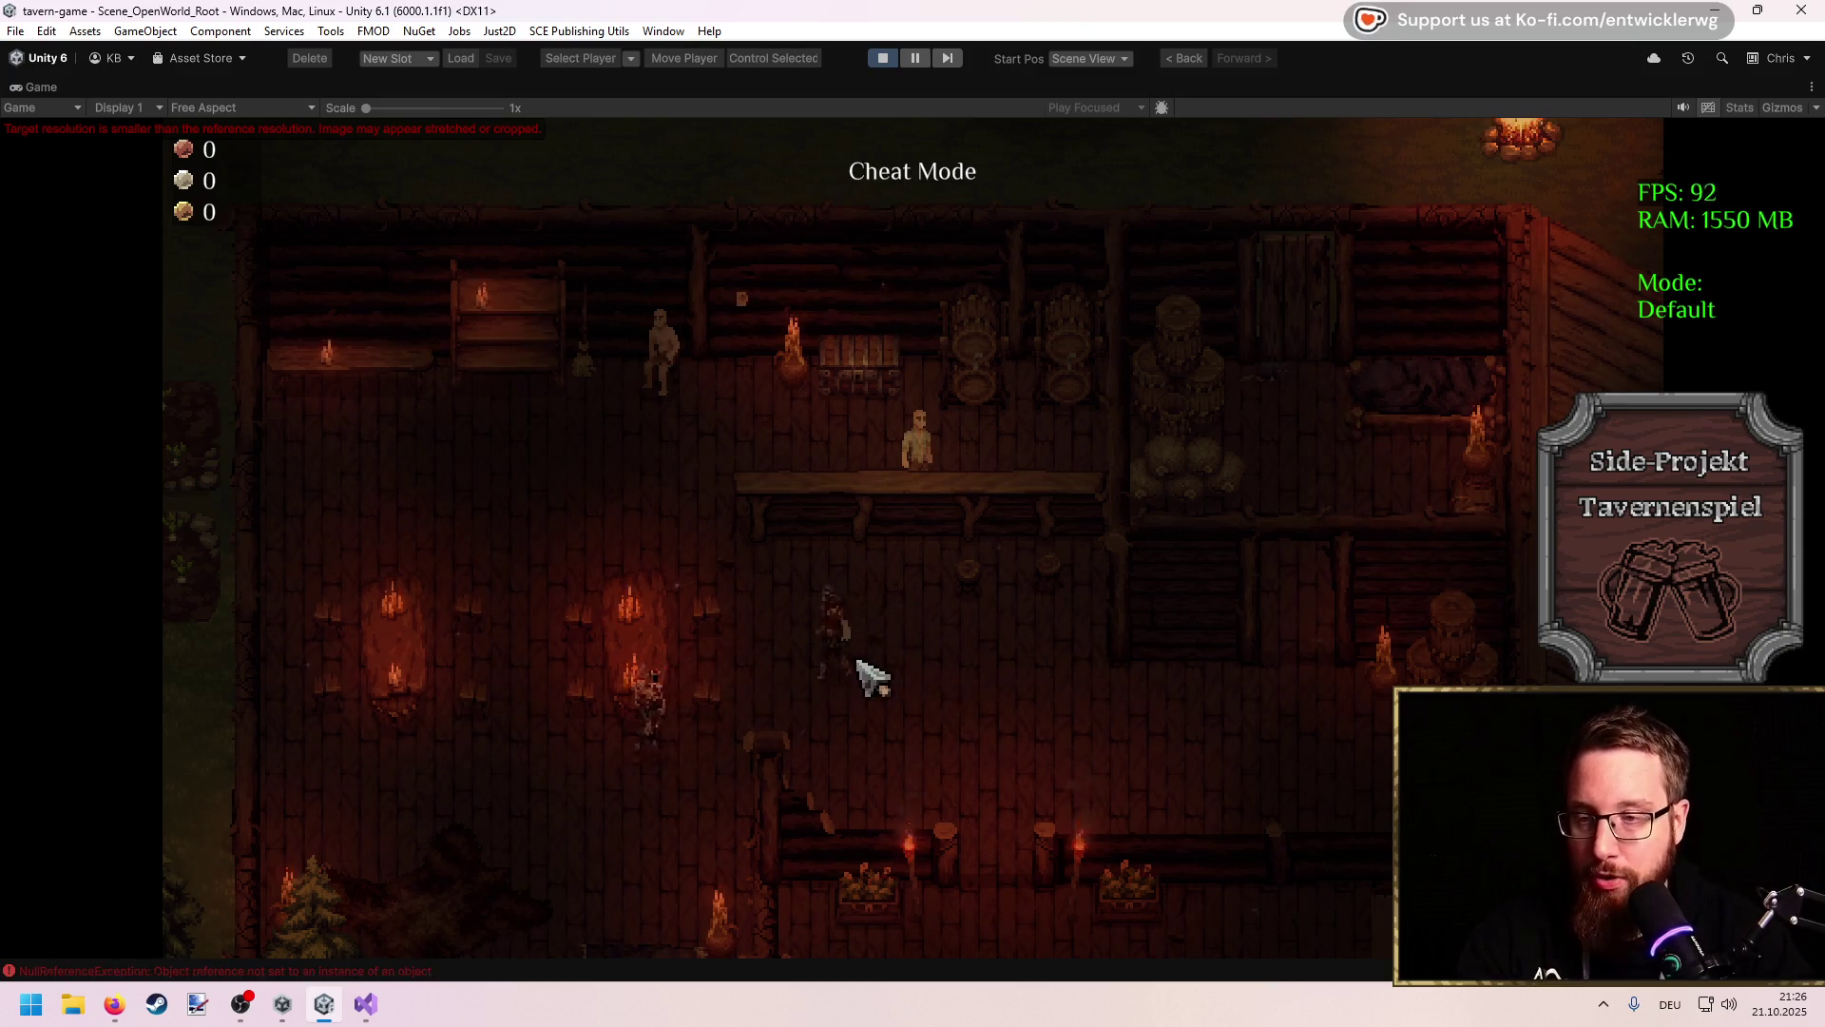
# Step: Move left among the customers, down toward their tables, and back toward the bar
pyautogui.press('a')
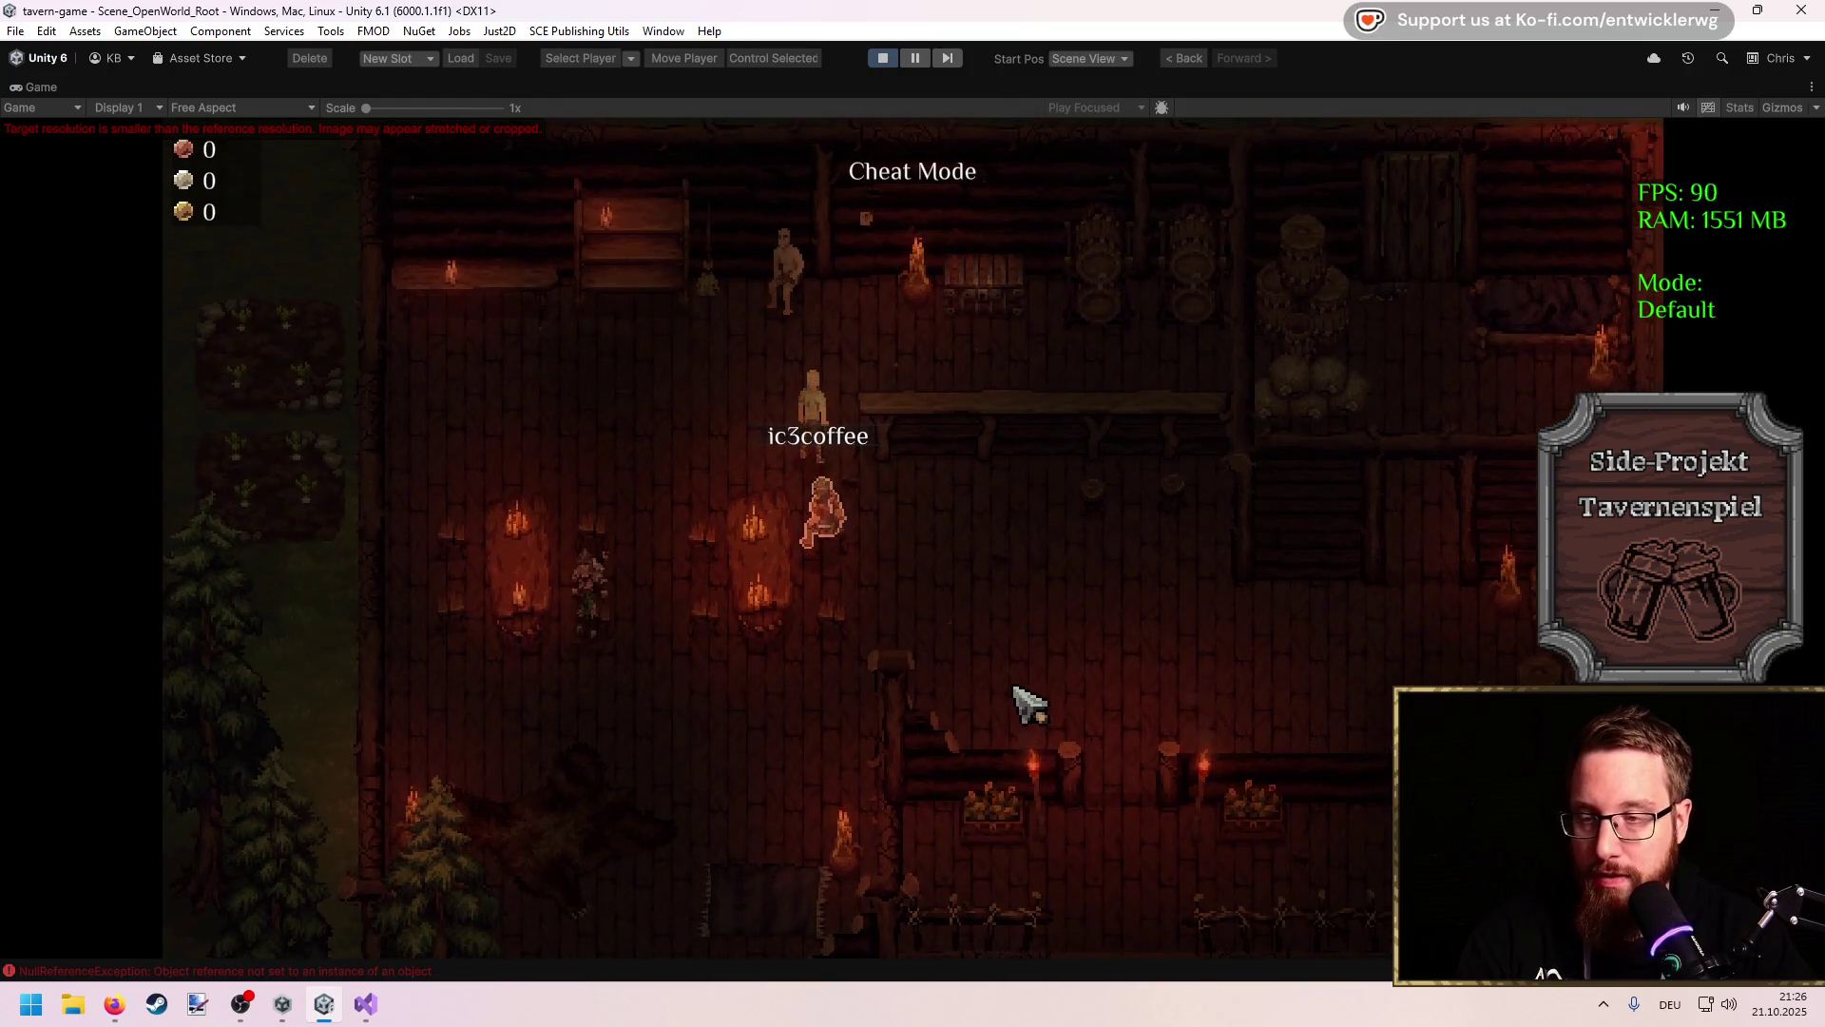
pyautogui.press('a')
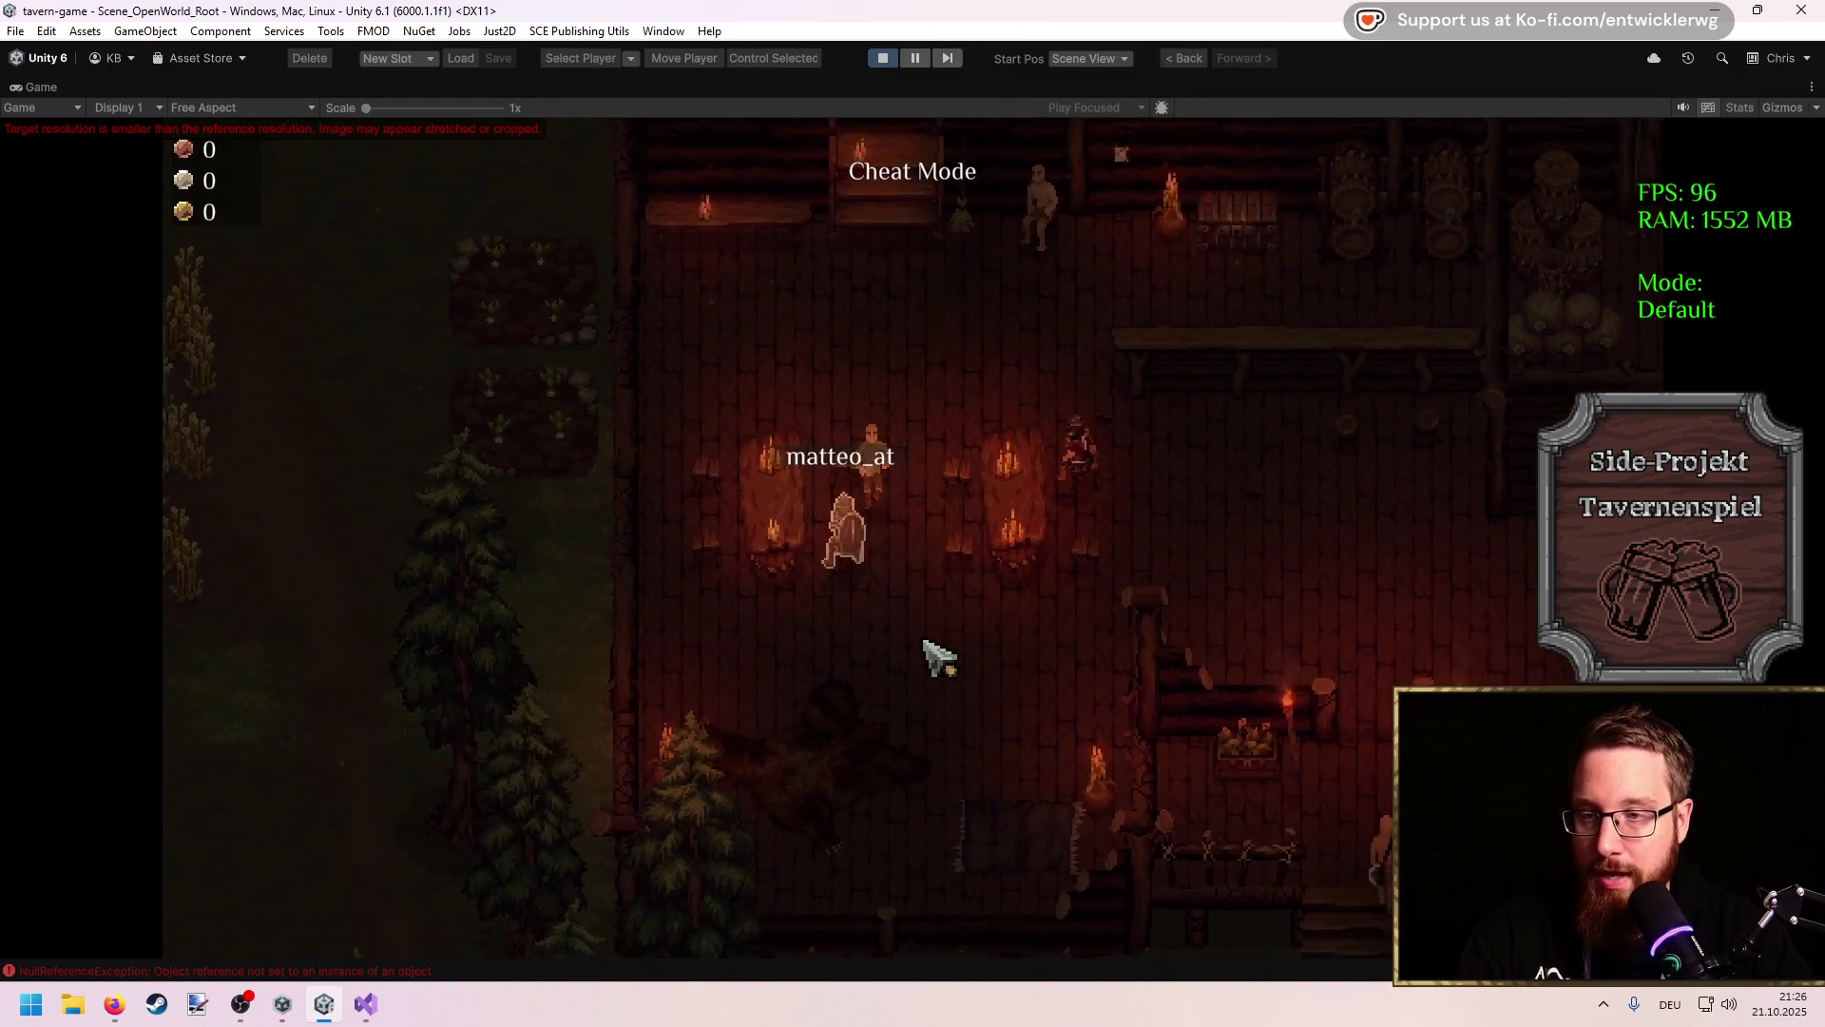
pyautogui.press('d')
pyautogui.press('s')
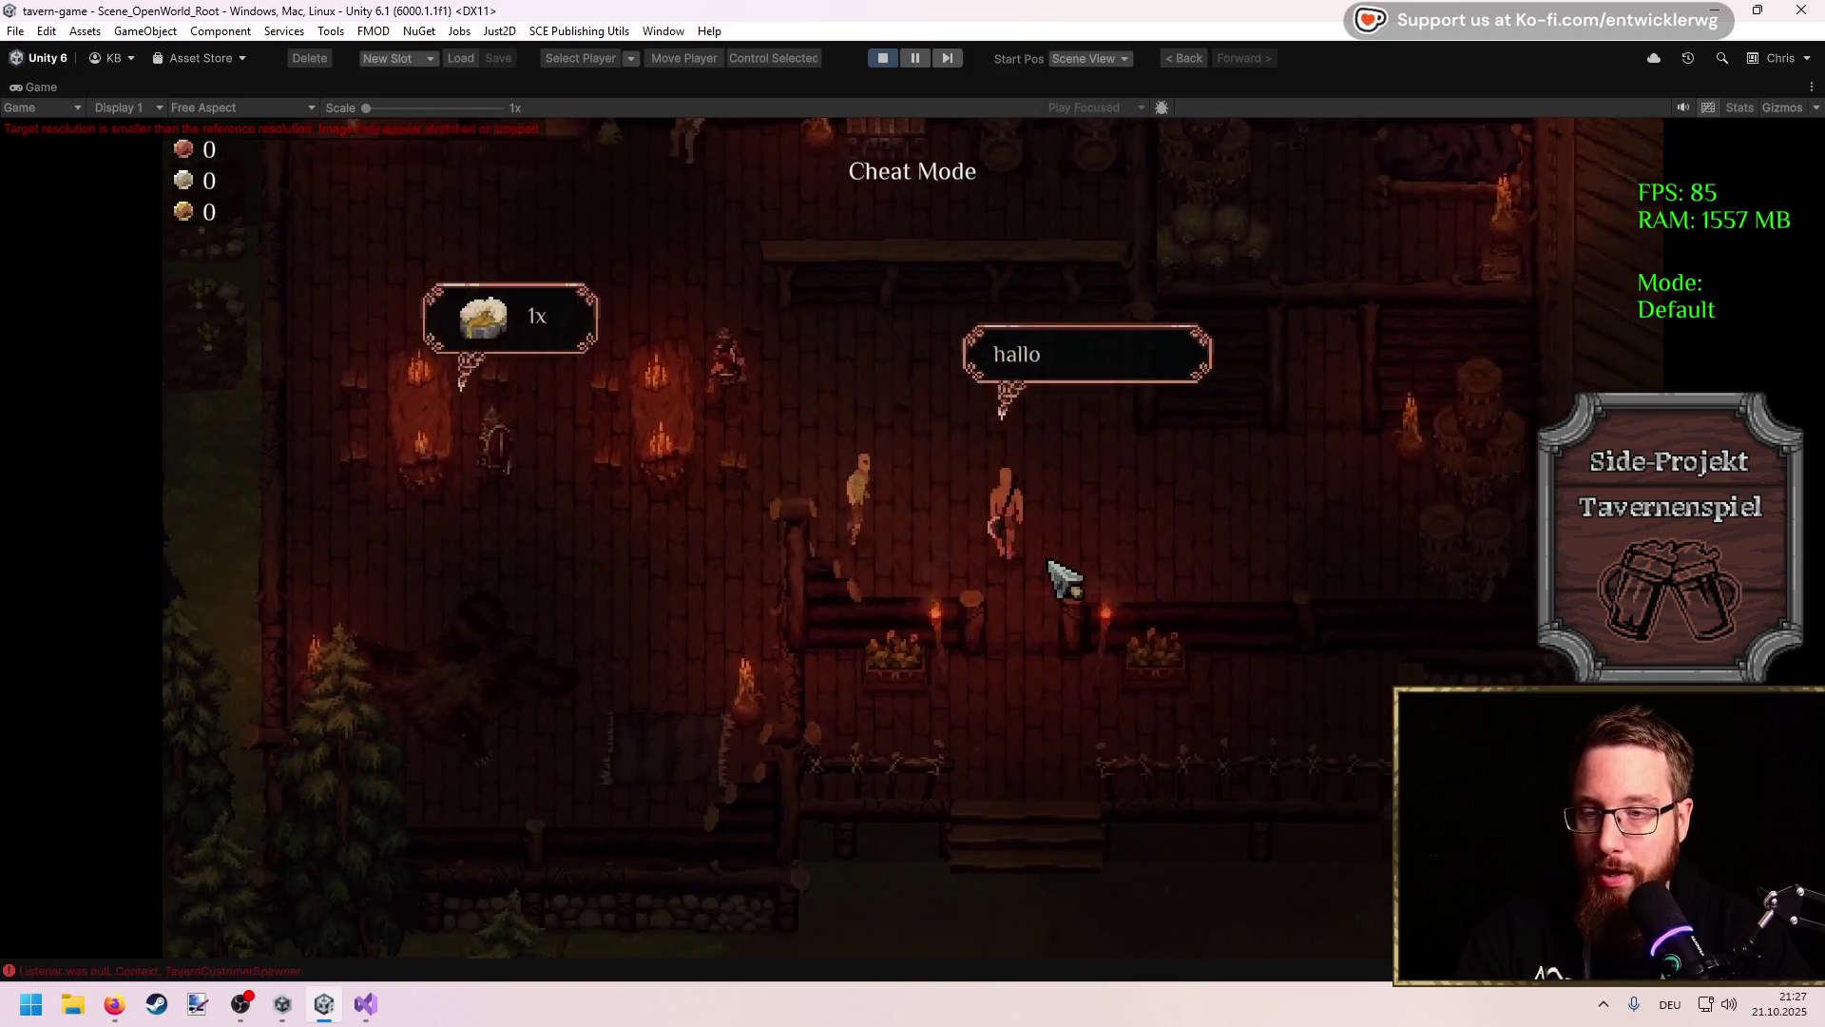
pyautogui.press('w')
pyautogui.press('a')
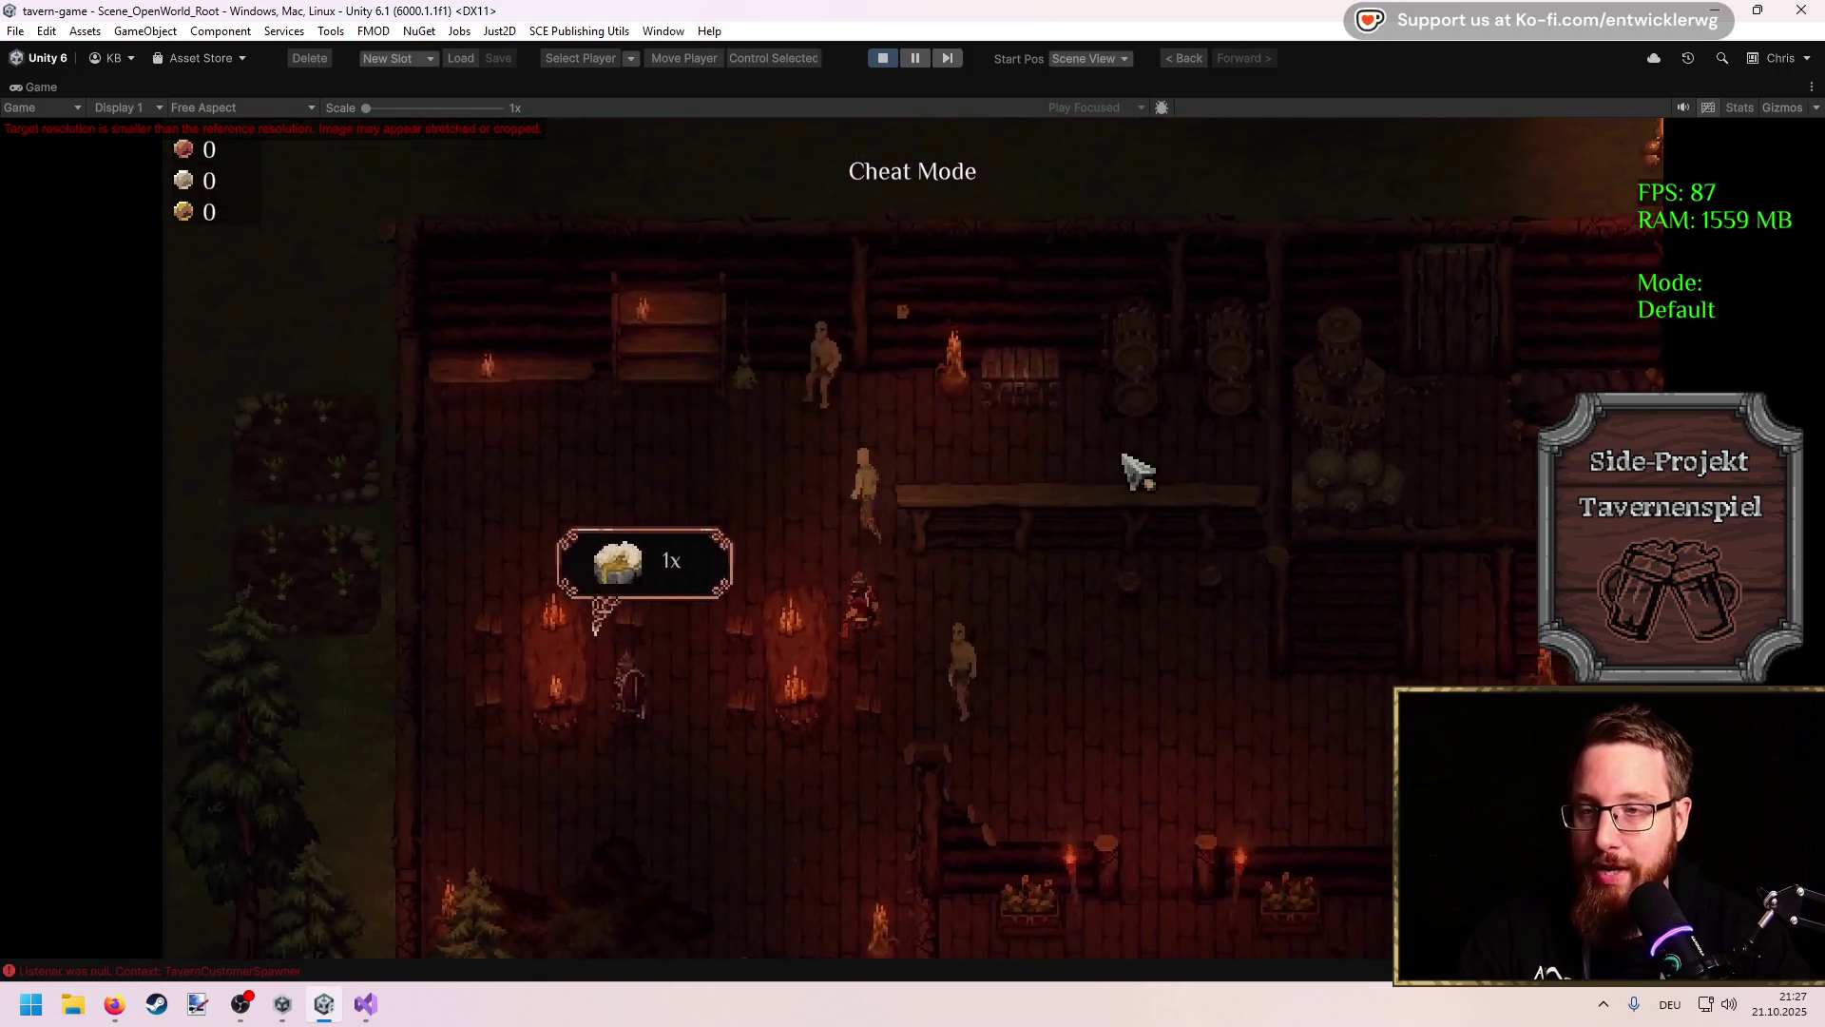
pyautogui.press('d')
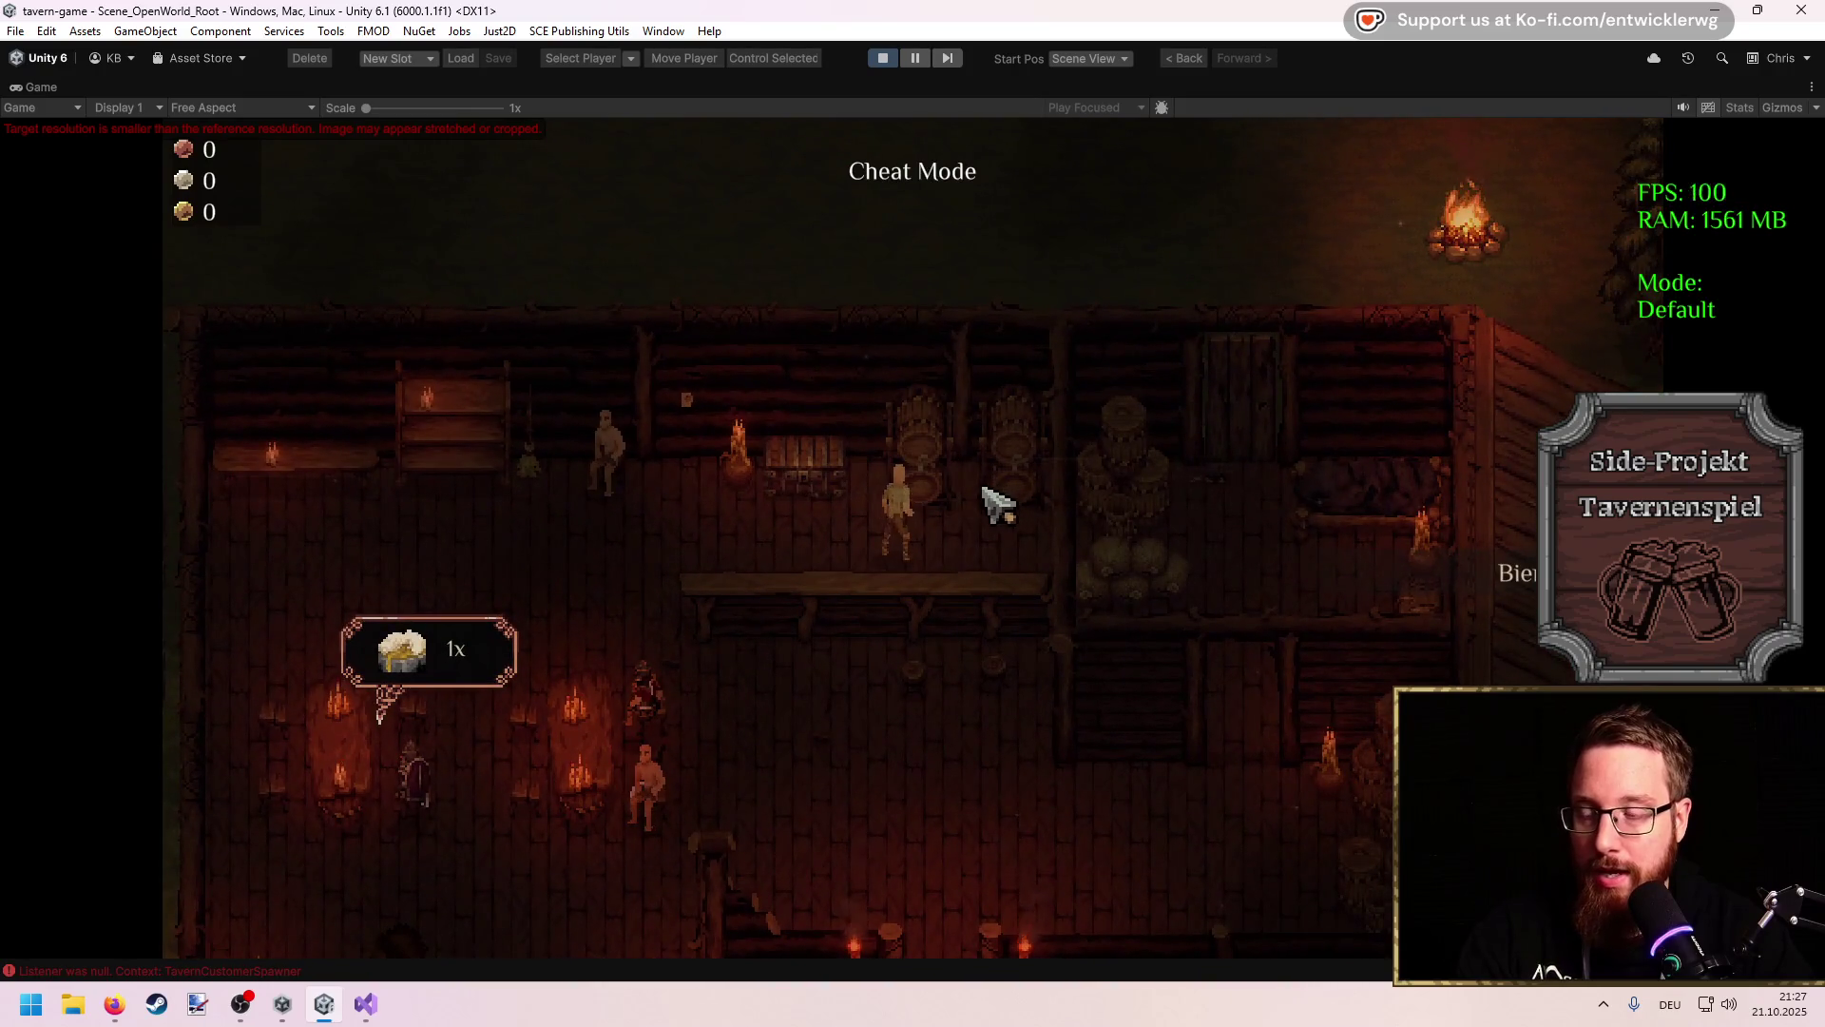
pyautogui.press('a')
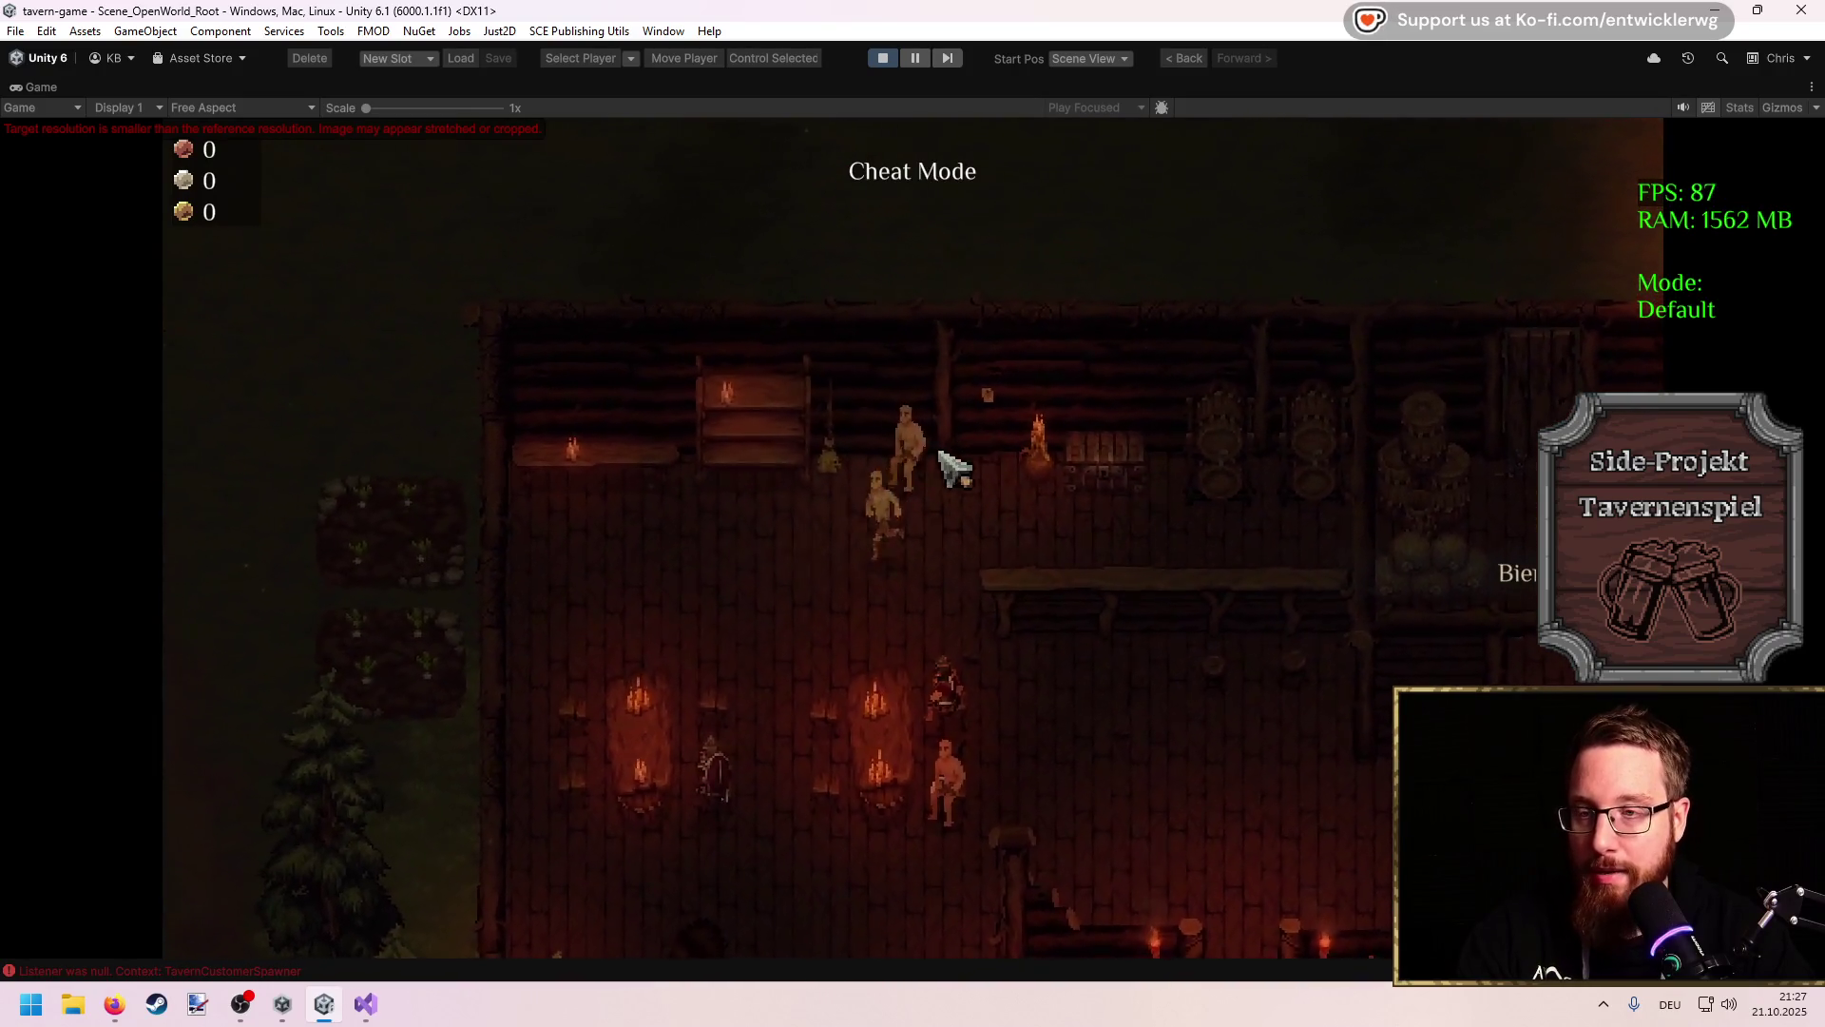
# Step: Circle the tables down-left and back up-right while new customers walk in
pyautogui.press('s')
pyautogui.press('a')
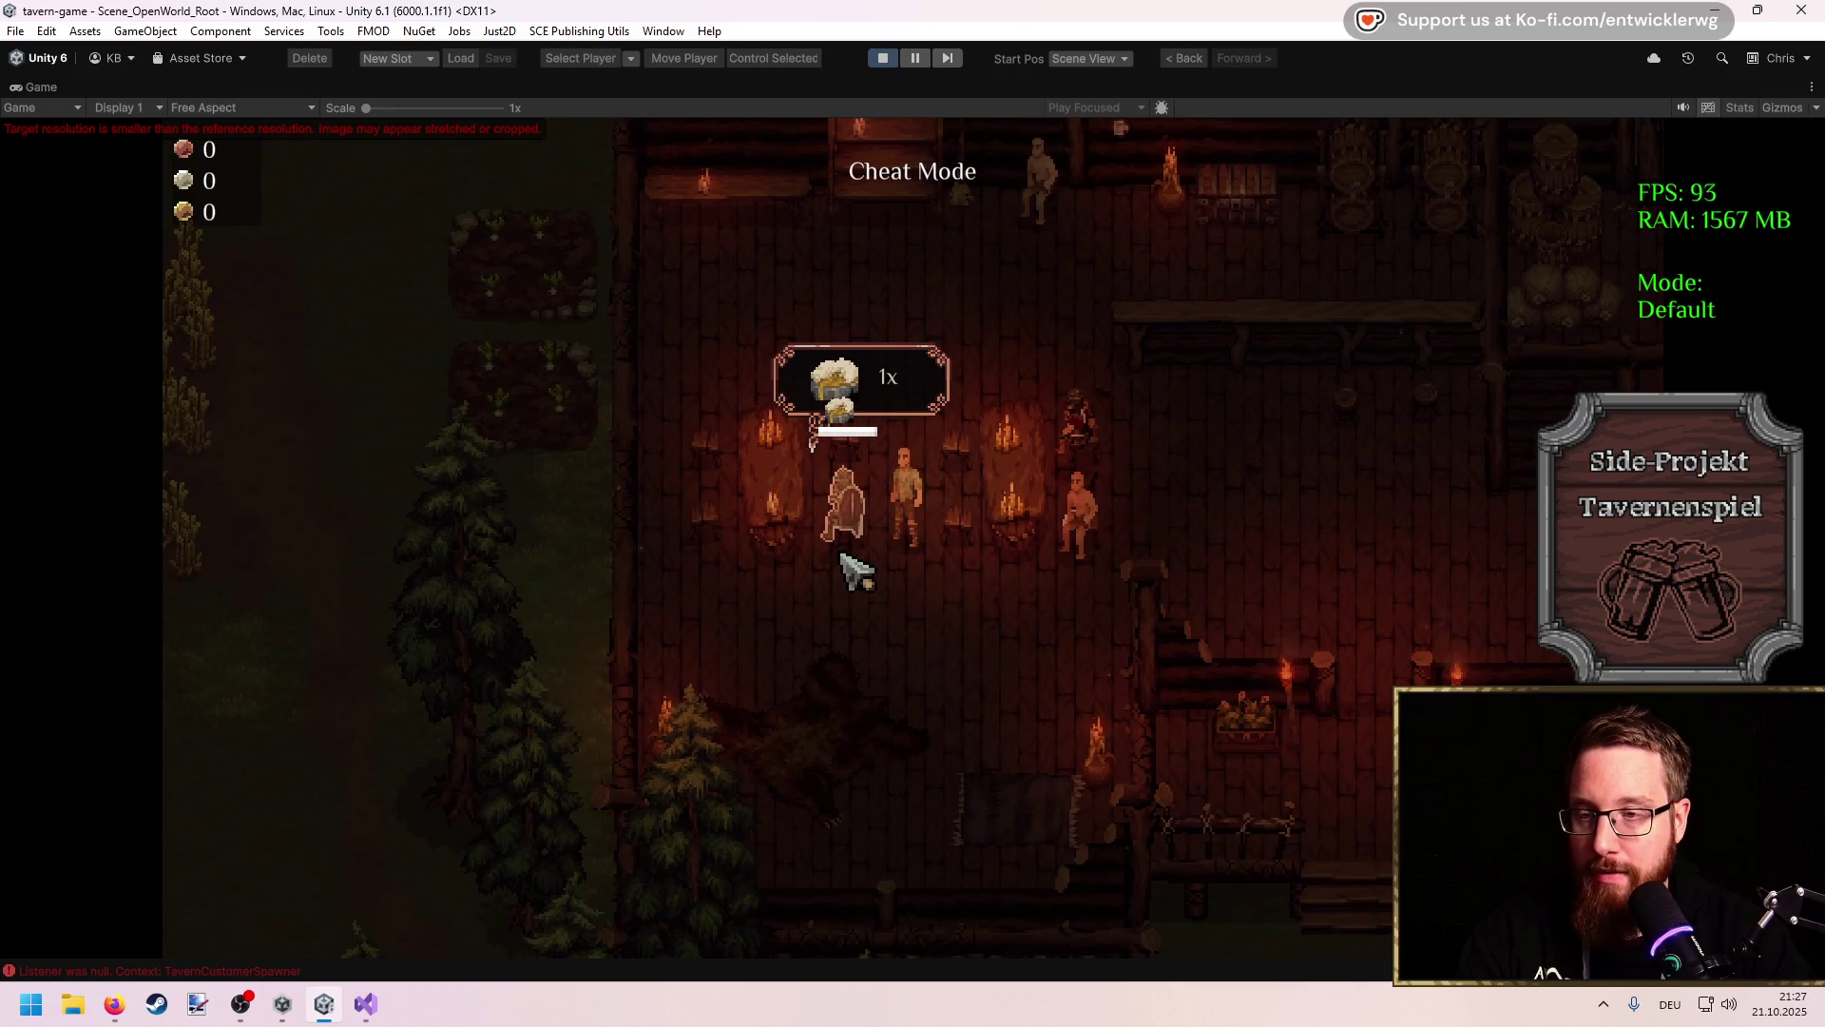
pyautogui.press('d')
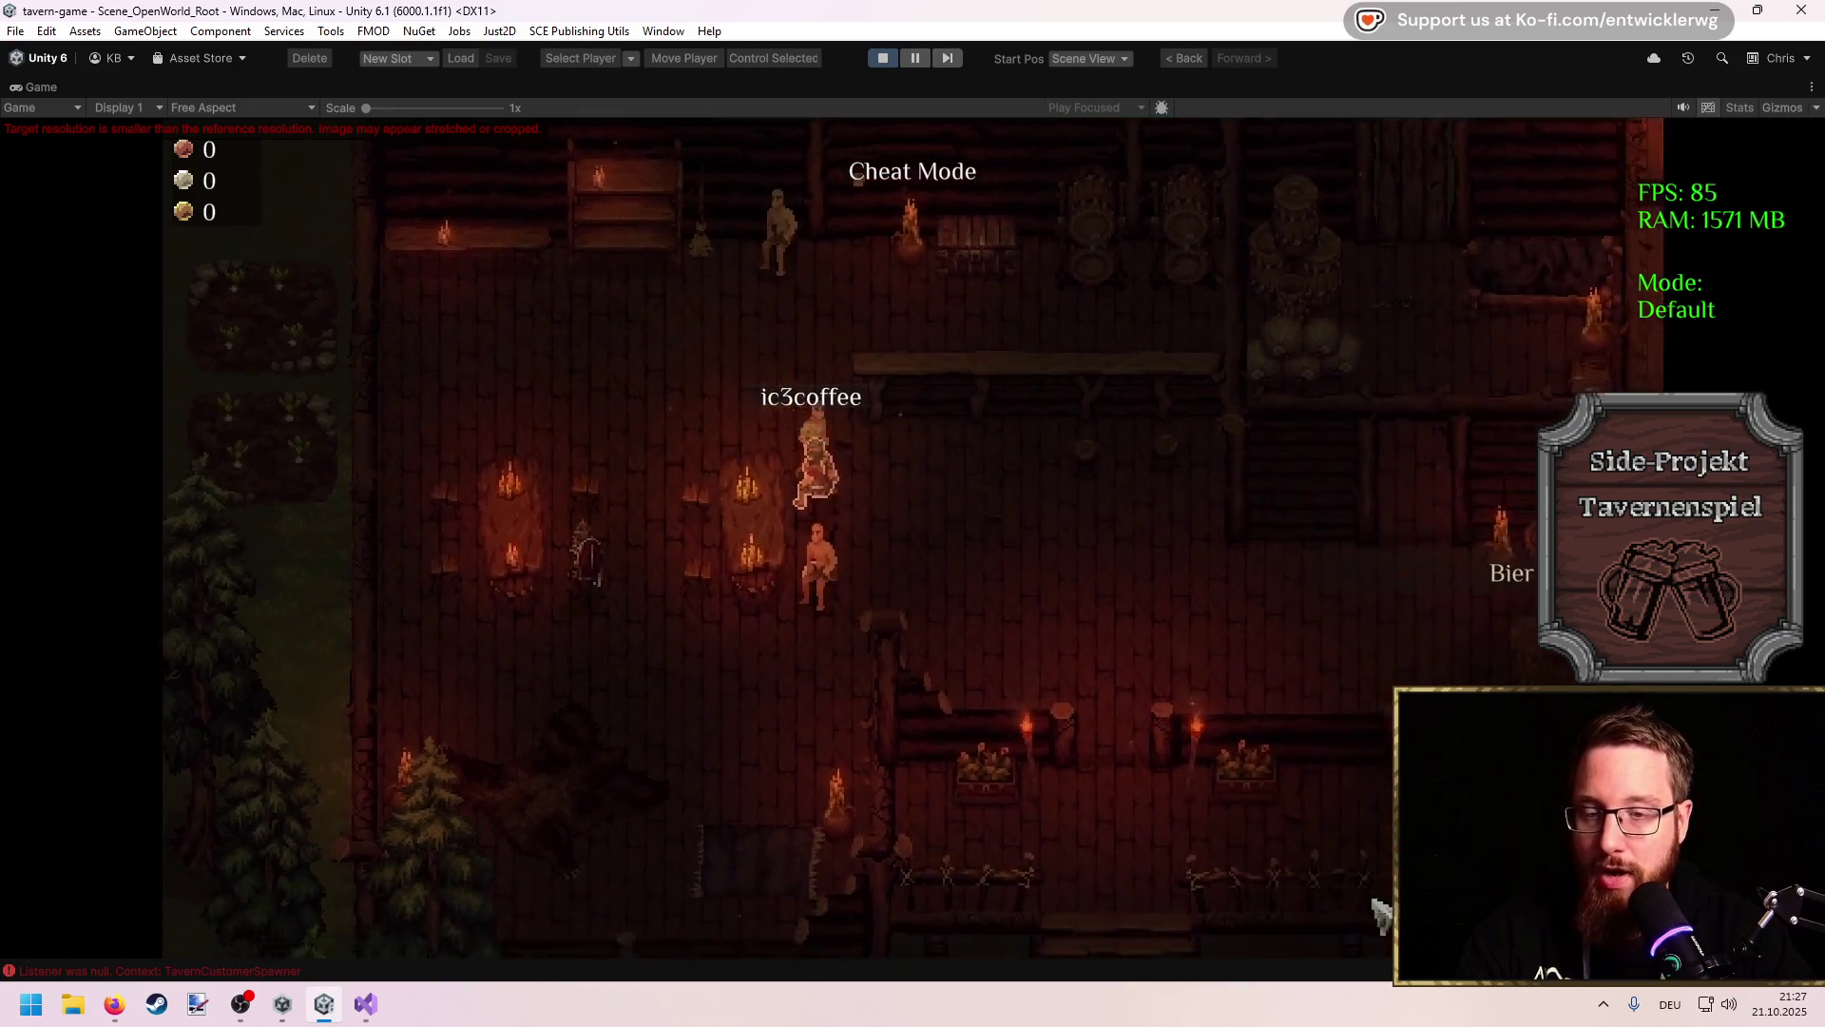
pyautogui.press('w')
pyautogui.press('a')
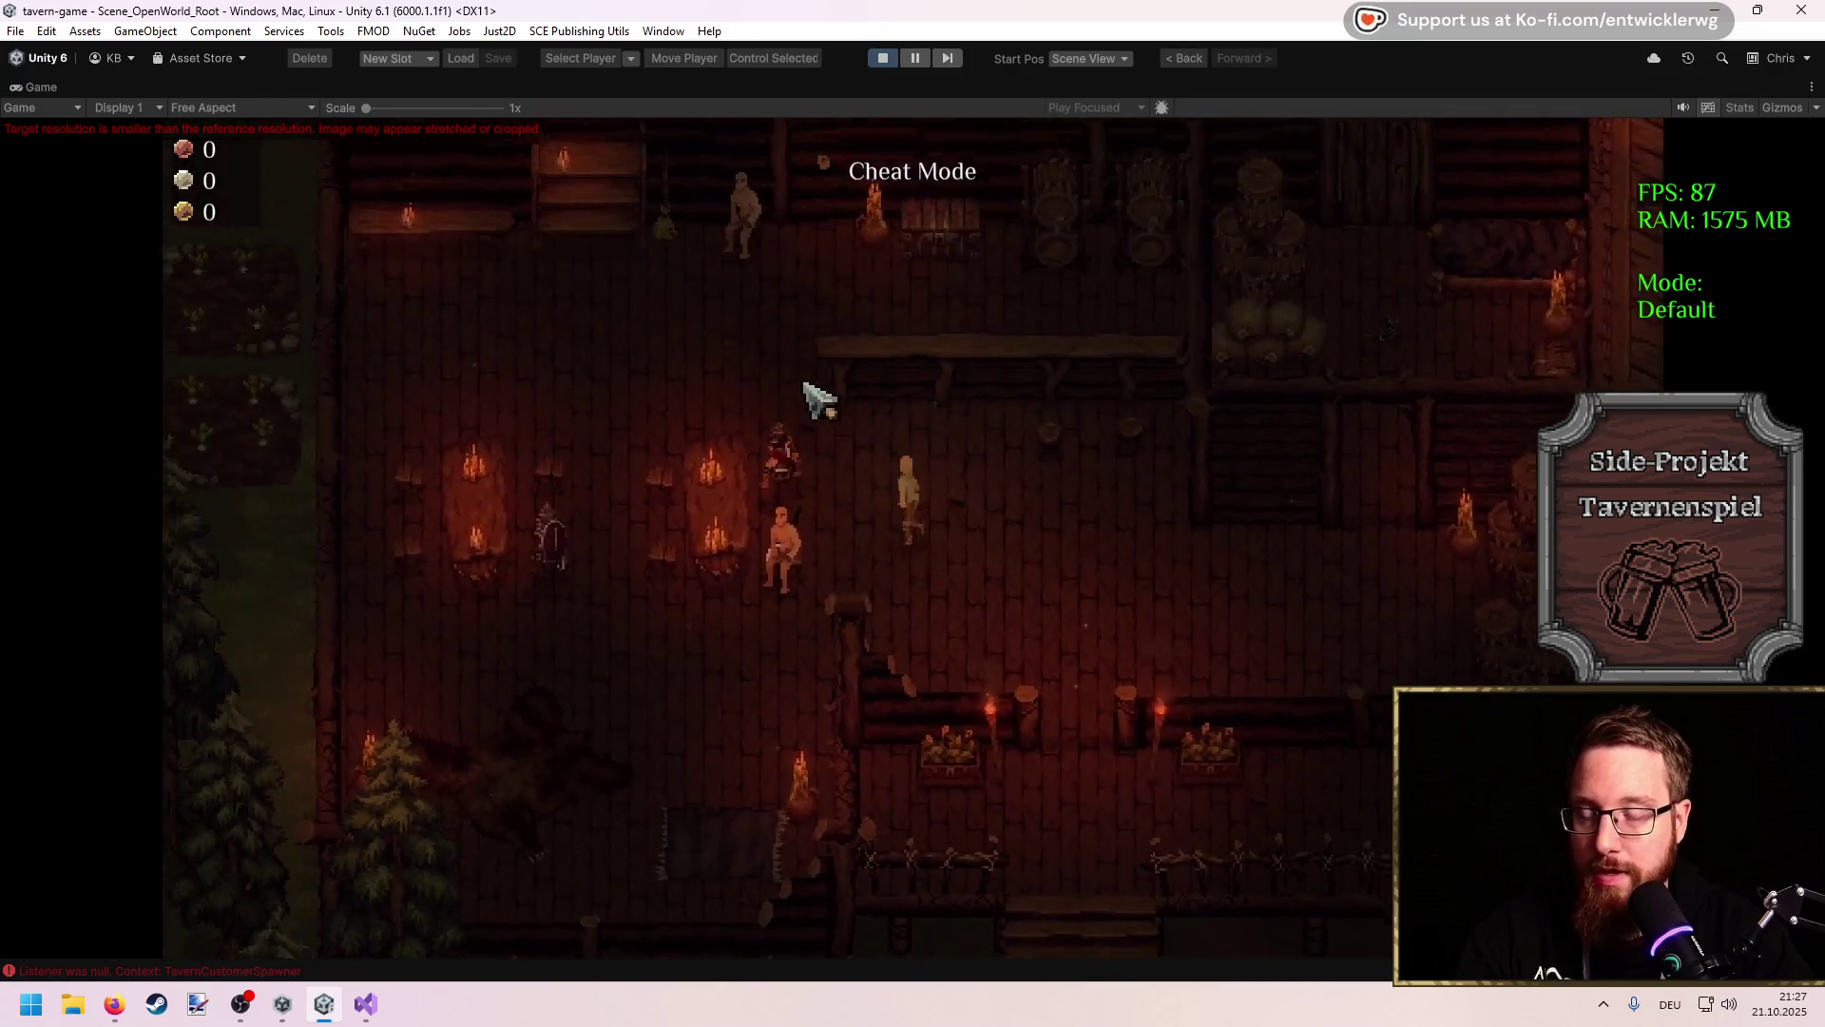
pyautogui.press('w')
pyautogui.press('a')
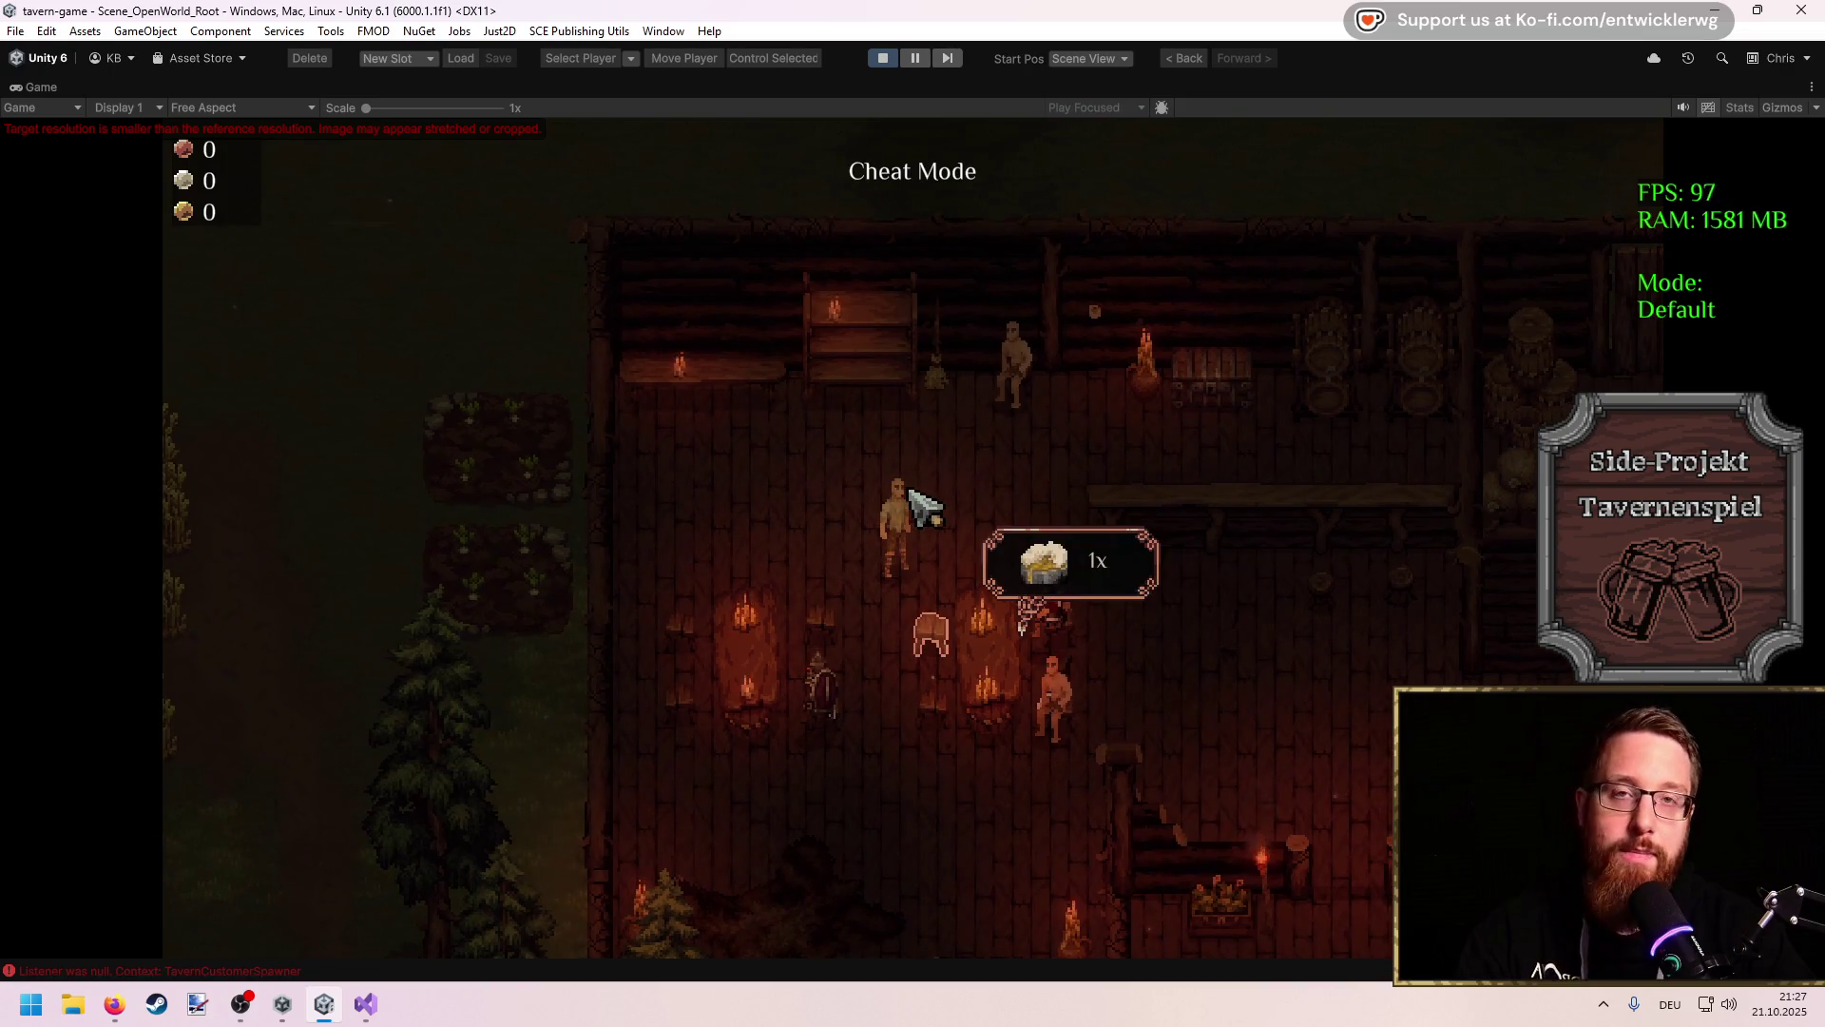
pyautogui.press('d')
pyautogui.press('w')
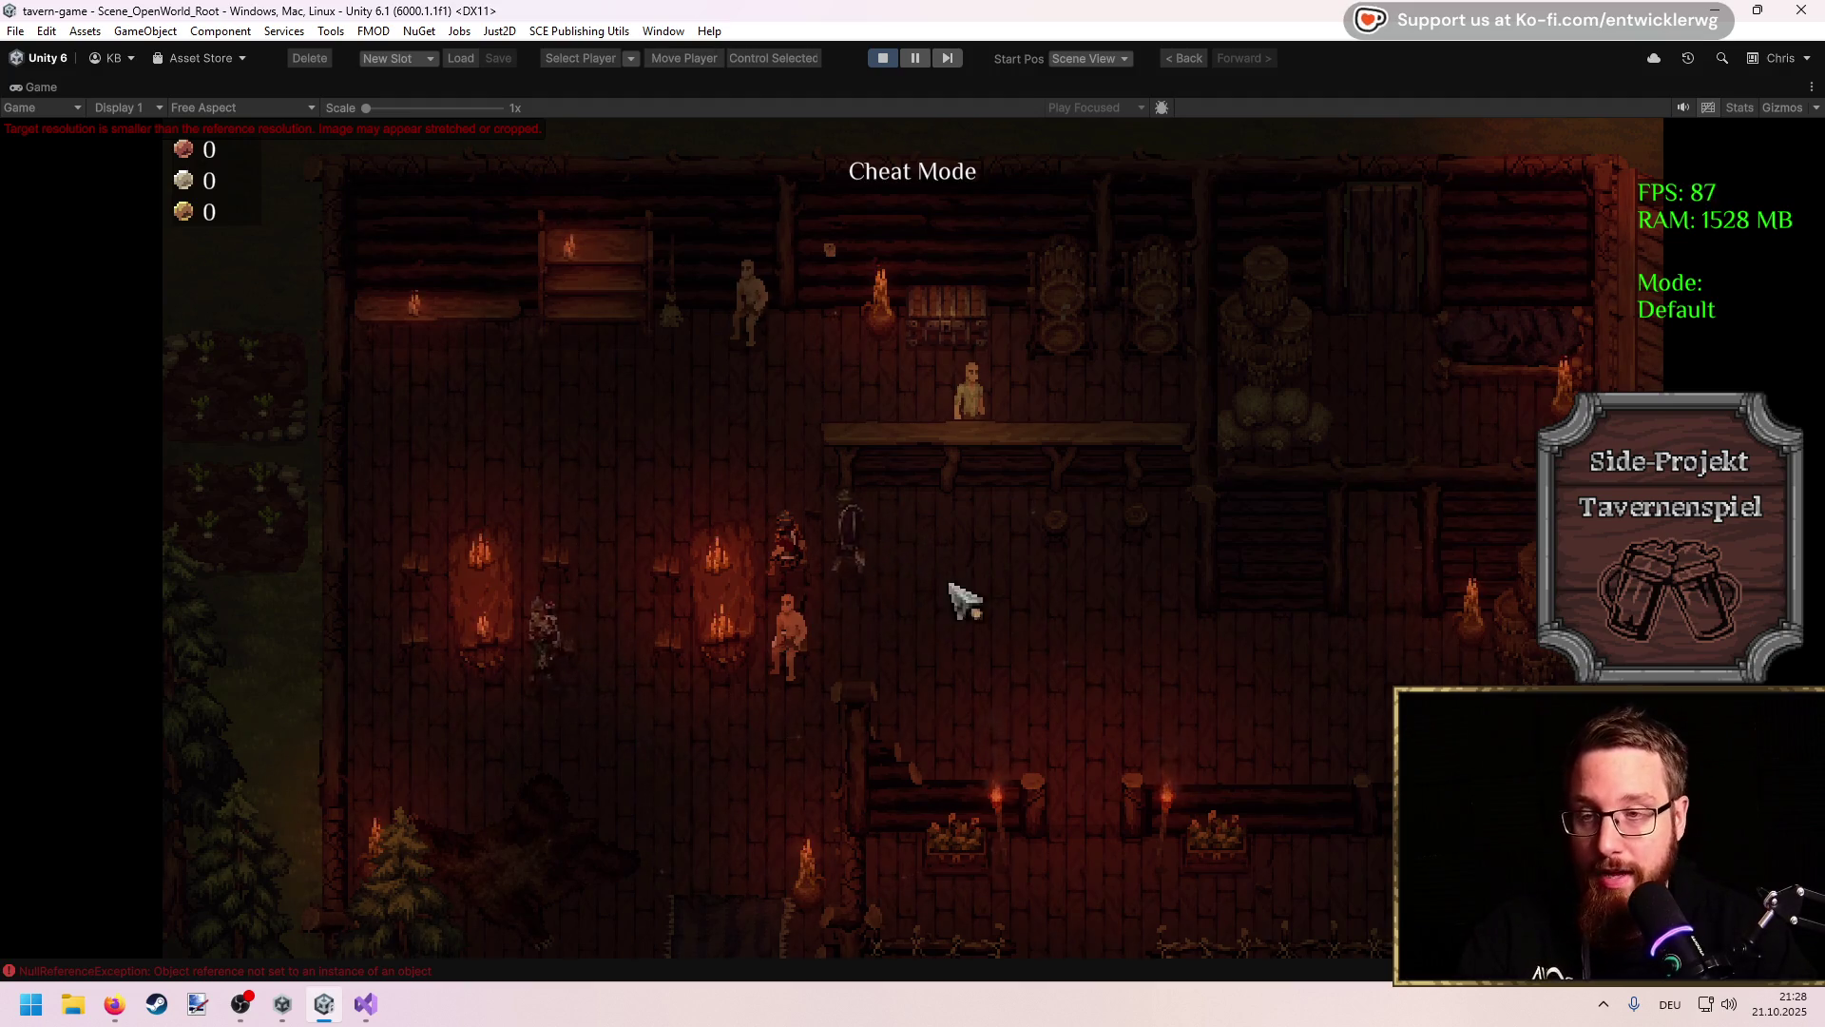
# Step: Move the view left and right over the tables and up along the bar counter to watch the customers
pyautogui.press('a')
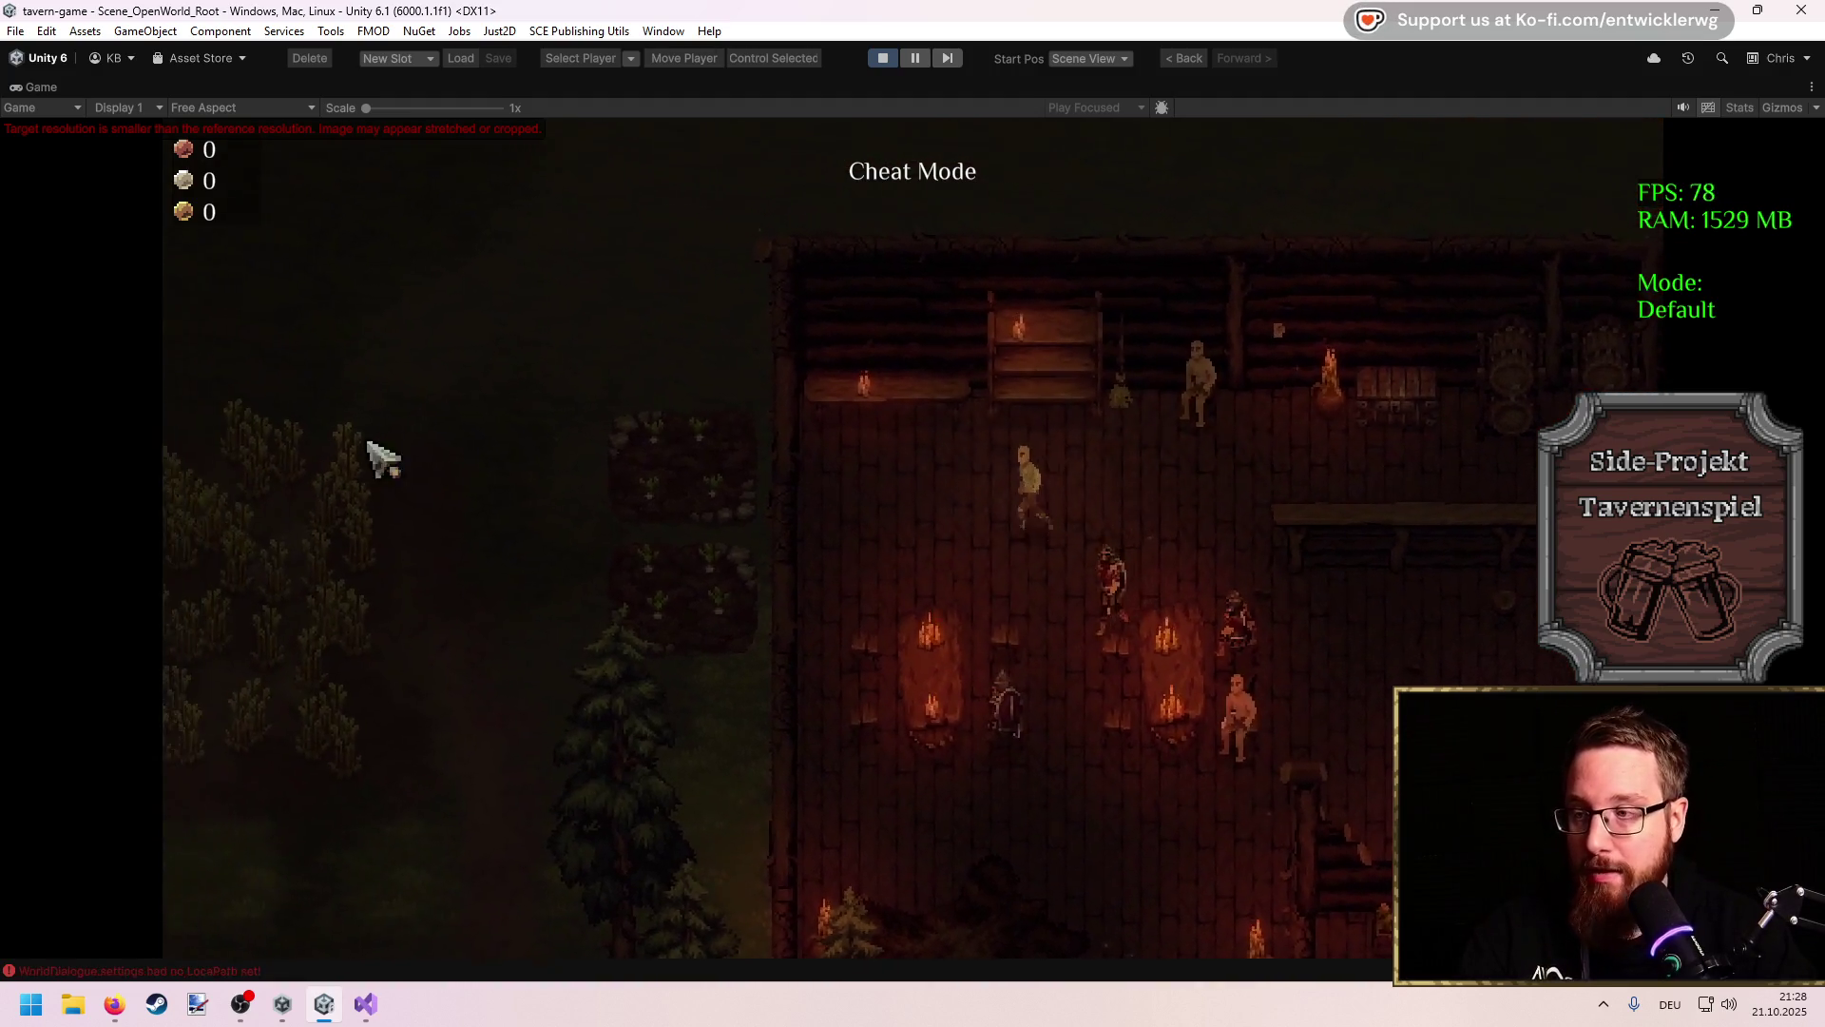
pyautogui.press('d')
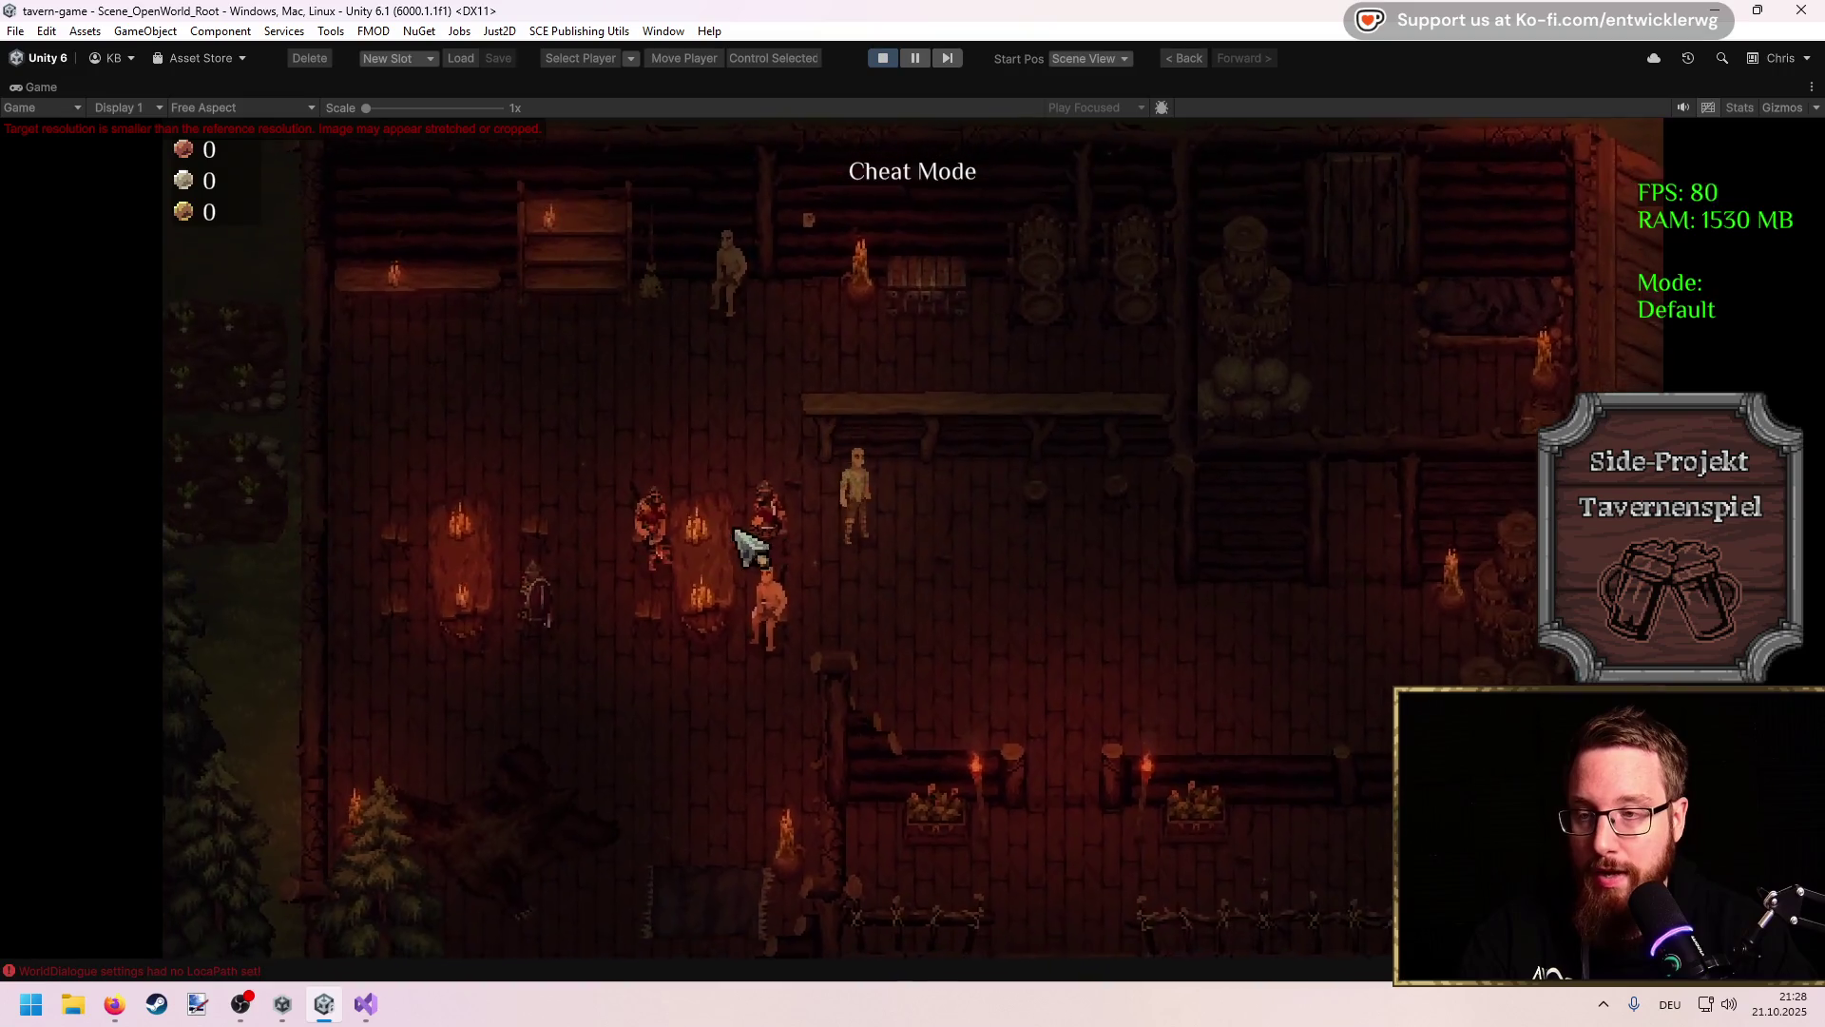
pyautogui.press('a')
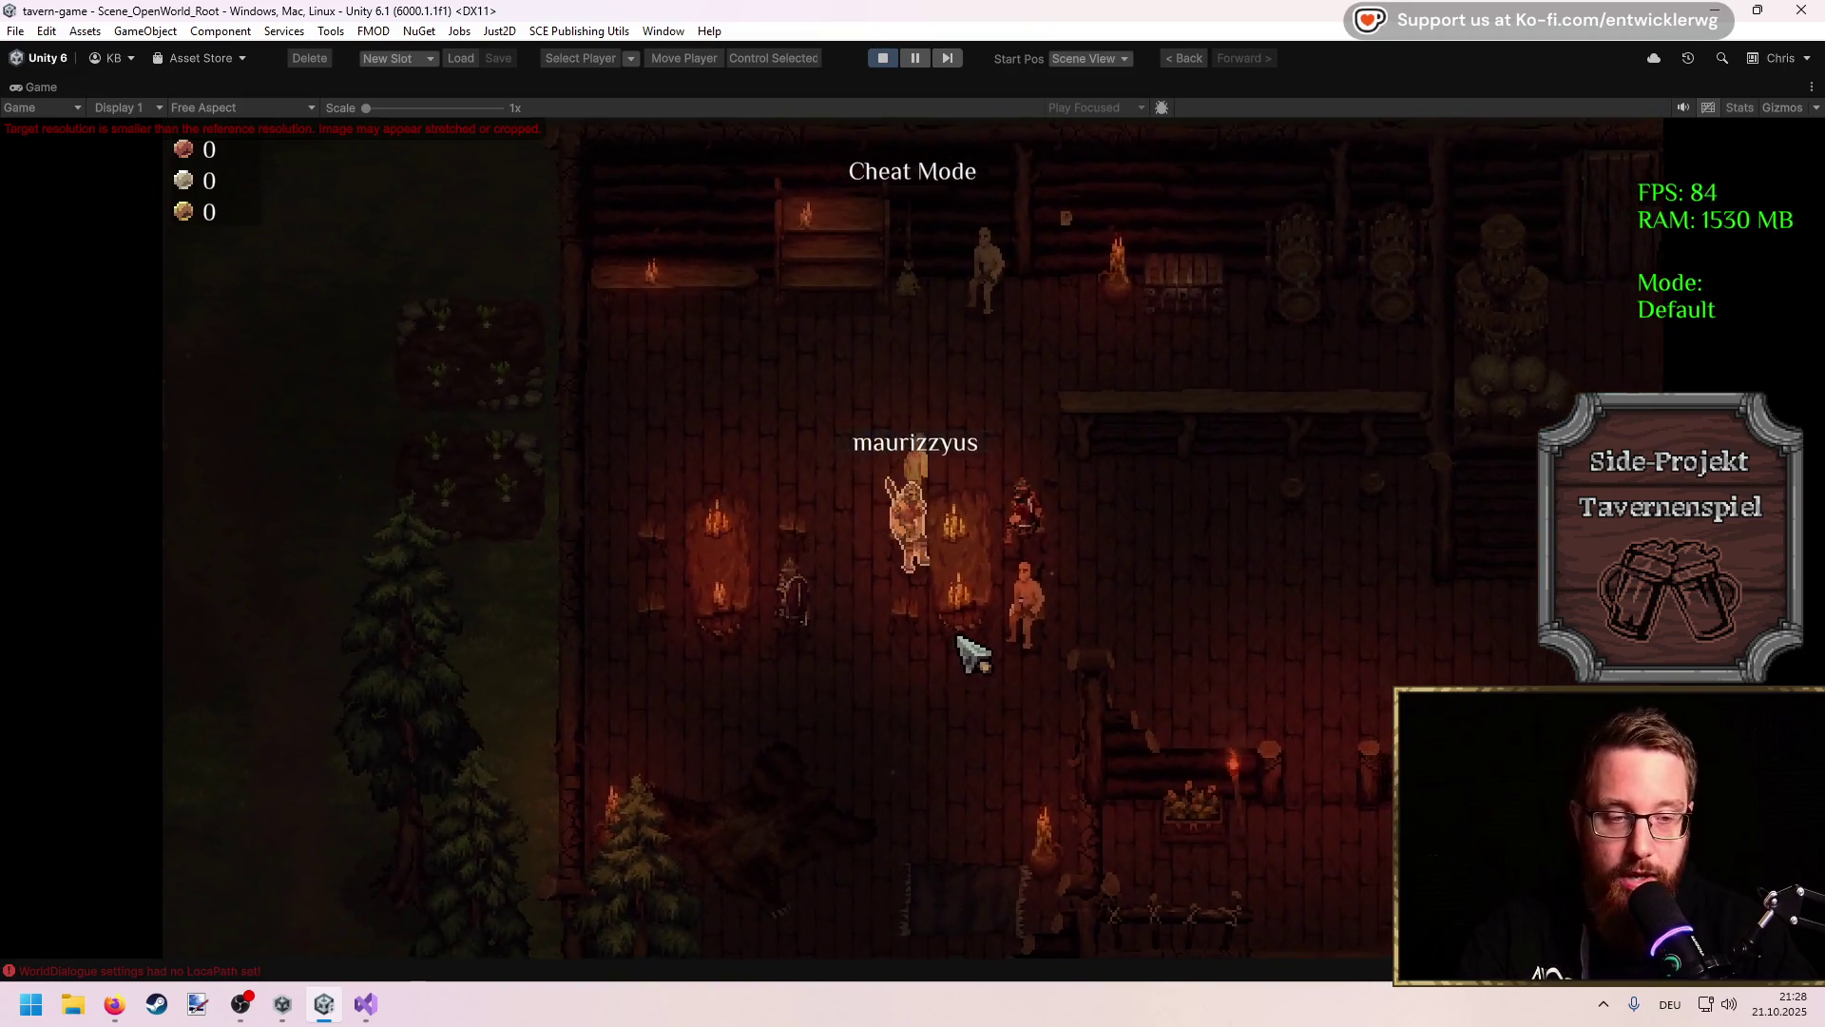
pyautogui.press('w')
pyautogui.press('d')
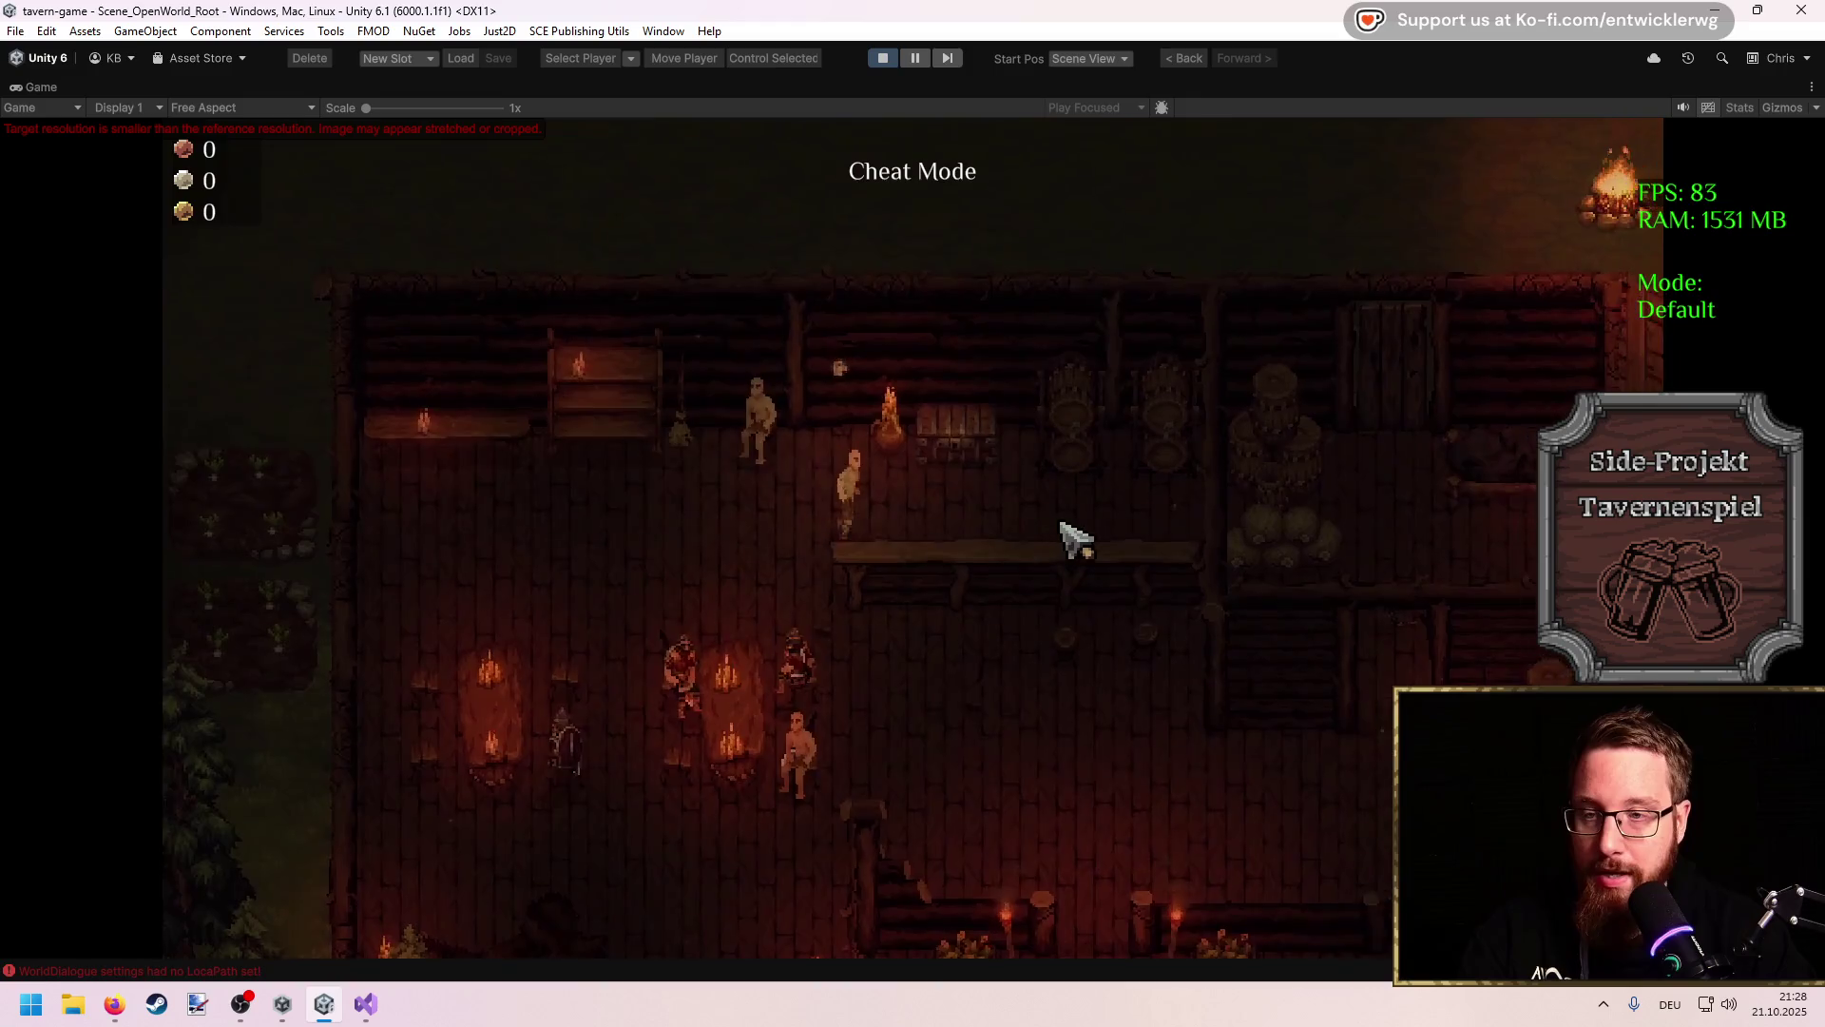
pyautogui.press('d')
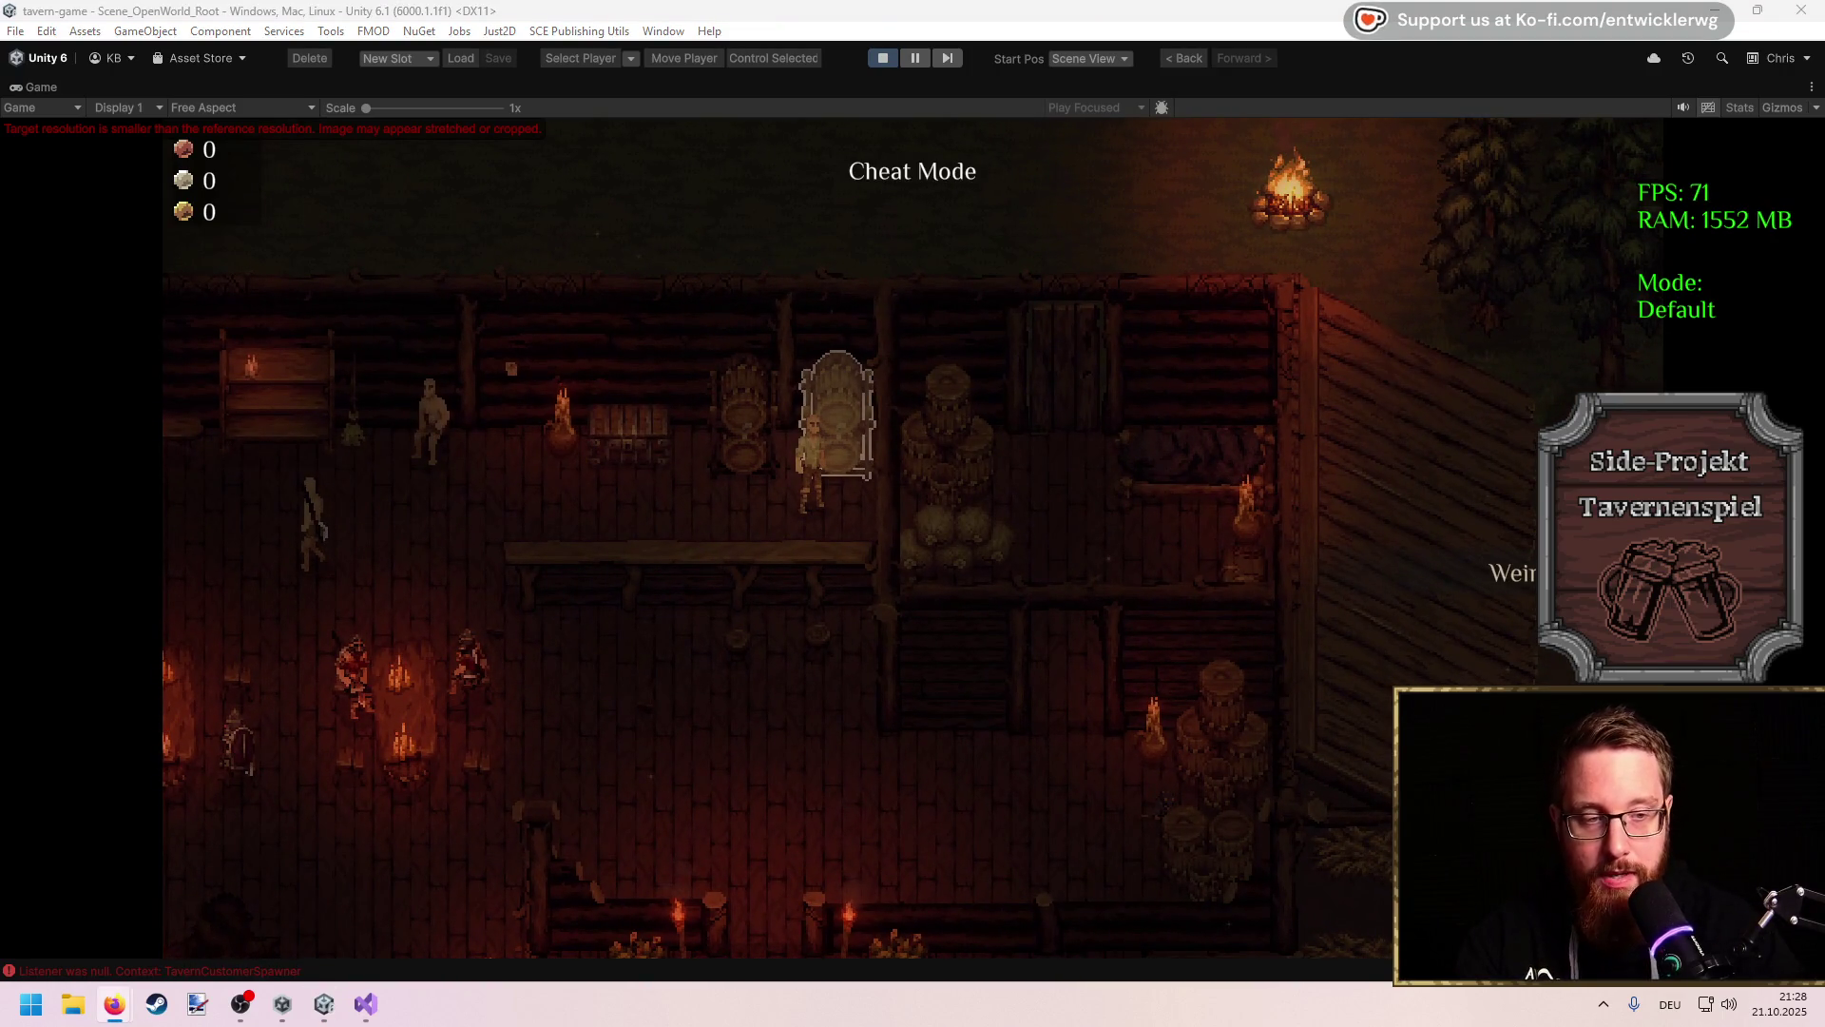
pyautogui.click(965, 631)
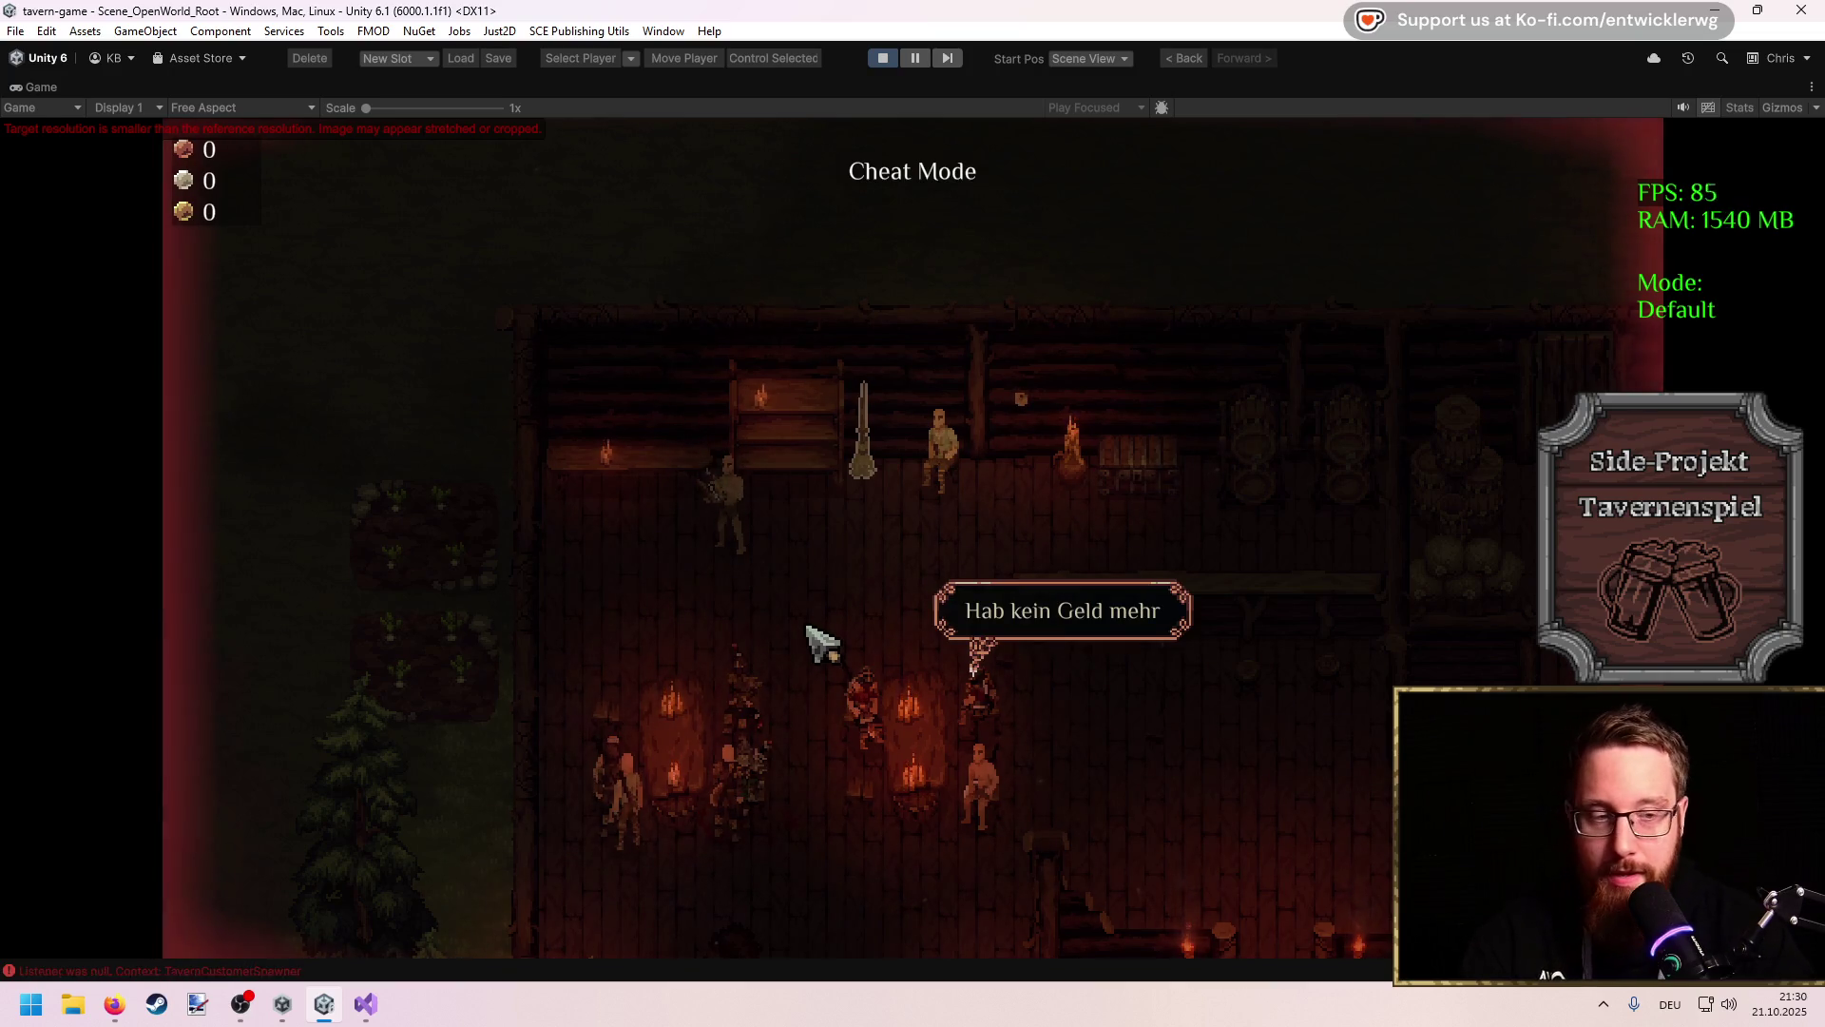
# Step: Run the camstop command in the in-game debug console, then close the console
pyautogui.press('`')
pyautogui.write('camstop')
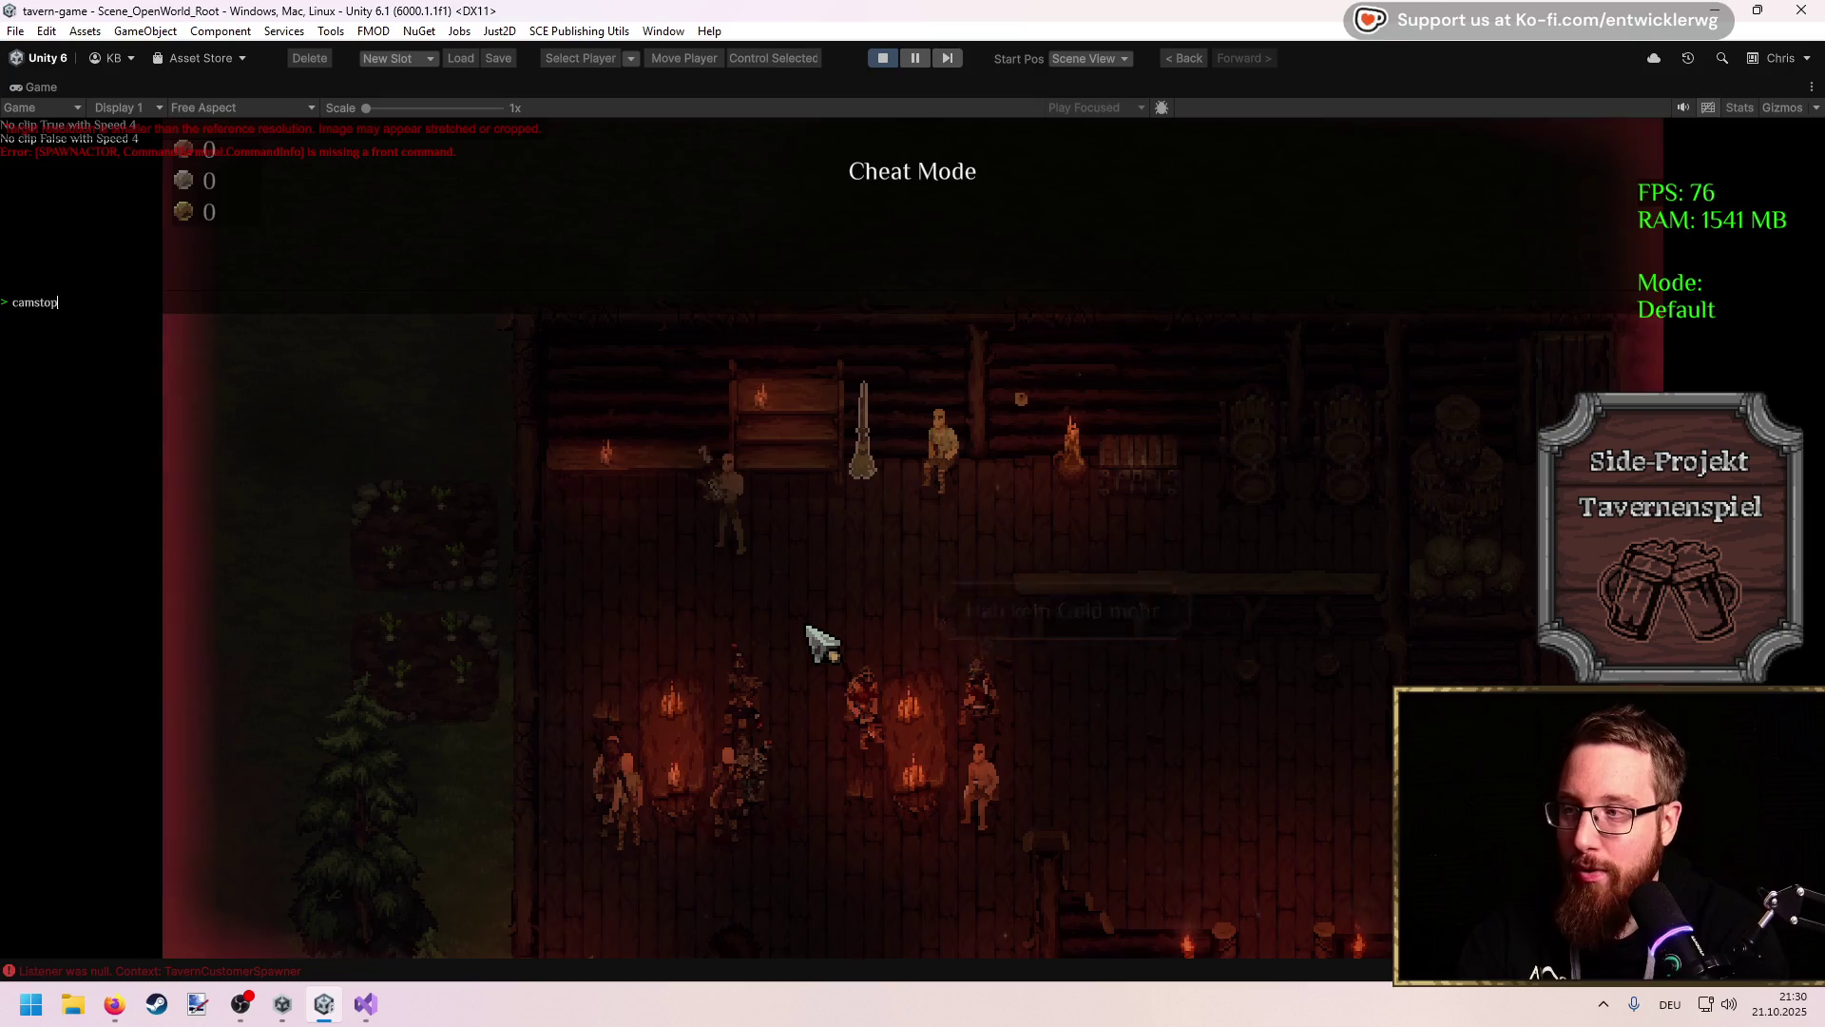
pyautogui.press('Return')
pyautogui.press('`')
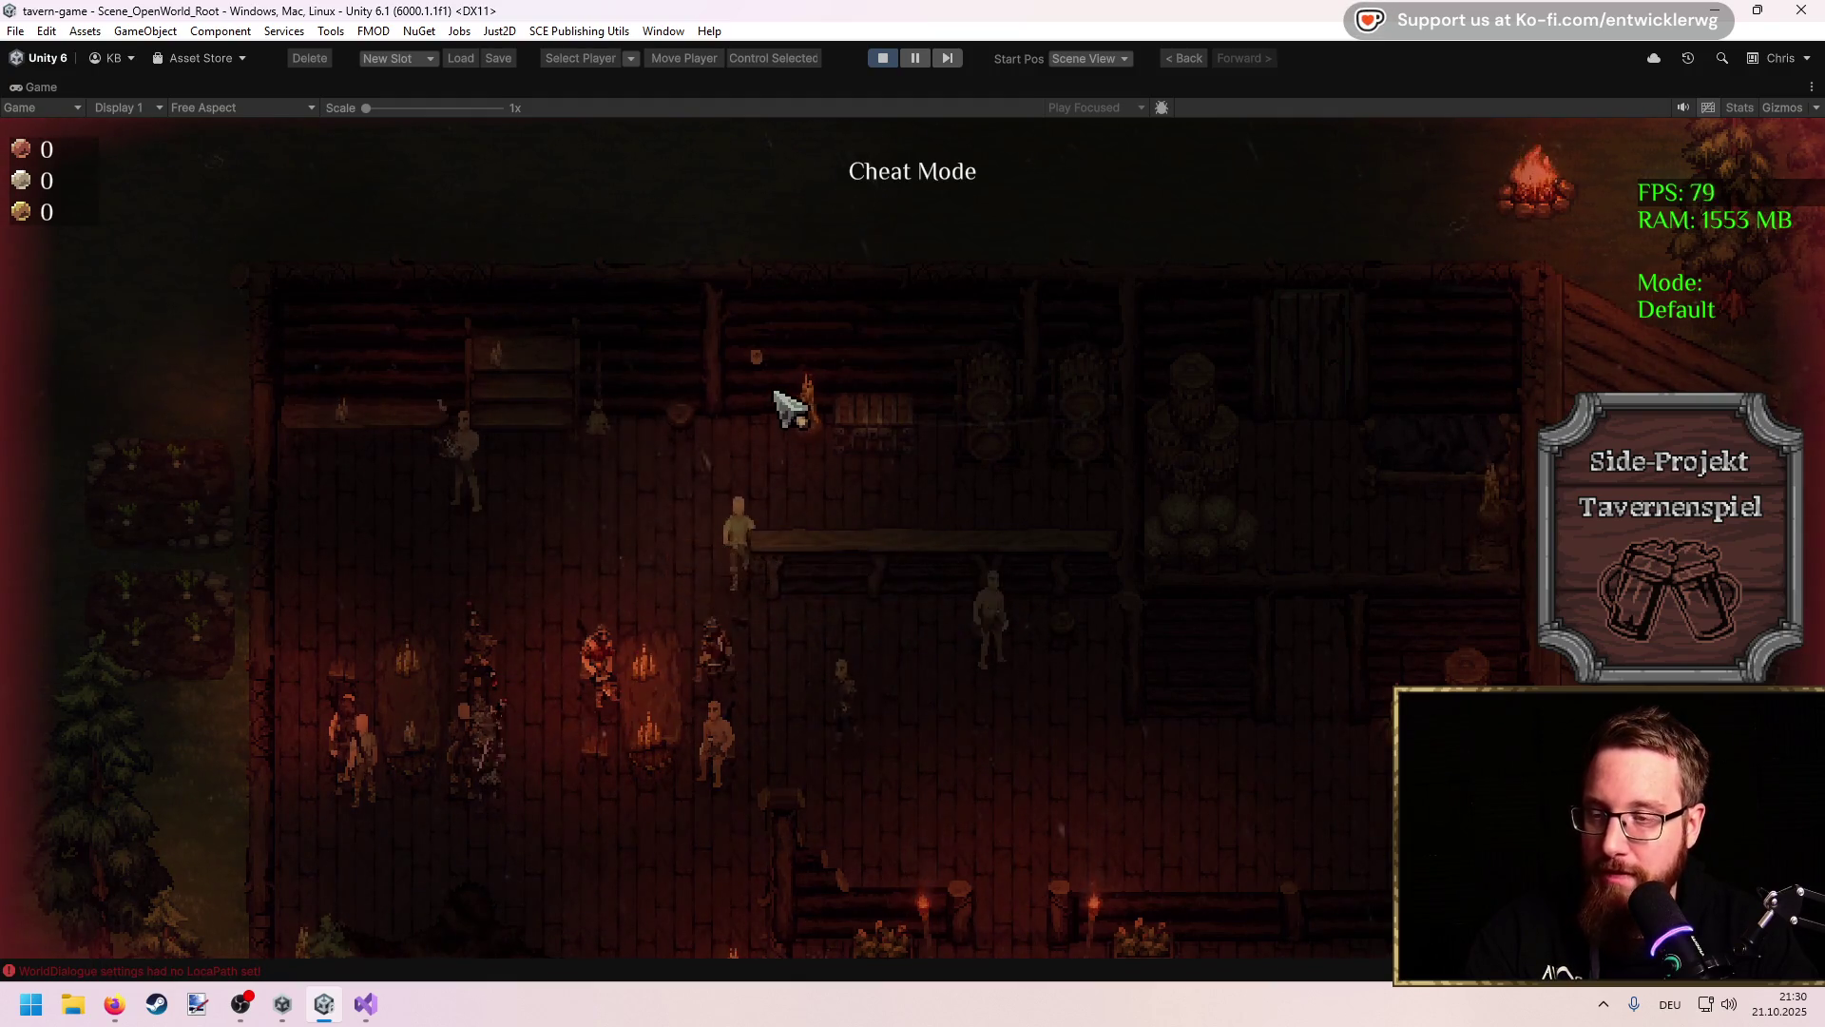
# Step: Bring up the placement grid and place fire pit item 1 on the tavern floor below the tables
pyautogui.moveTo(970, 701)
pyautogui.mouseDown()
pyautogui.moveTo(970, 476)
pyautogui.moveTo(941, 483)
pyautogui.mouseUp()
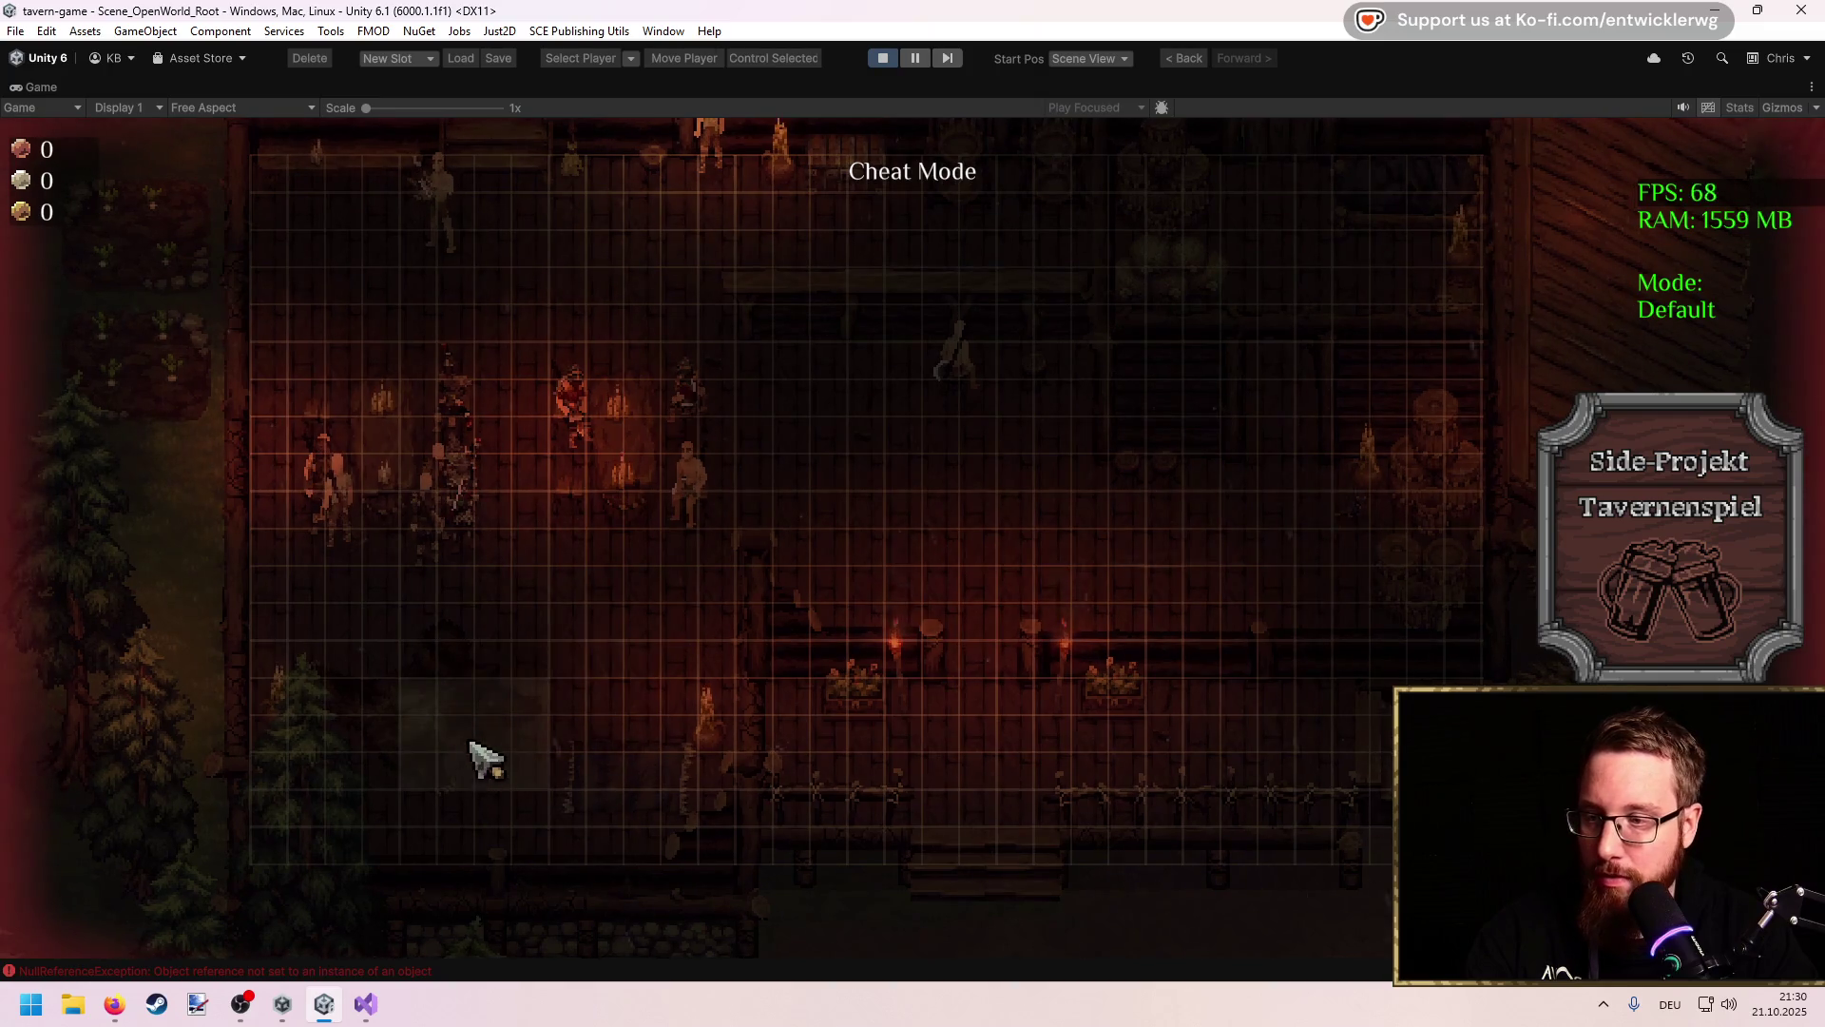
pyautogui.press('1')
pyautogui.click(666, 656)
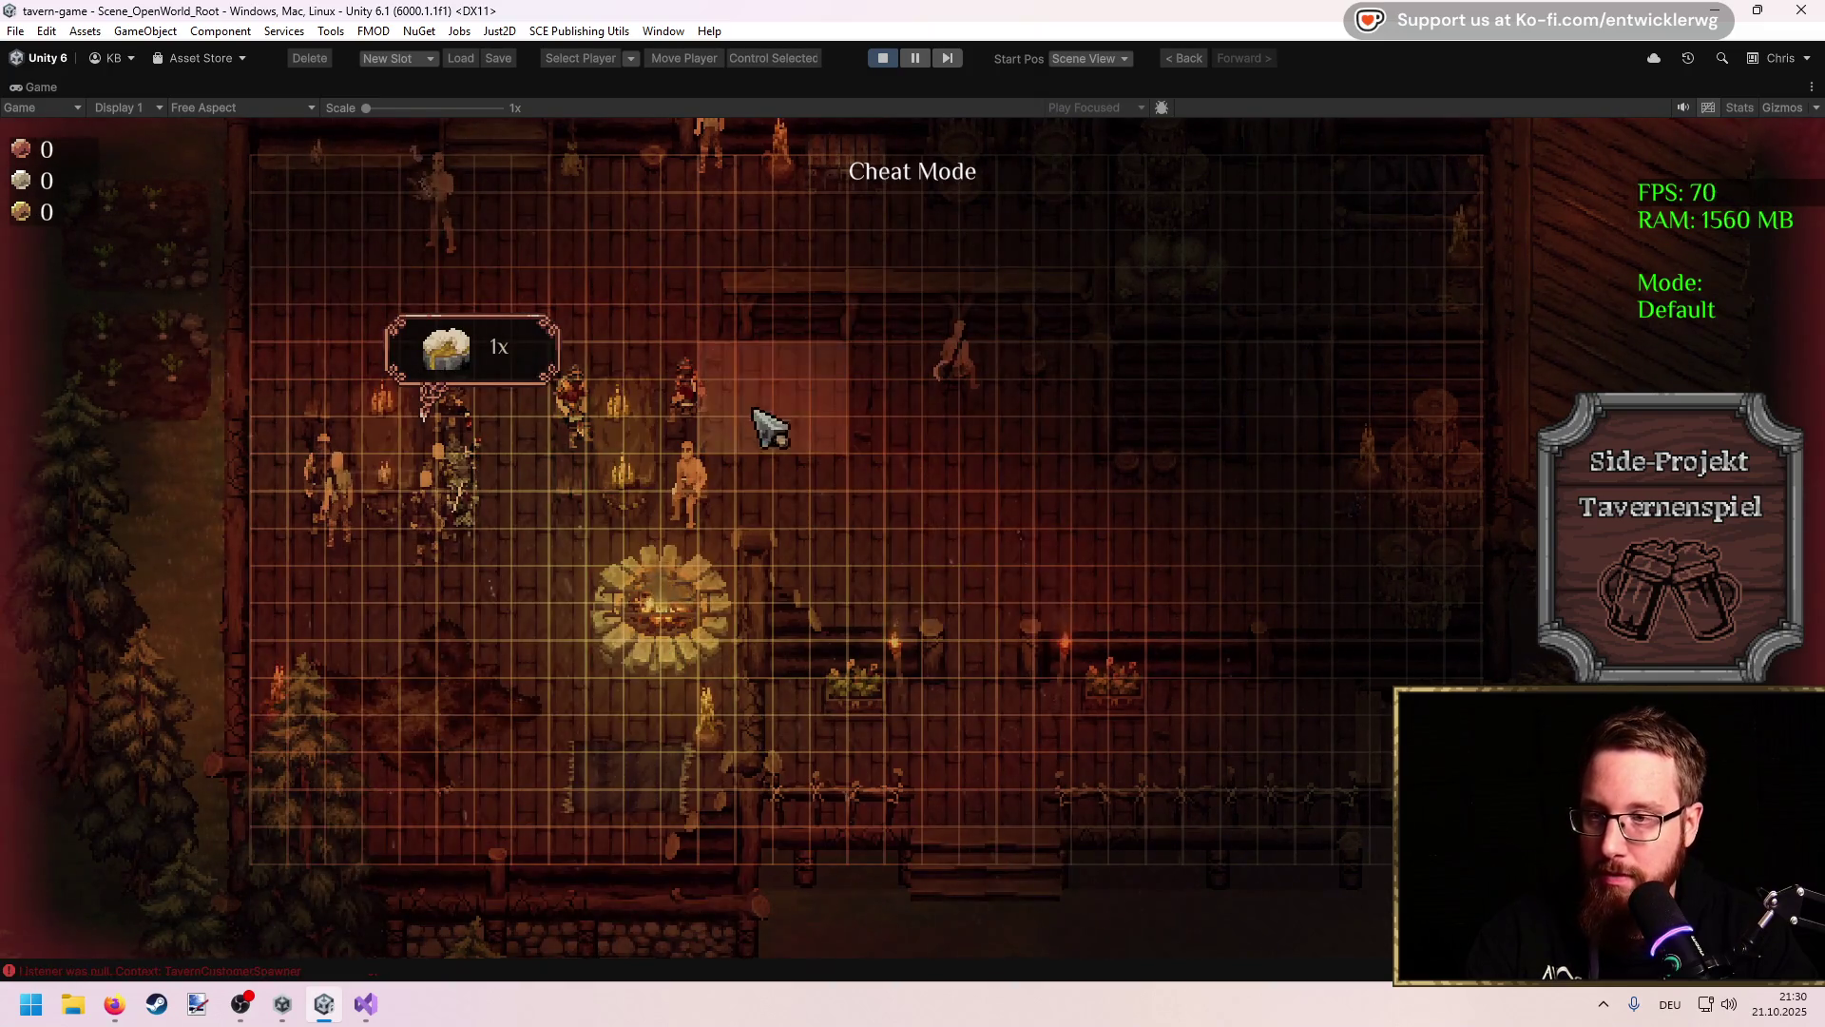
pyautogui.hotkey('w', 'a')
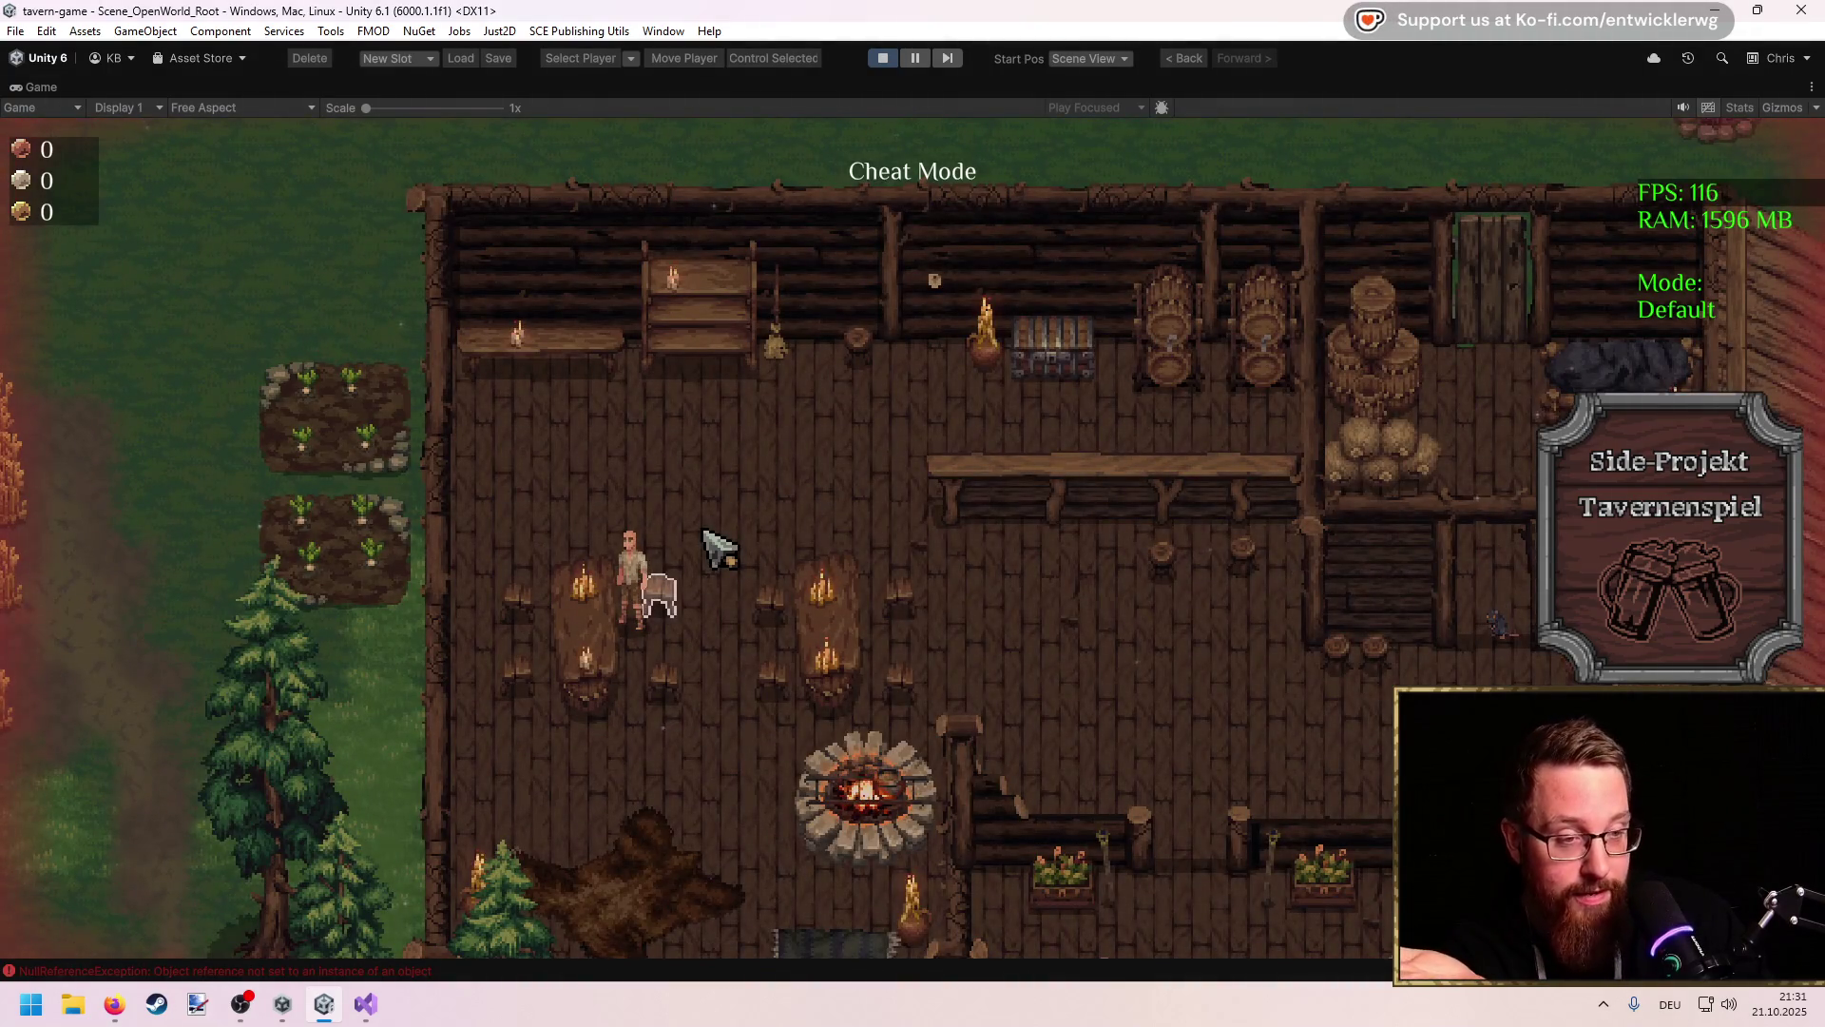
# Step: Walk toward the fireplace and rerun camstop in the debug console to turn it off
pyautogui.press('d')
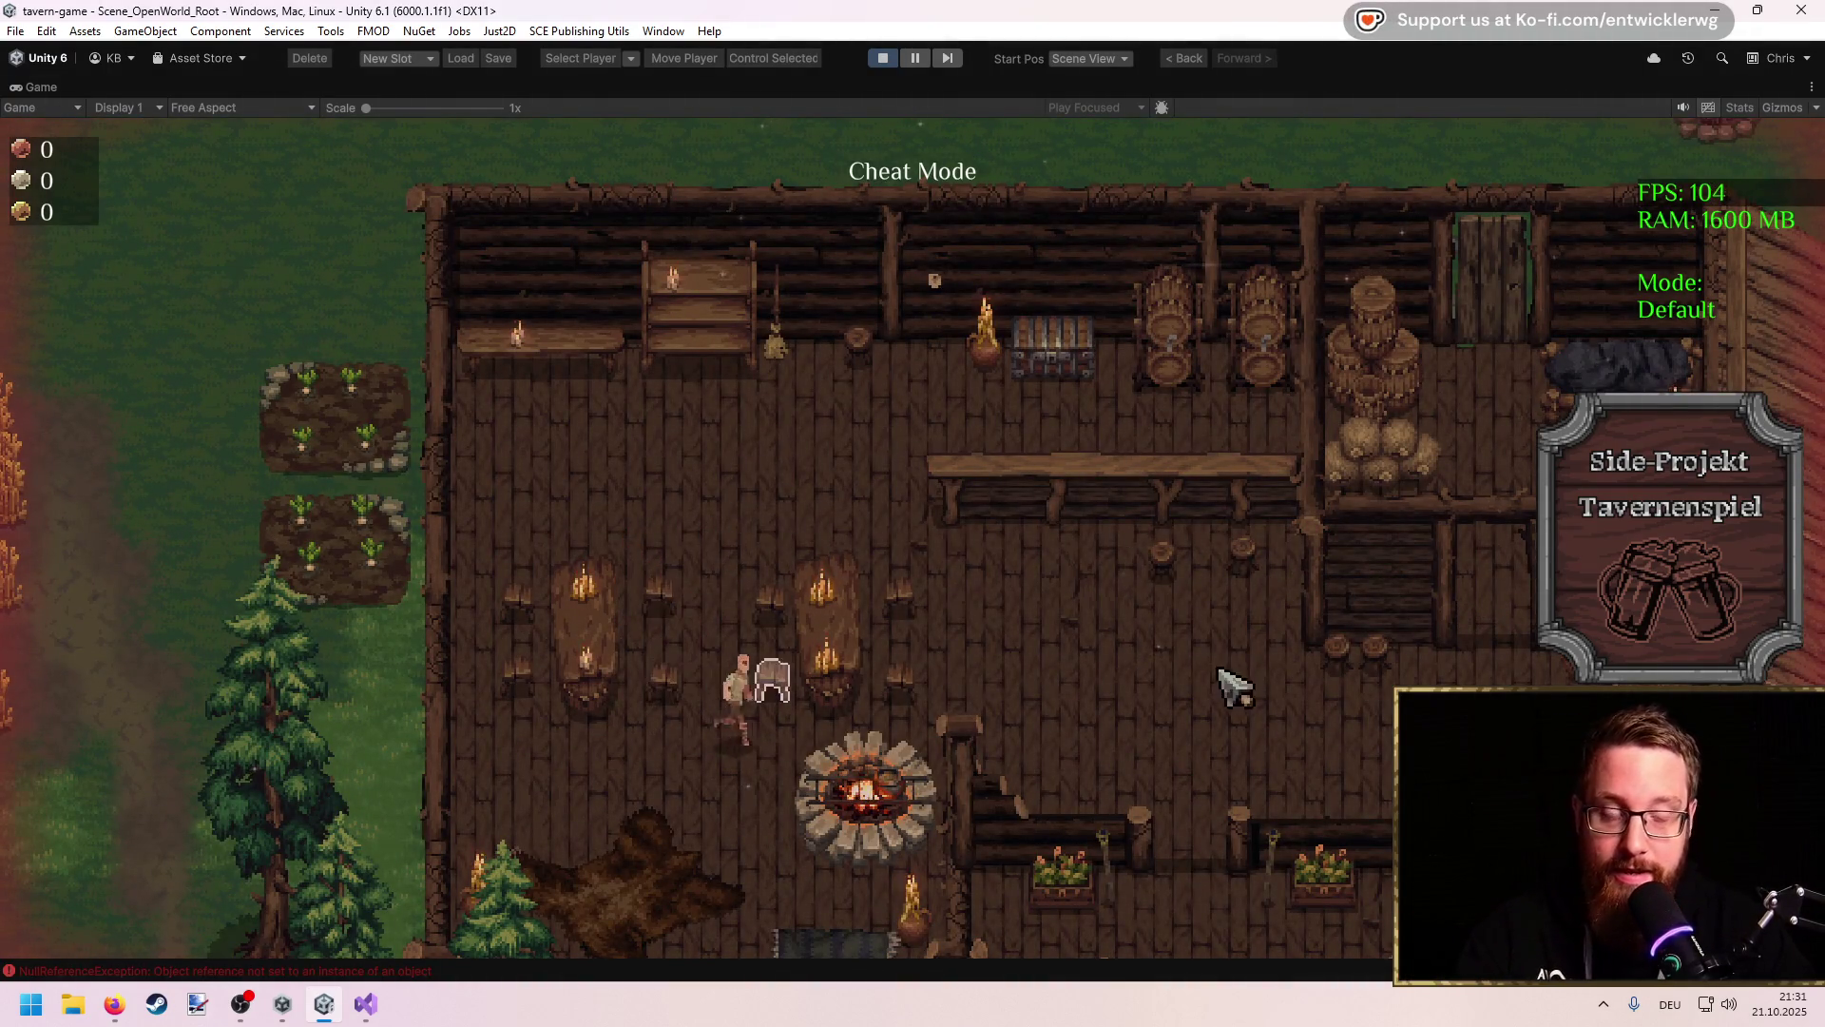
pyautogui.press('d')
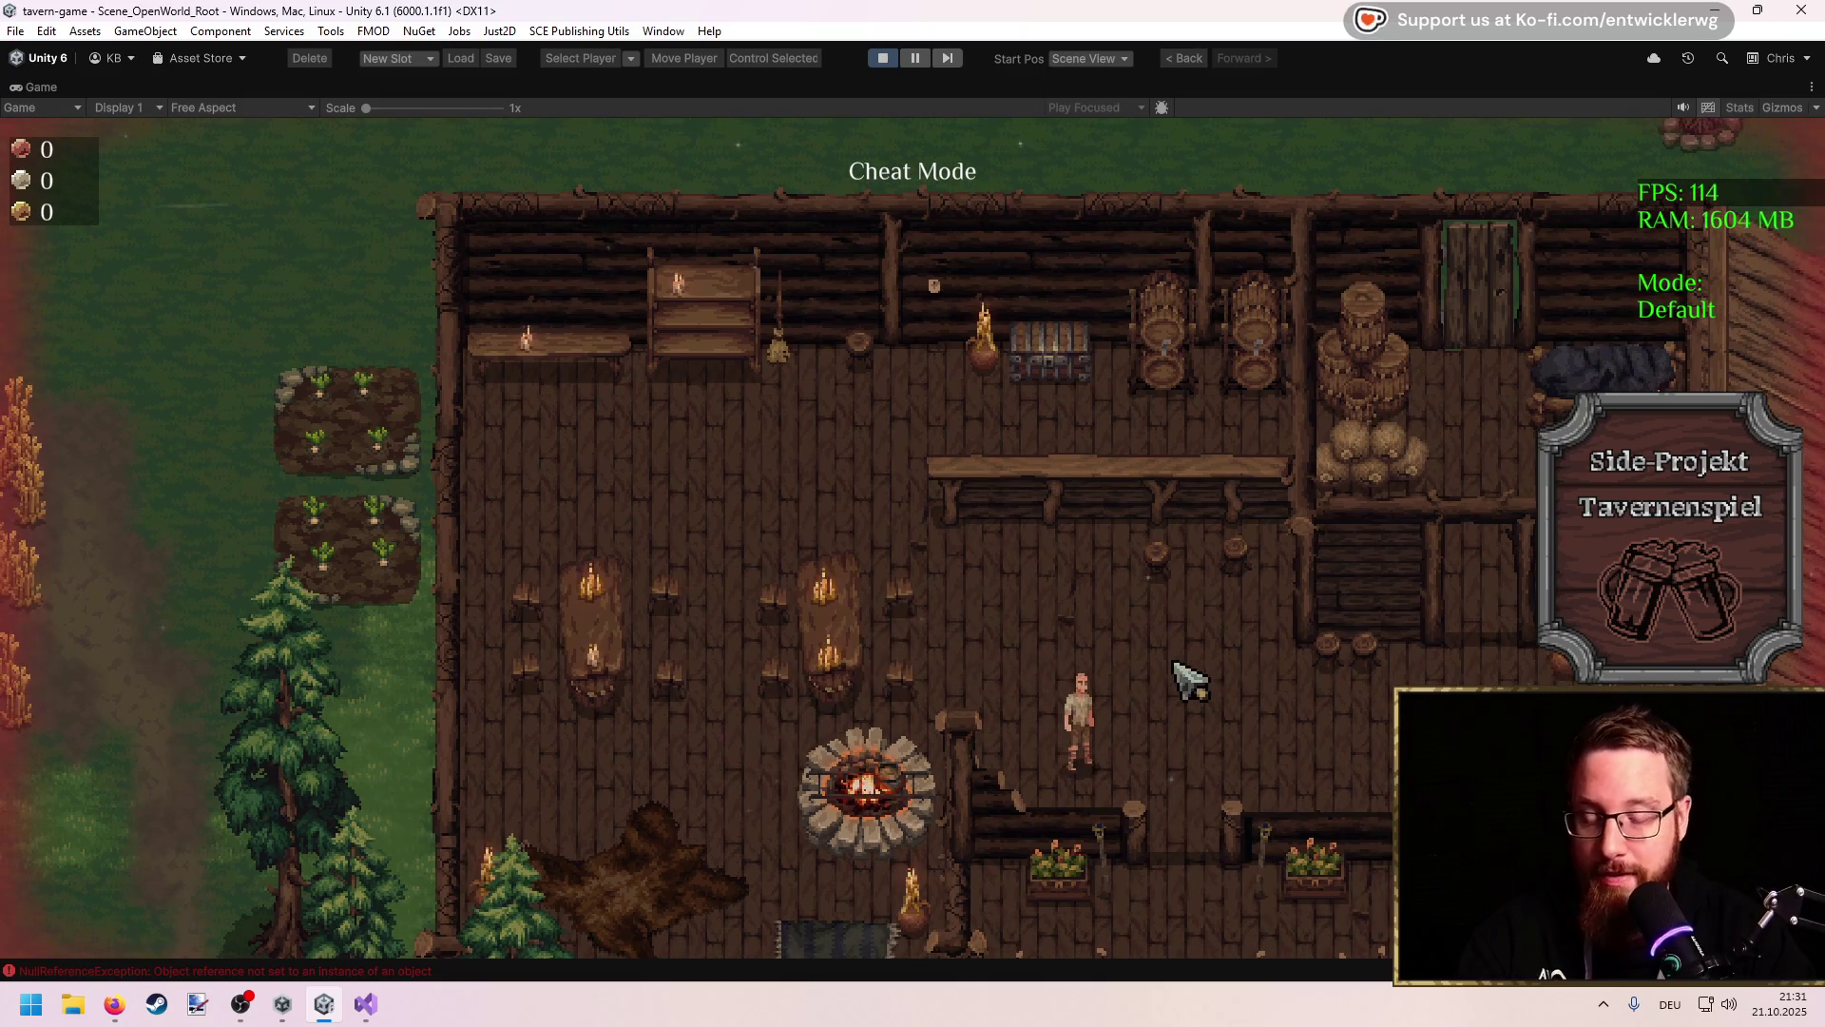
pyautogui.press('`')
pyautogui.write('top')
pyautogui.press('Return')
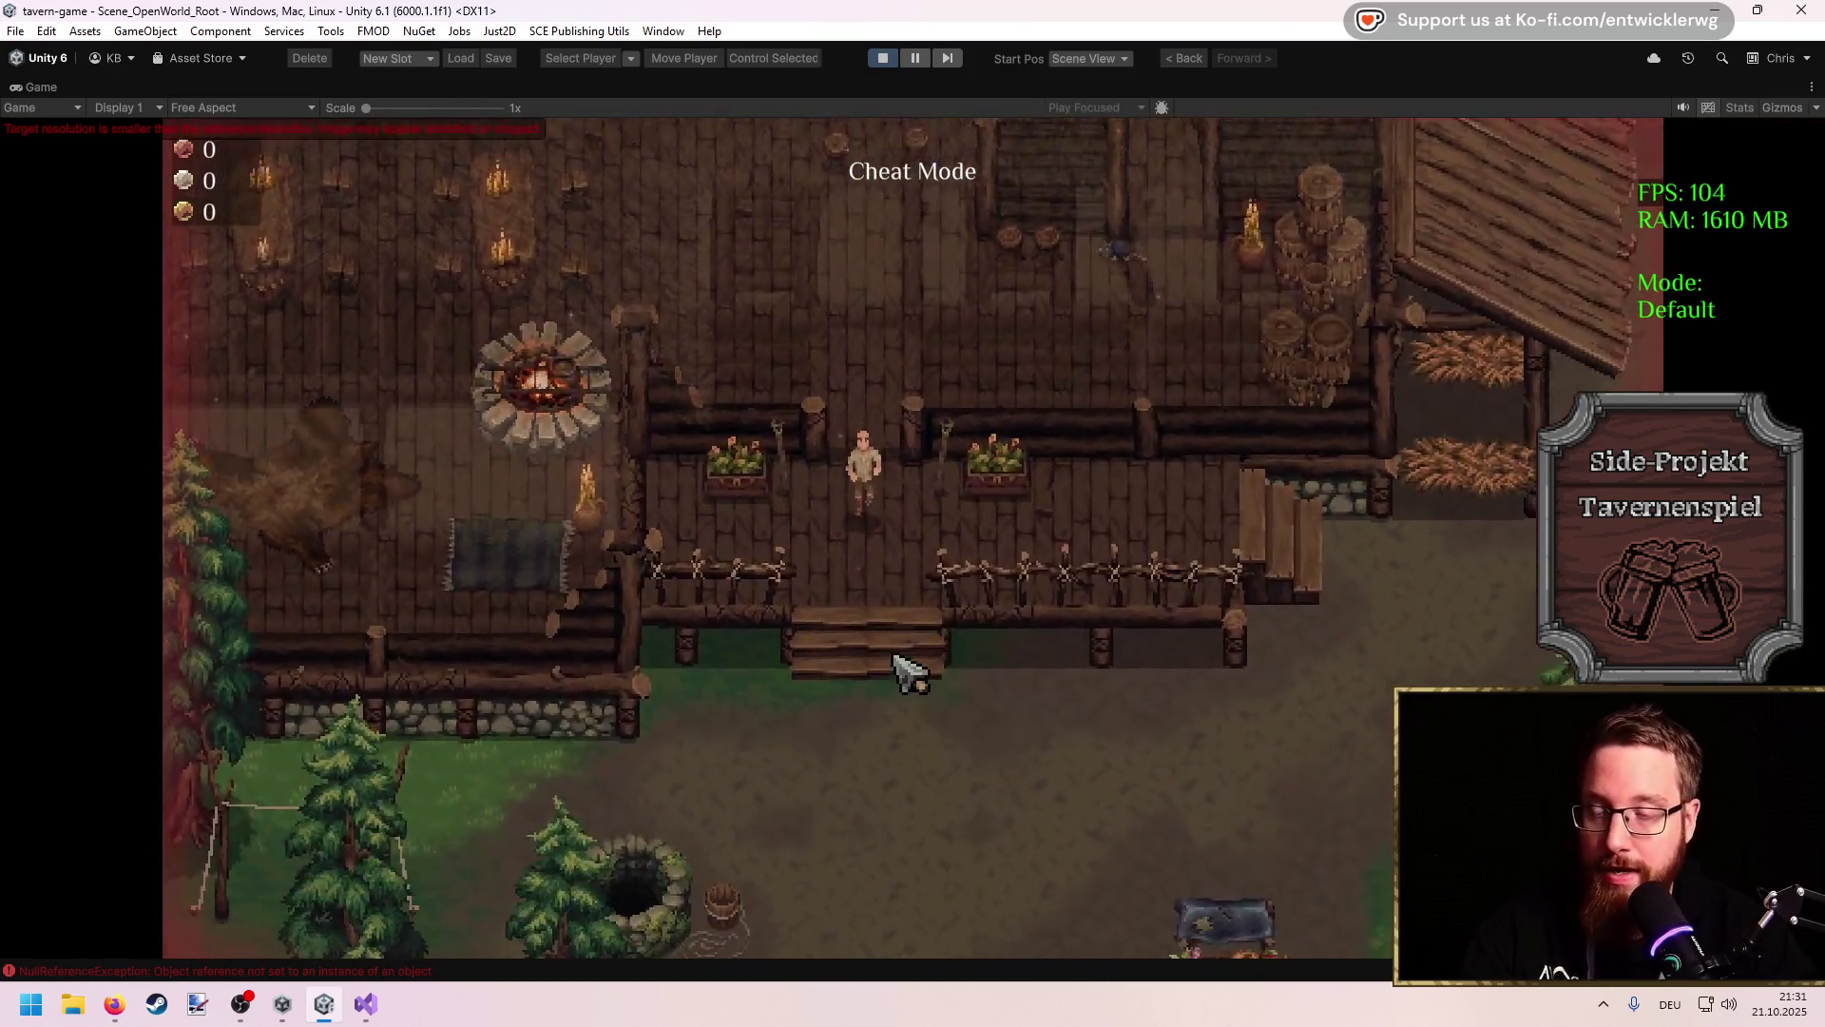
# Step: Walk the player out onto the front steps and down past the well
pyautogui.press('s')
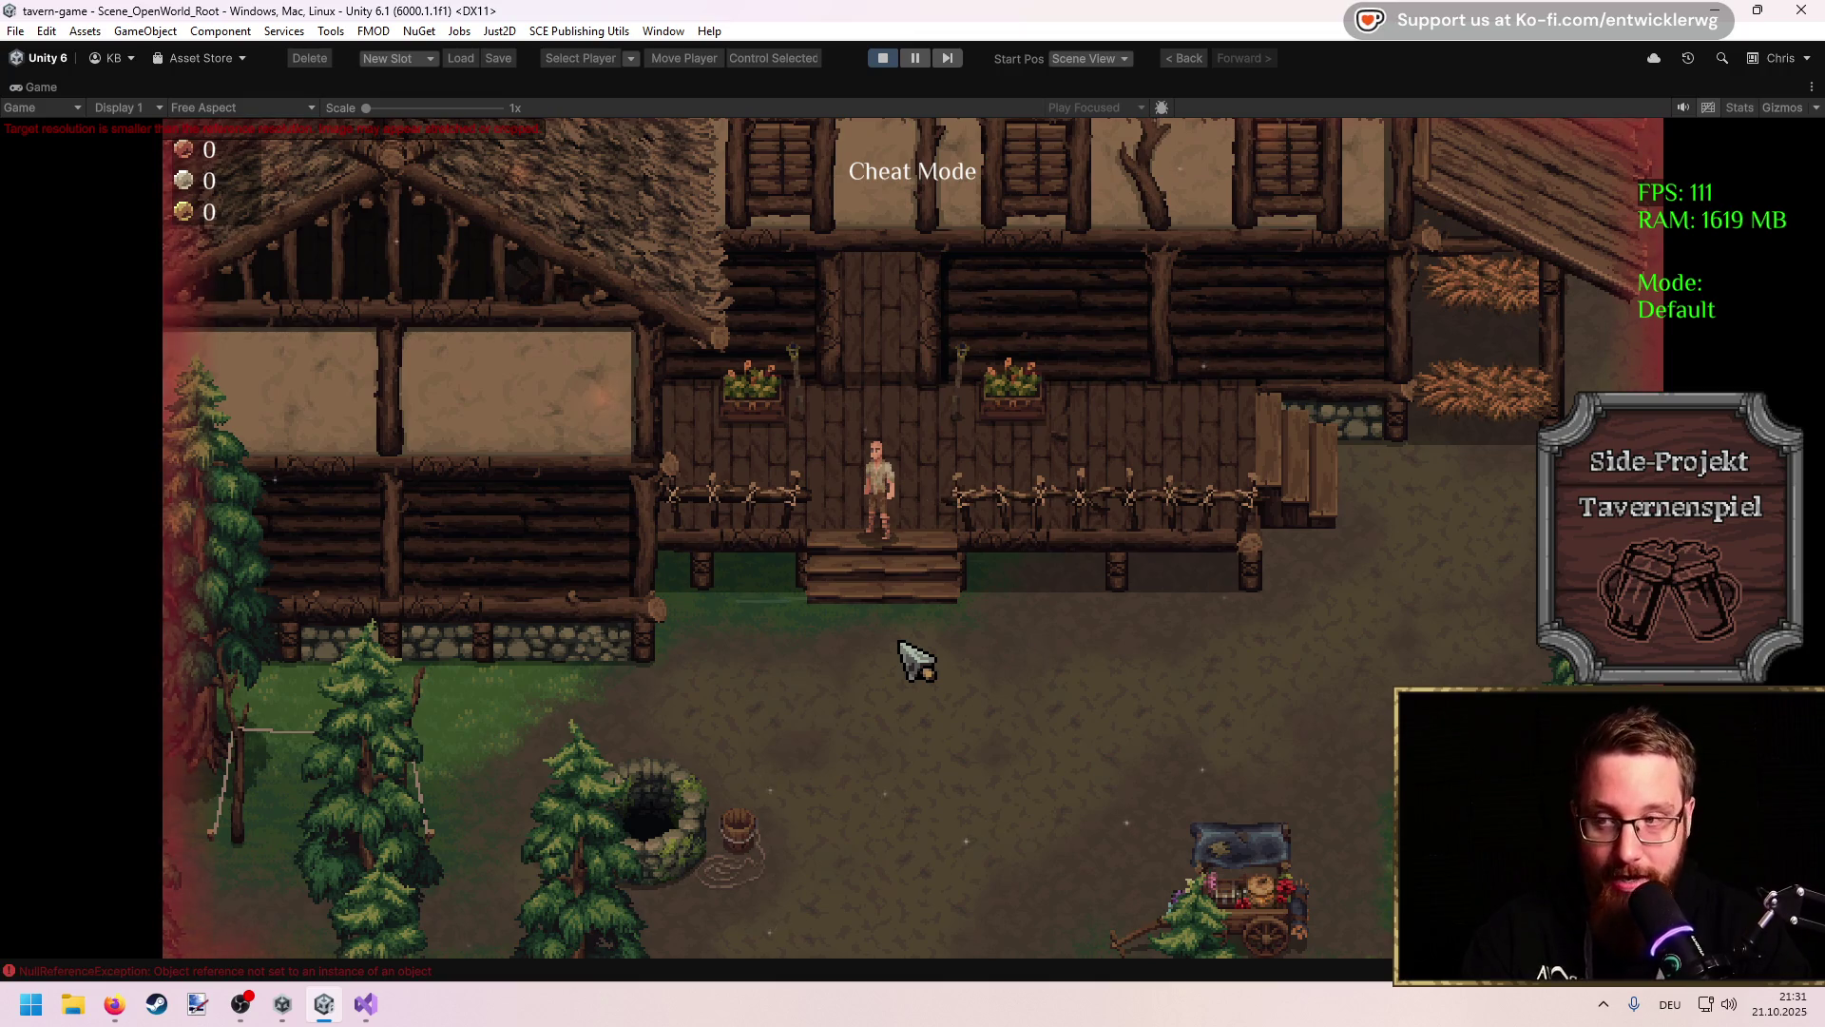
pyautogui.press('s')
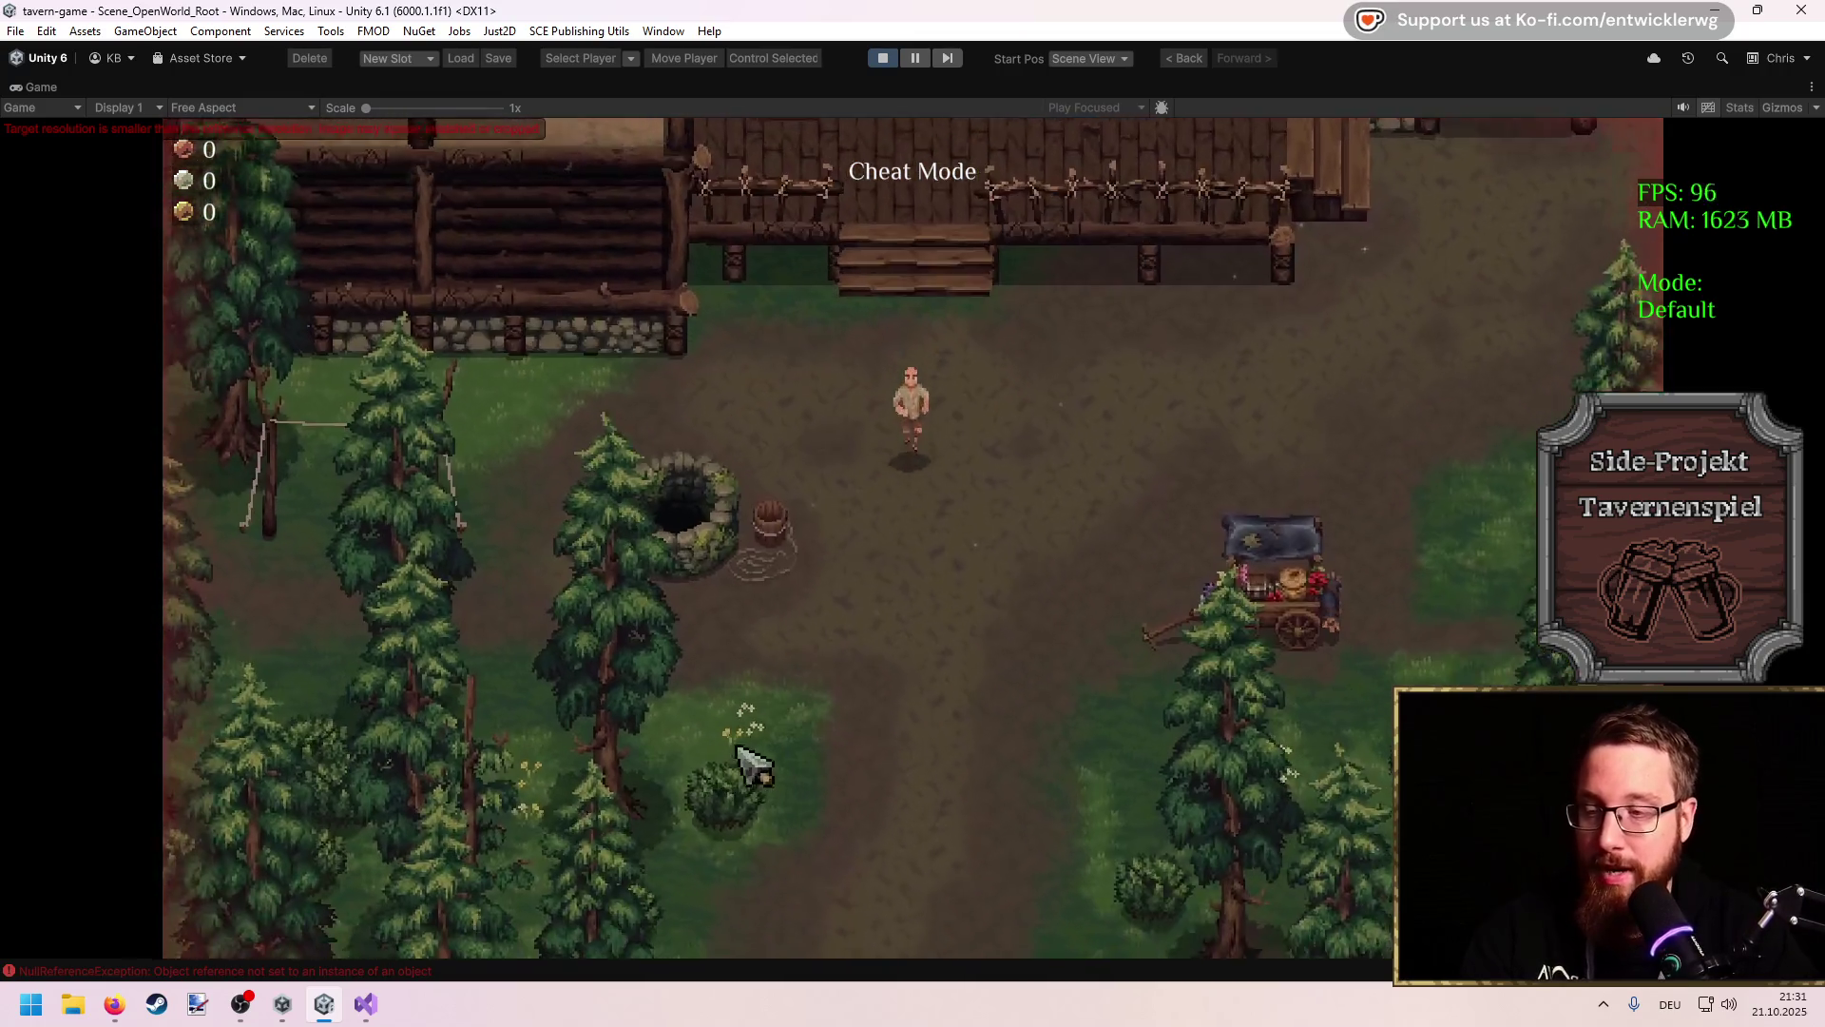
pyautogui.press('a')
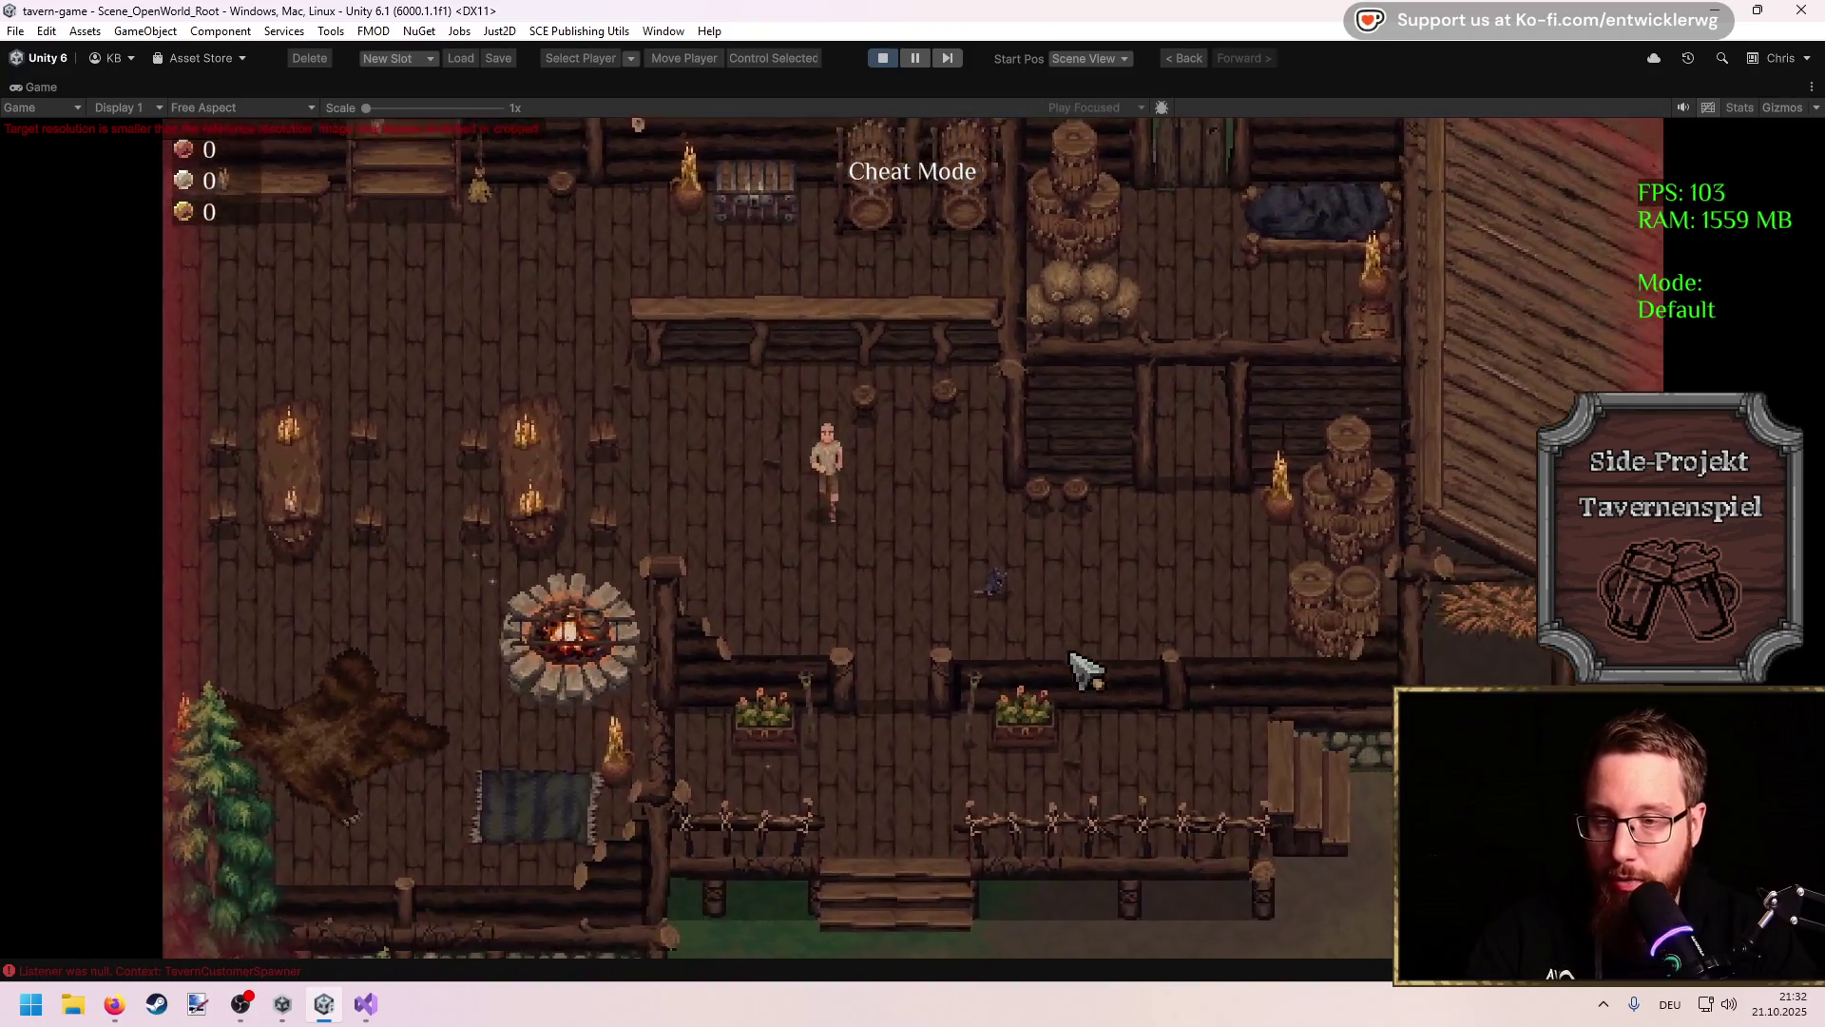
# Step: Kill the rat for +5 XP and a Lederfetzen, then sleep in the bed
pyautogui.press('d')
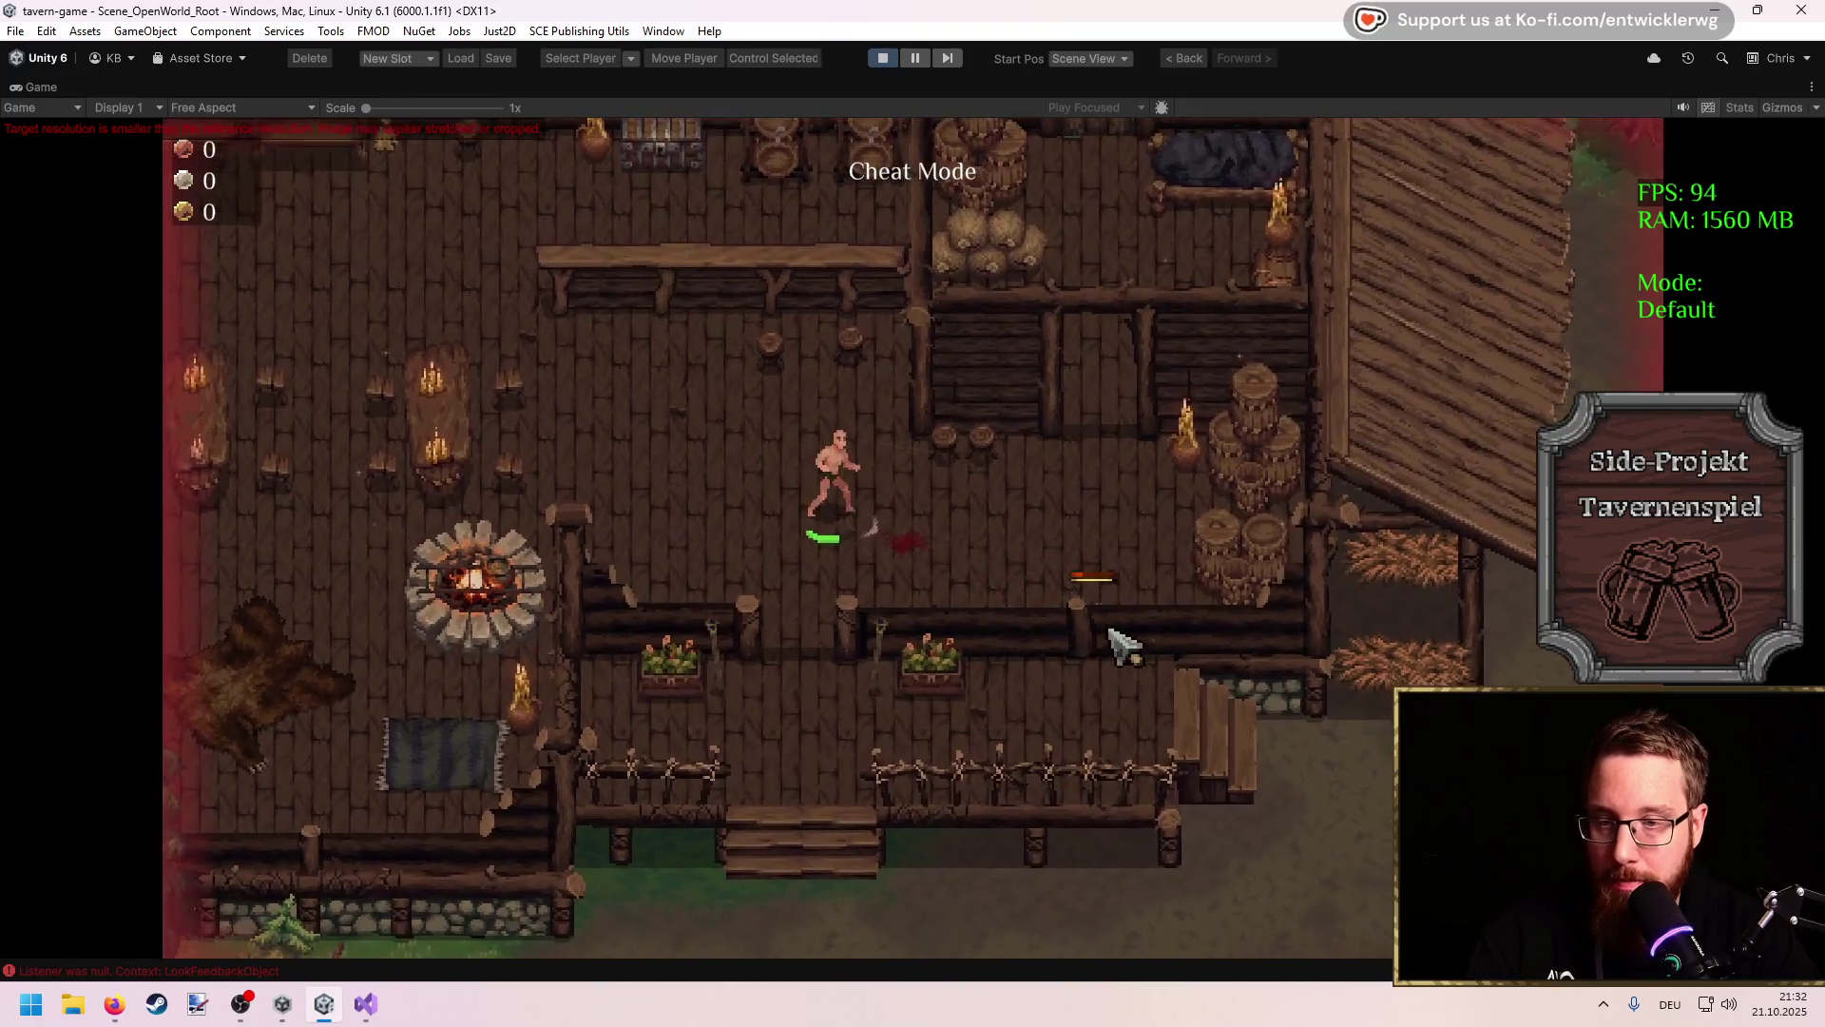
pyautogui.press('d')
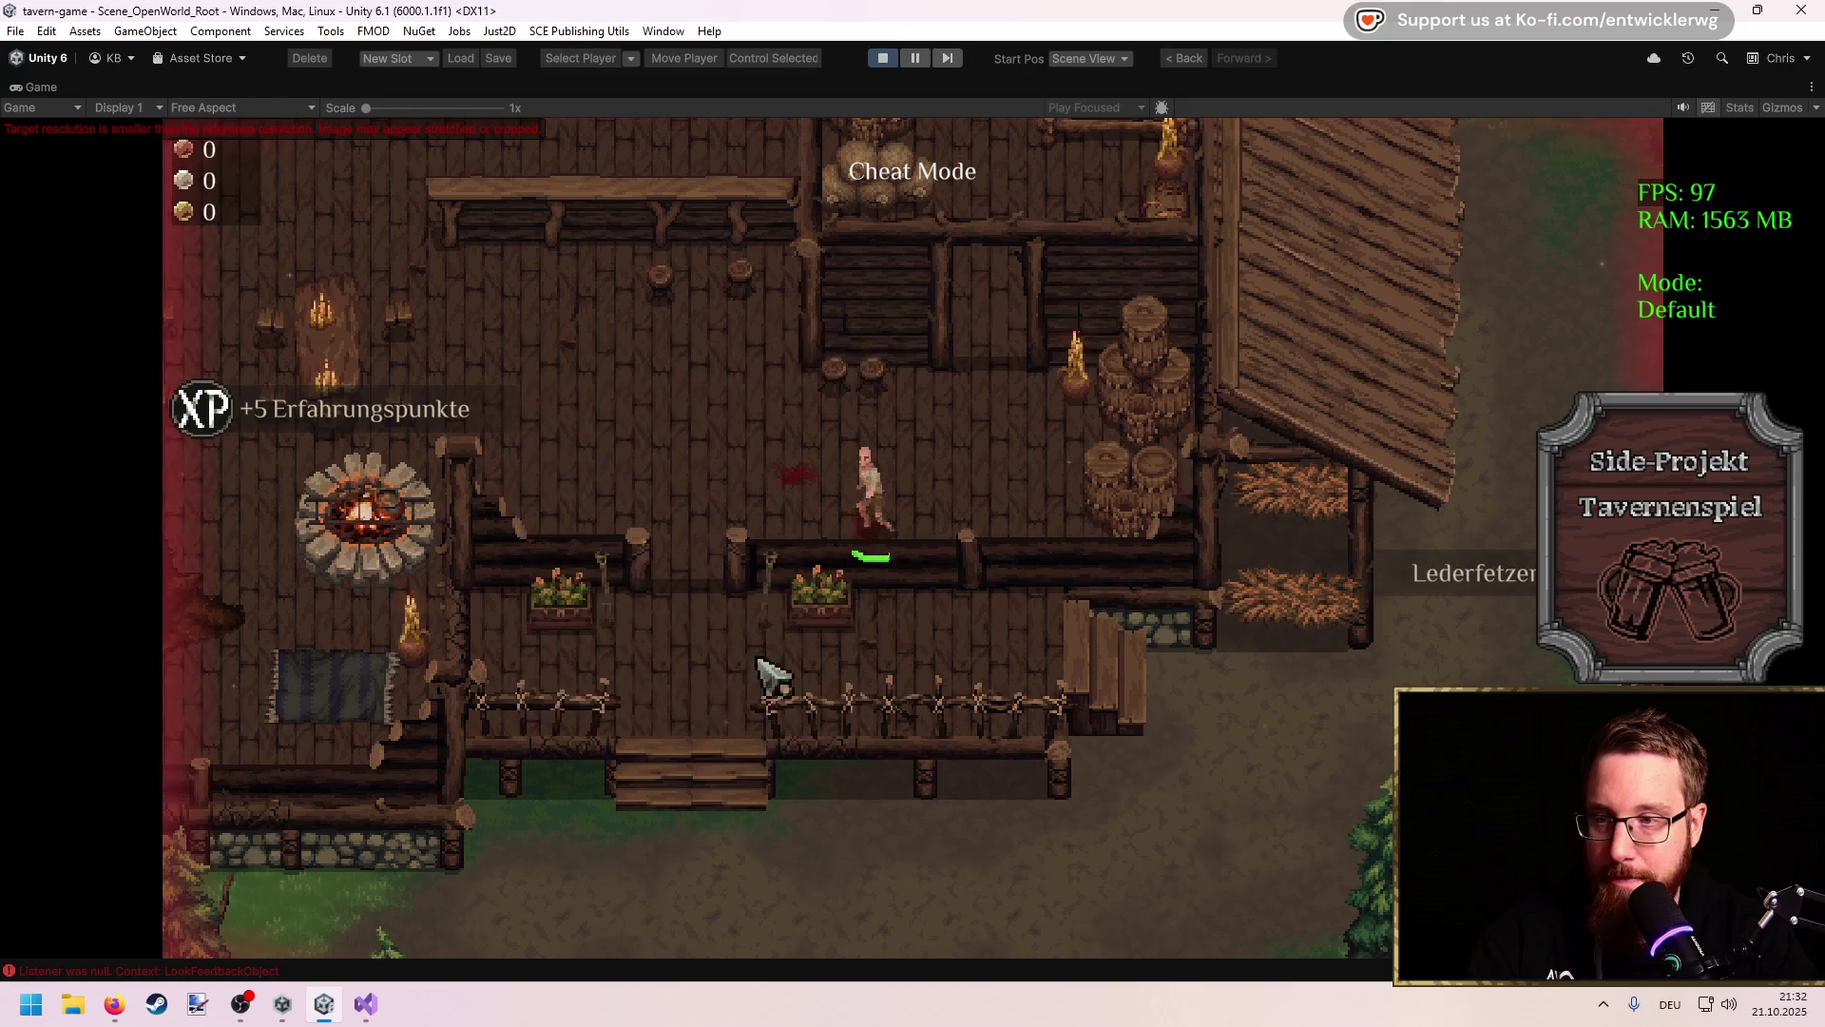
pyautogui.press('w')
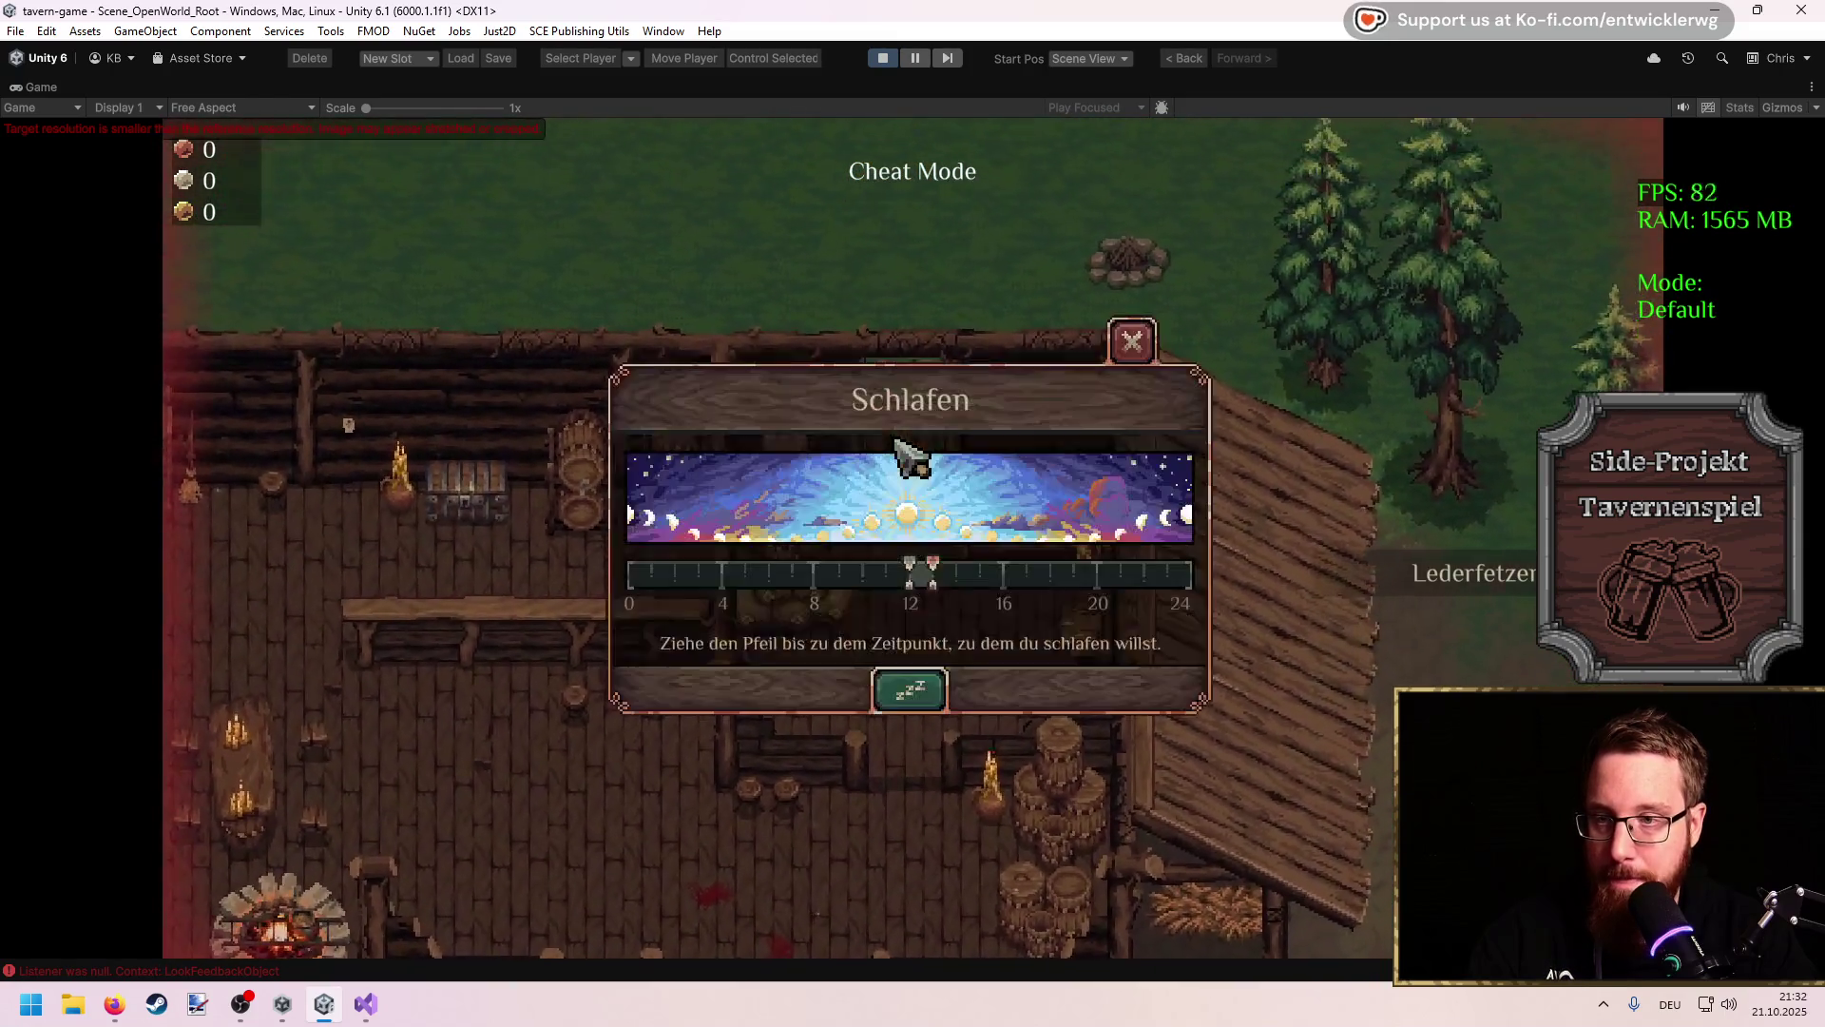
pyautogui.press('e')
pyautogui.press('Return')
# Step: Walk out the back door to the campfire and check its Handwerk crafting recipes
pyautogui.press('w')
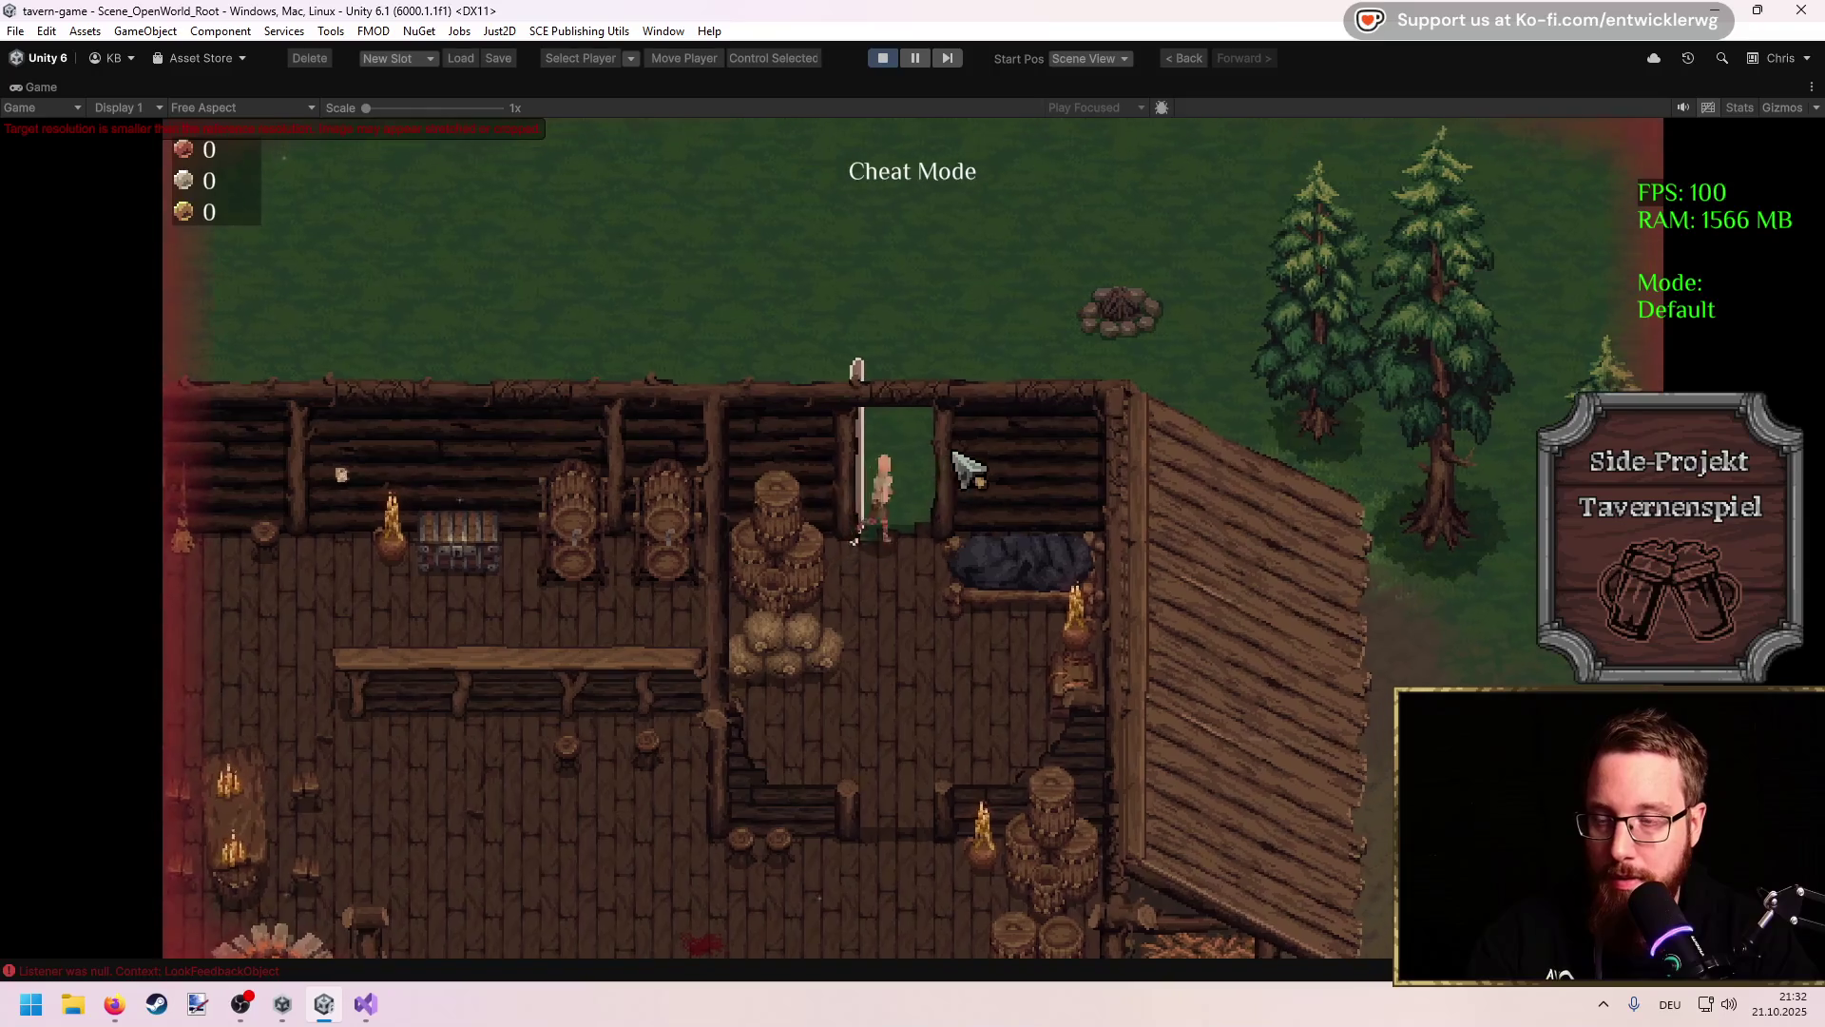
pyautogui.press('w')
pyautogui.press('d')
pyautogui.press('e')
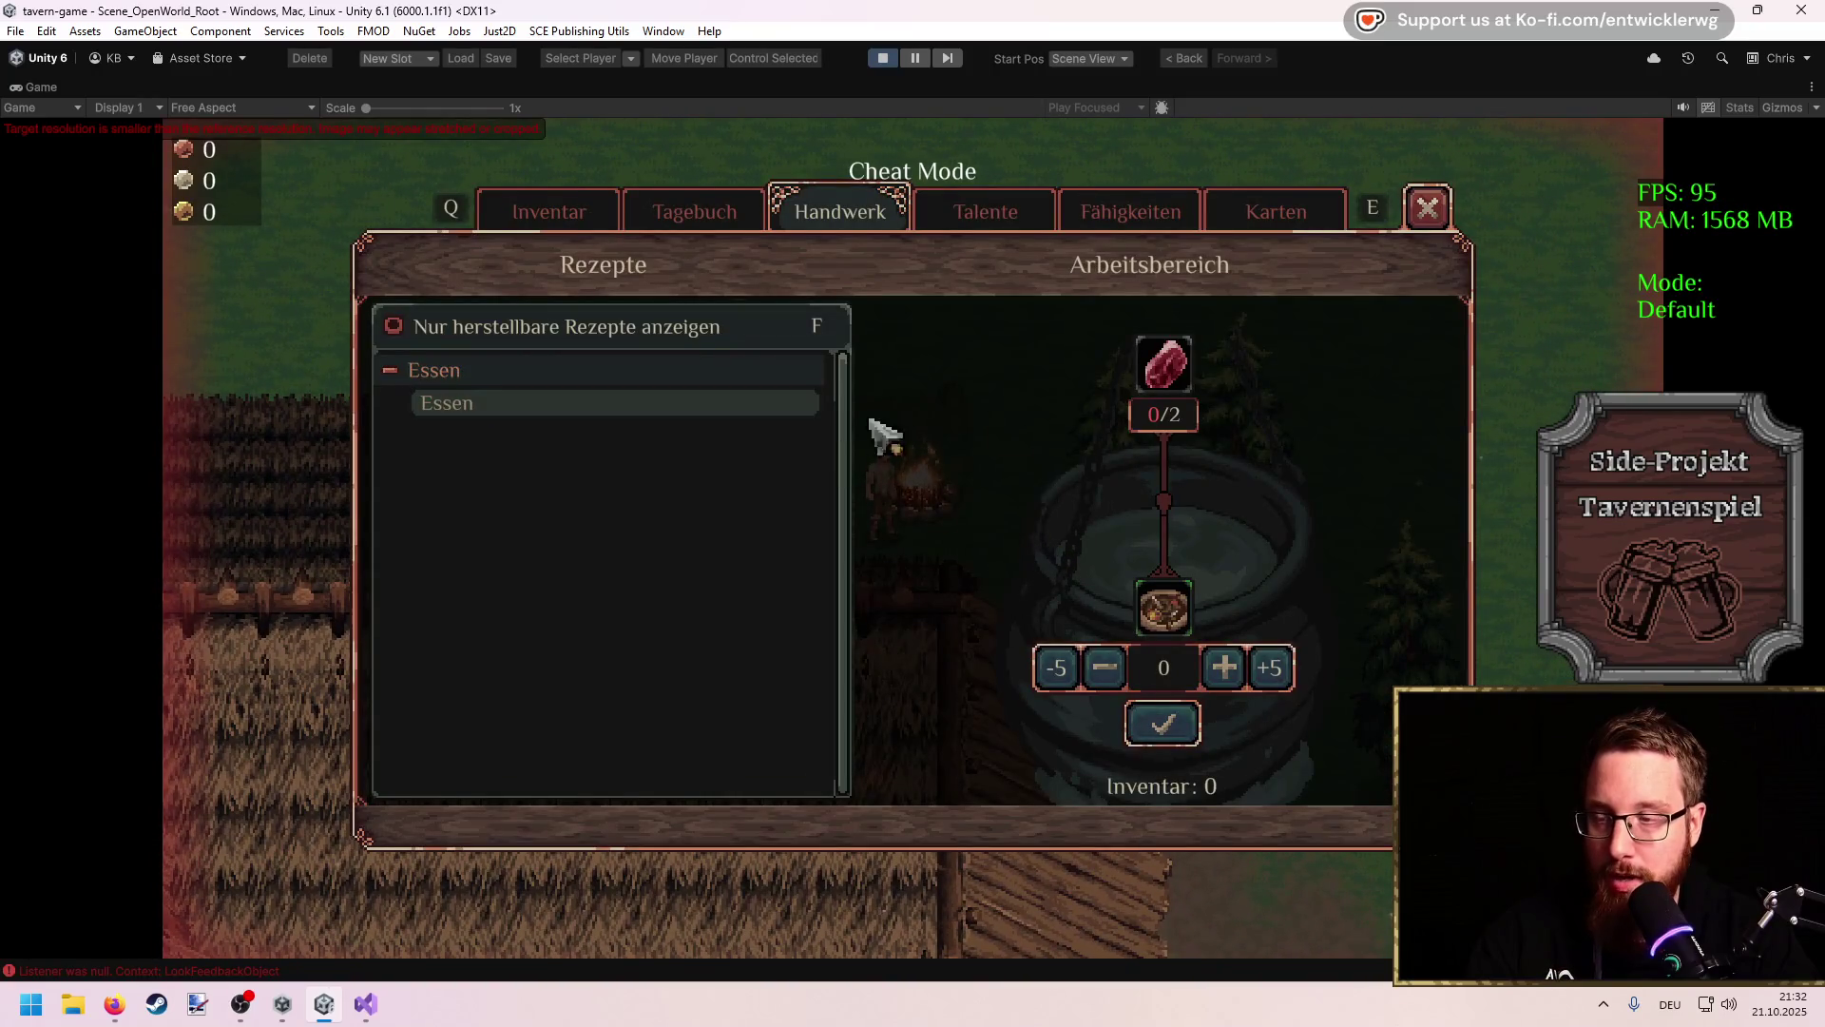
pyautogui.click(1428, 207)
# Step: Kill the red creatures in the meadow and take all their loot
pyautogui.press('s')
pyautogui.press('d')
pyautogui.press('a')
pyautogui.click(855, 428)
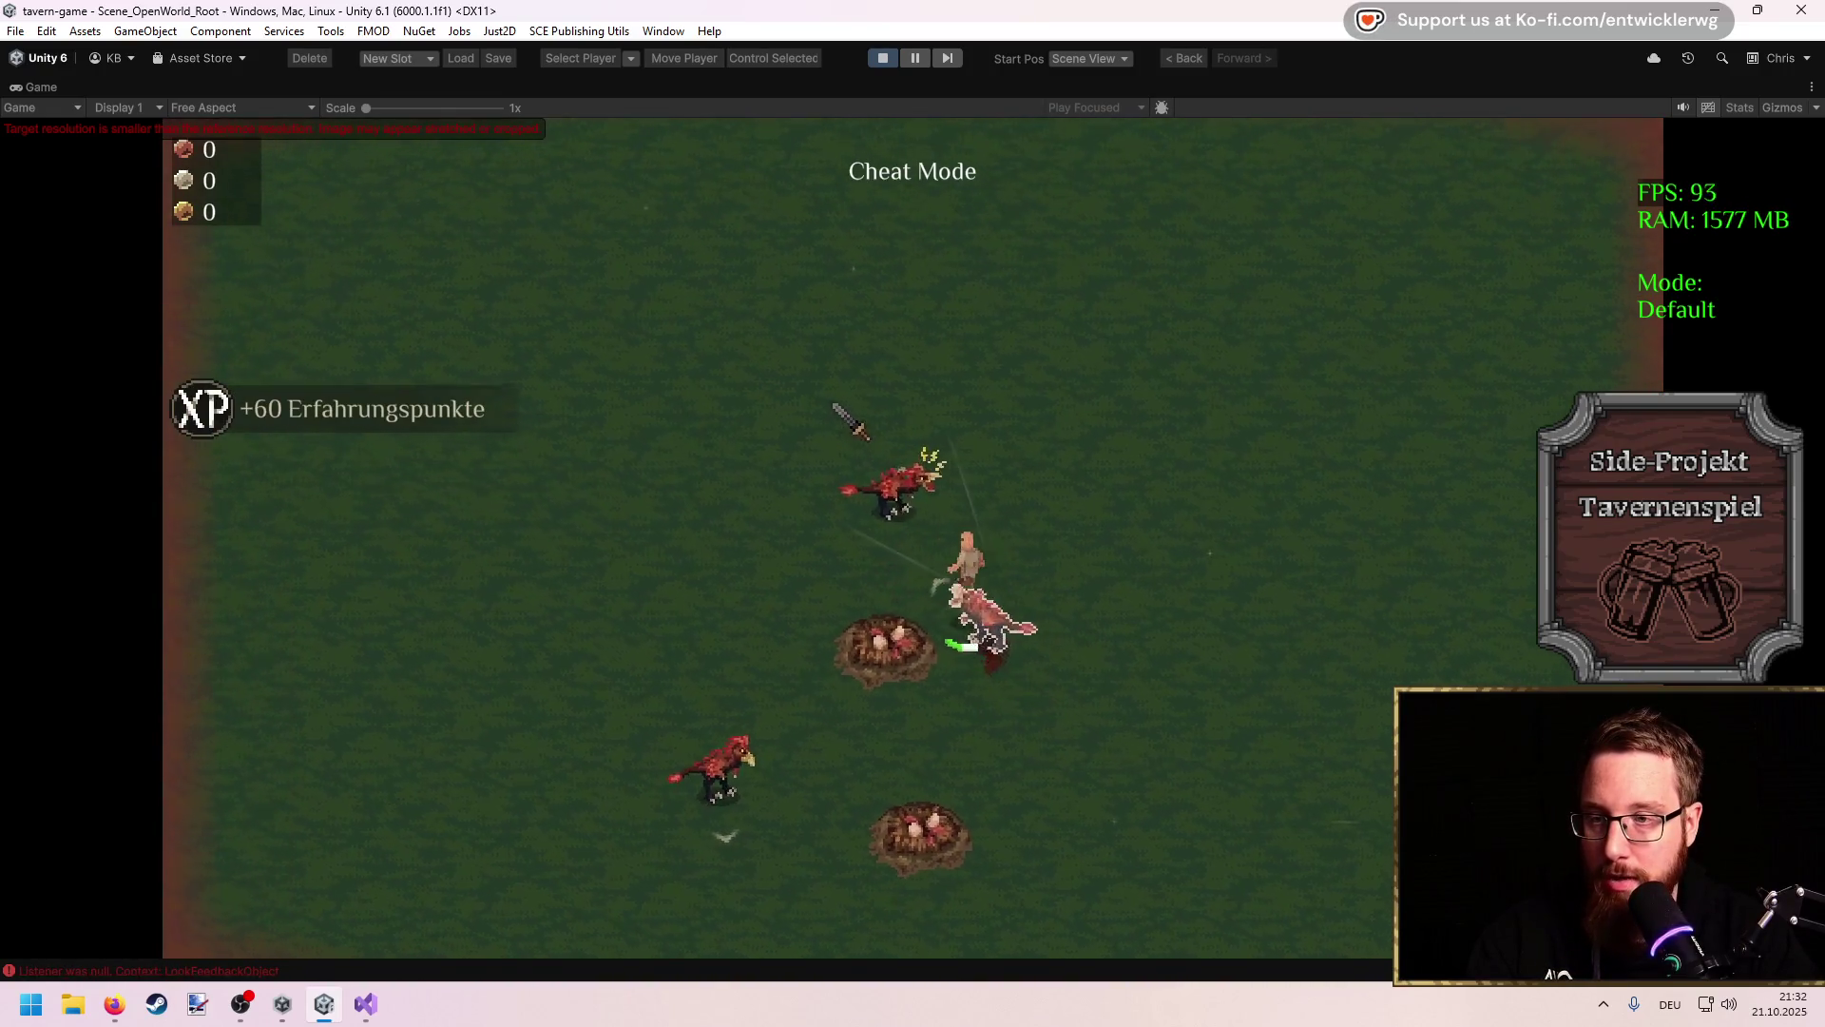
pyautogui.press('s')
pyautogui.click(852, 421)
pyautogui.press('a')
pyautogui.click(994, 504)
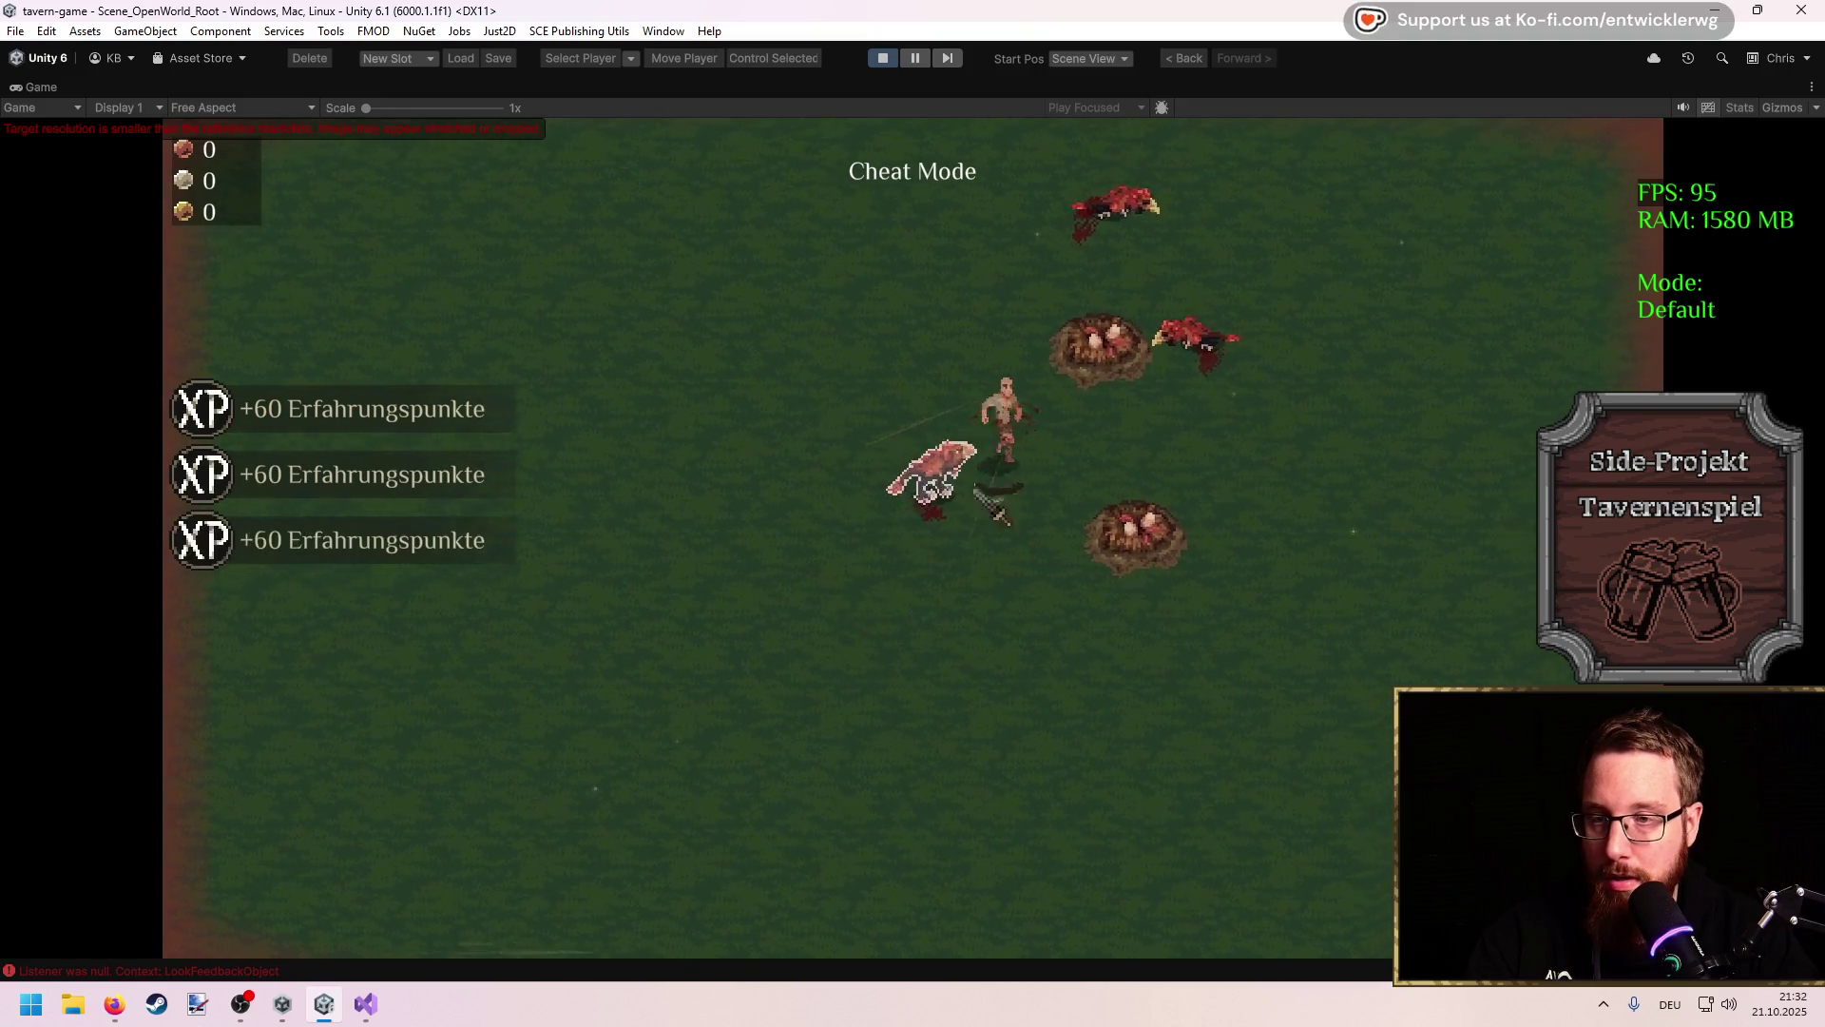
pyautogui.click(927, 495)
pyautogui.click(793, 709)
# Step: Return to the campfire and cook one Essen from two Saftiges Fleisch
pyautogui.press('d')
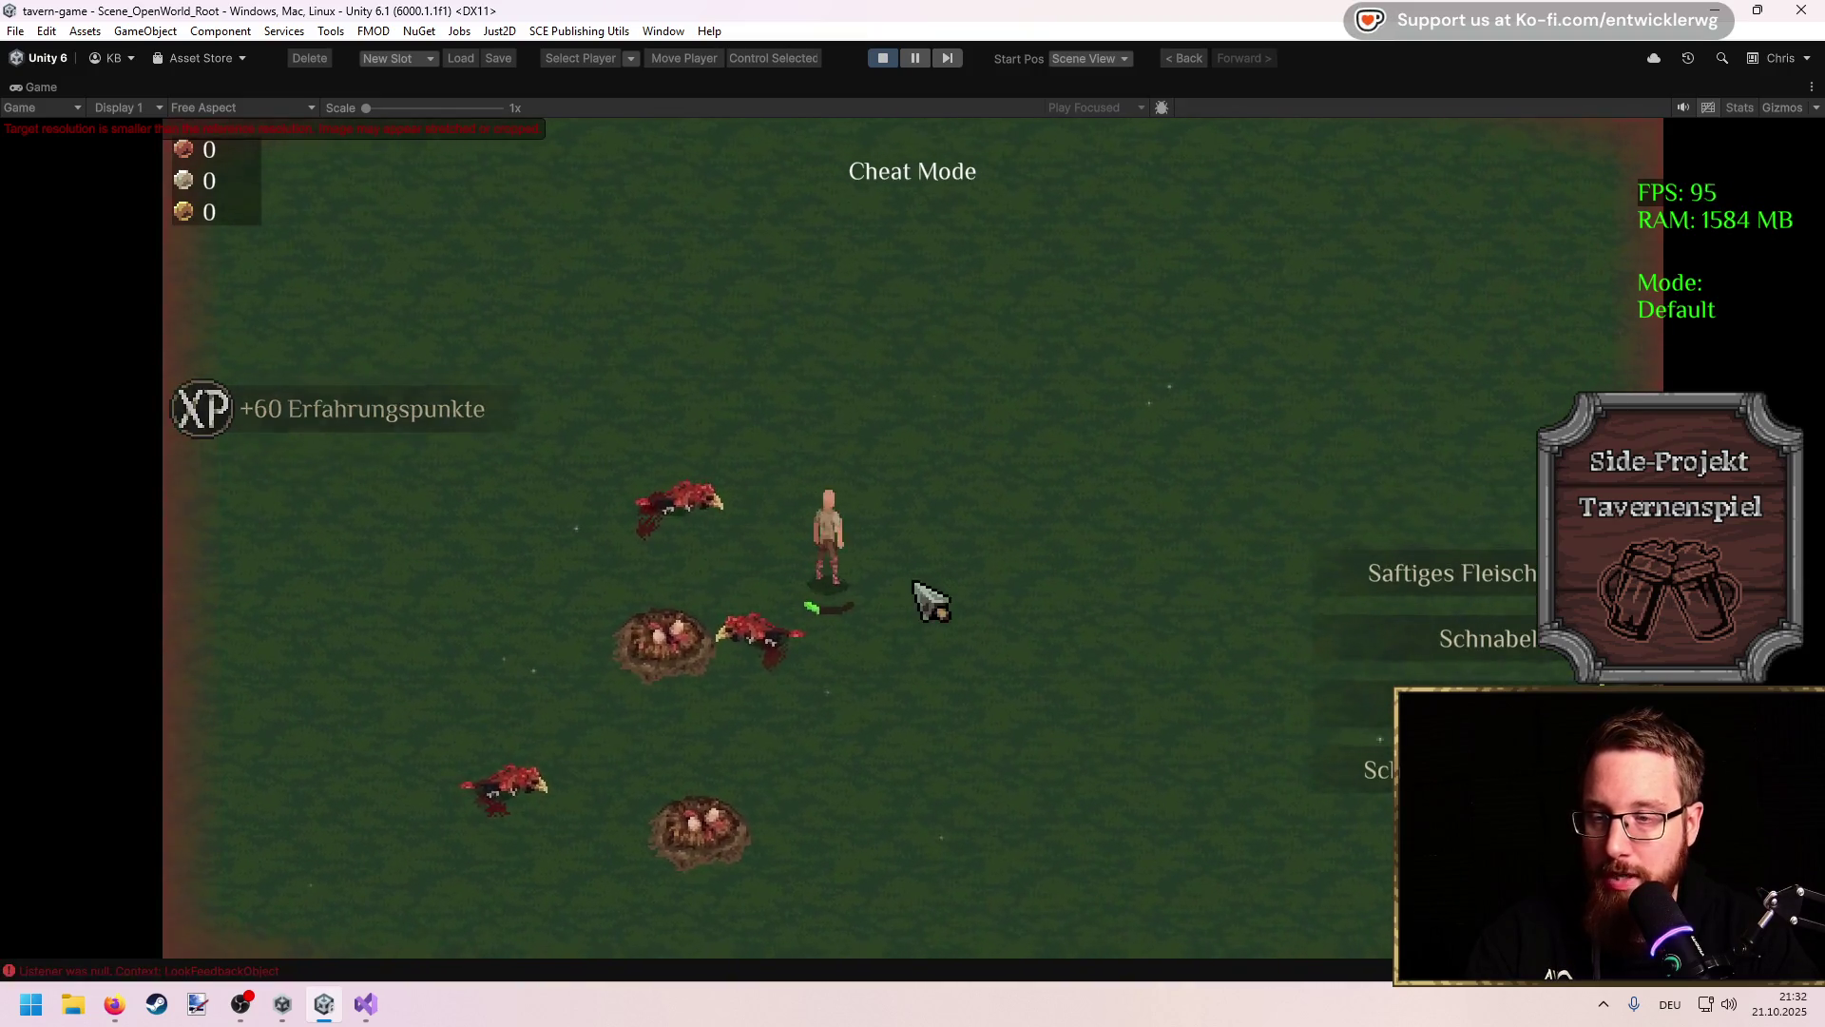
pyautogui.press('s')
pyautogui.press('a')
pyautogui.press('s')
pyautogui.press('d')
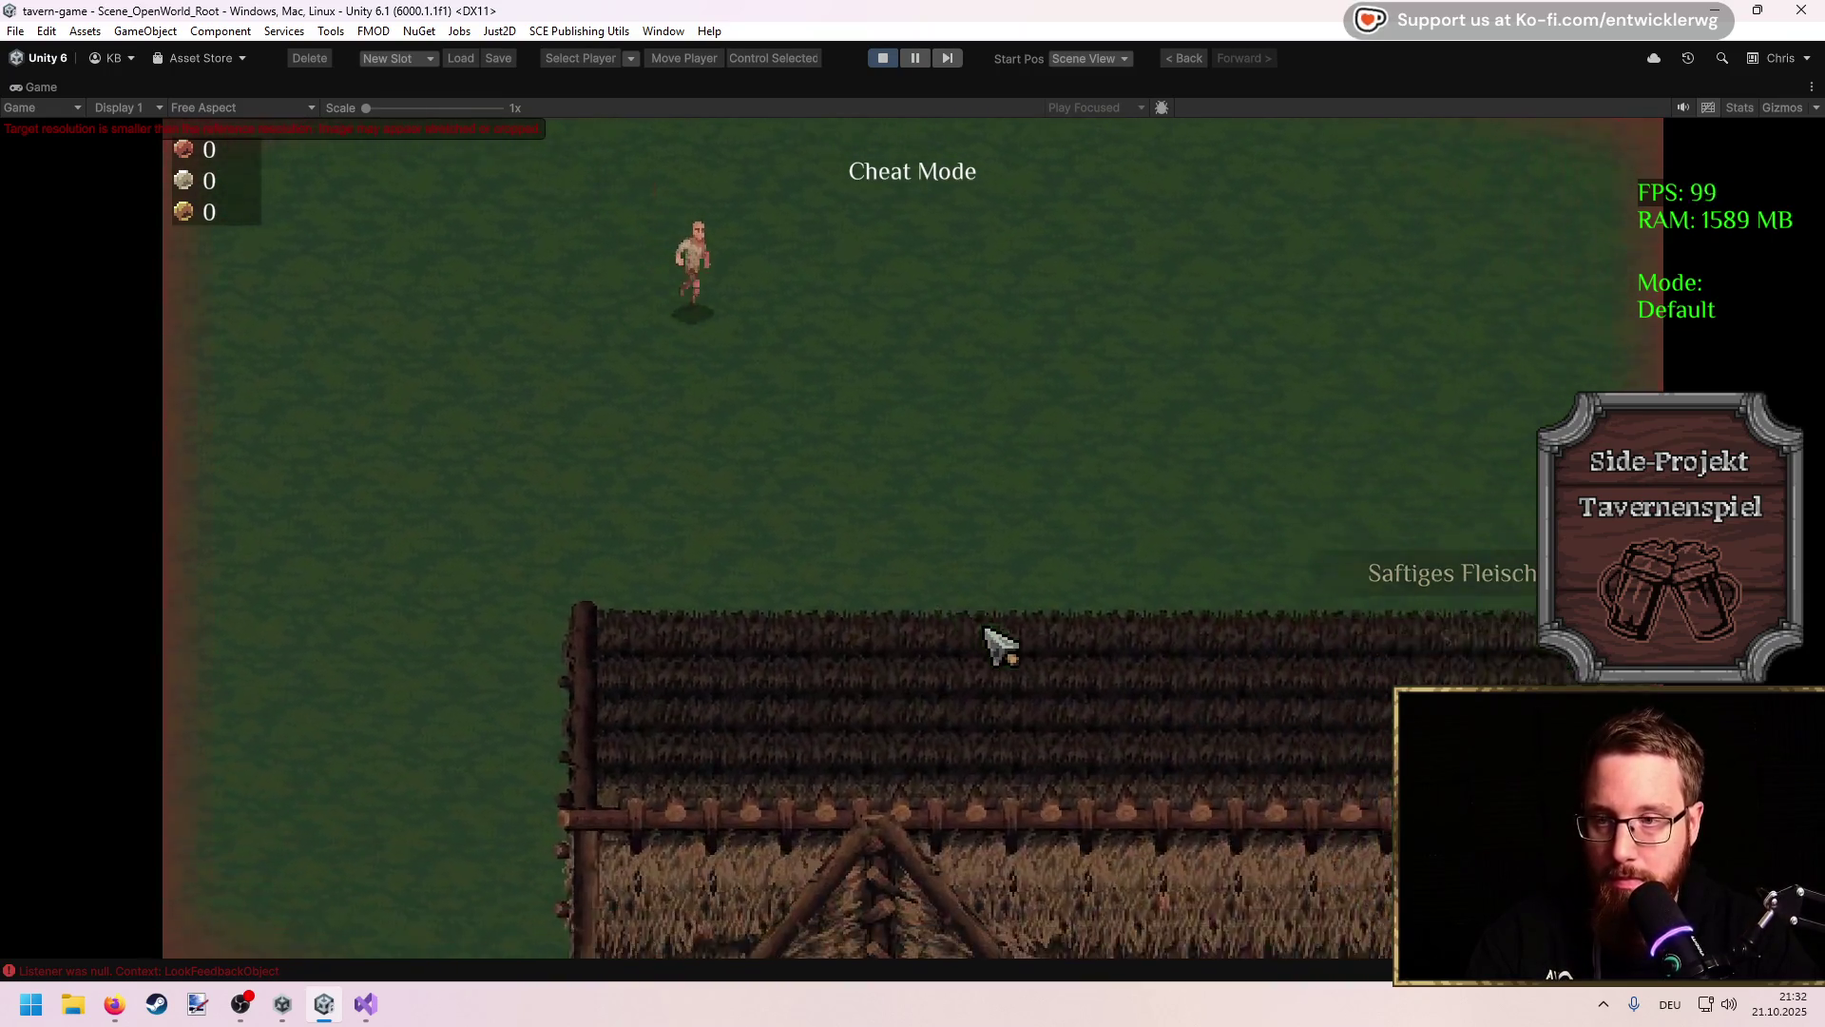
pyautogui.press('s')
pyautogui.press('d')
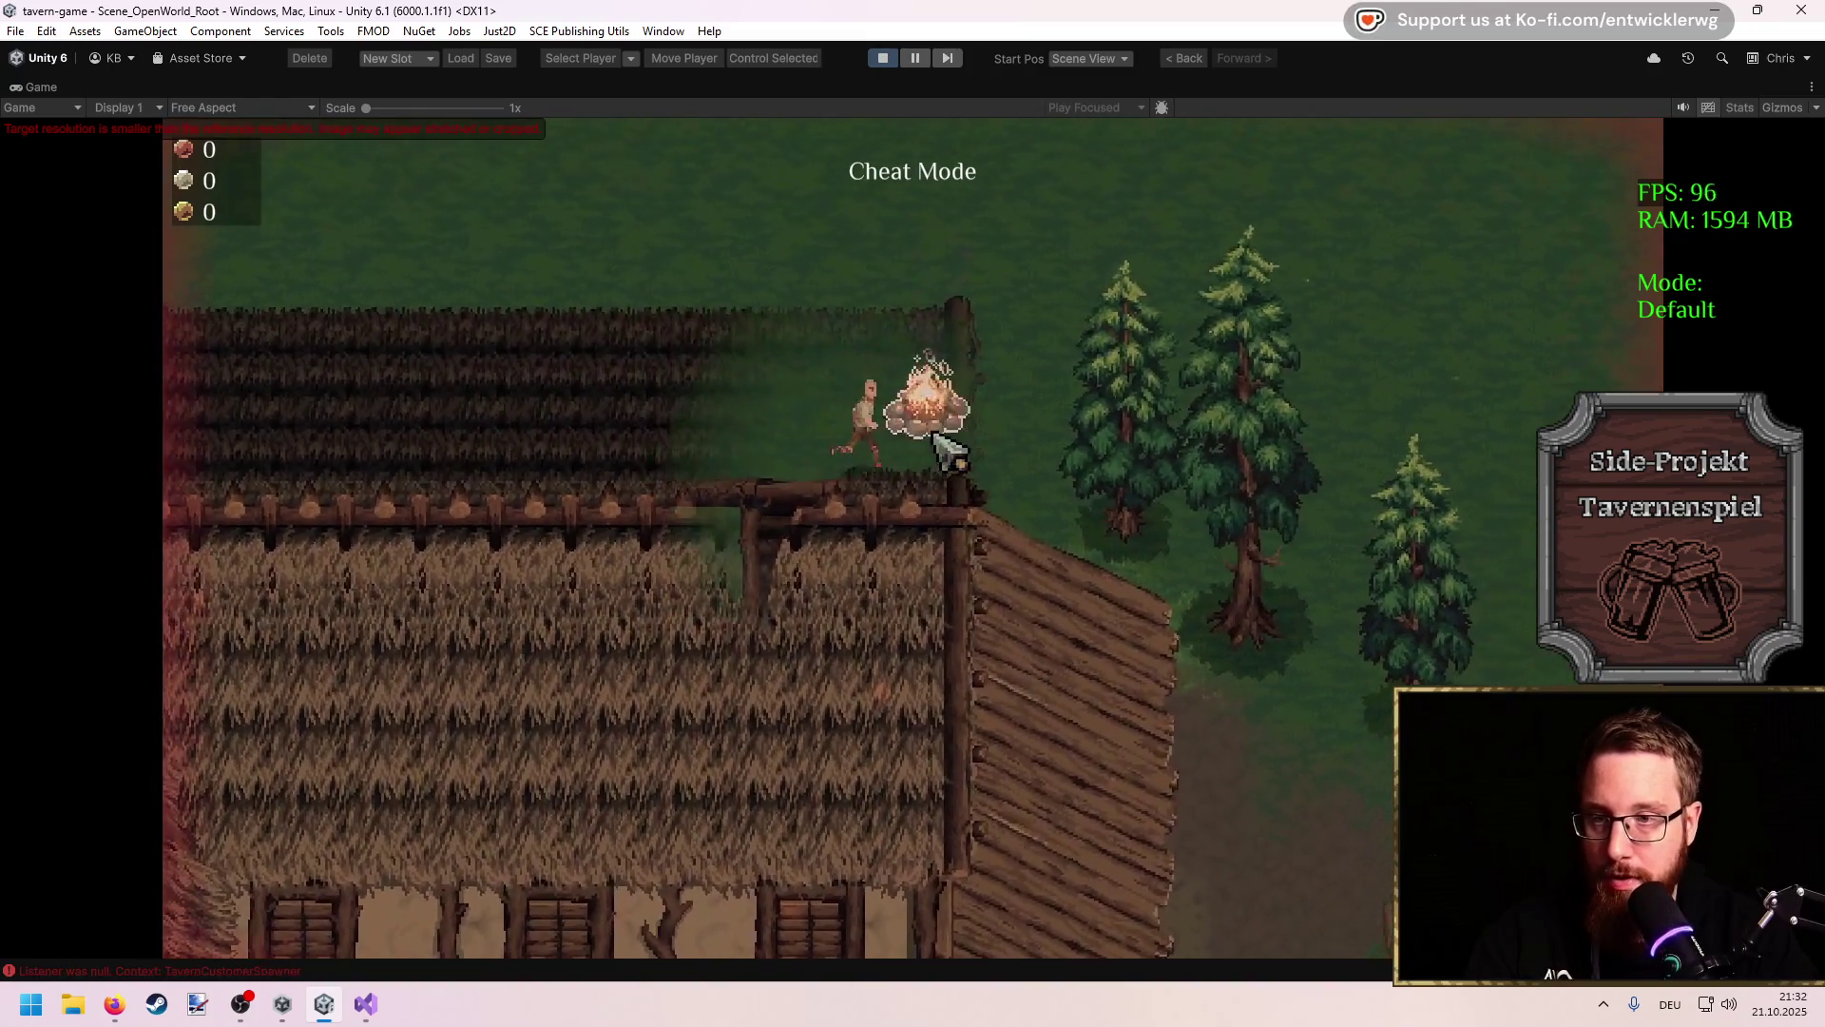
pyautogui.click(936, 439)
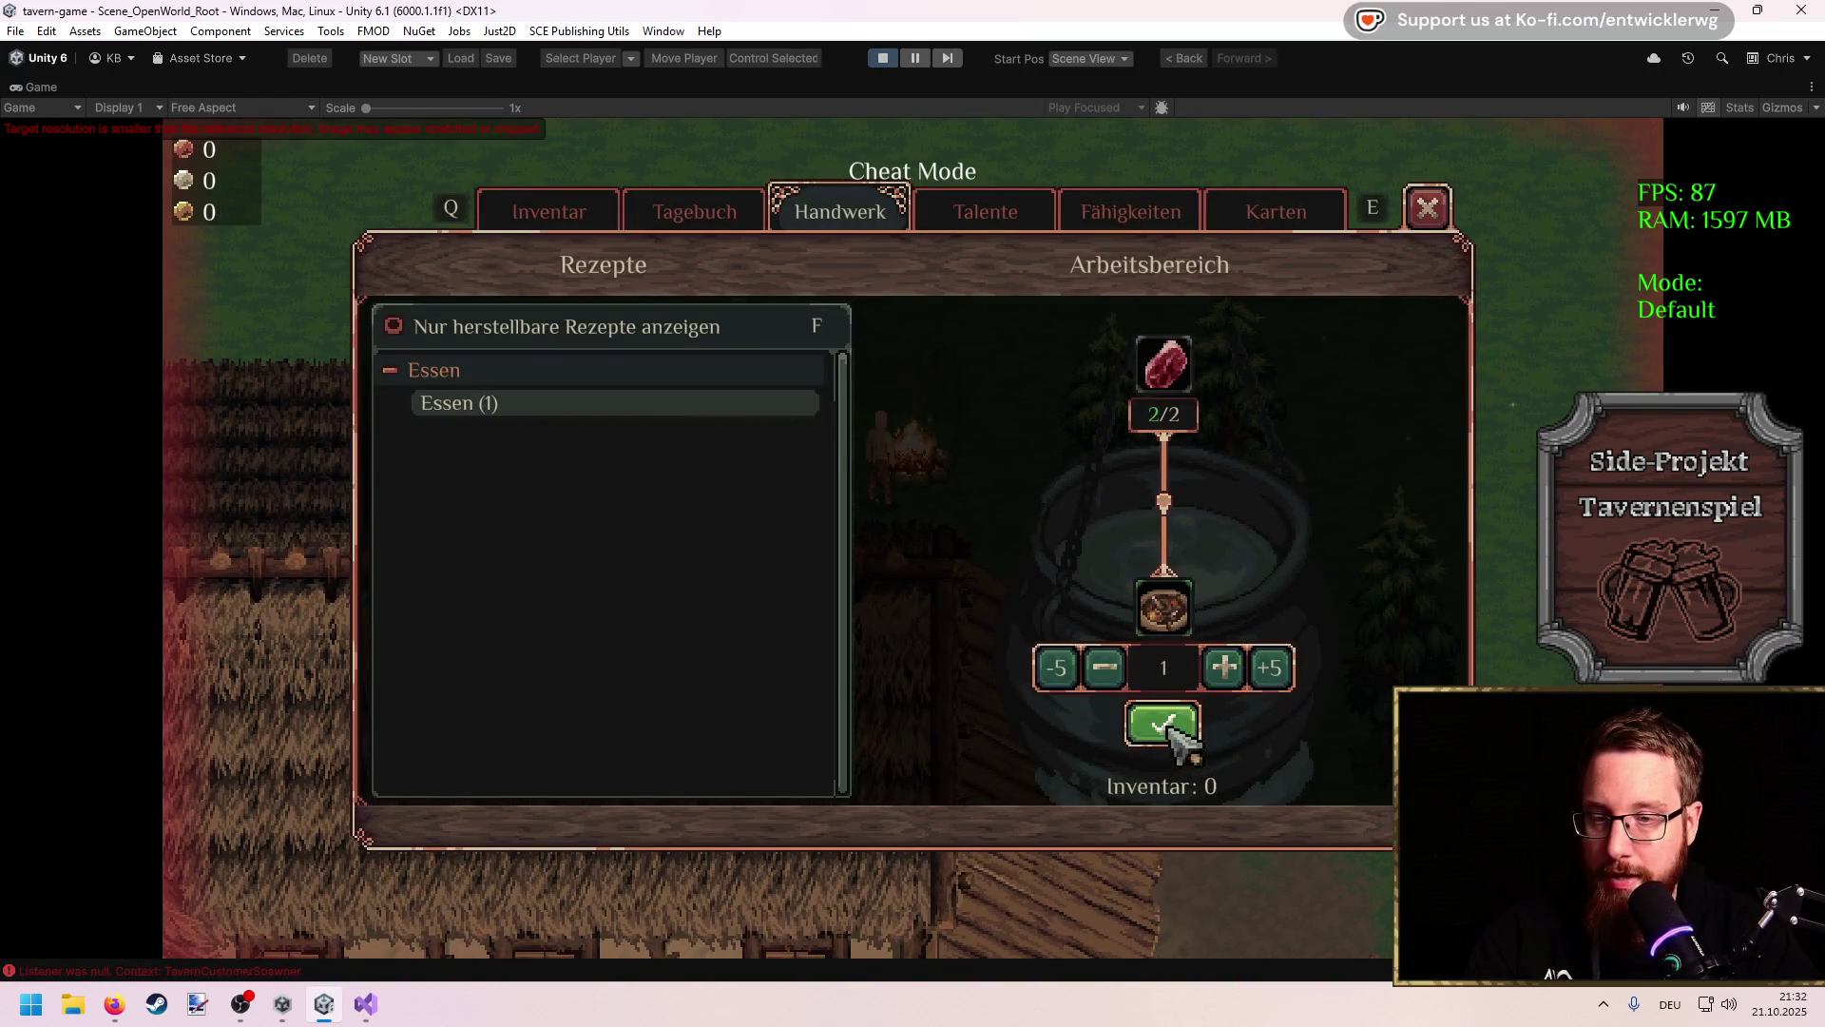
pyautogui.click(1167, 727)
pyautogui.press('e')
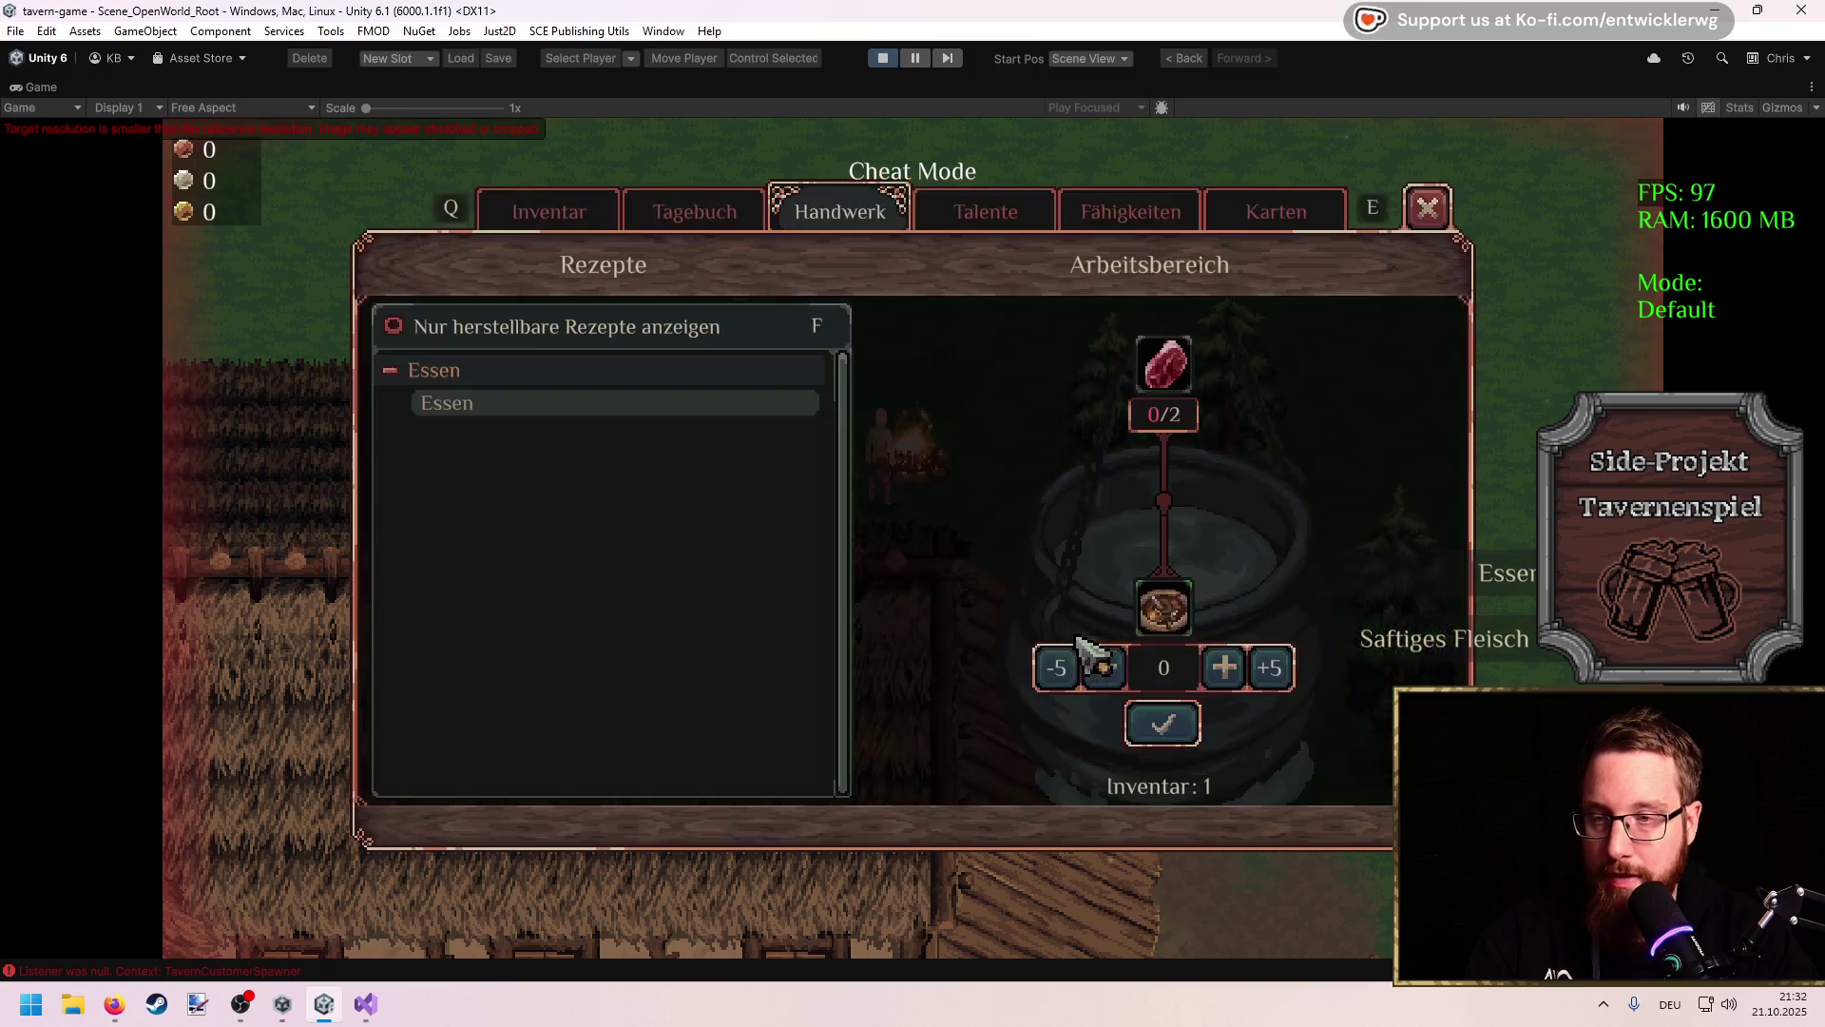
pyautogui.click(1426, 205)
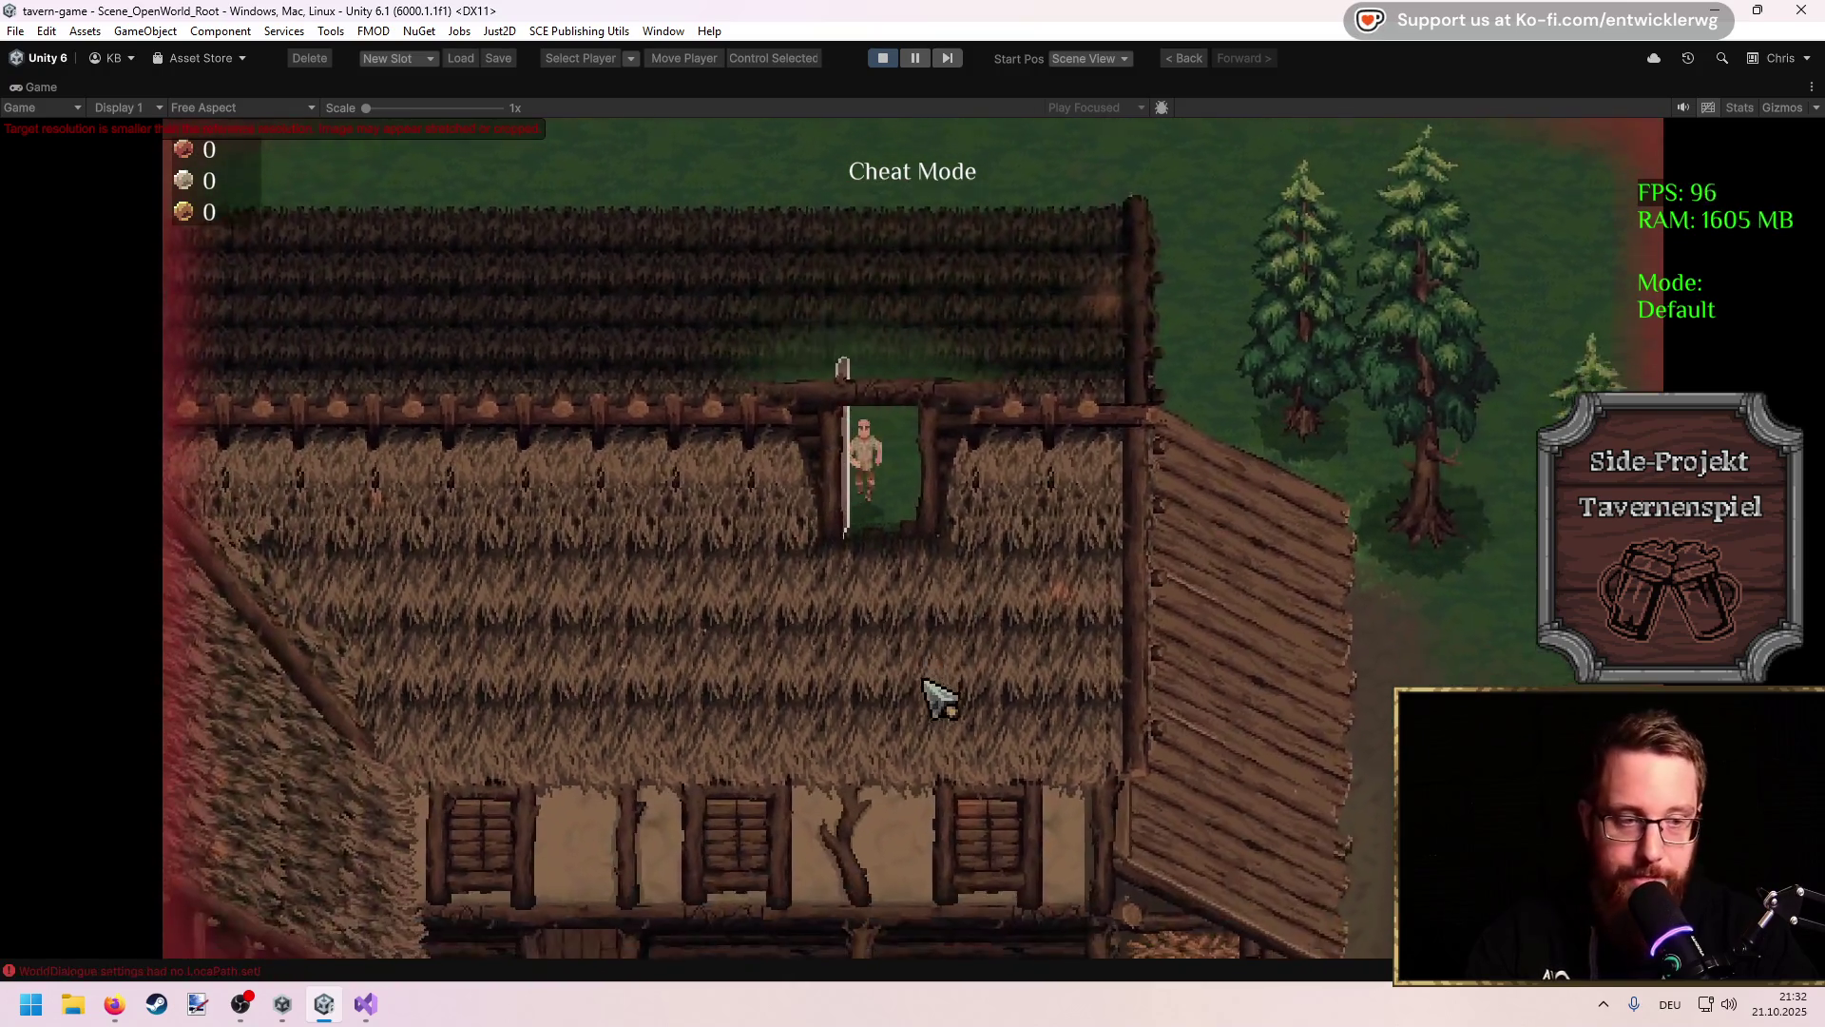
pyautogui.press('s')
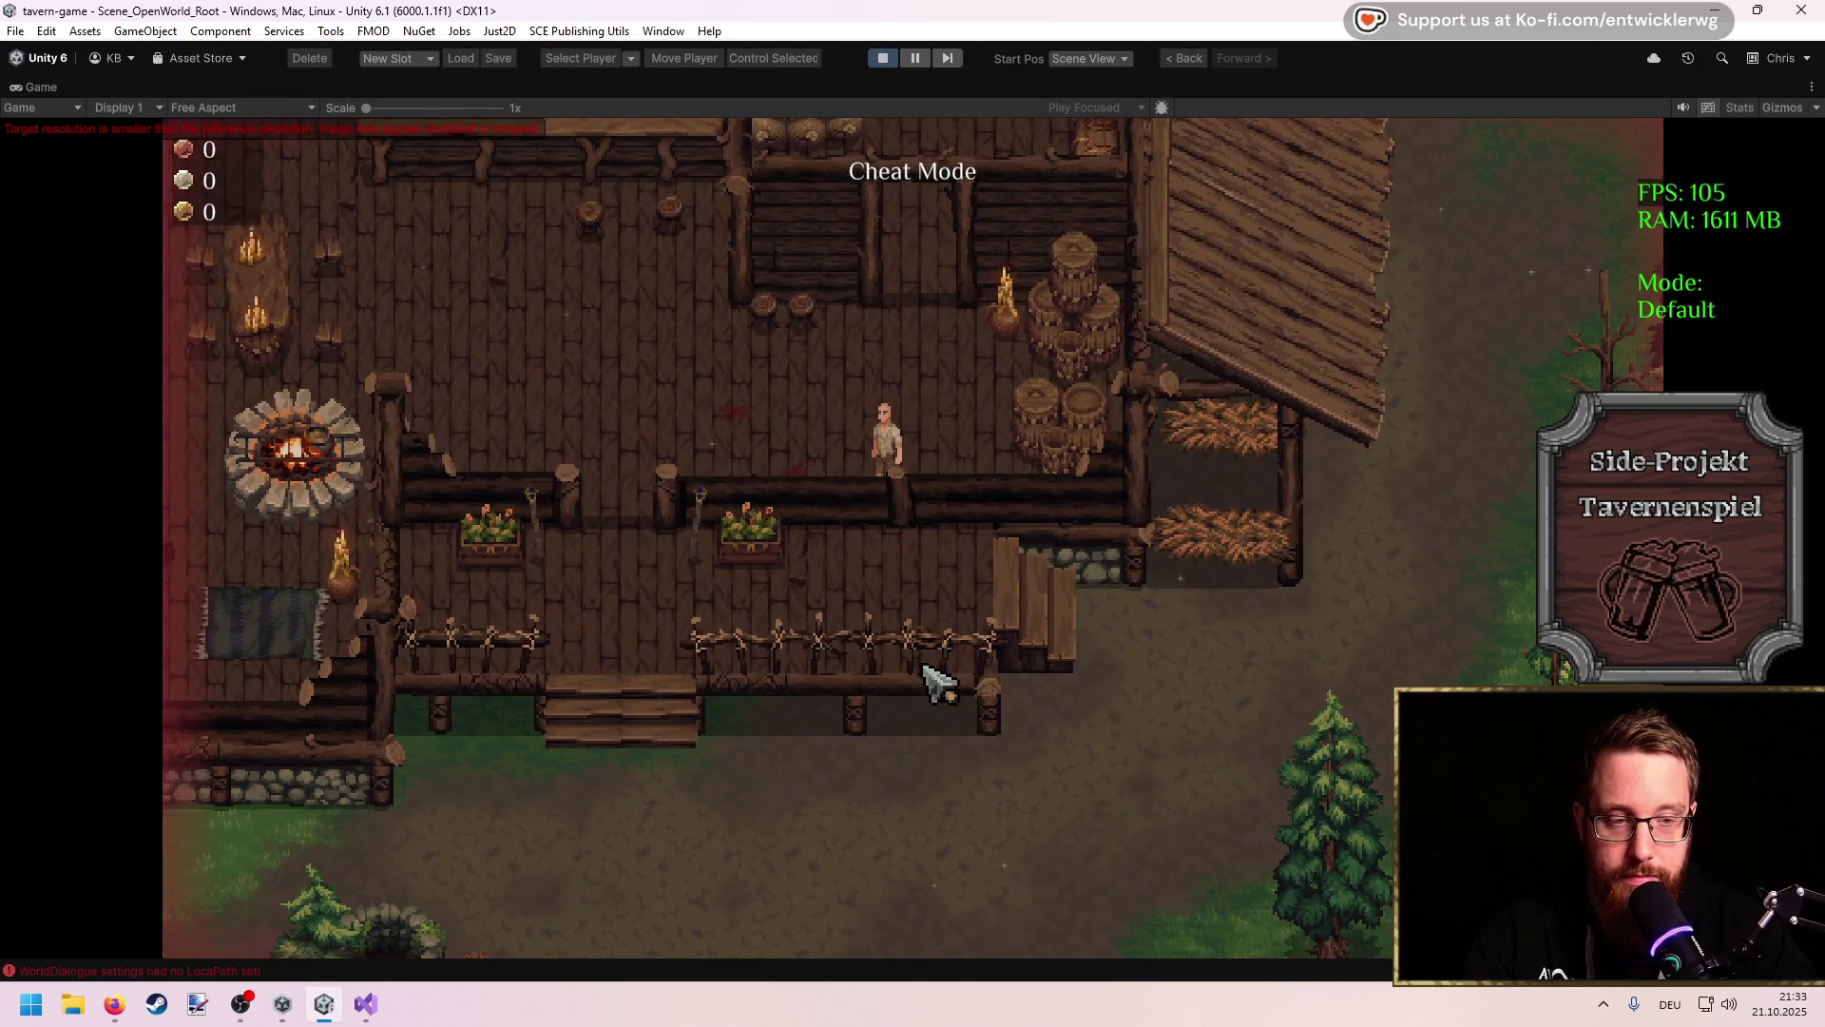
# Step: Take the Lederrüstung, Gladius and all 10 Bärenfallen from the tavern chest
pyautogui.press('w')
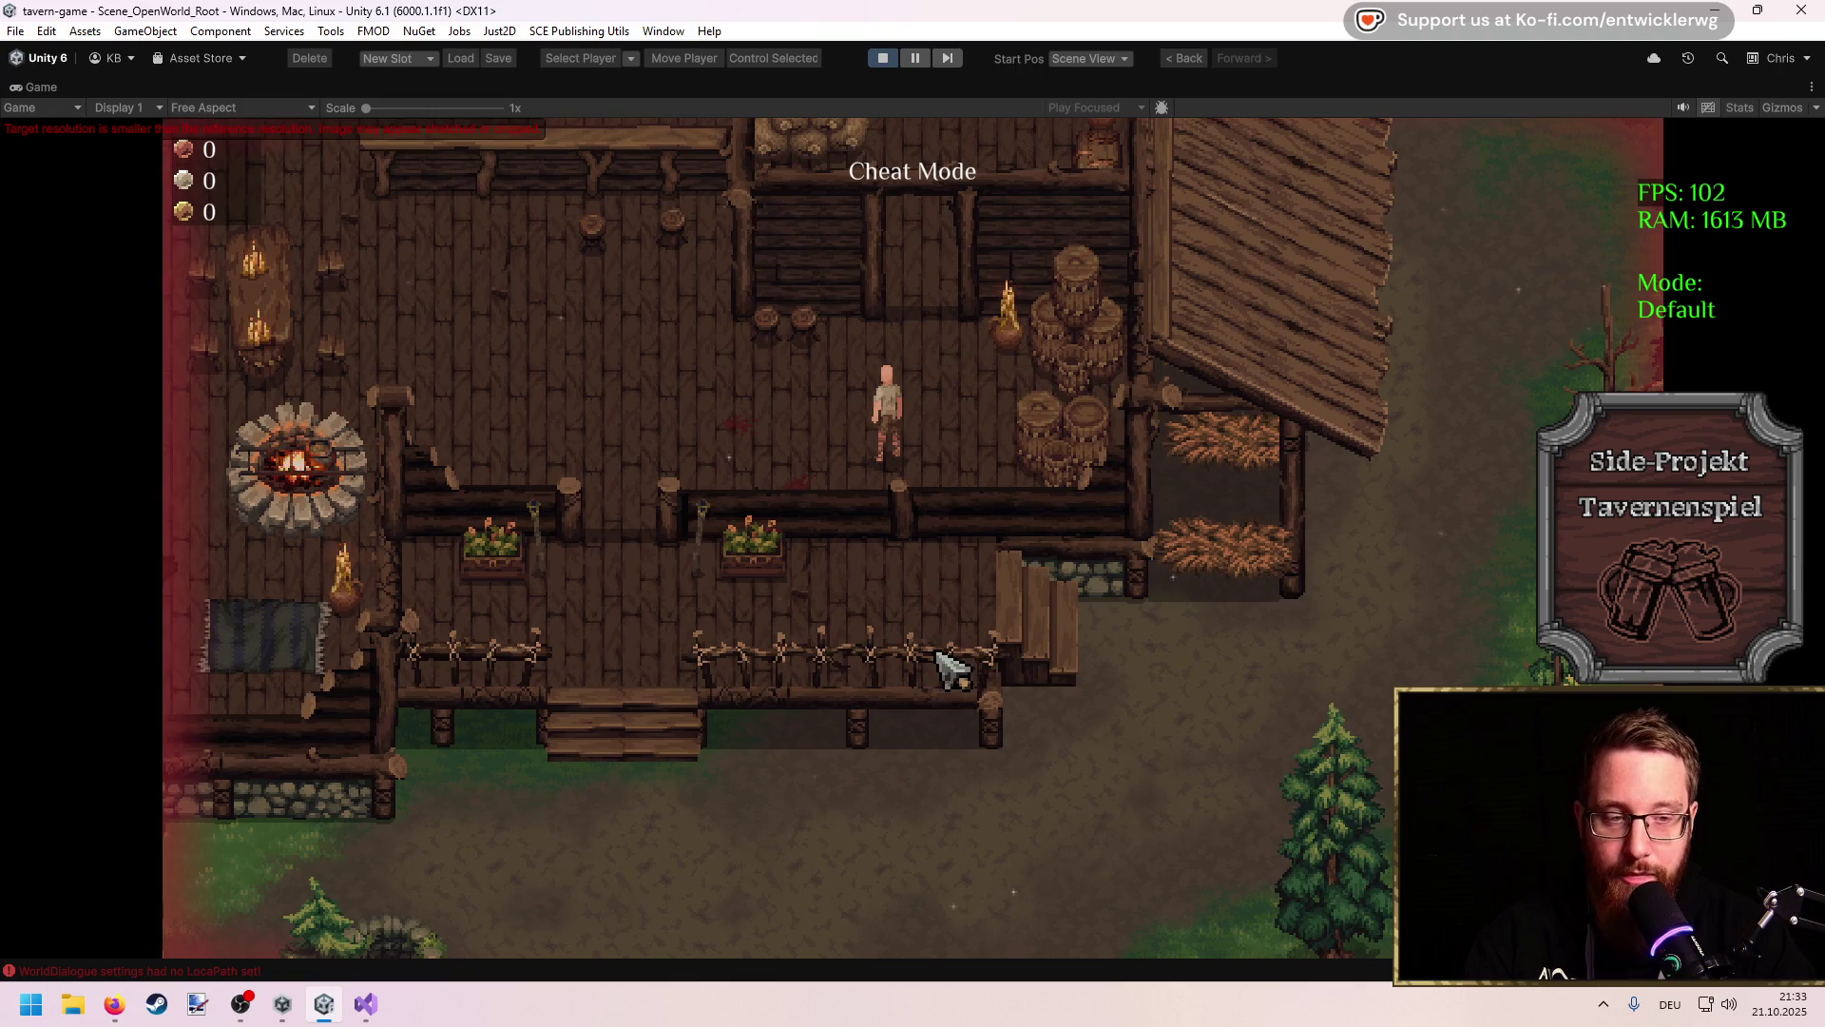
pyautogui.press('w')
pyautogui.press('d')
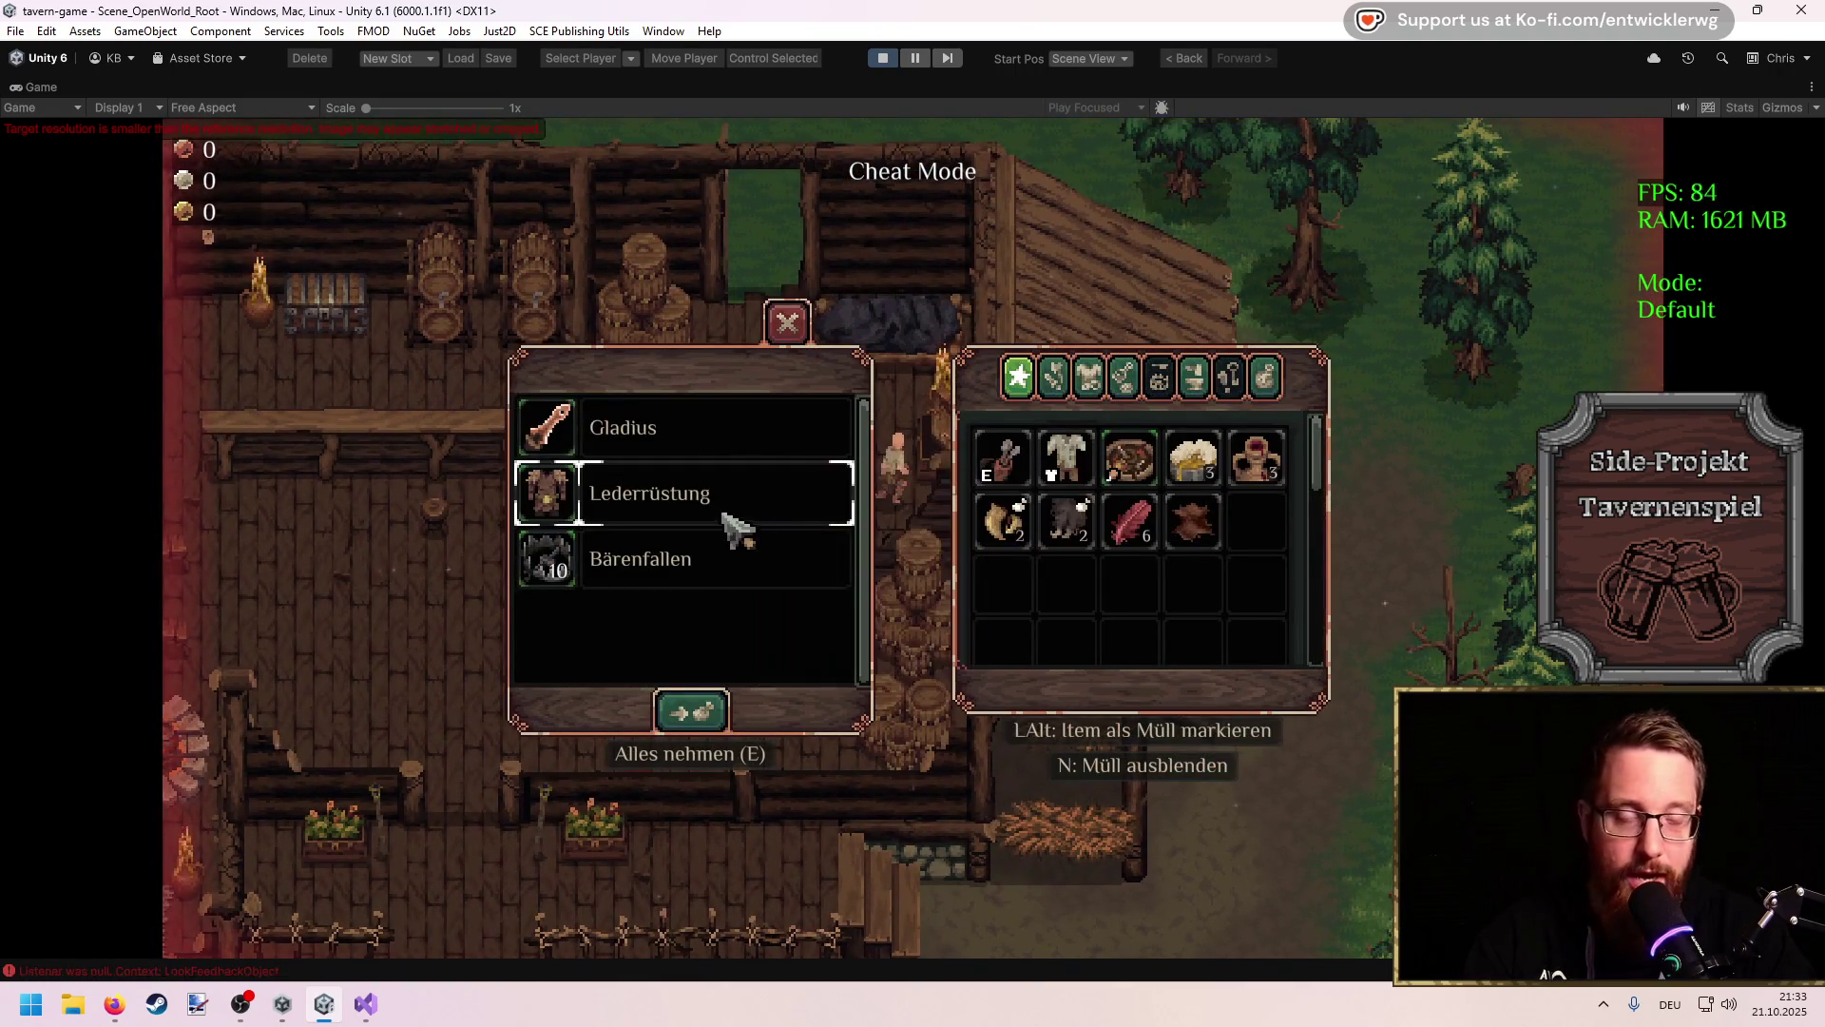
pyautogui.click(736, 527)
pyautogui.click(734, 447)
pyautogui.click(727, 442)
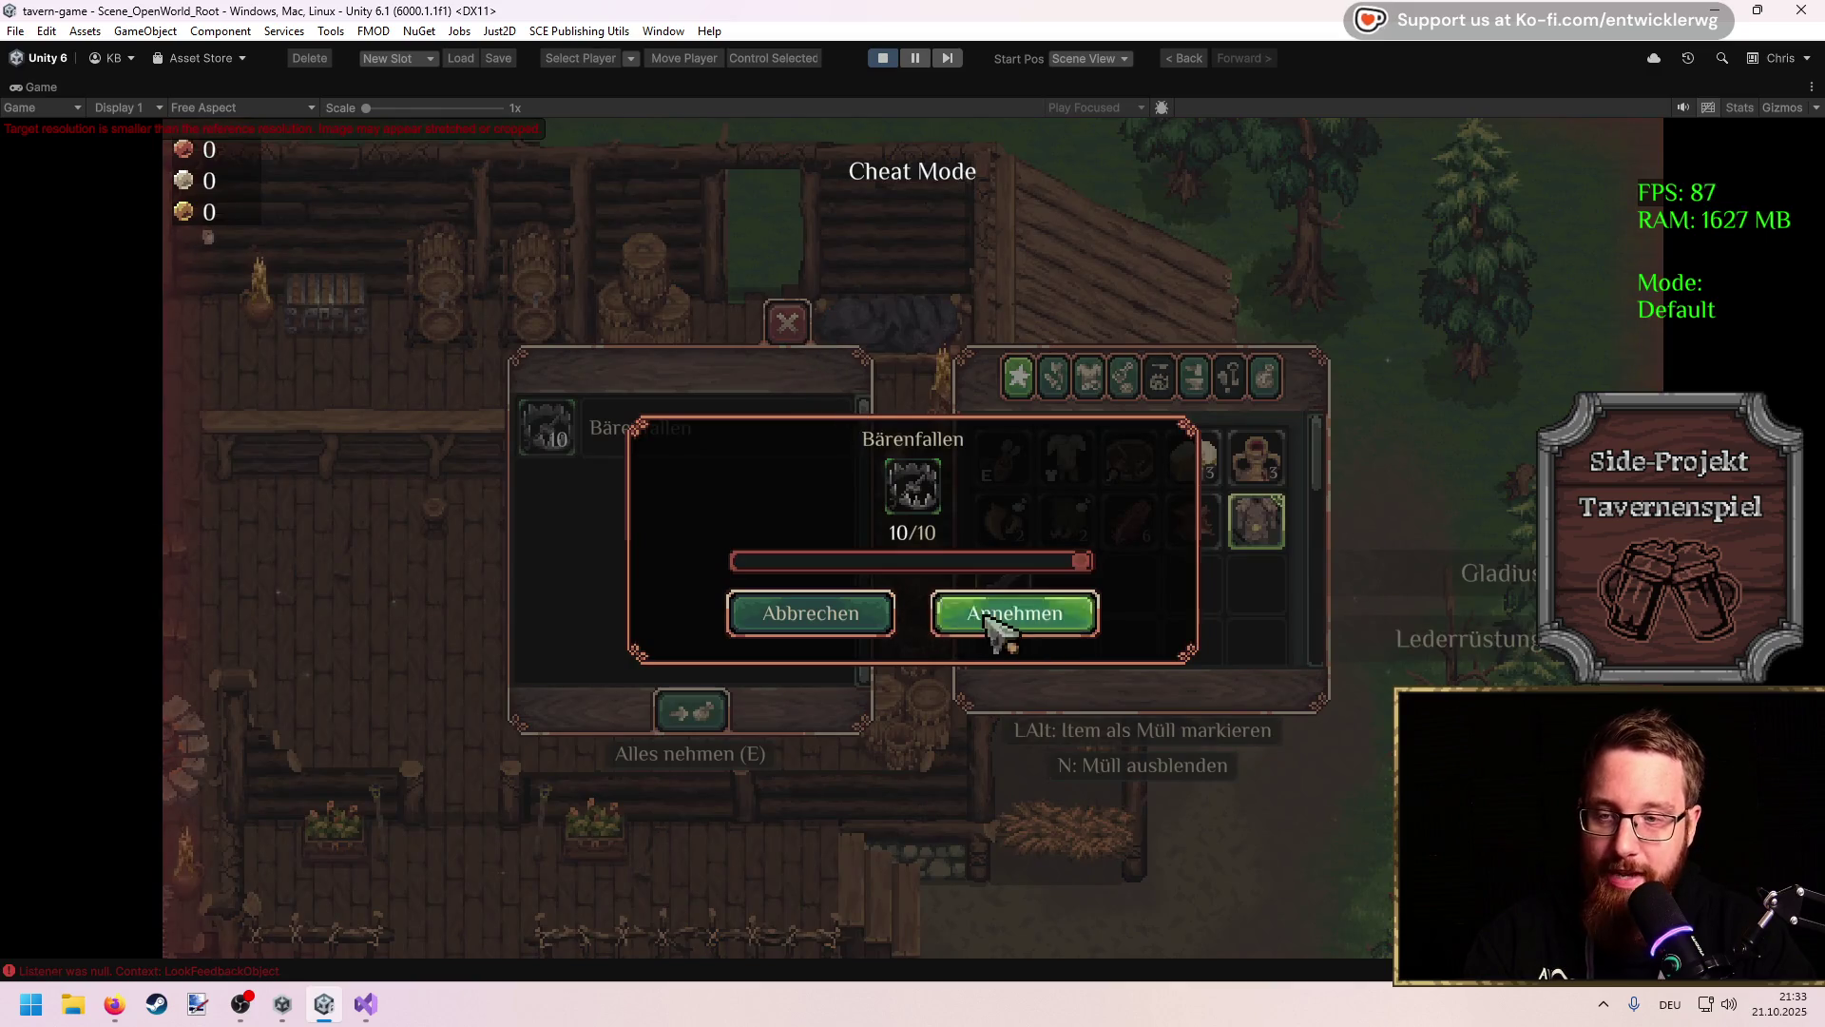
pyautogui.click(972, 623)
# Step: Step away from the chest and check the new items in the inventory
pyautogui.press('s')
pyautogui.press('a')
pyautogui.press('i')
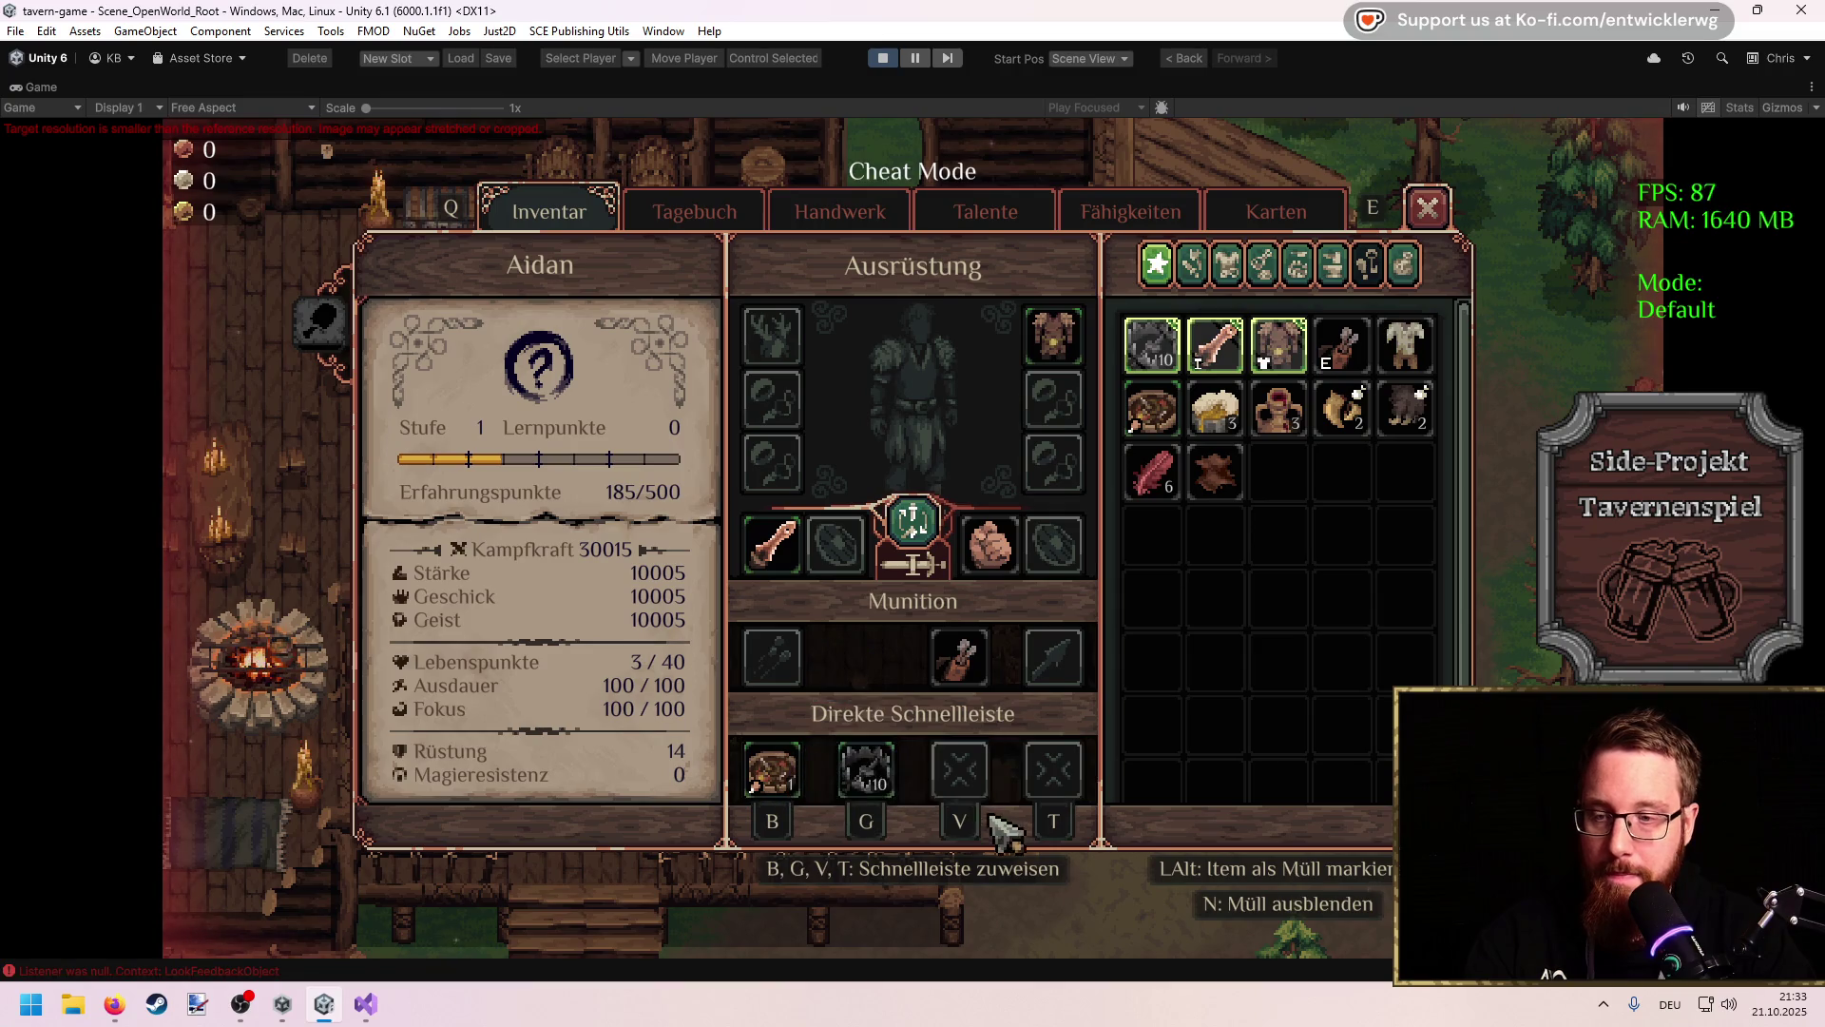
pyautogui.press('i')
# Step: Place the first five bear traps on the tavern porch
pyautogui.press('s')
pyautogui.press('a')
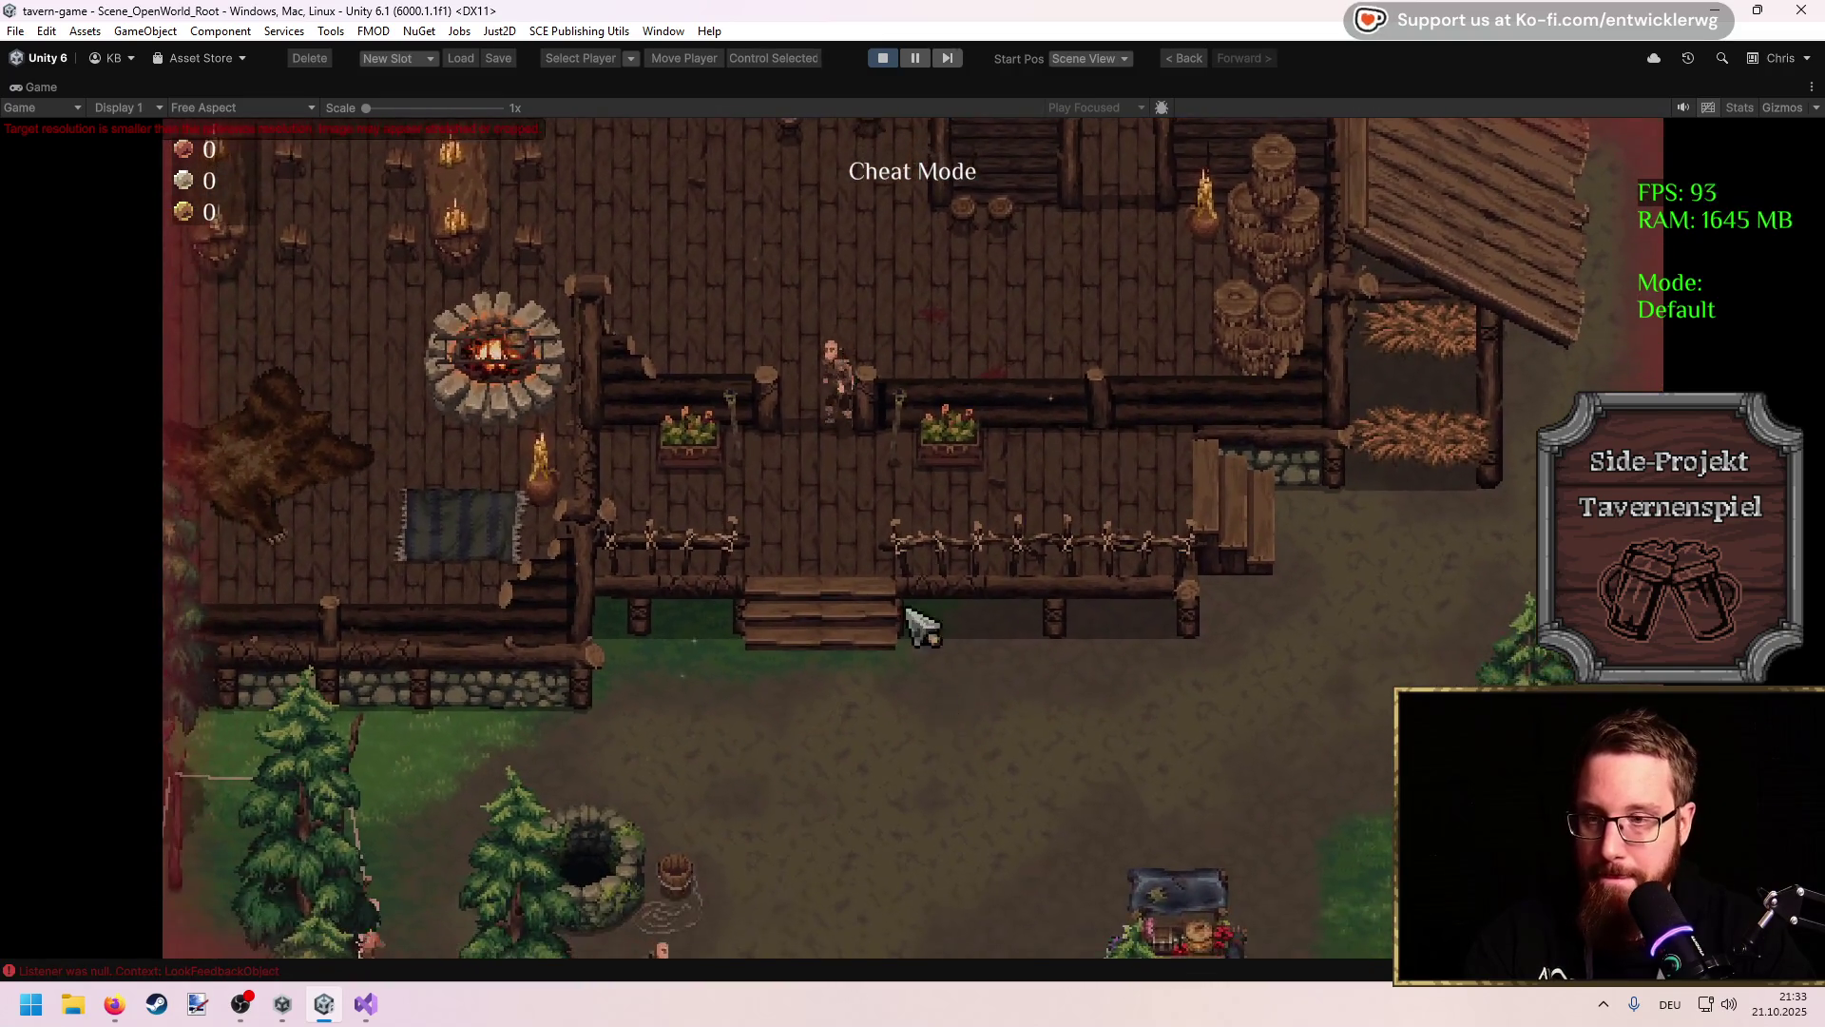
pyautogui.press('1')
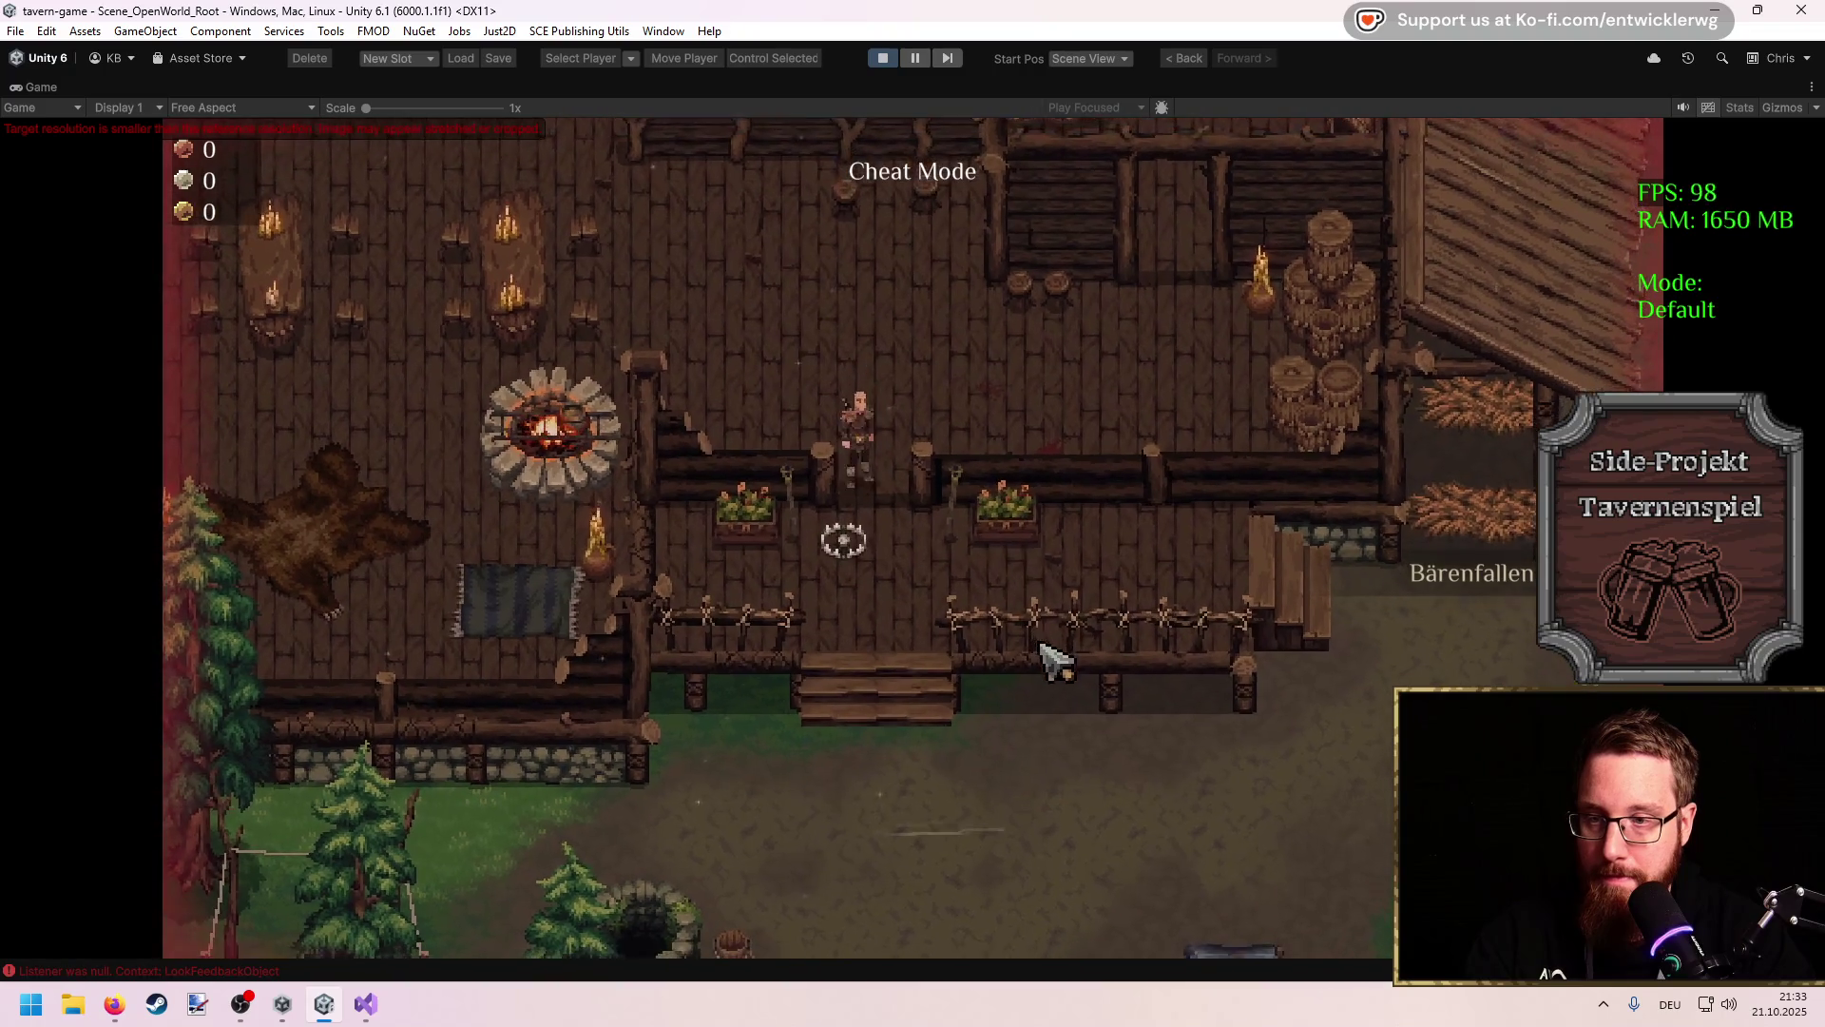
pyautogui.press('1')
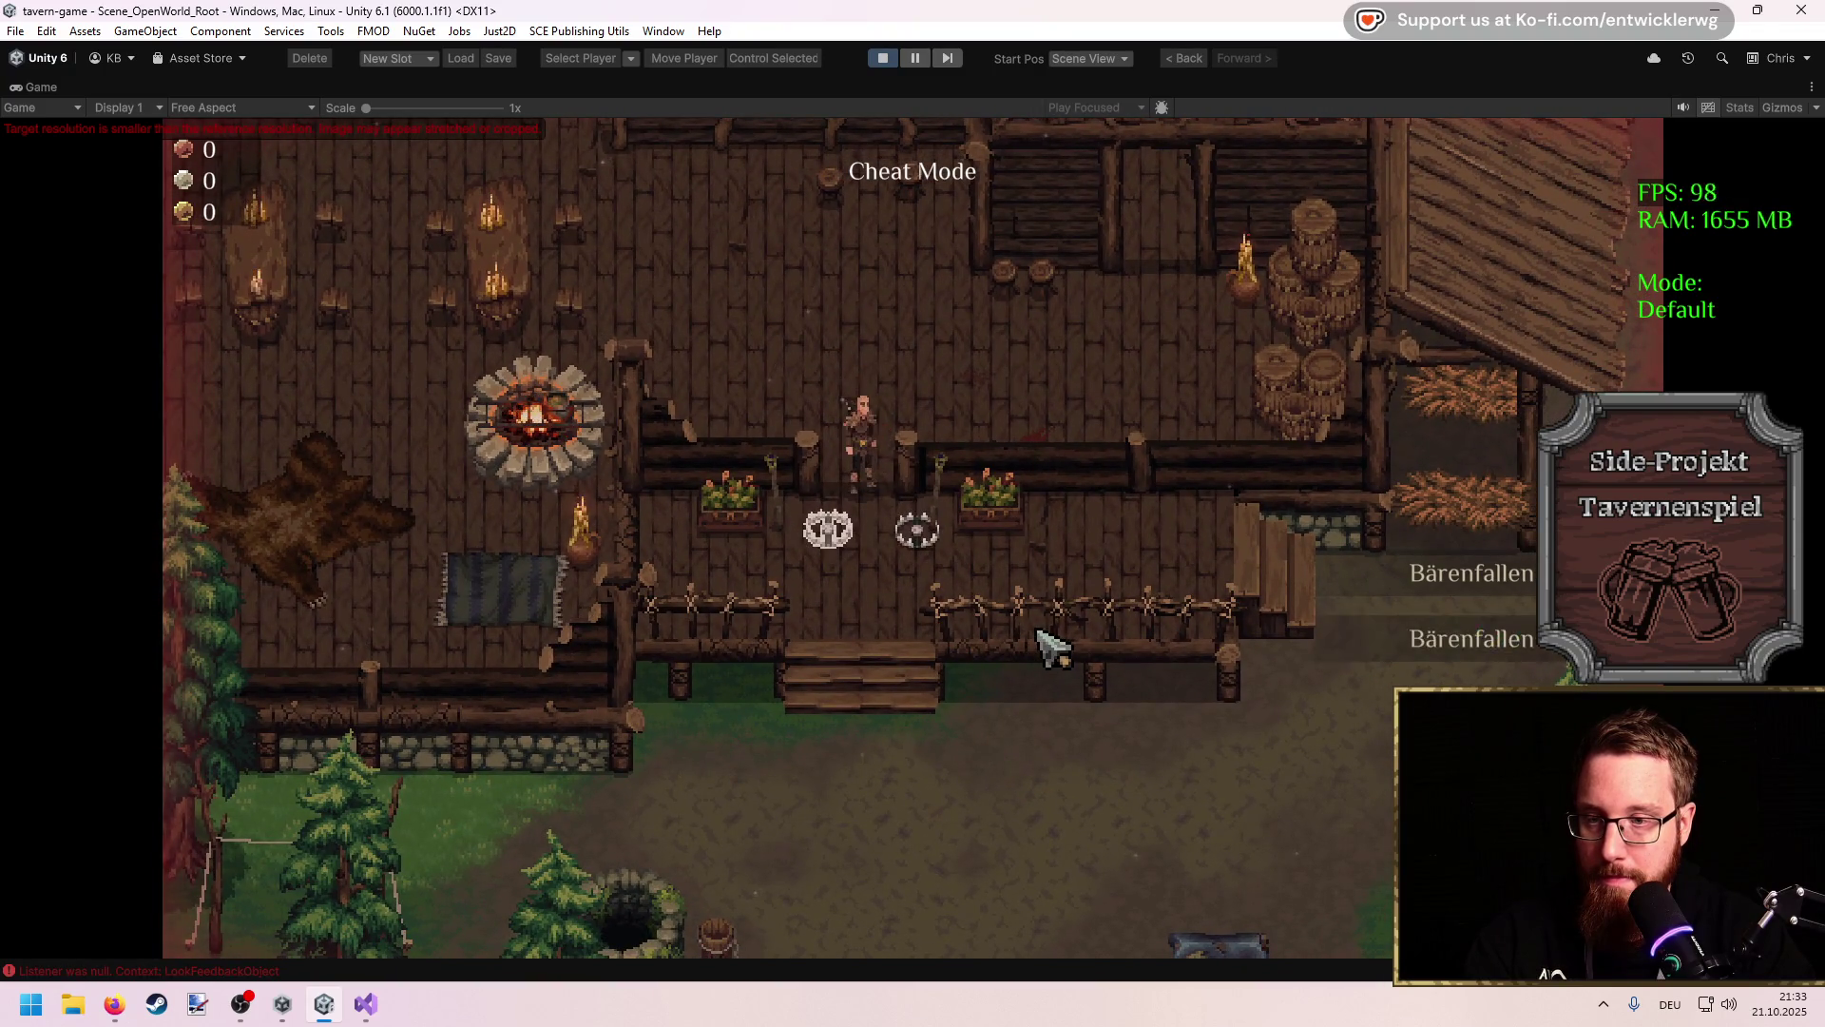
pyautogui.press('w')
pyautogui.press('1')
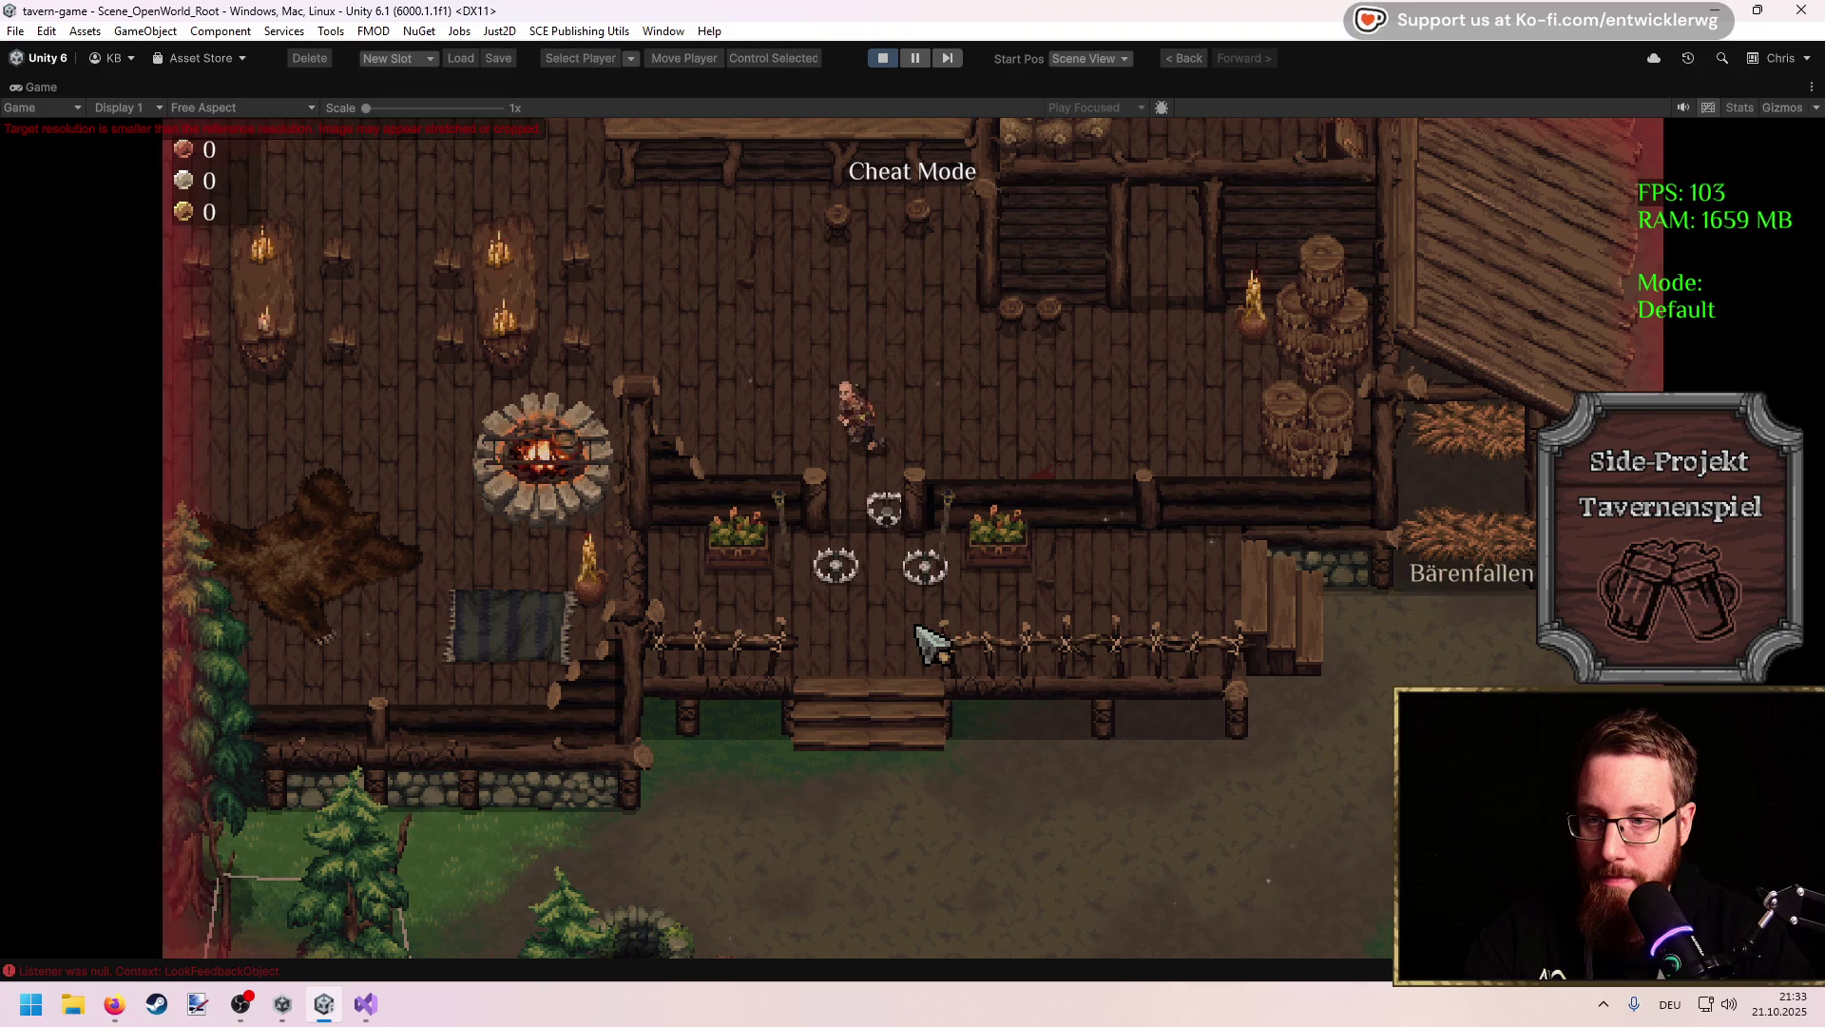
pyautogui.press('a')
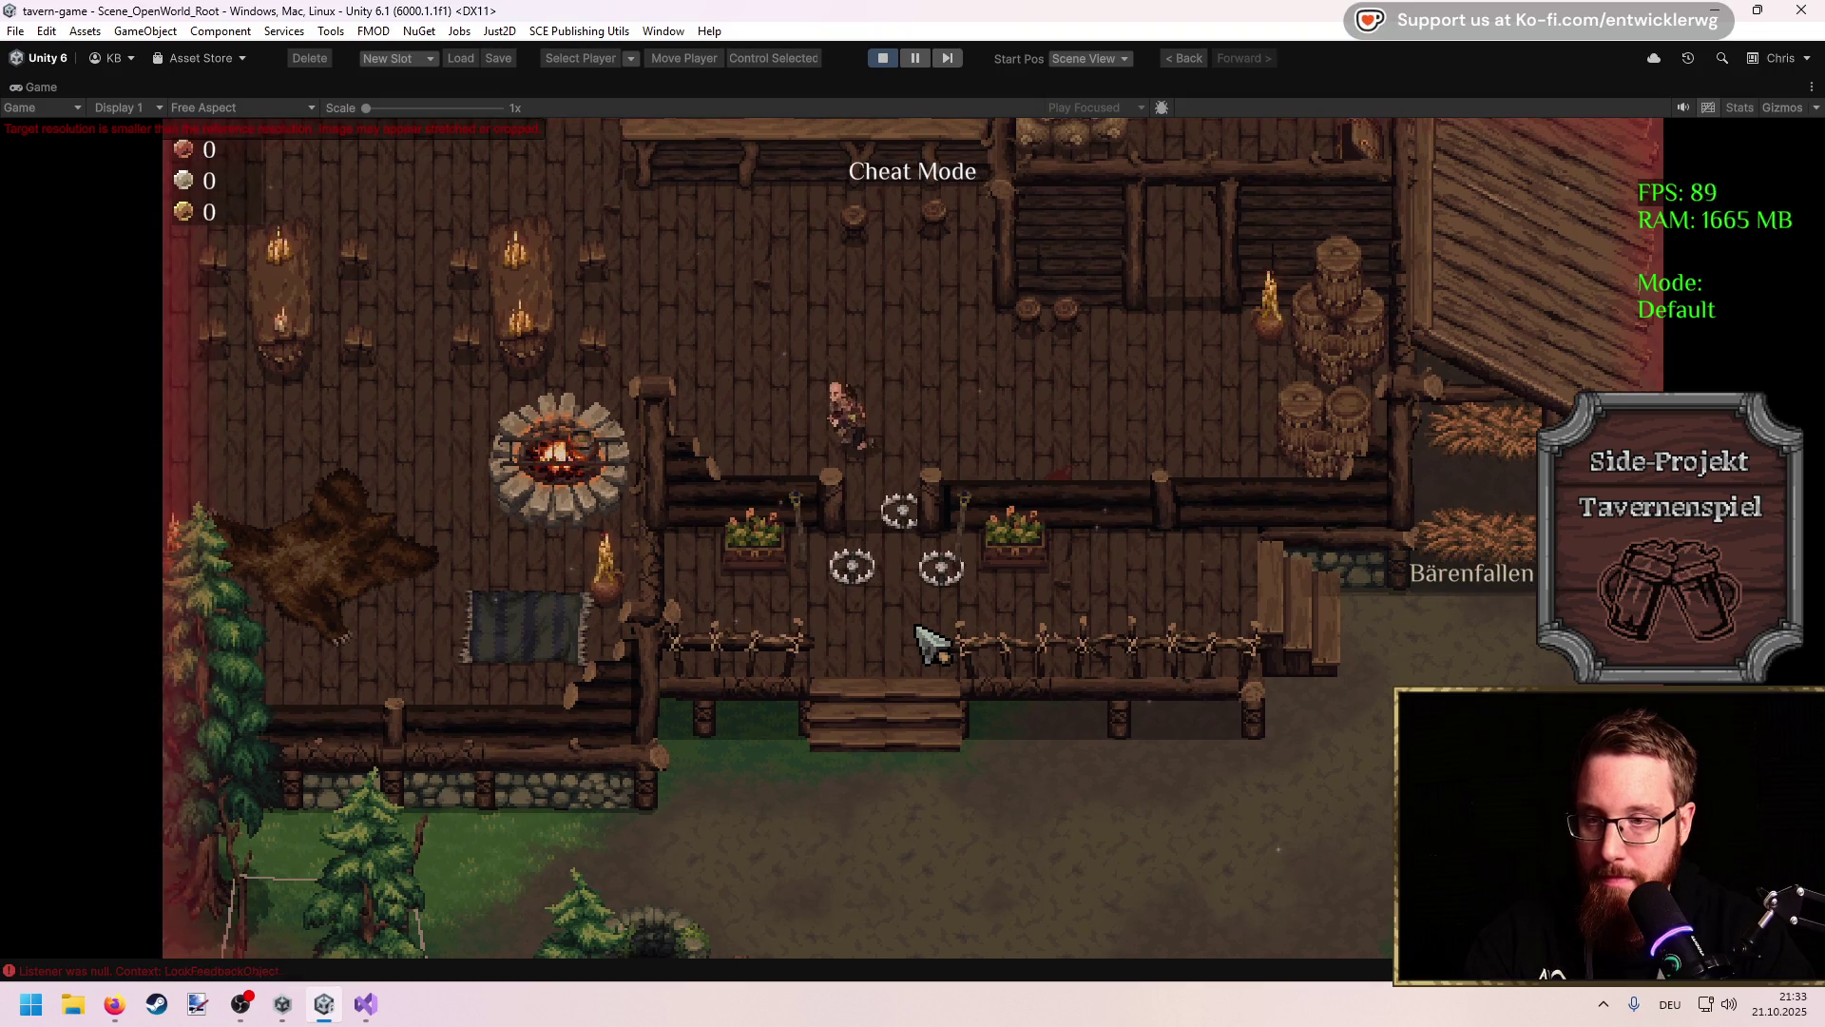
pyautogui.press('1')
pyautogui.press('w')
pyautogui.press('1')
# Step: Place three more bear traps along the porch and walk back into the tavern
pyautogui.press('d')
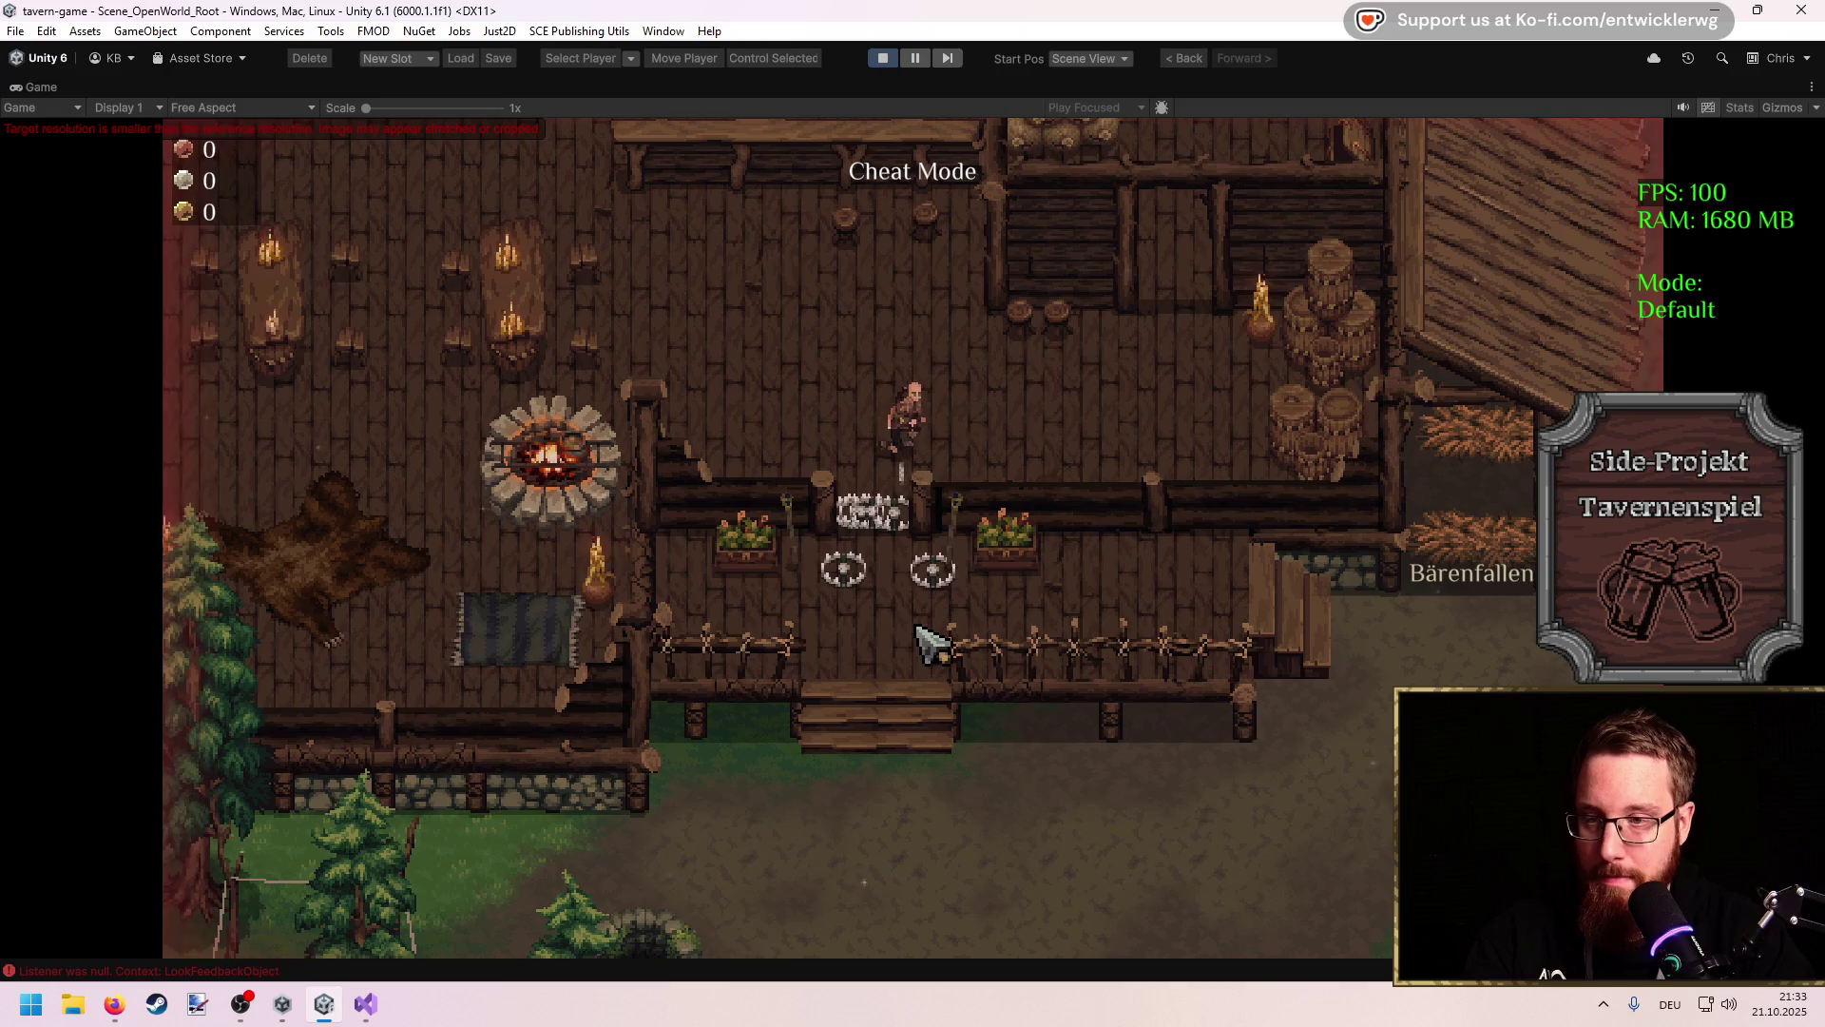
pyautogui.press('1')
pyautogui.press('a')
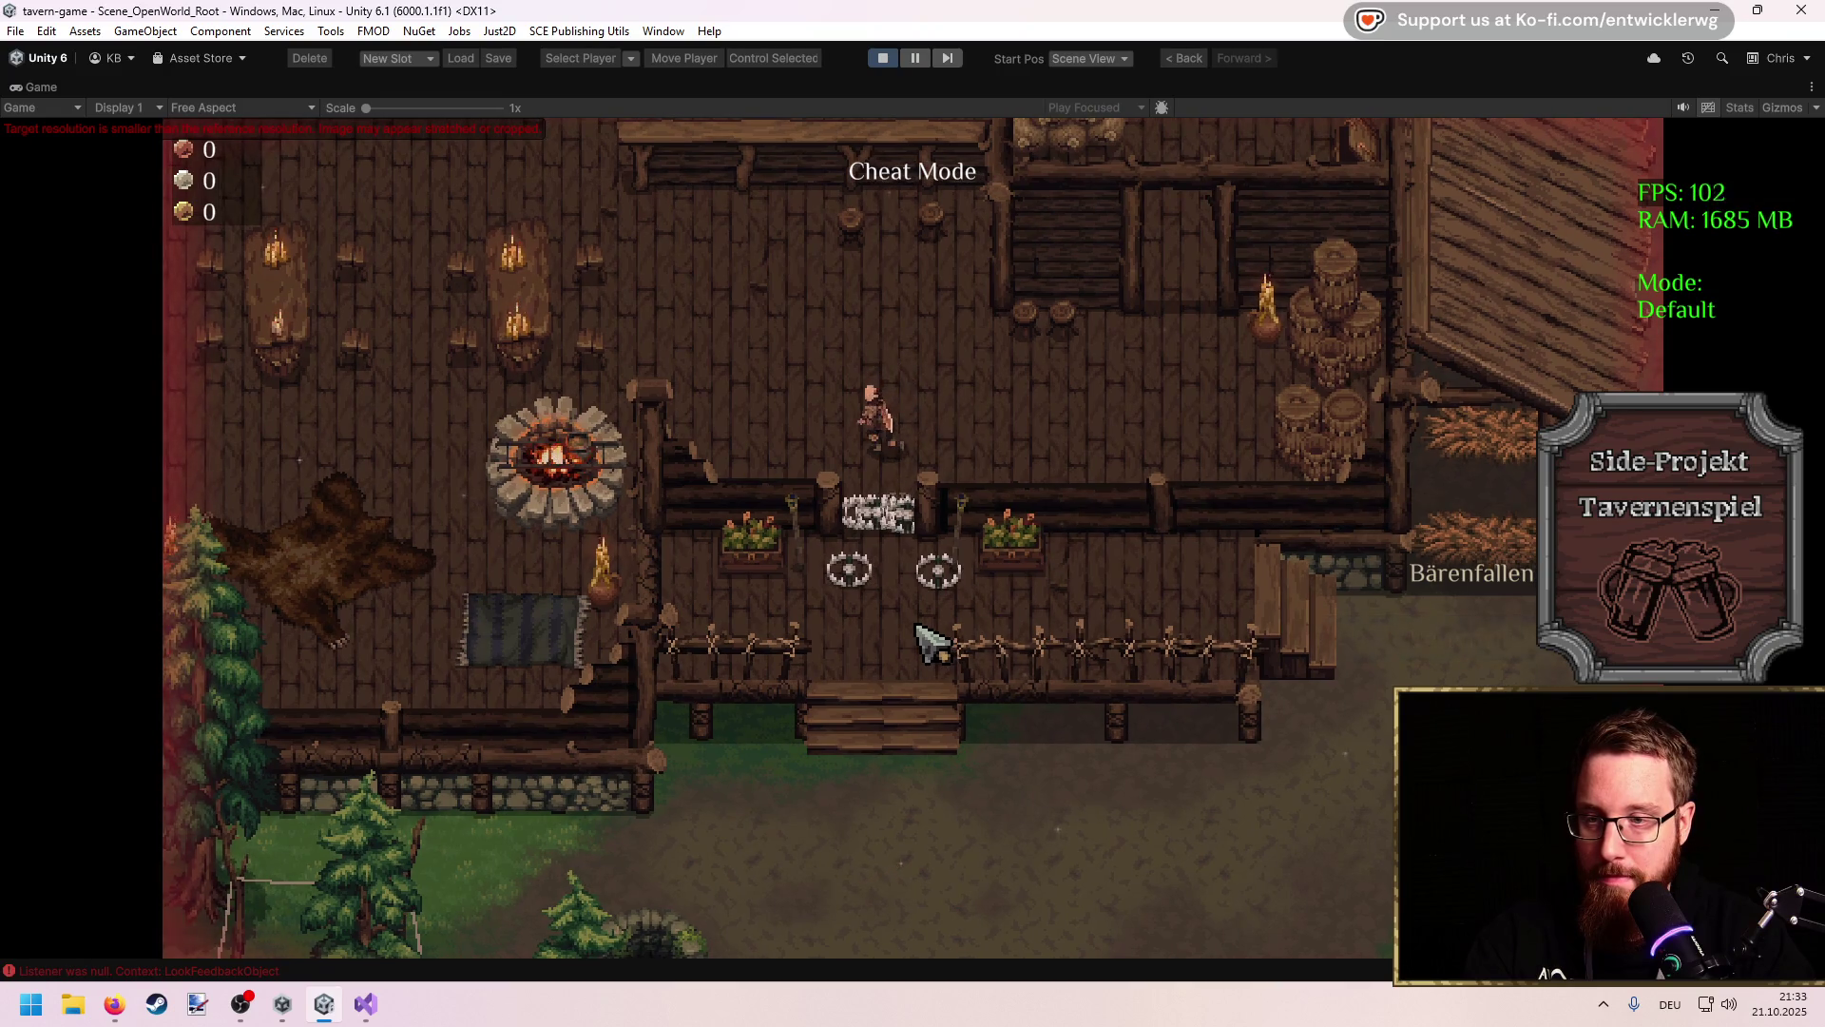
pyautogui.press('a')
pyautogui.press('1')
pyautogui.press('w')
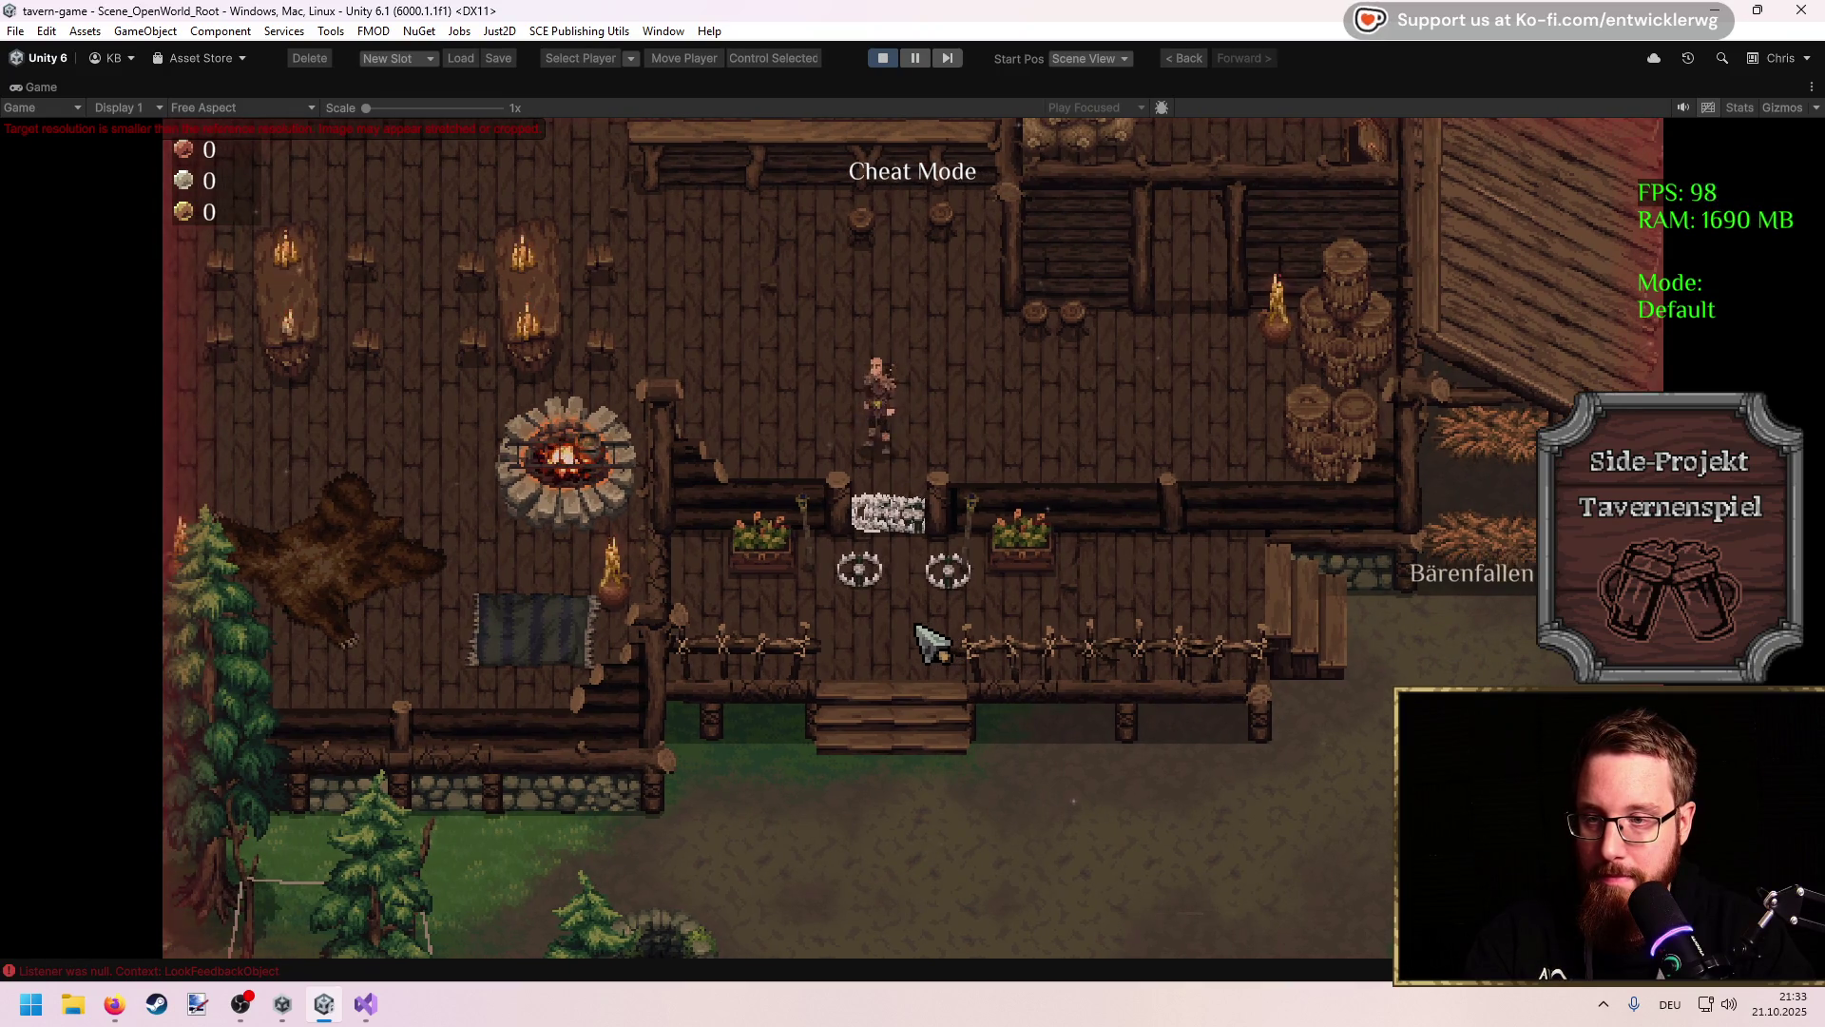
pyautogui.press('1')
pyautogui.press('a')
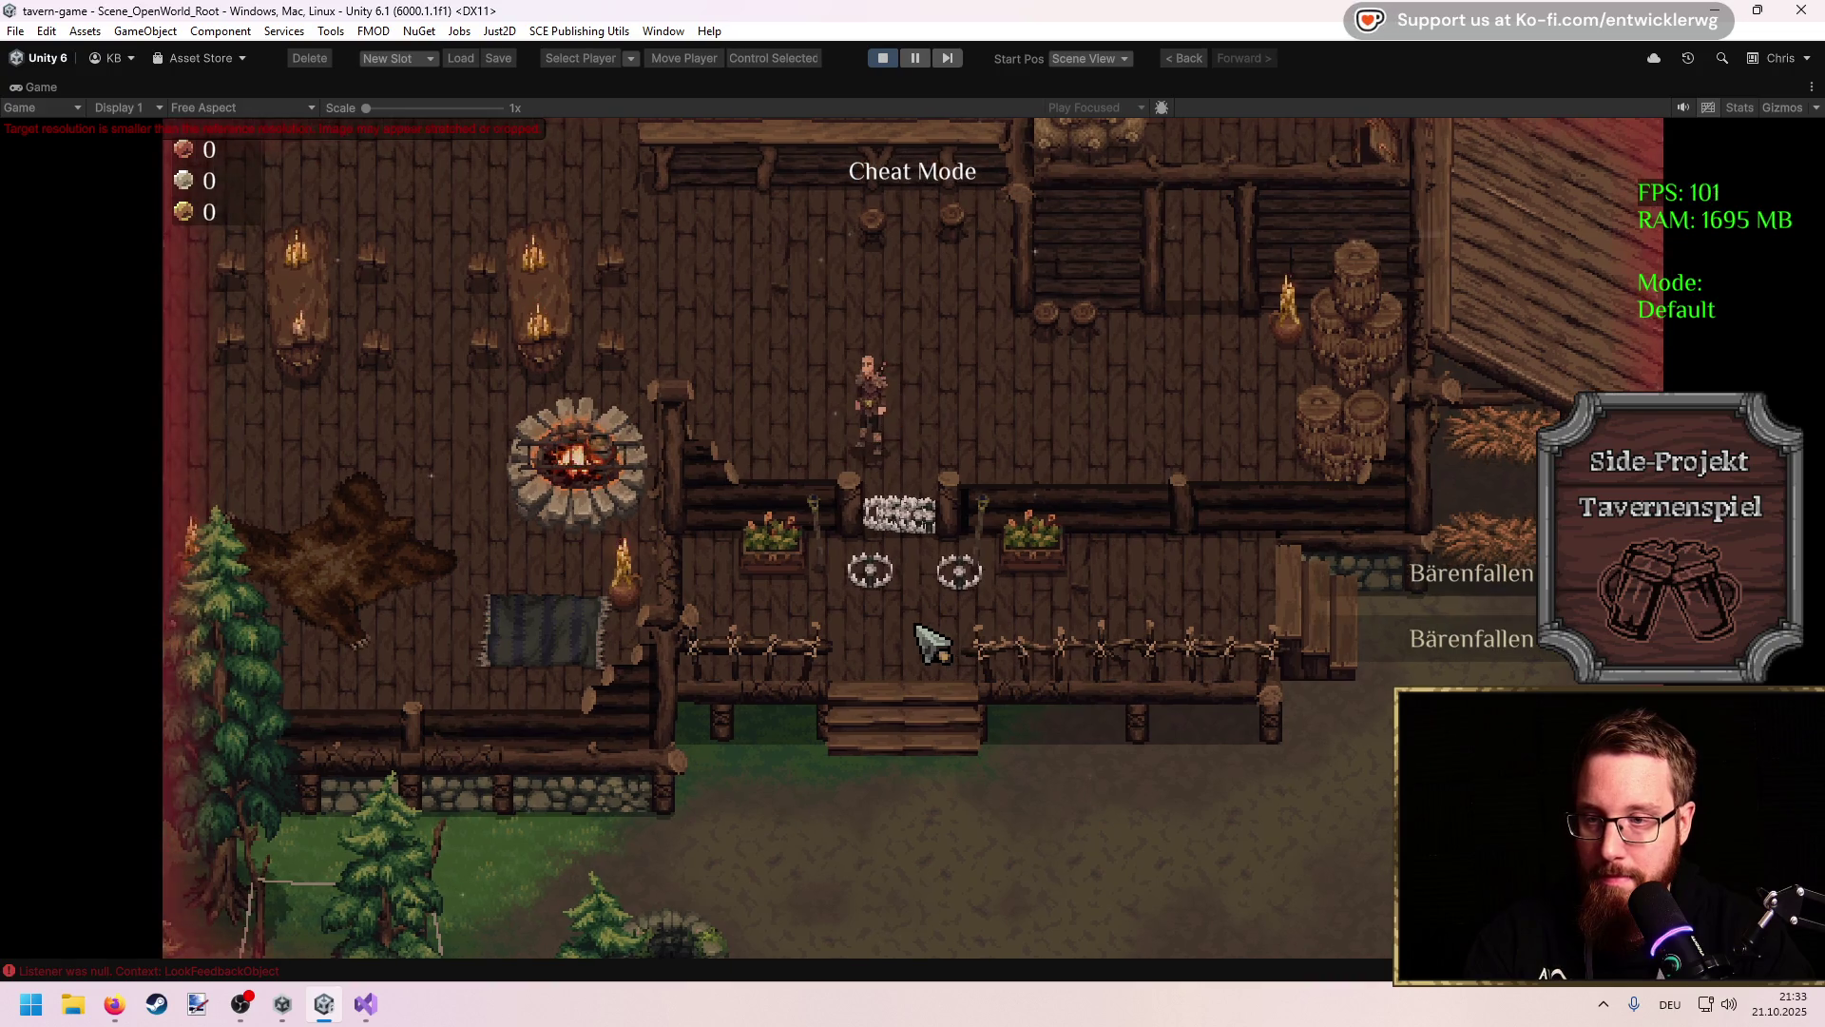
pyautogui.press('w')
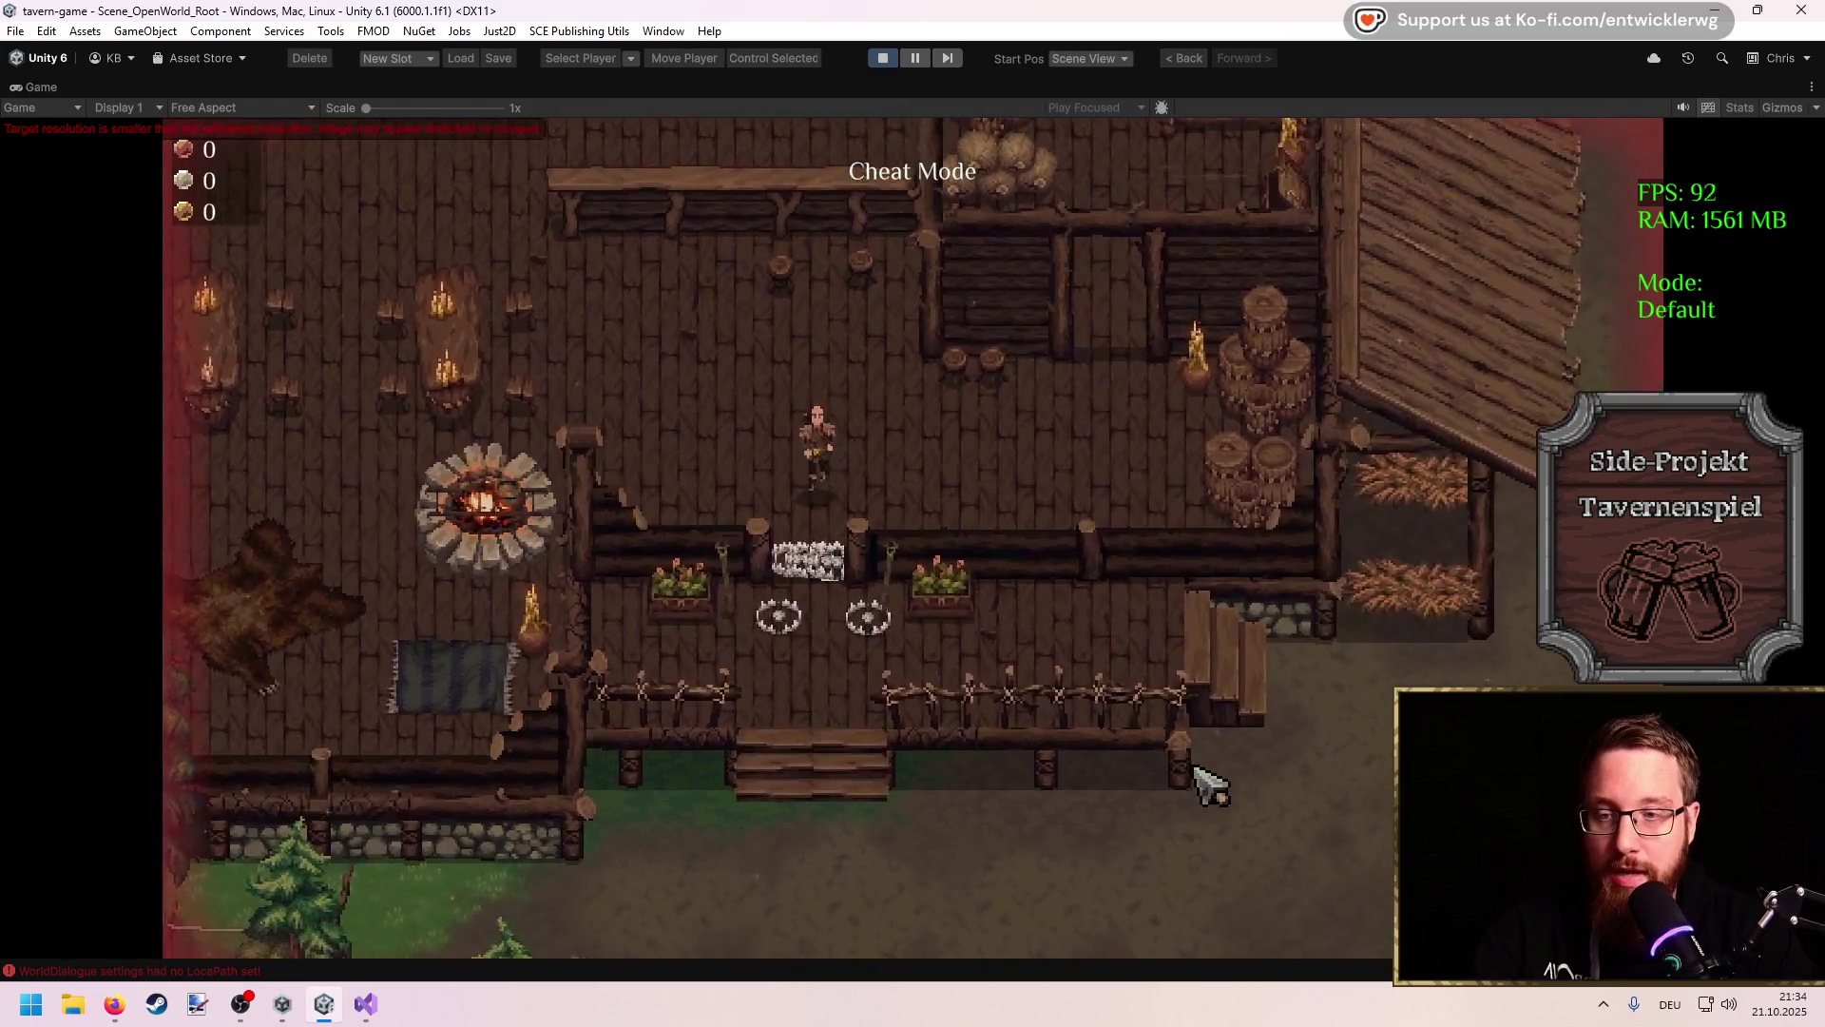
# Step: Walk out past the bear traps and around beside the porch onto it
pyautogui.press('s')
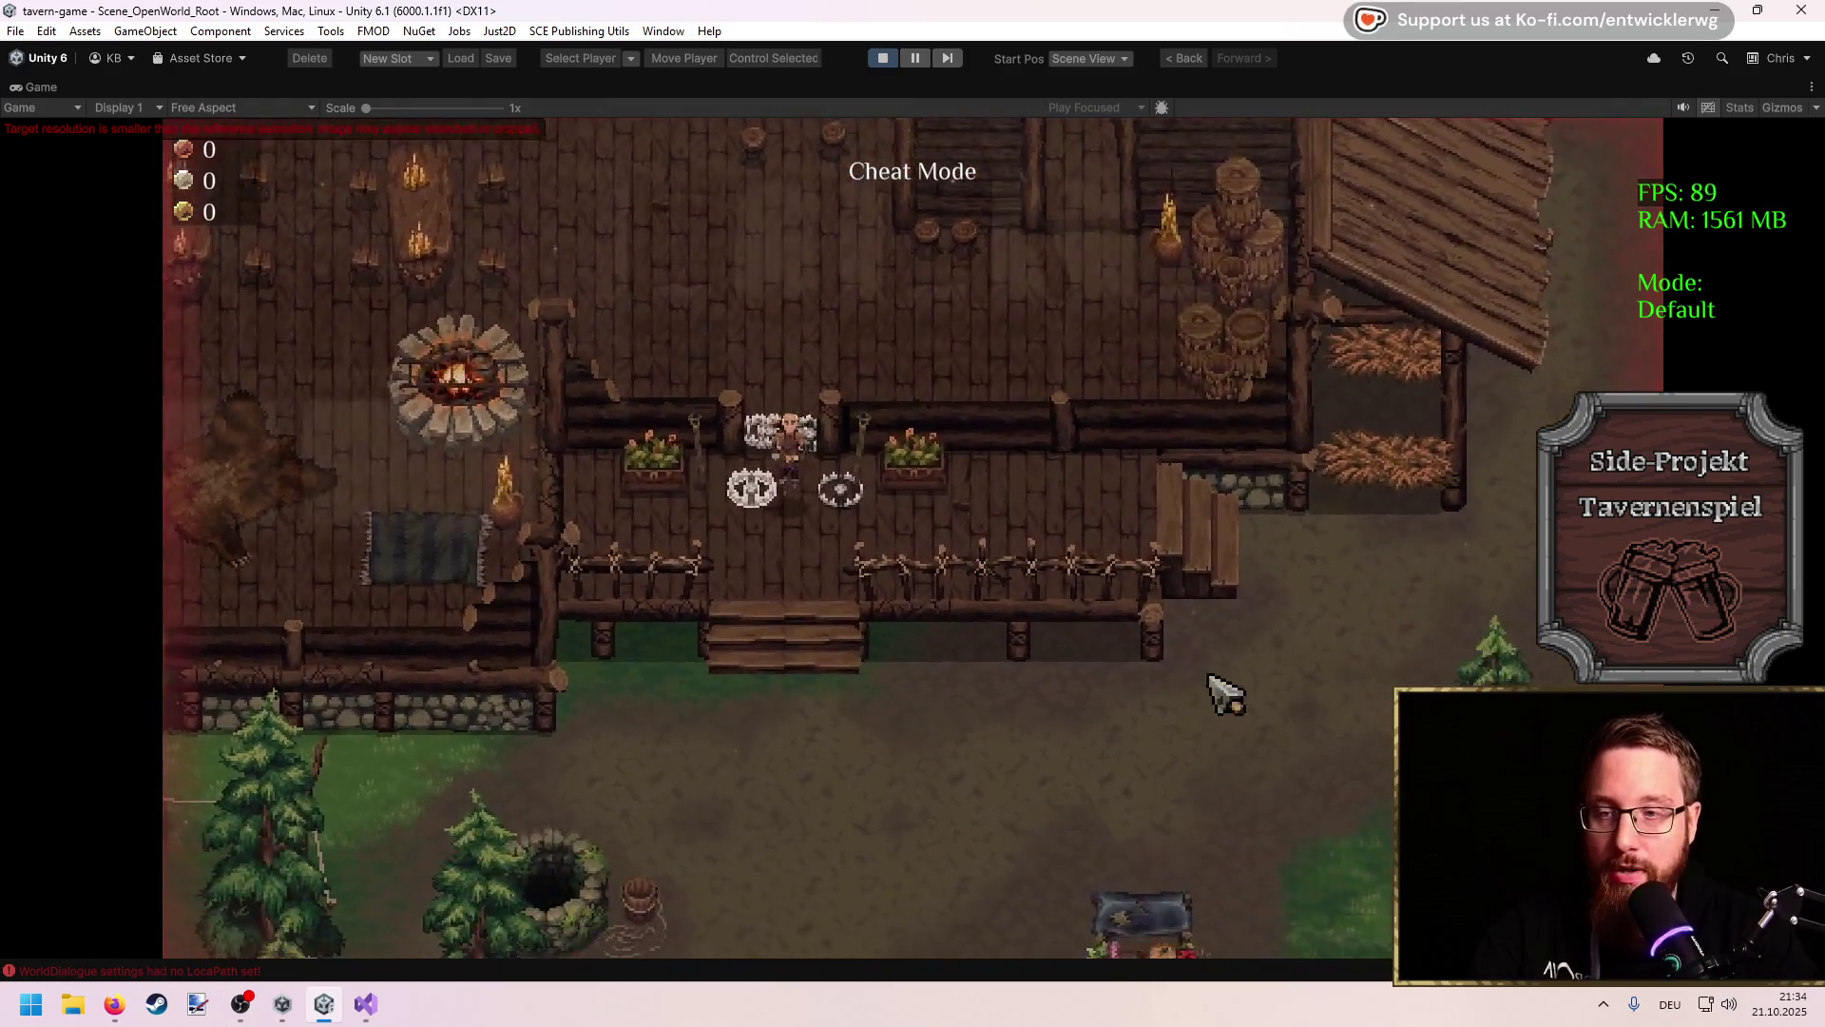
pyautogui.press('s')
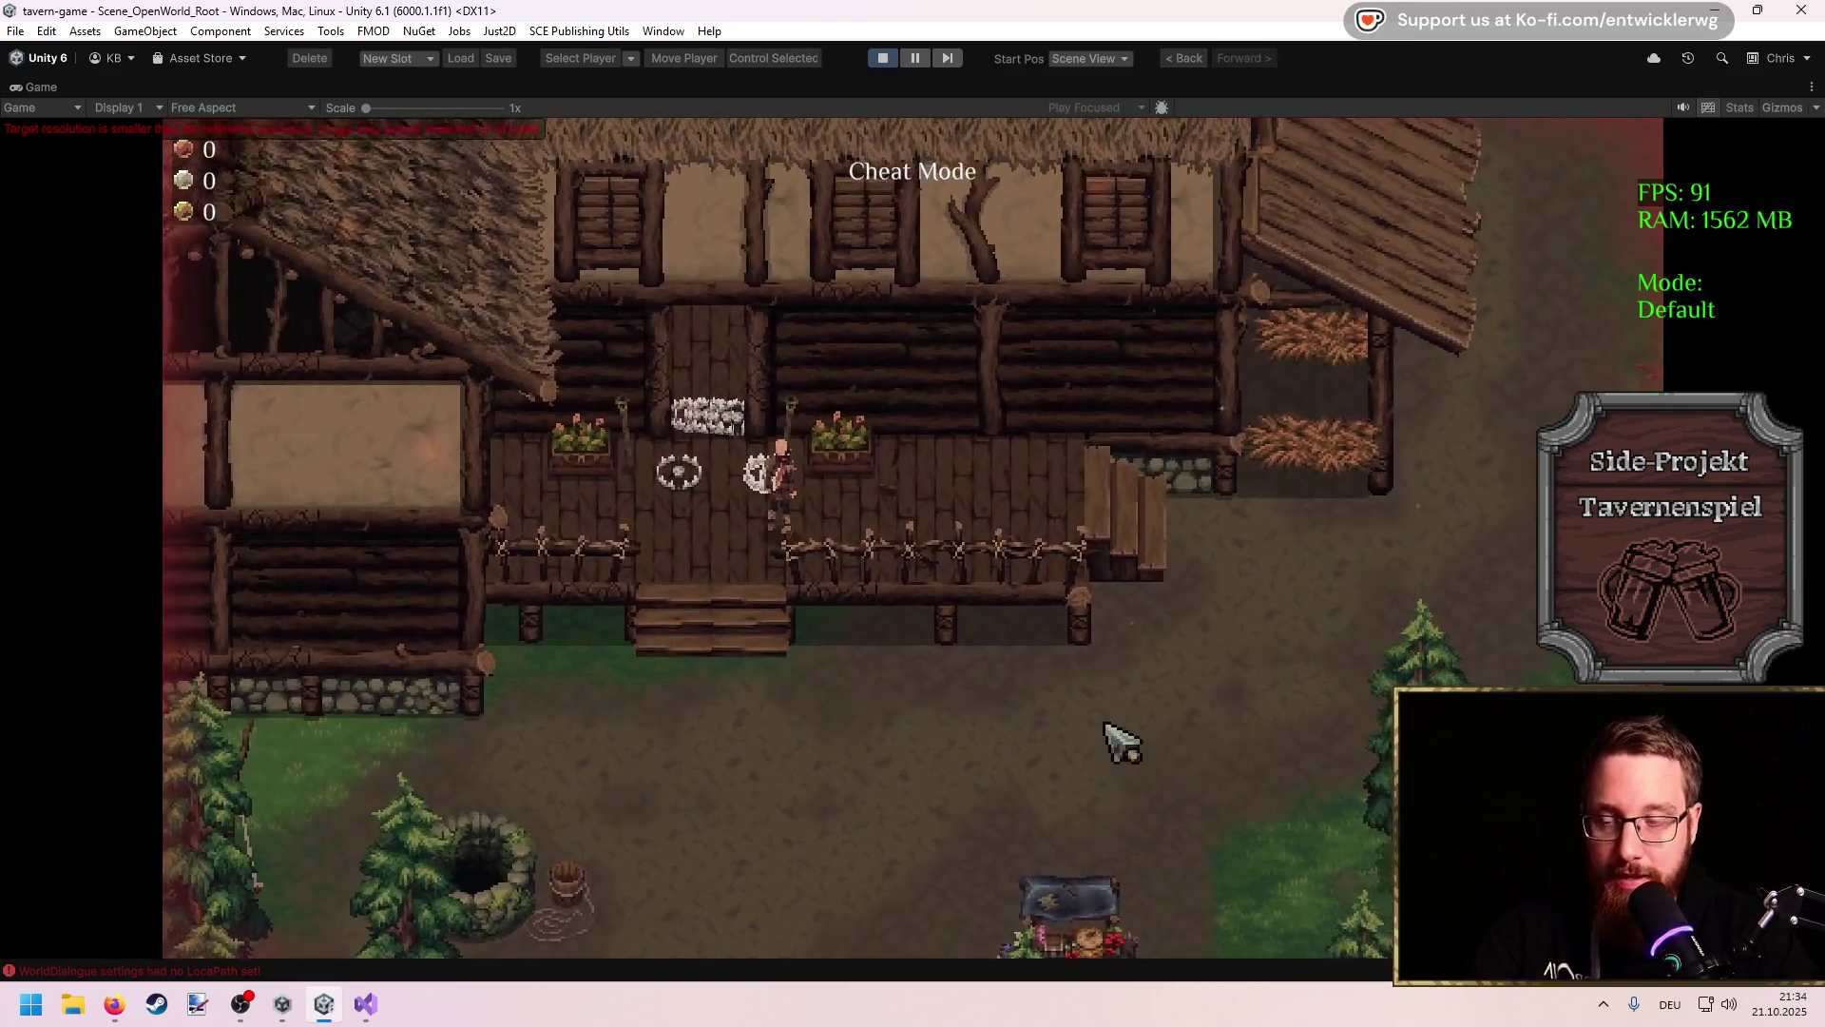
pyautogui.press('s')
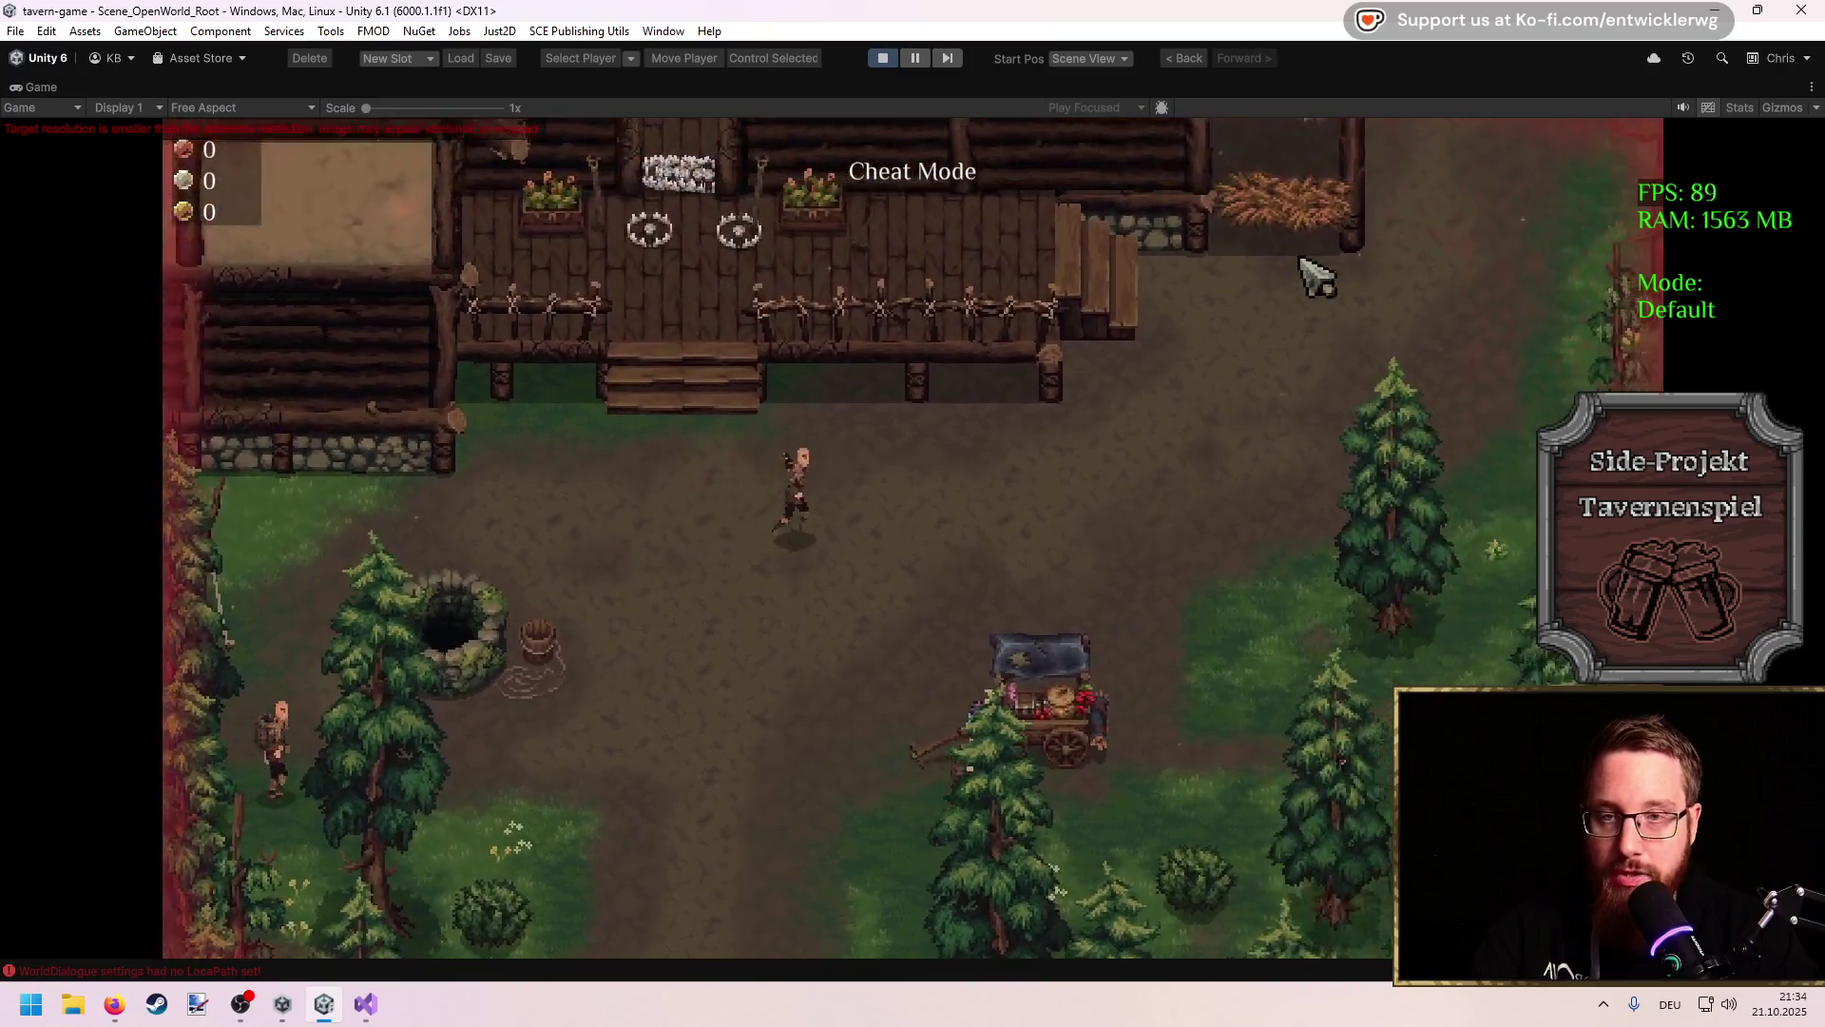
pyautogui.press('d')
pyautogui.press('w')
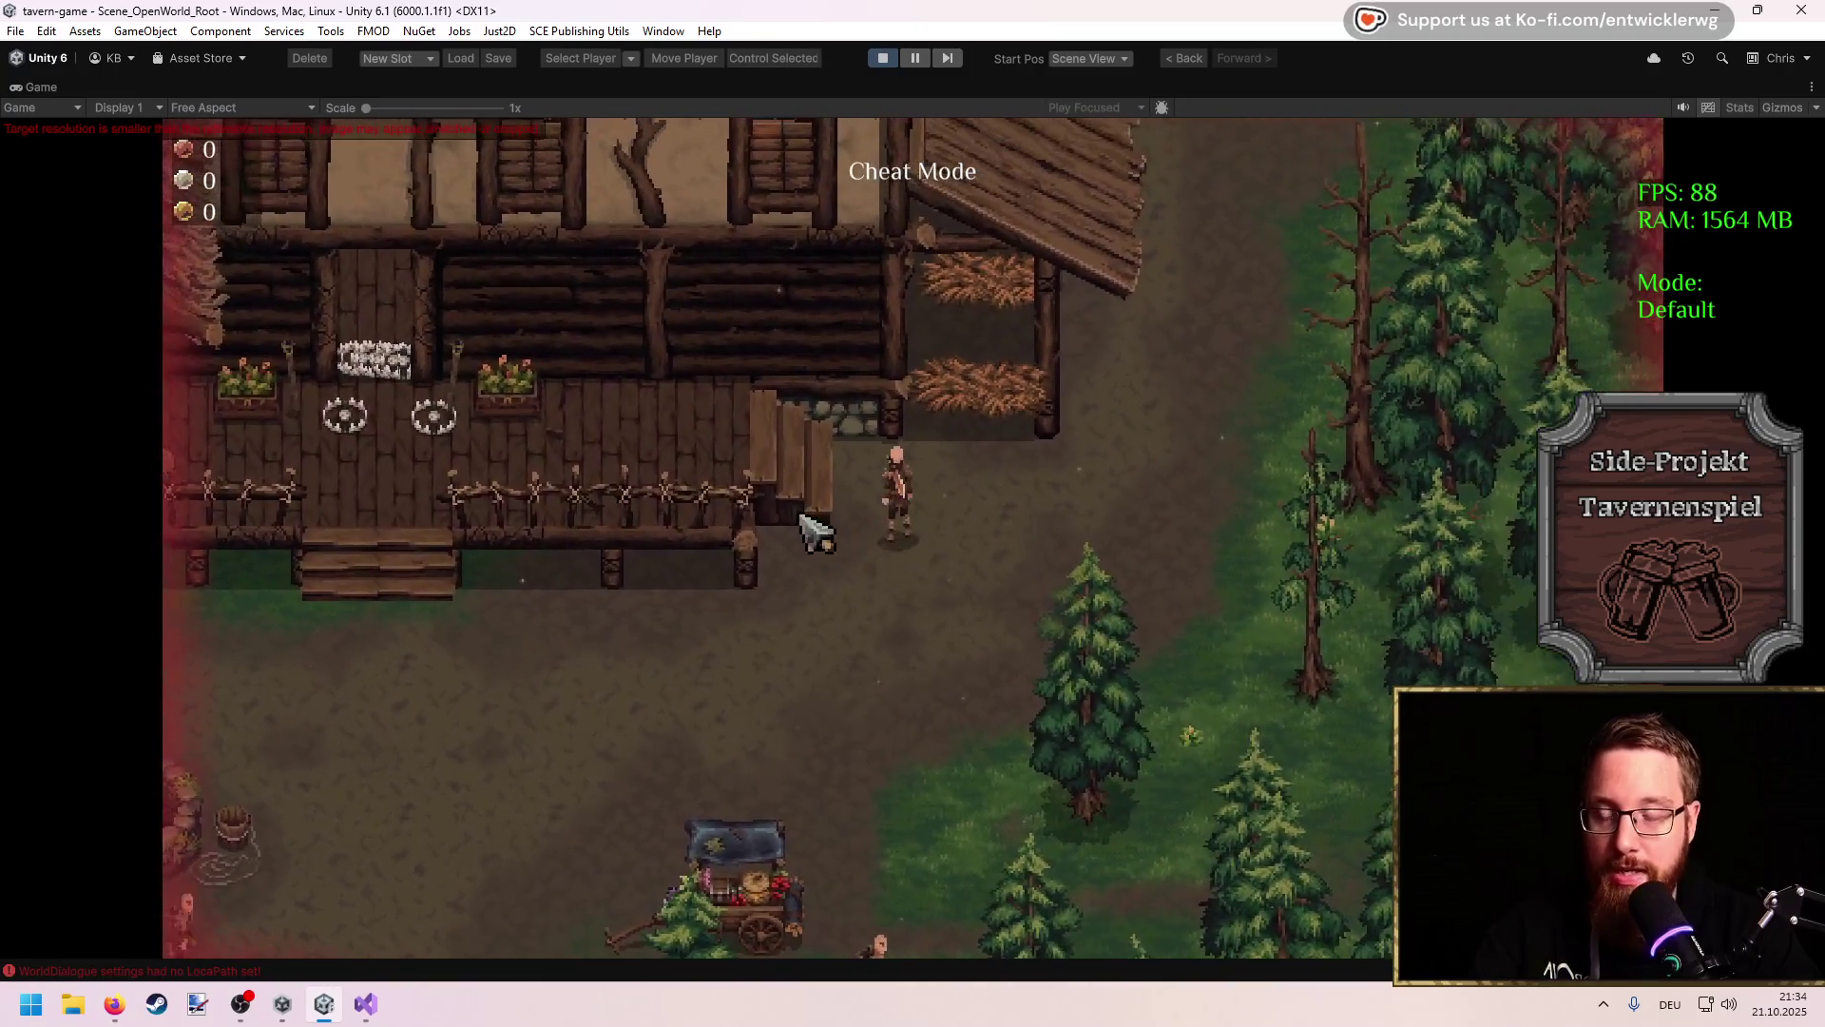
pyautogui.press('w')
pyautogui.press('a')
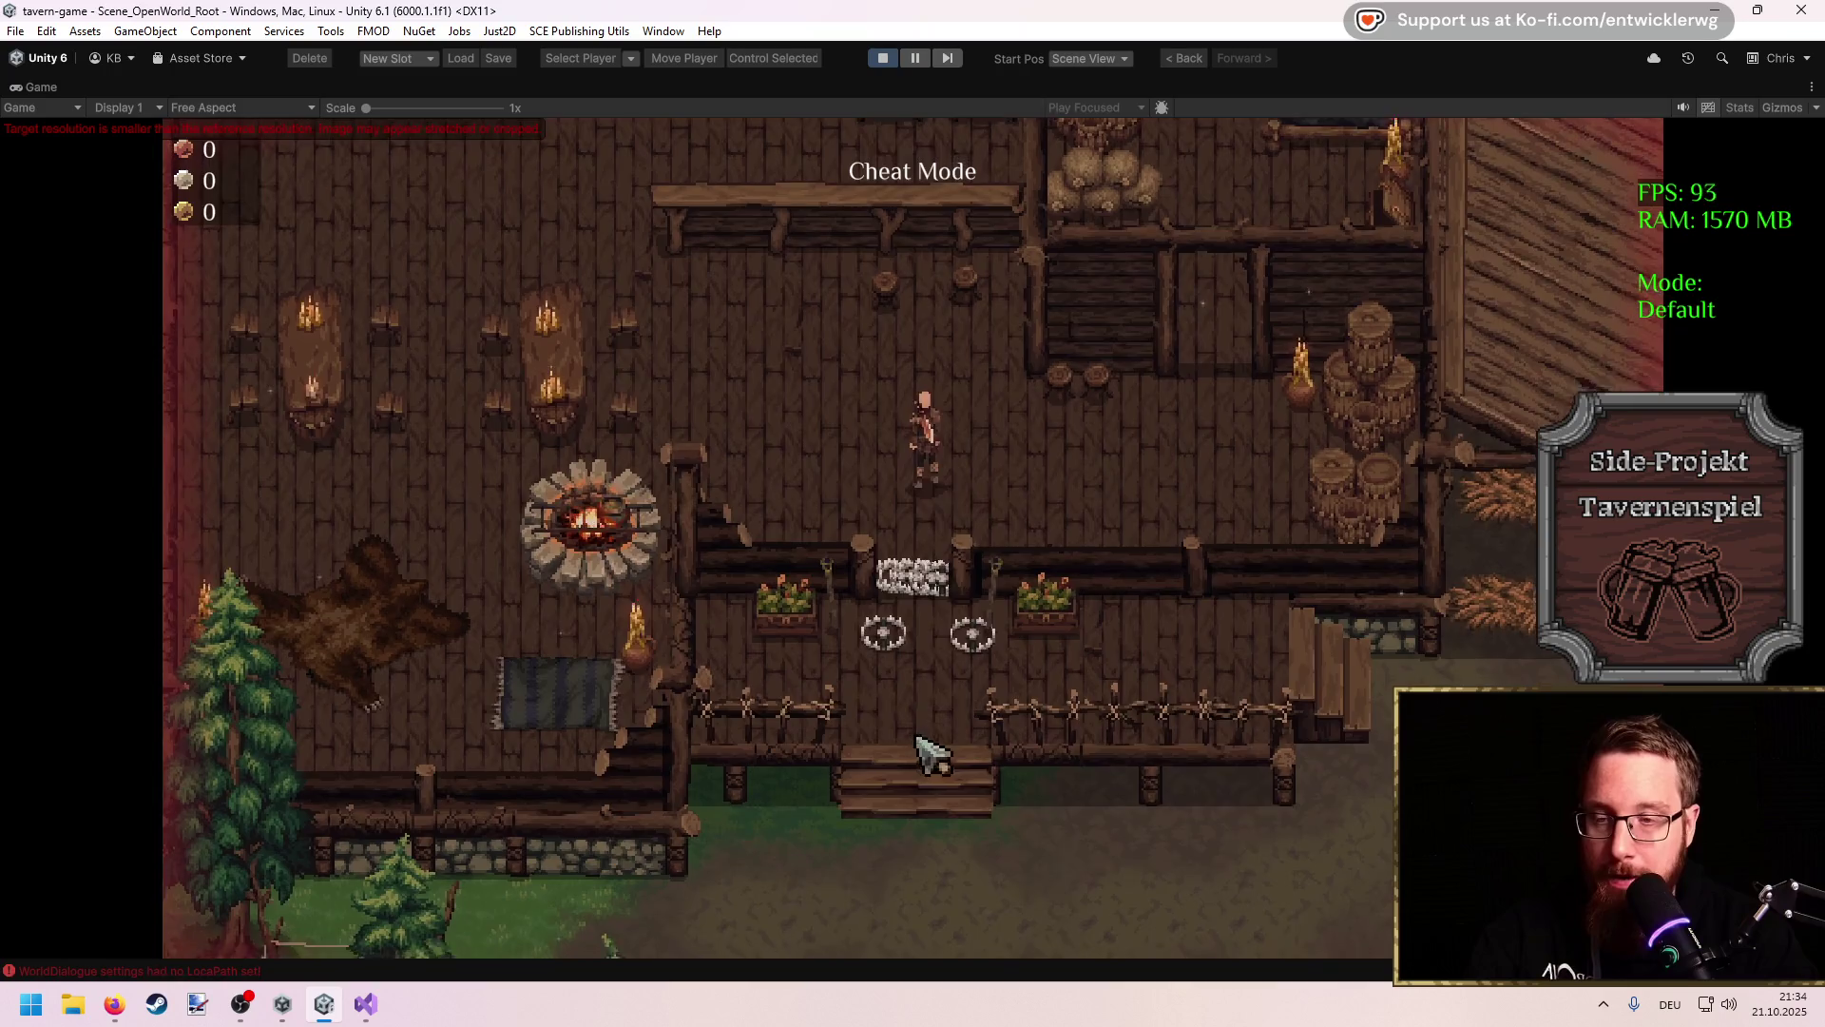
pyautogui.press('w')
pyautogui.press('a')
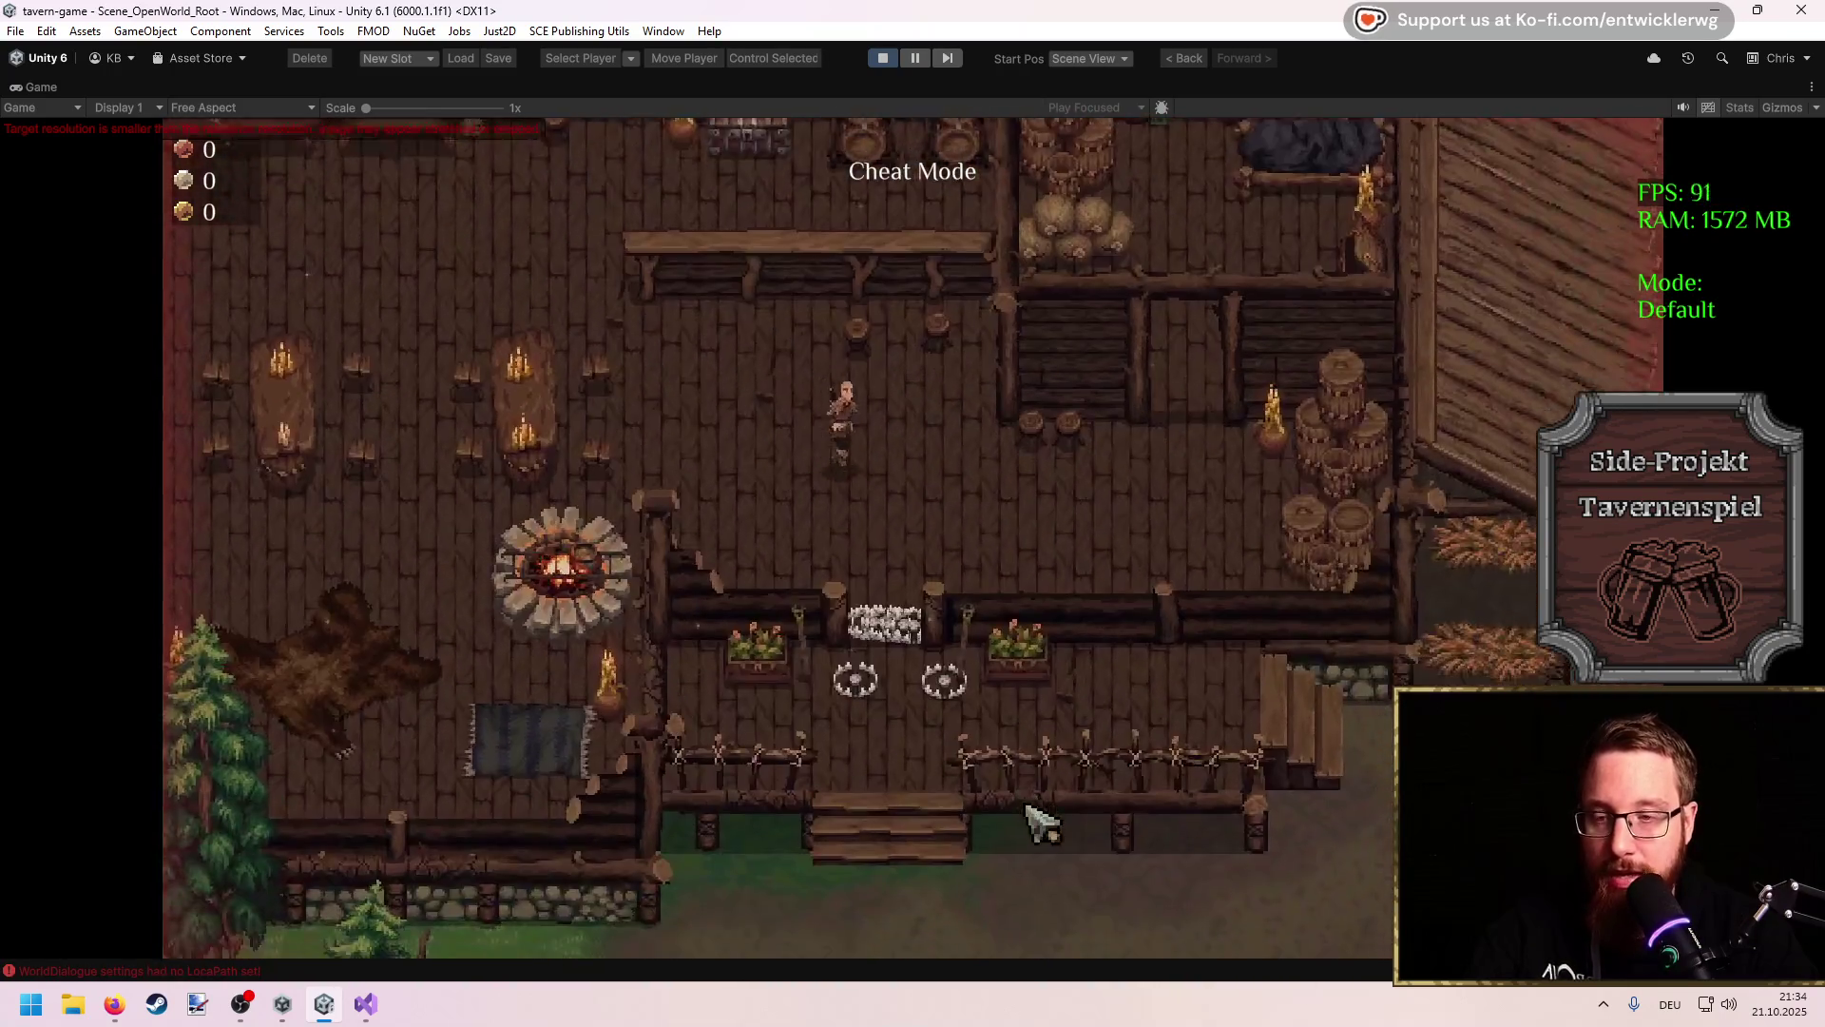
# Step: Go back through the door and move around inside, ending just above the traps
pyautogui.press('s')
pyautogui.press('w')
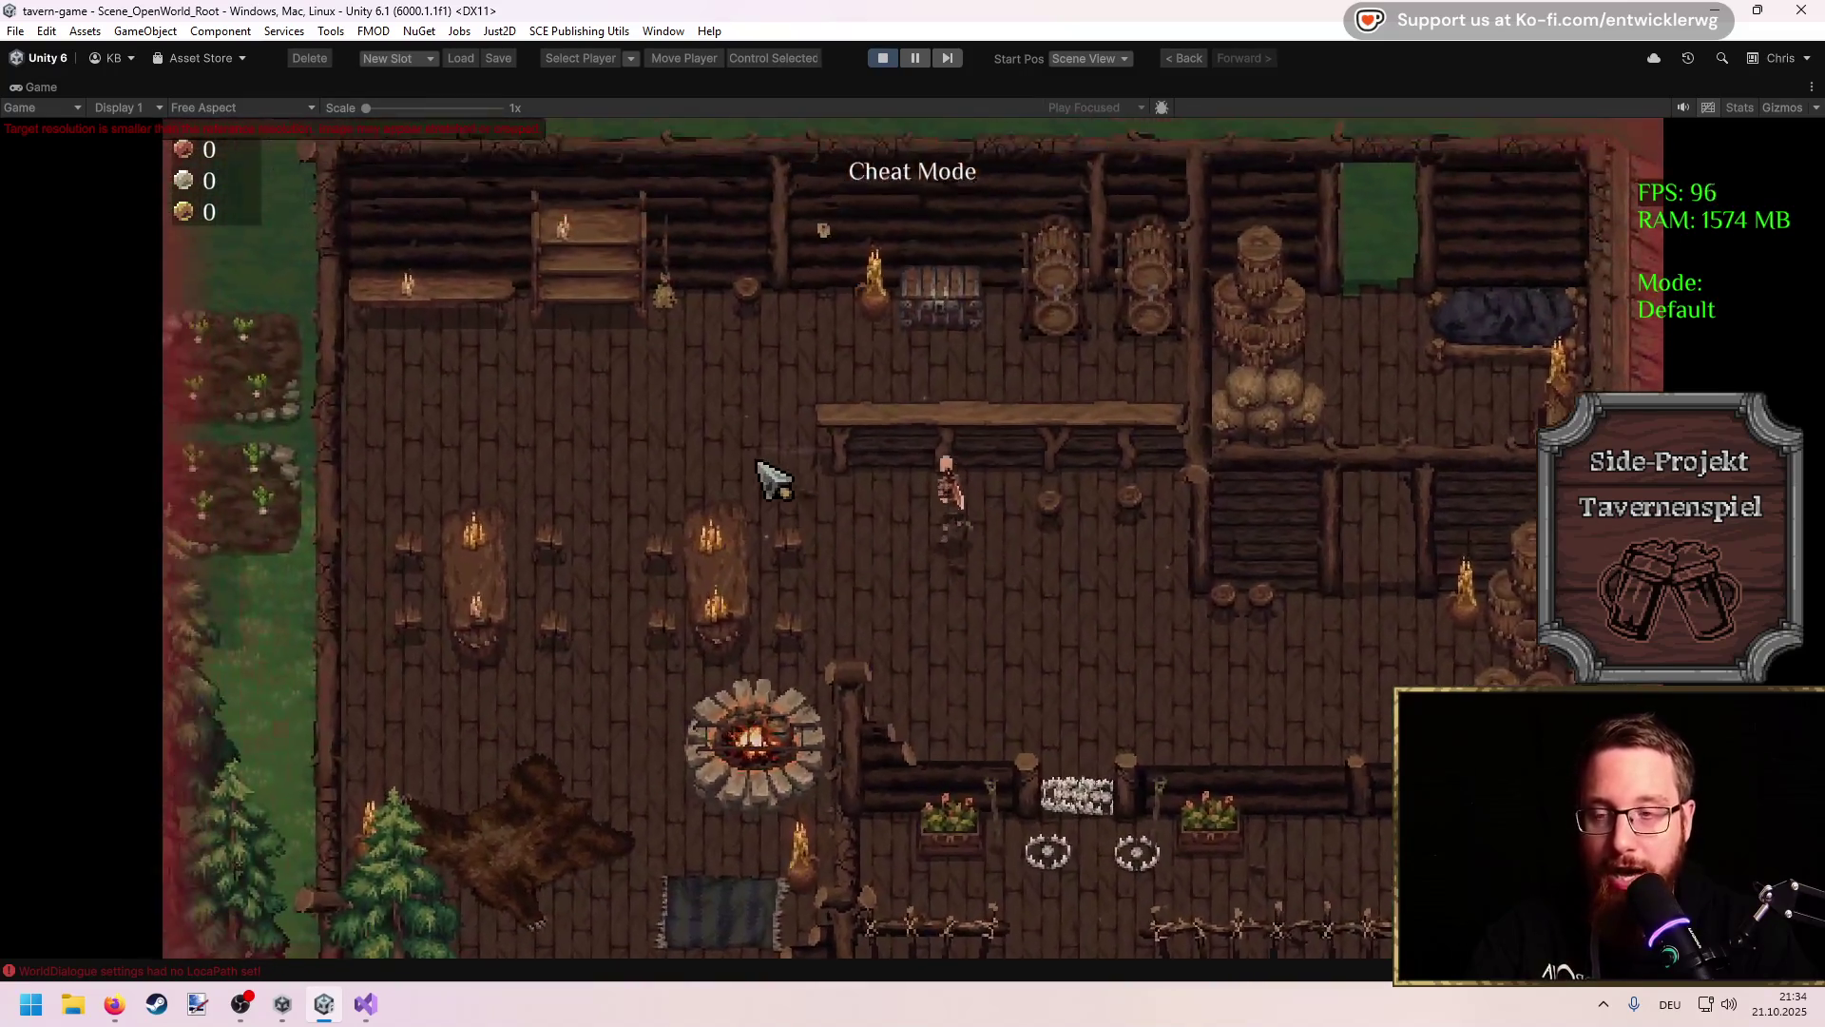
pyautogui.press('w')
pyautogui.press('a')
pyautogui.press('d')
pyautogui.press('s')
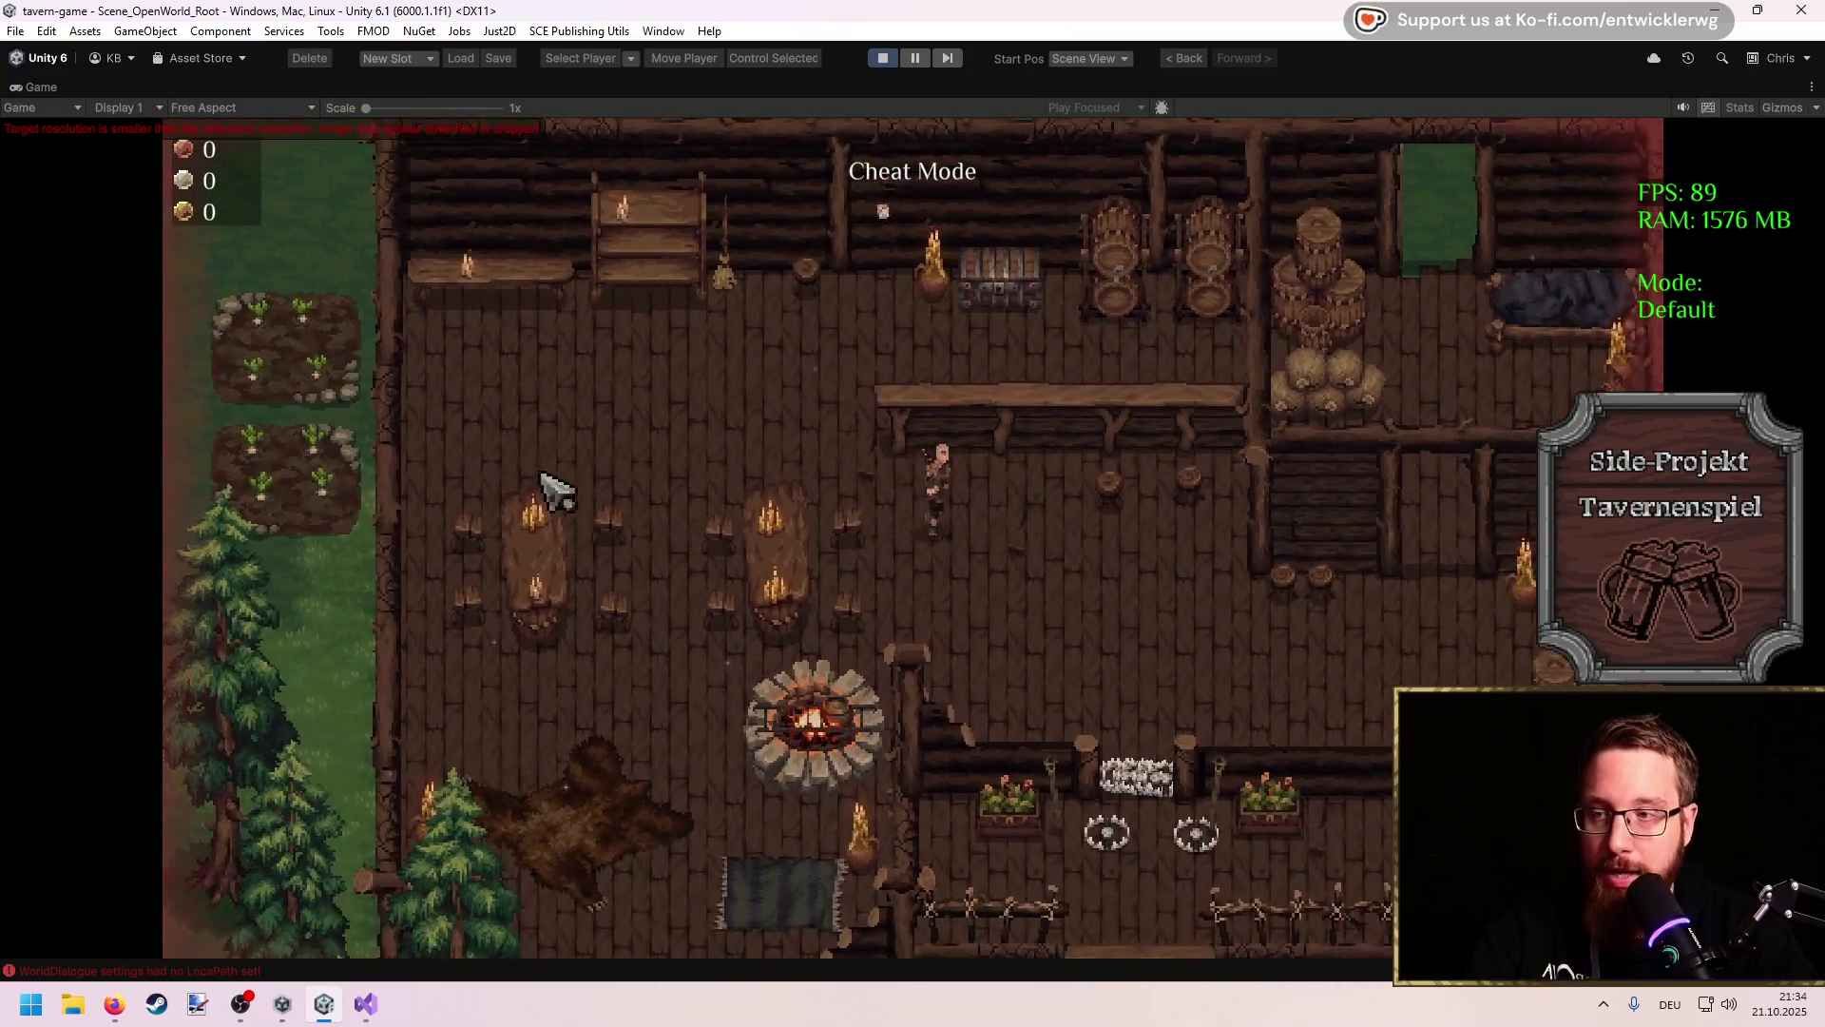
pyautogui.press('s')
pyautogui.press('d')
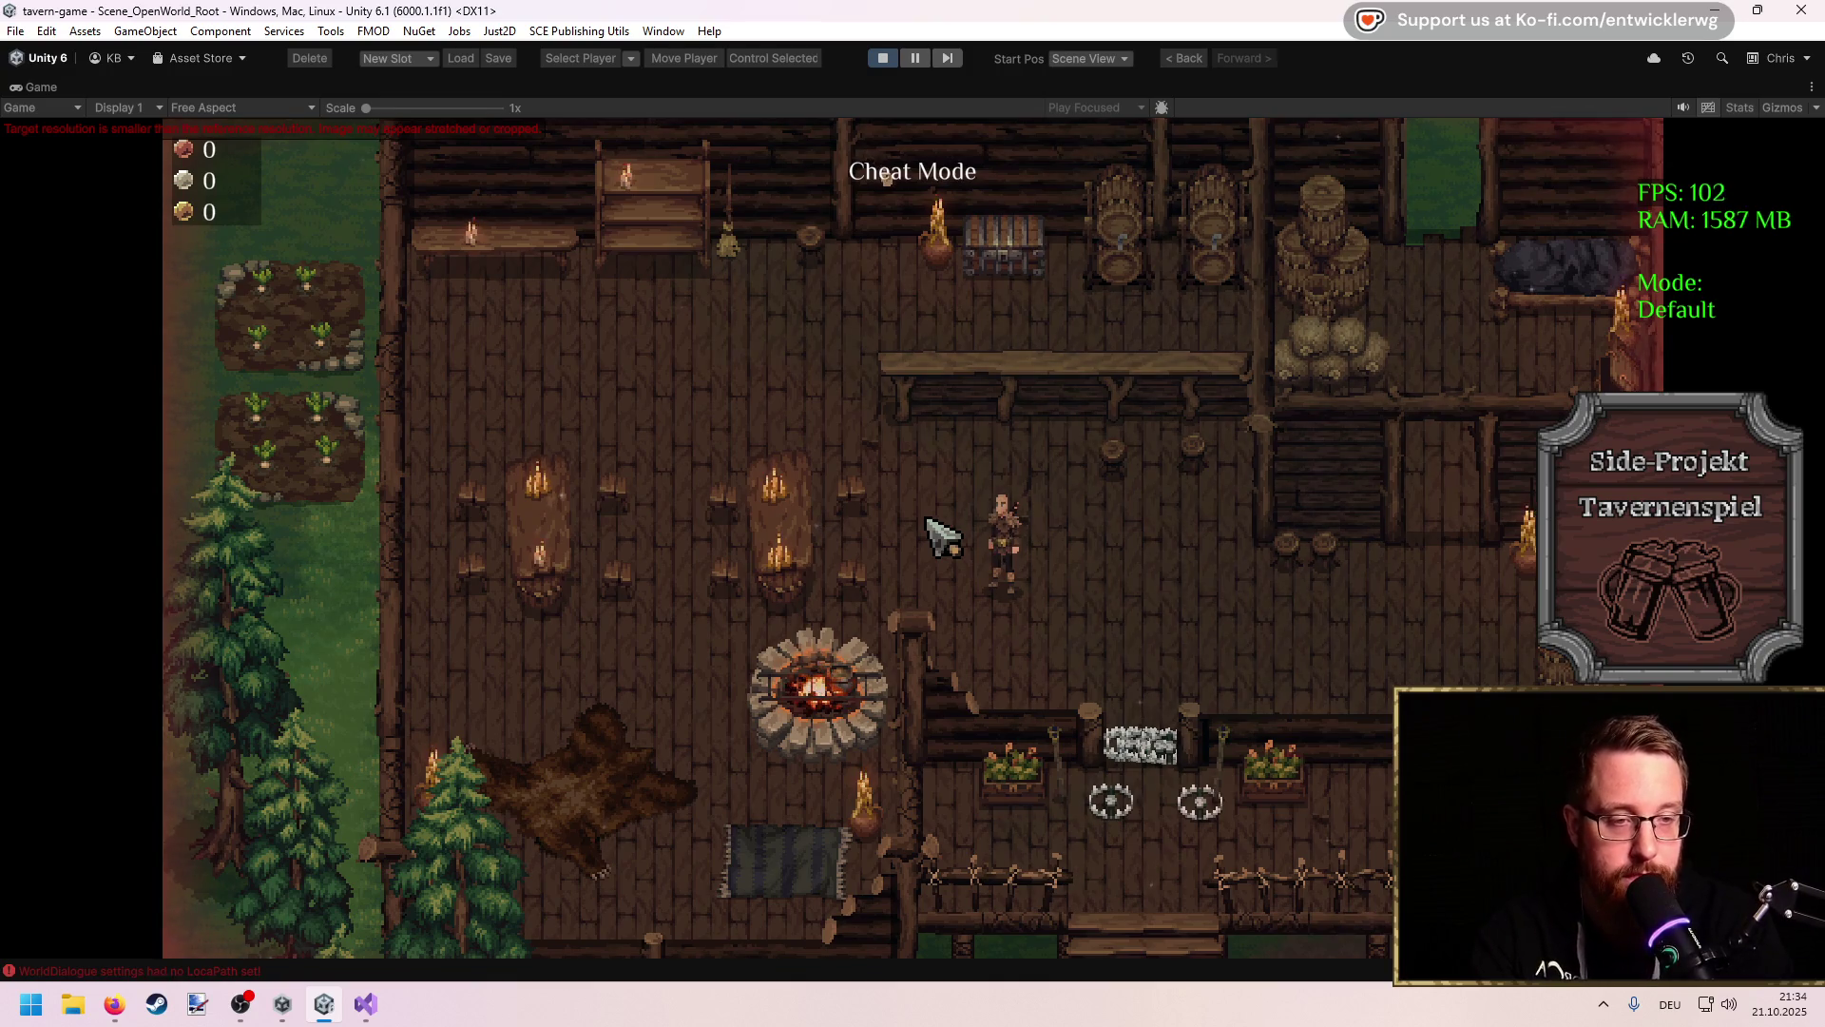
# Step: Walk from the tavern along the forest path past the villagers and merchant cart toward the bandits
pyautogui.press('s')
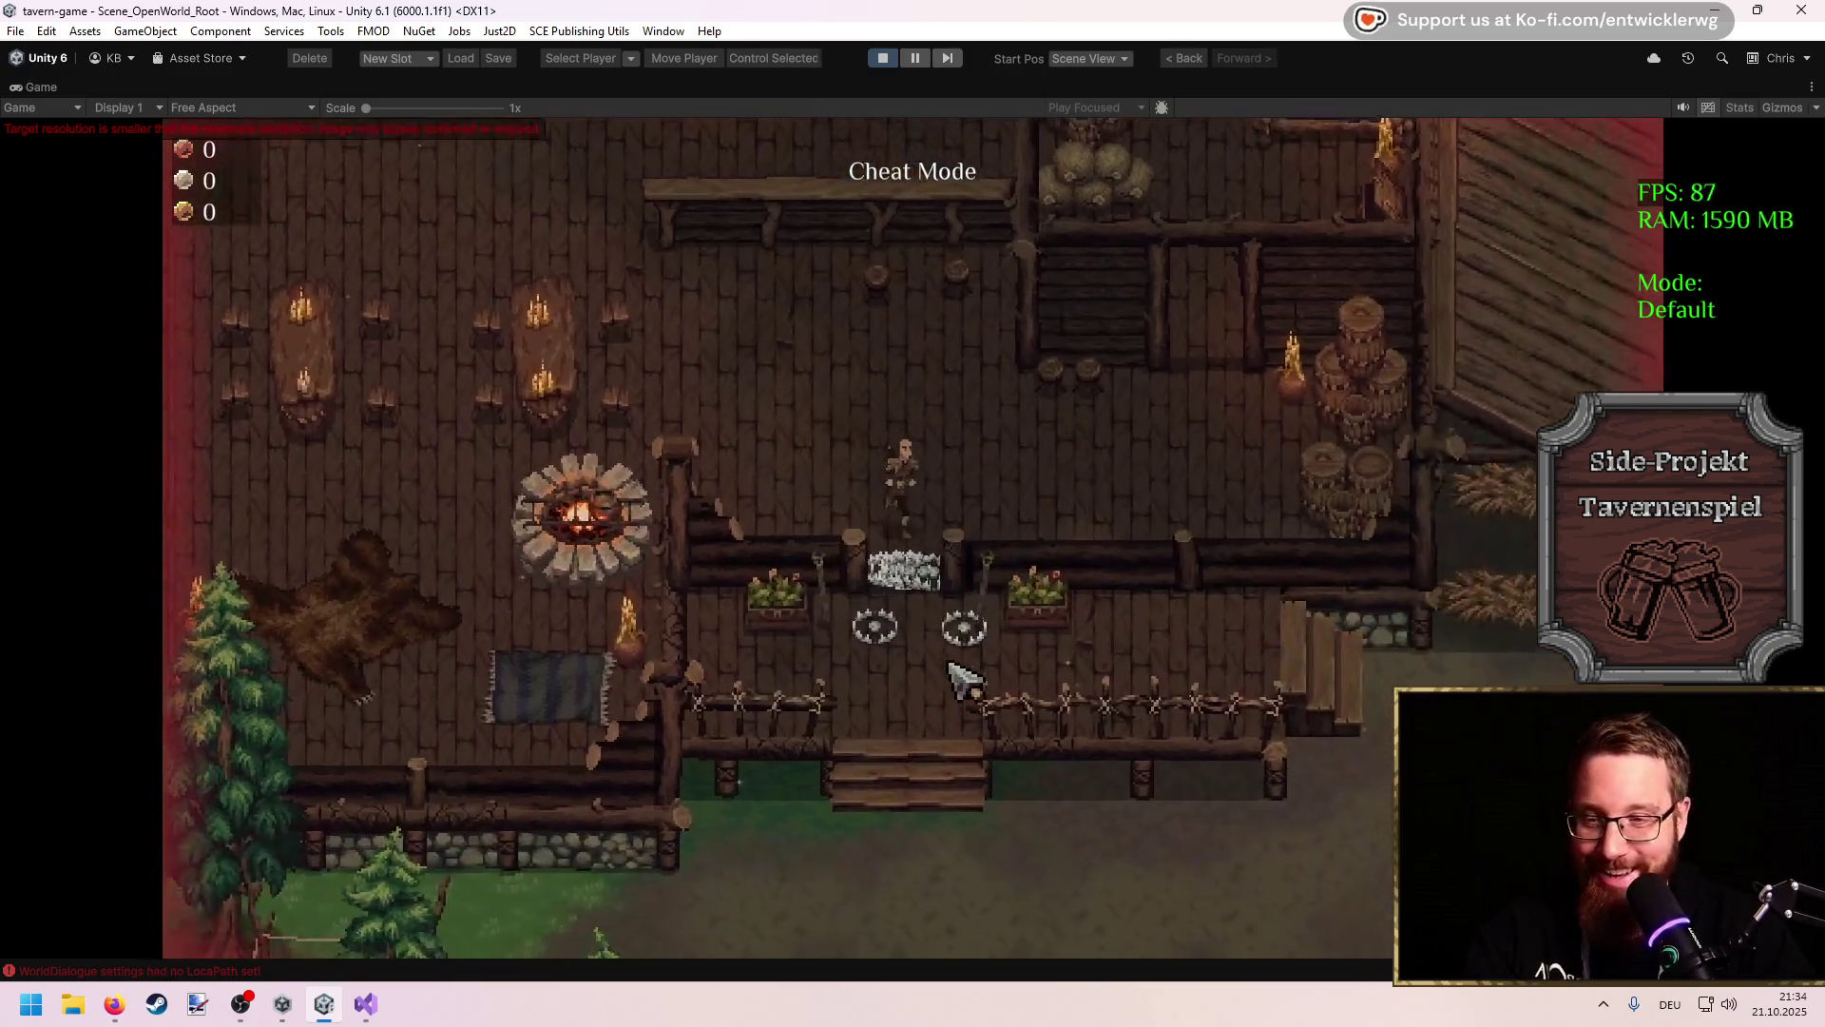
pyautogui.press('s')
pyautogui.press('a')
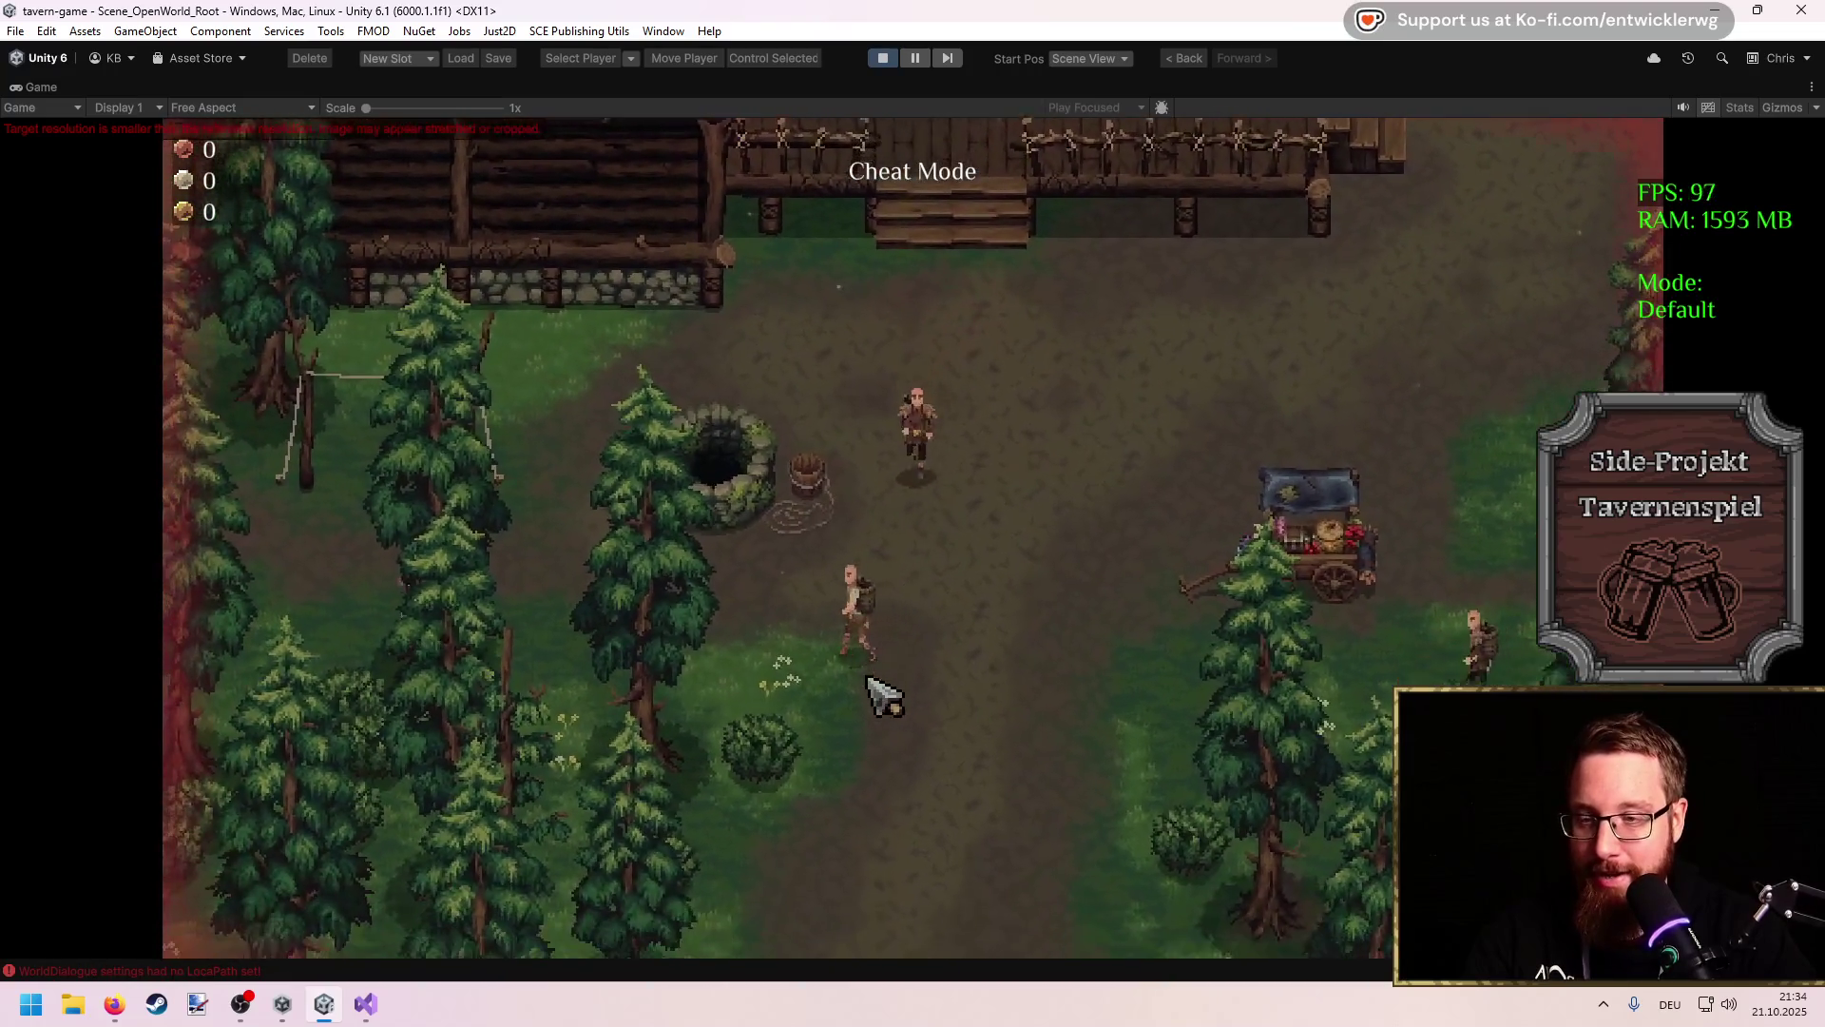
pyautogui.press('d')
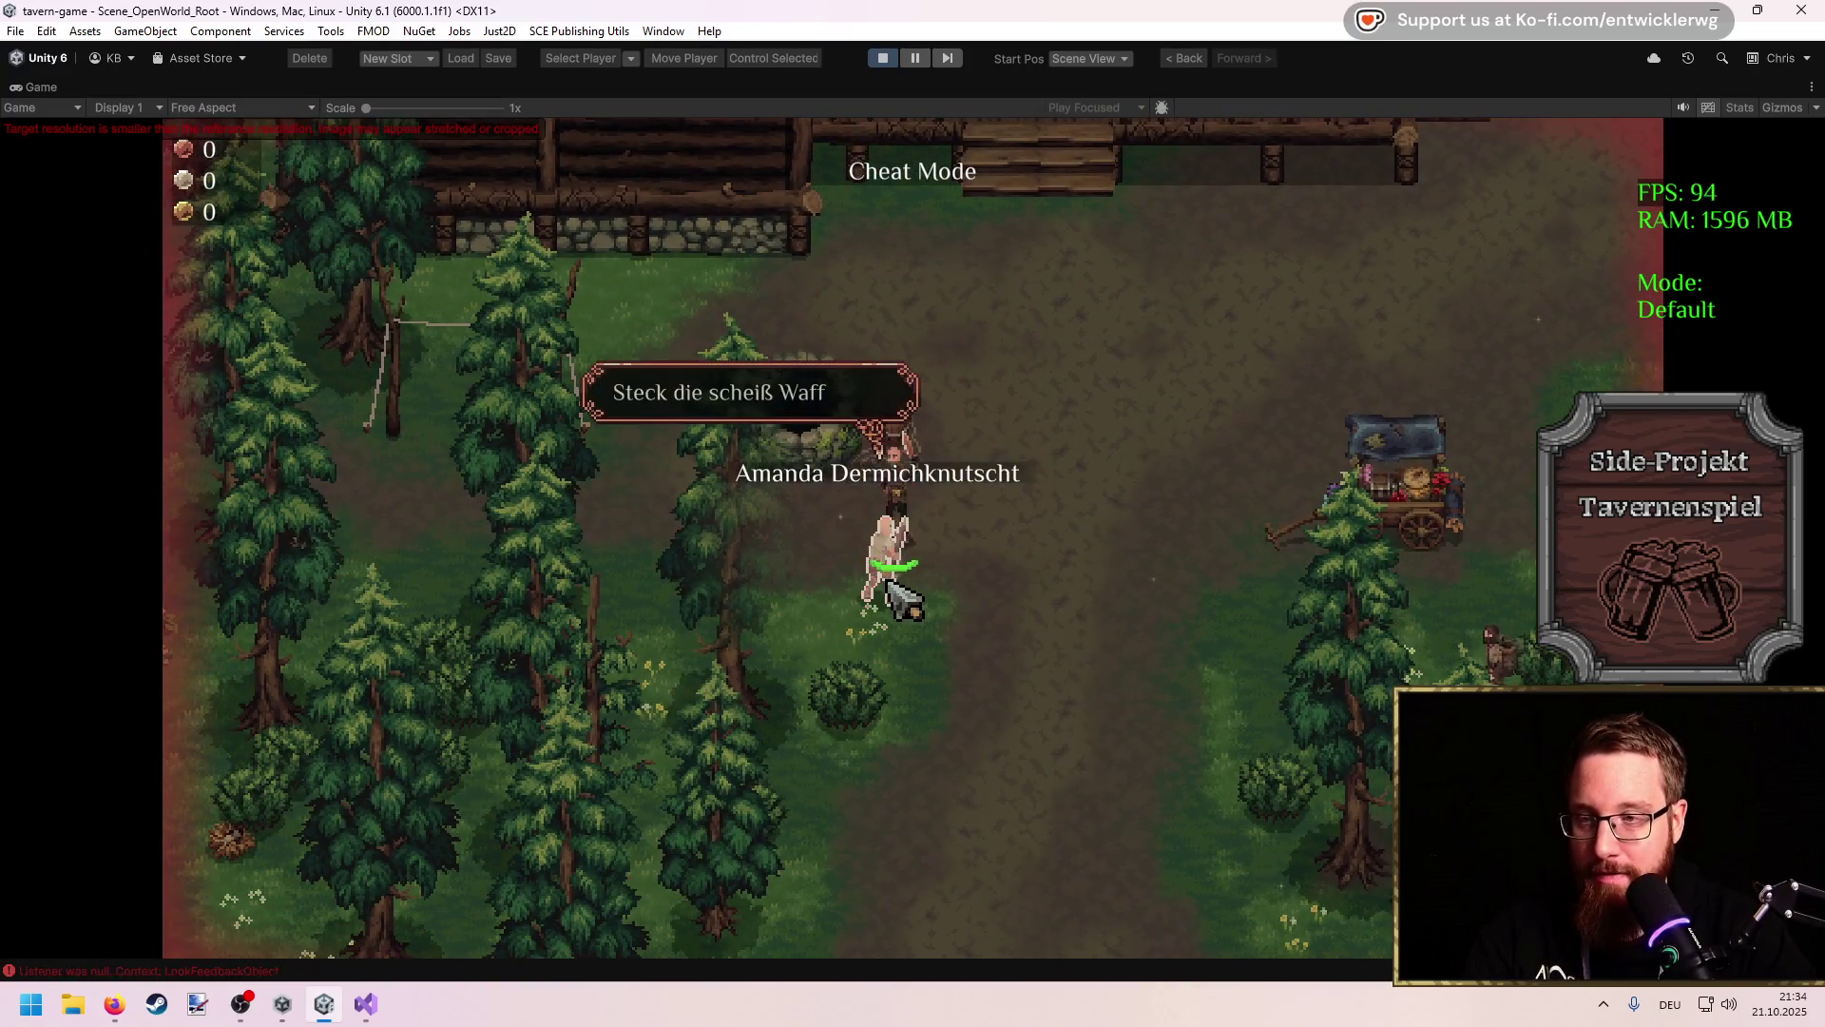
pyautogui.press('d')
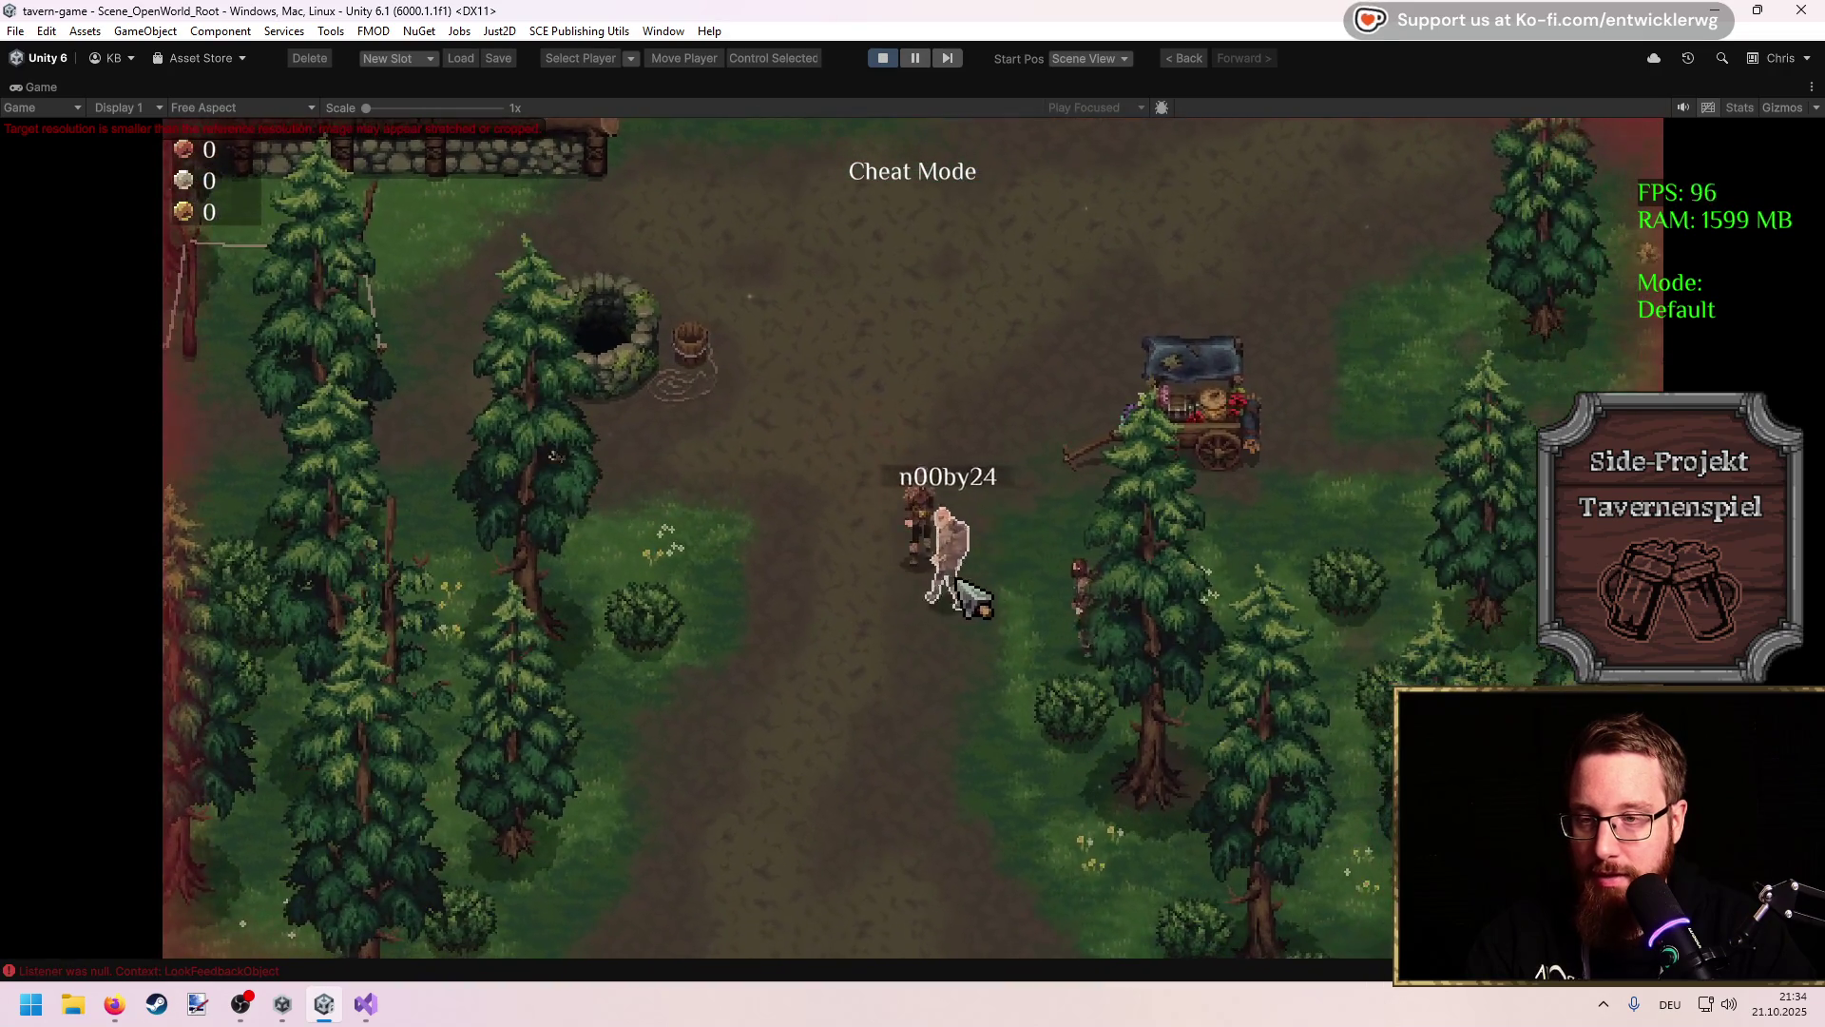
pyautogui.press('a')
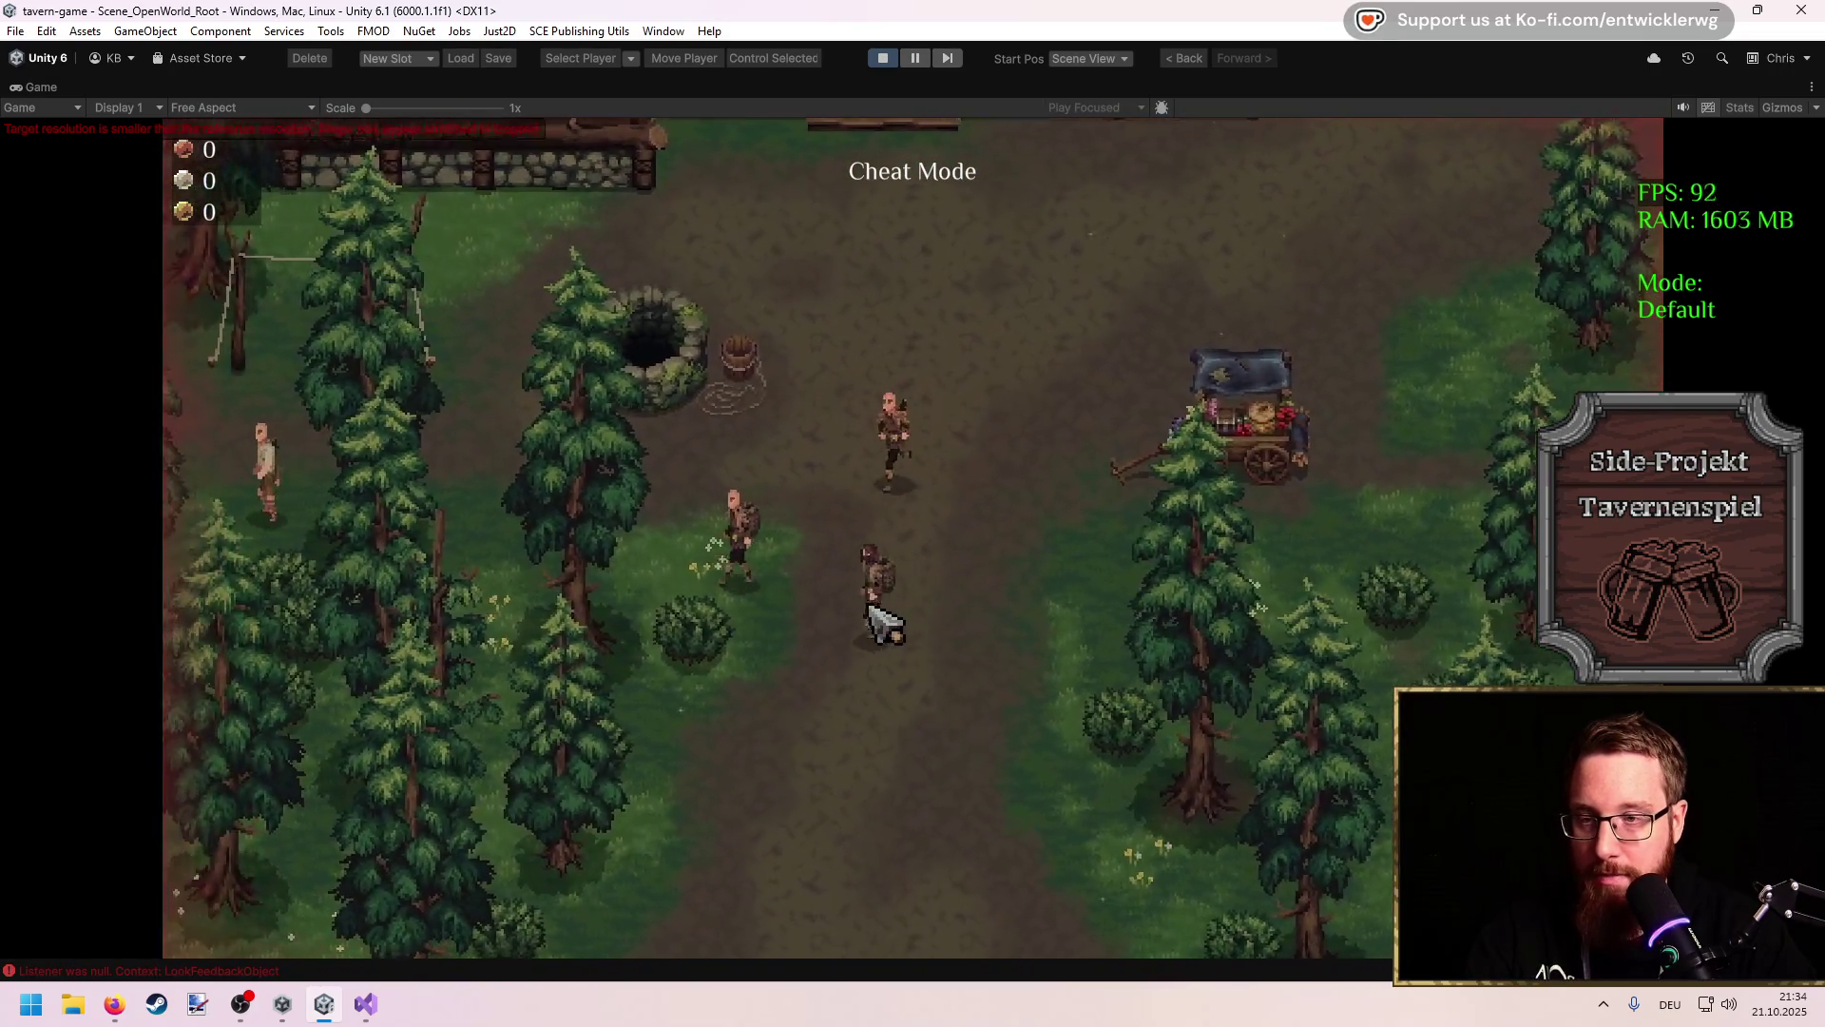
pyautogui.press('a')
pyautogui.press('s')
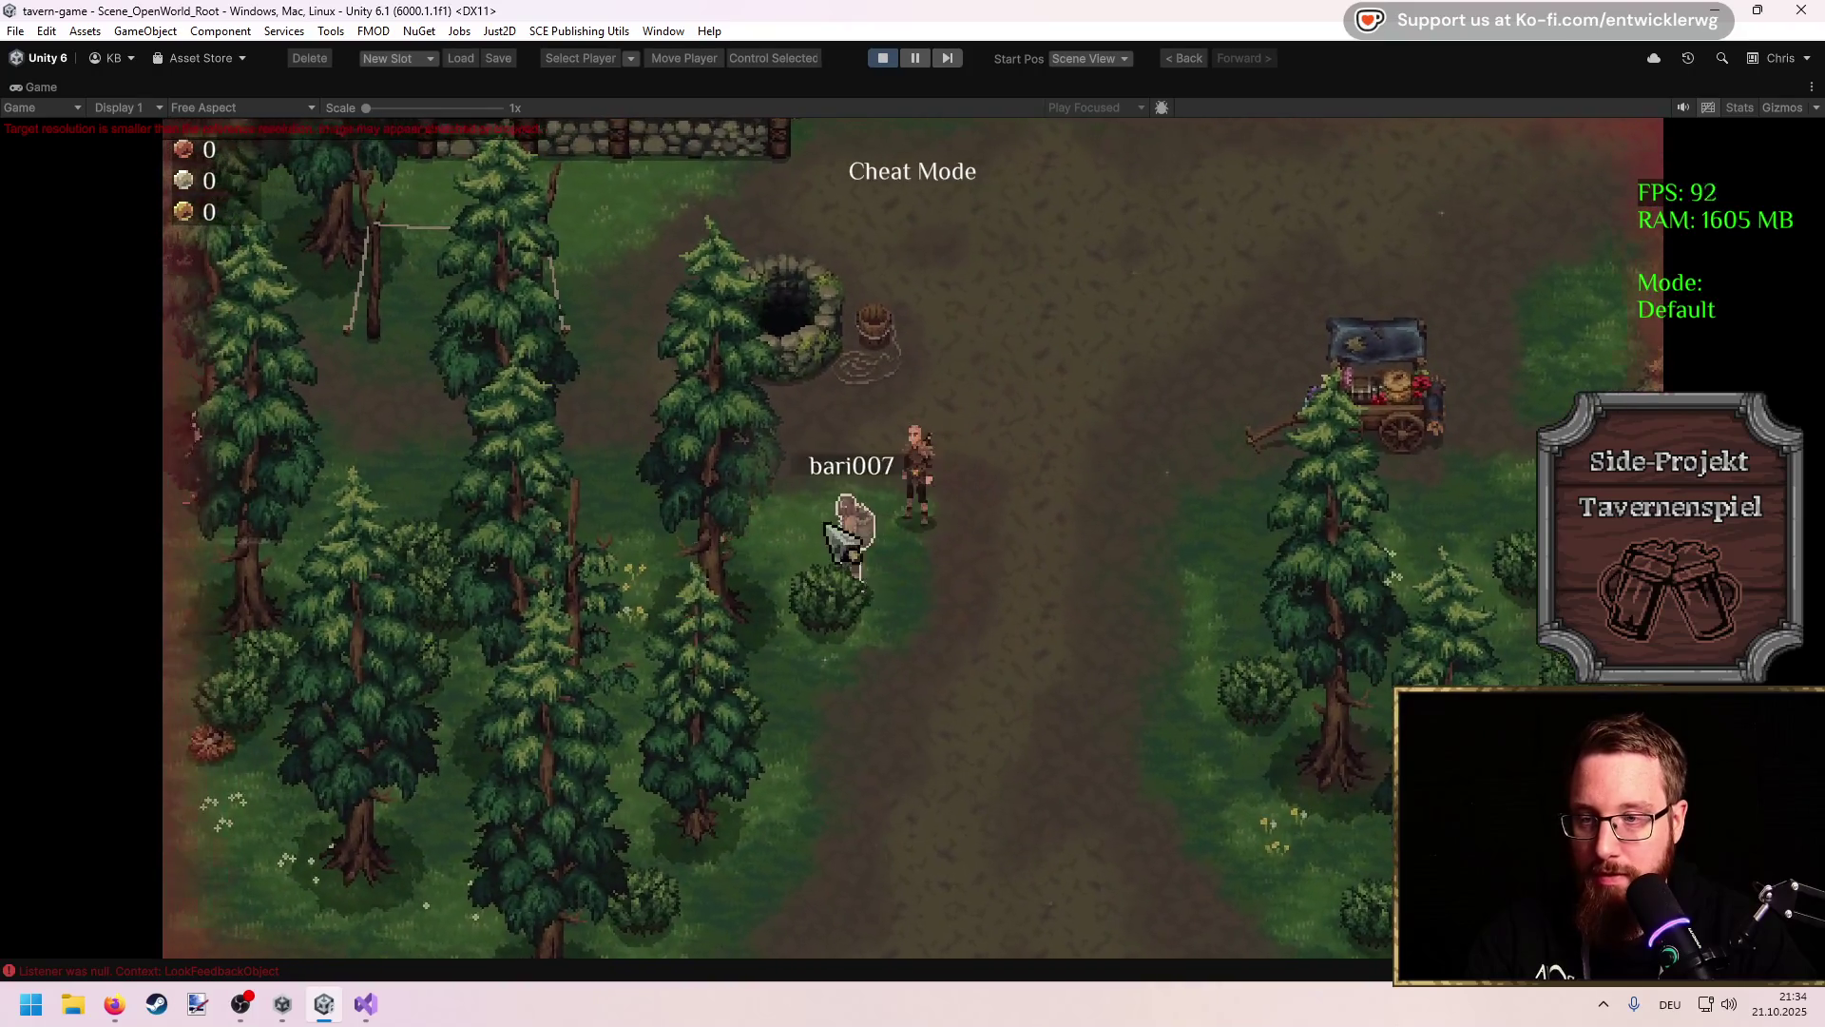
pyautogui.press('d')
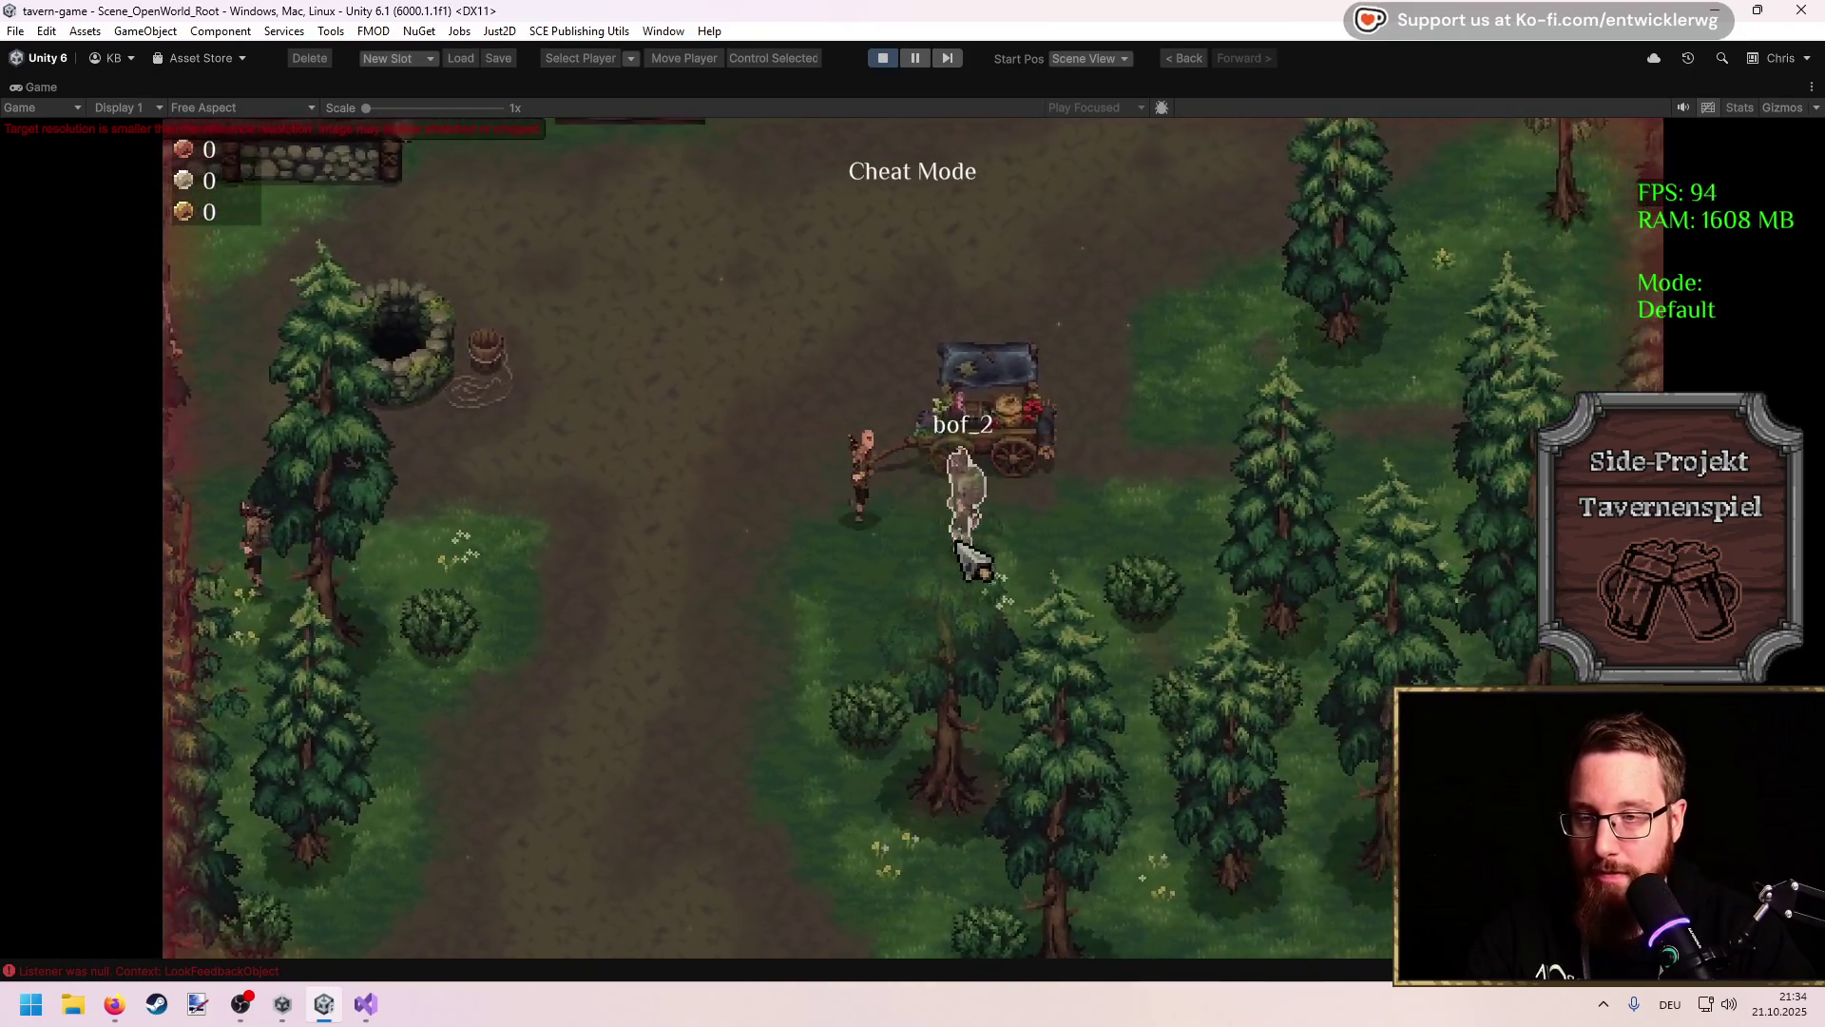
pyautogui.press('a')
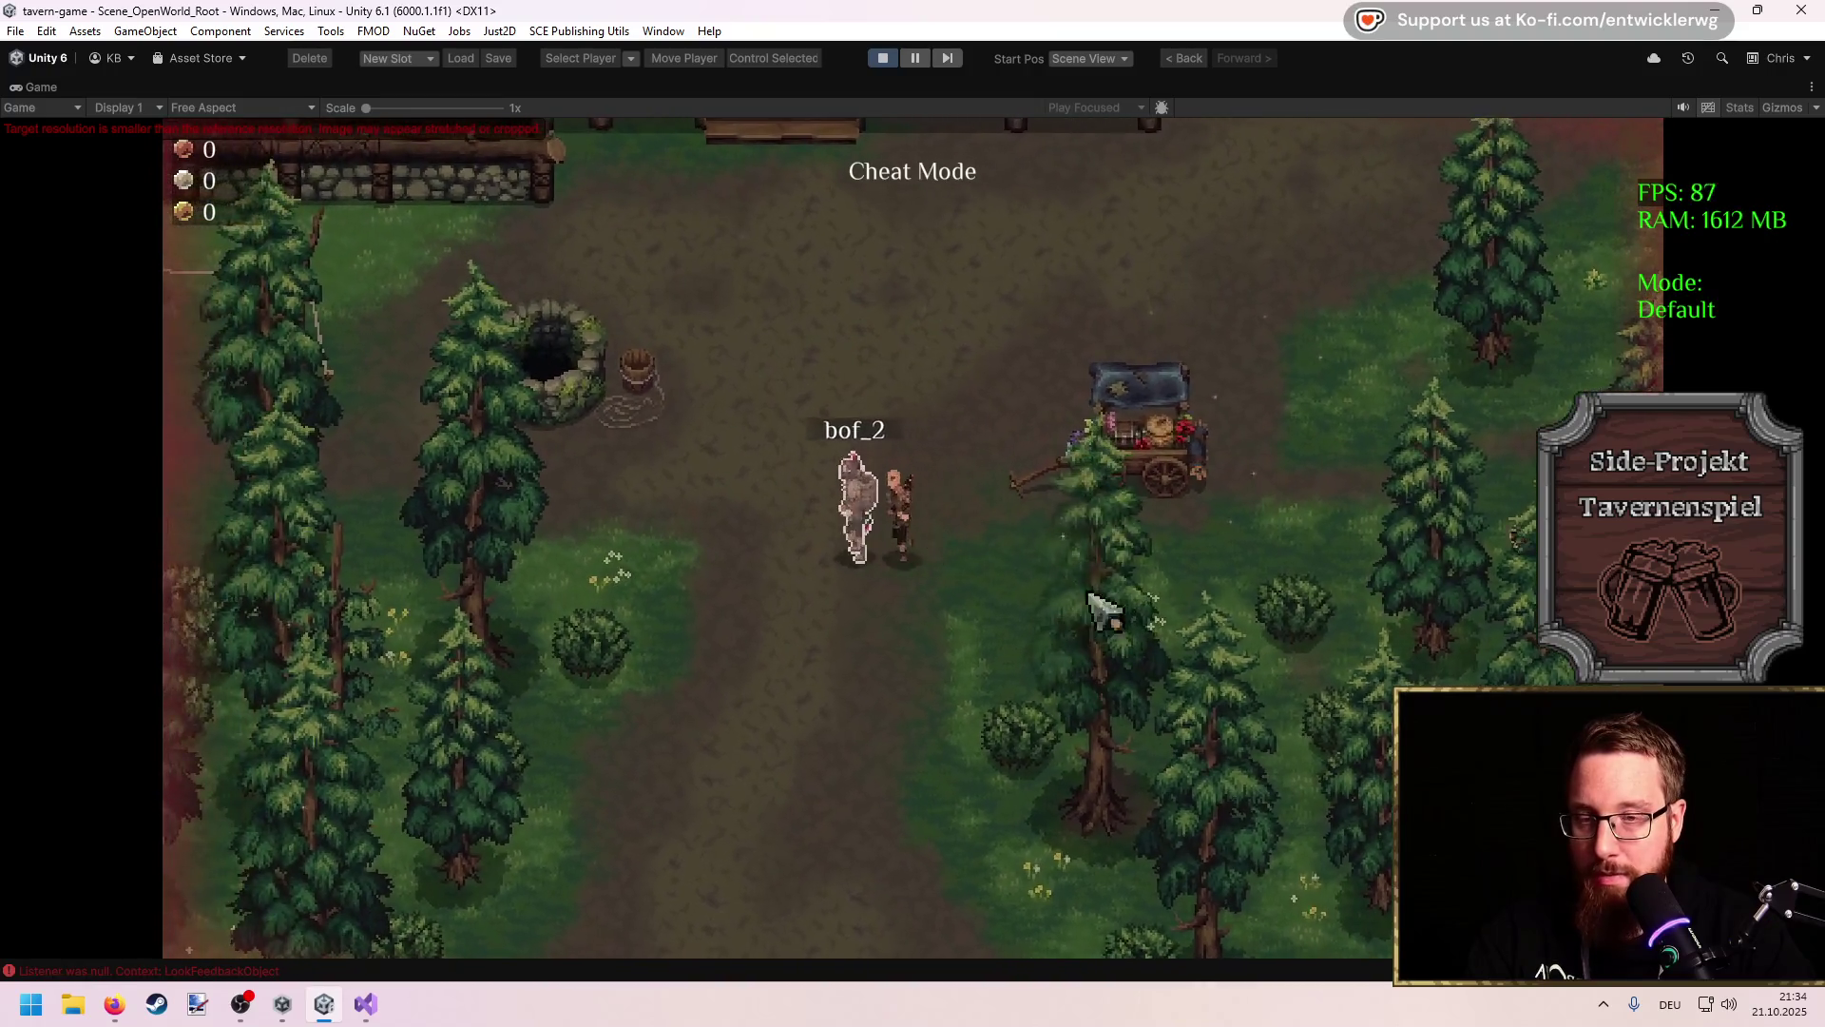
pyautogui.press('d')
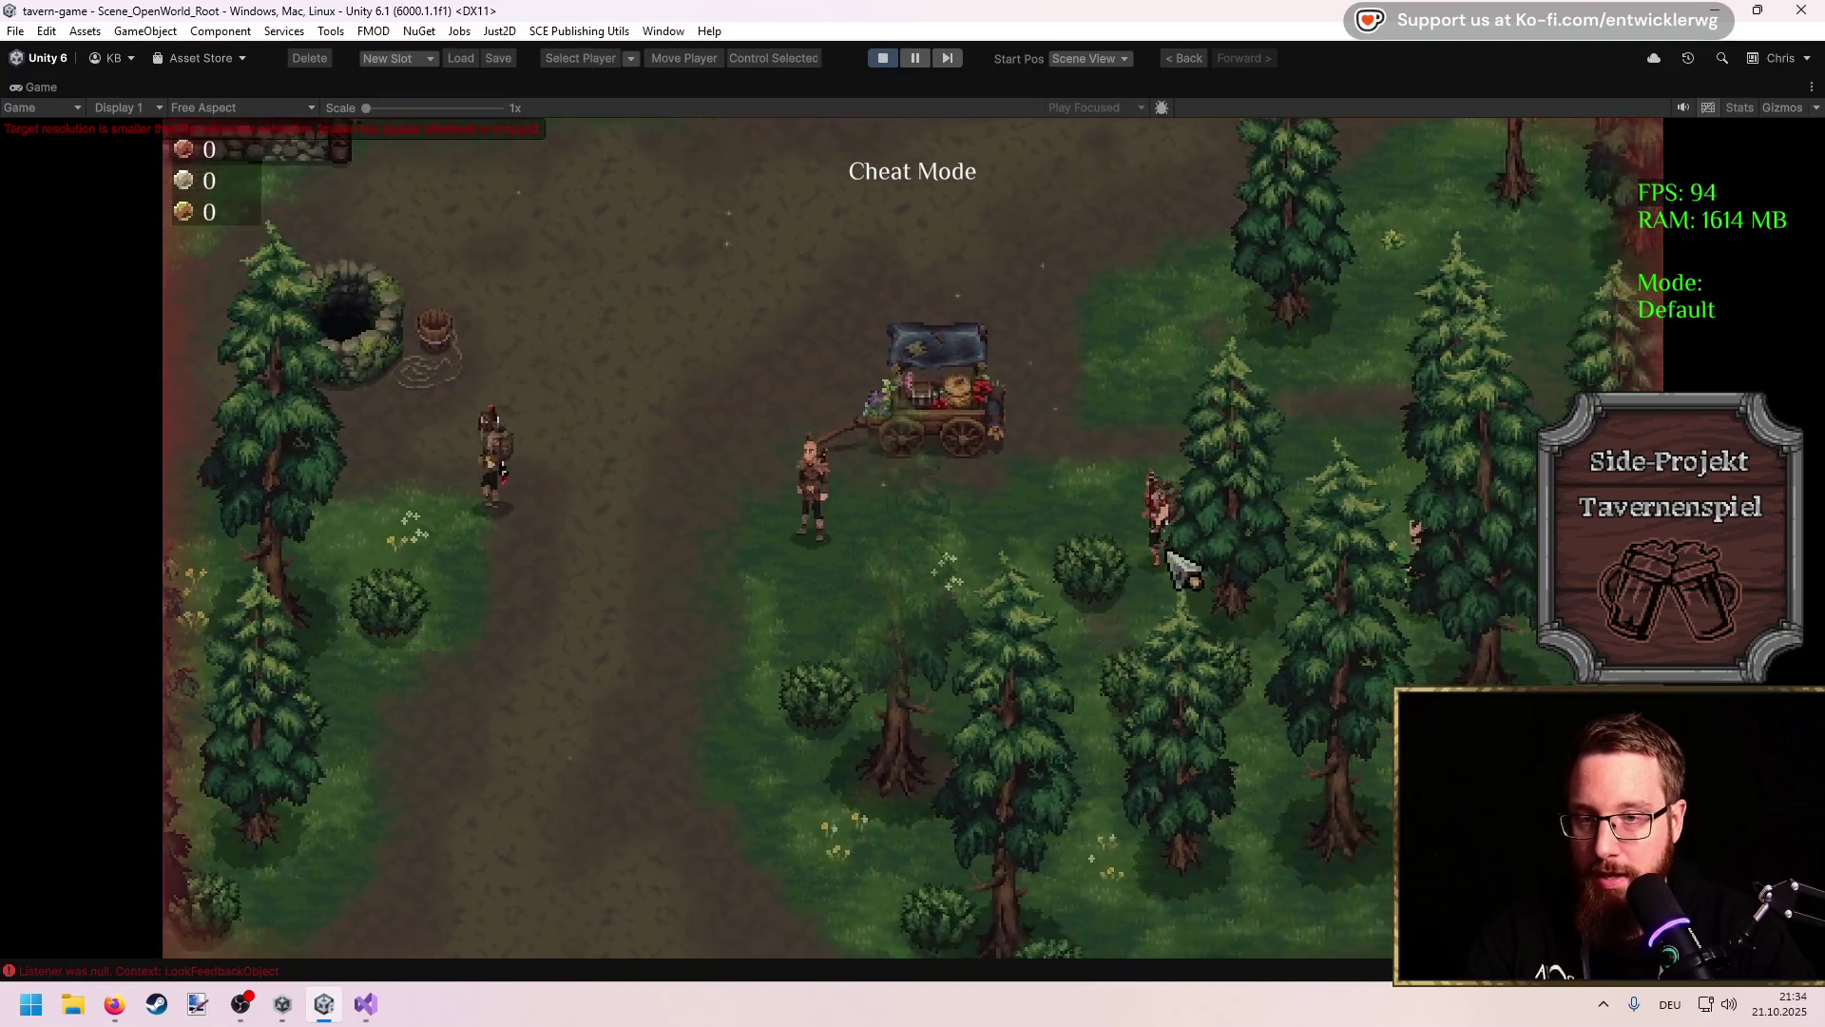
pyautogui.press('a')
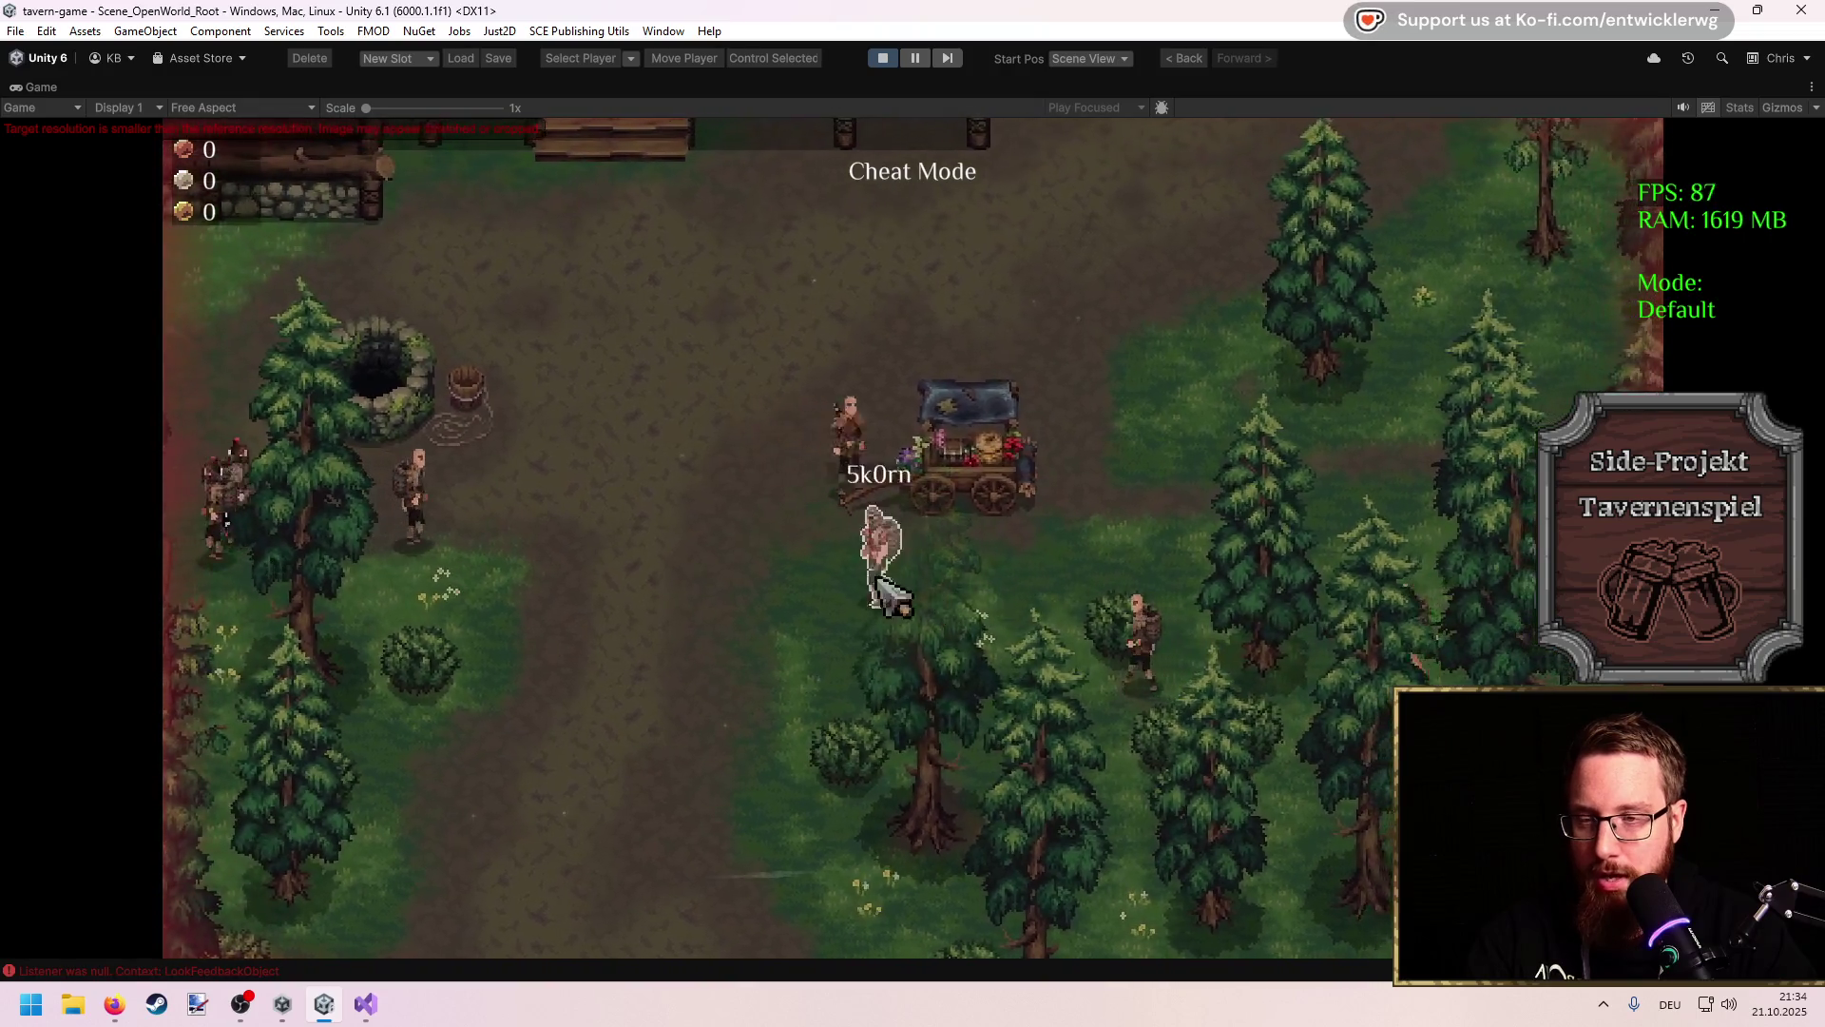
pyautogui.press('a')
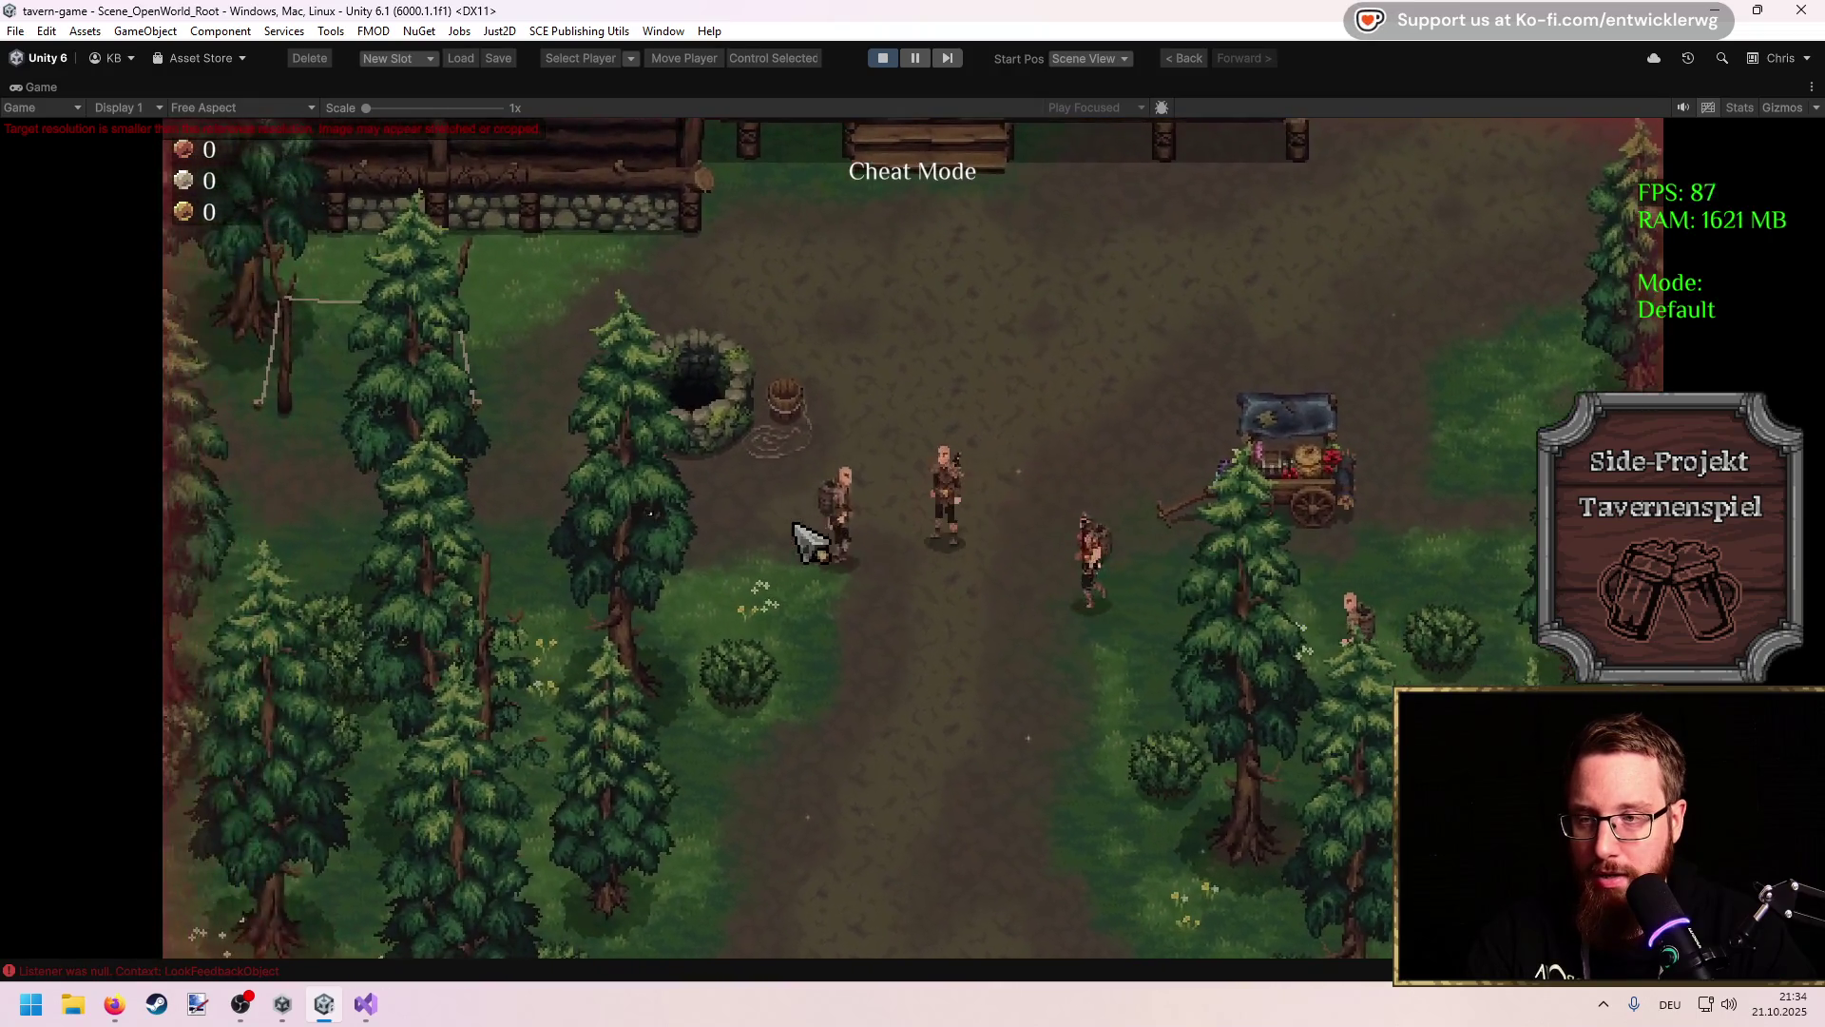
pyautogui.press('a')
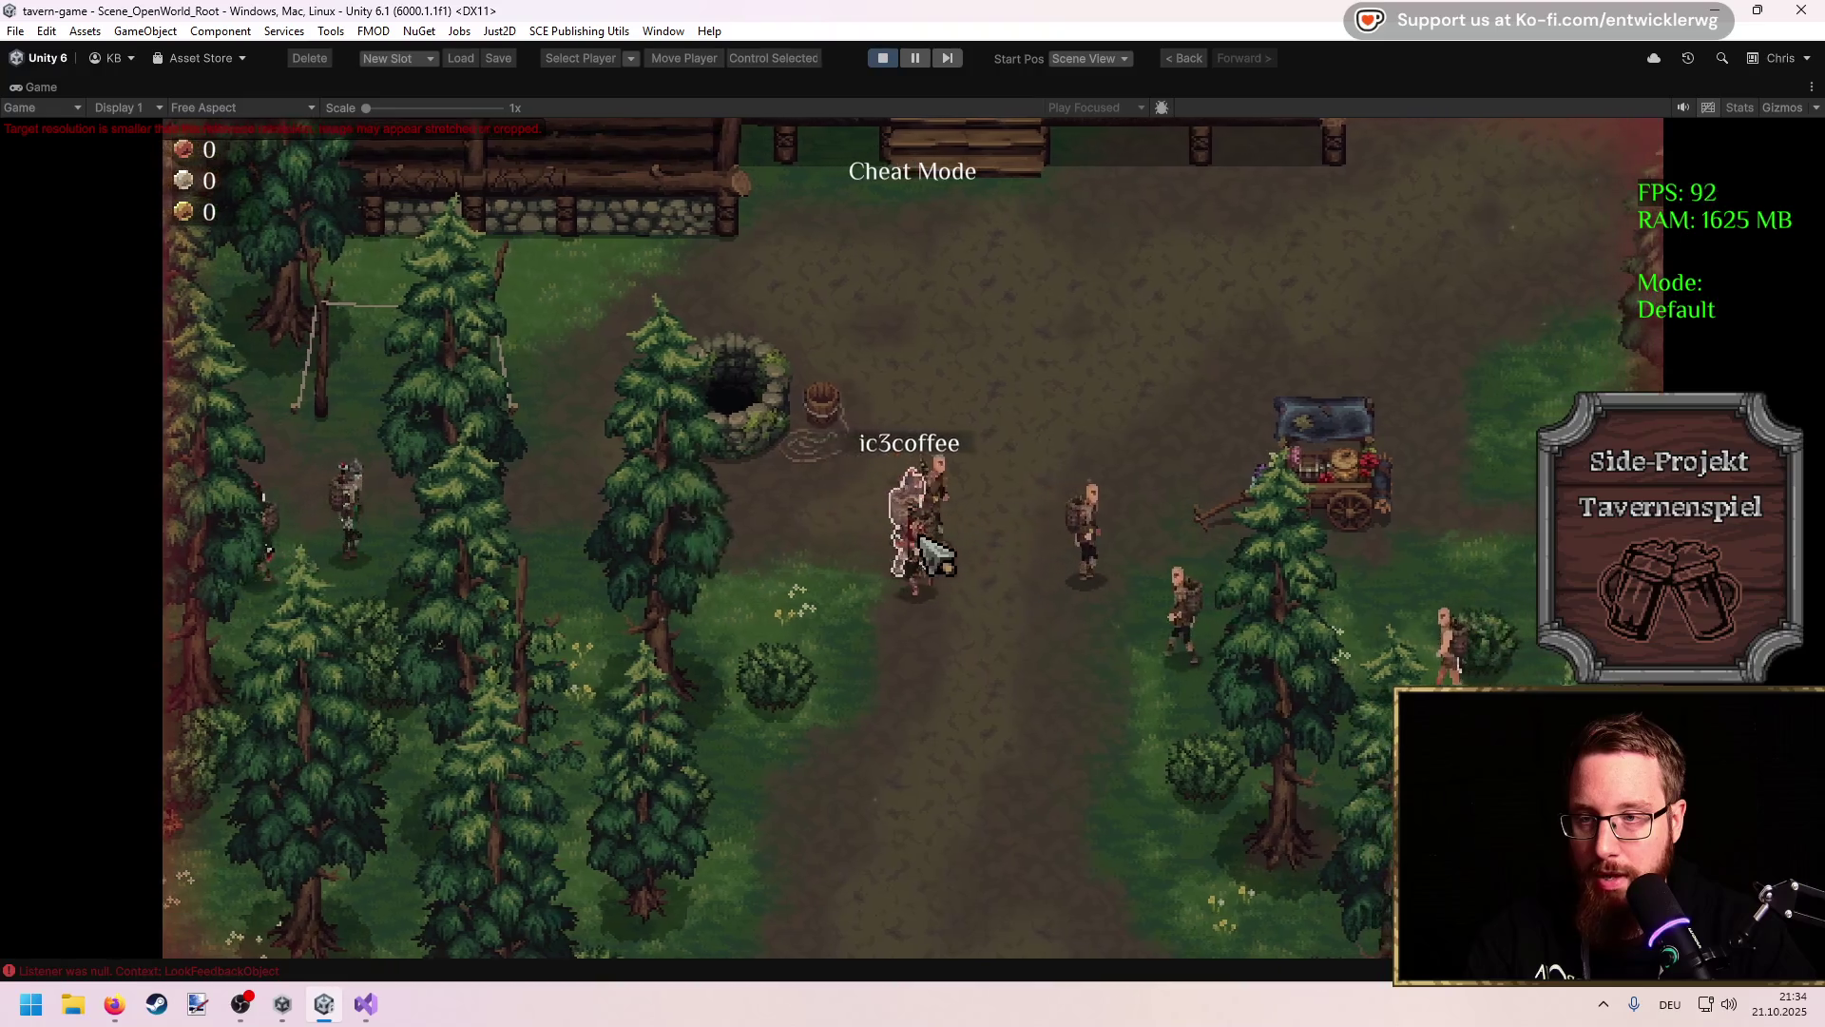
# Step: Attack and kill the red-outlined bandit, then loot its body
pyautogui.press('d')
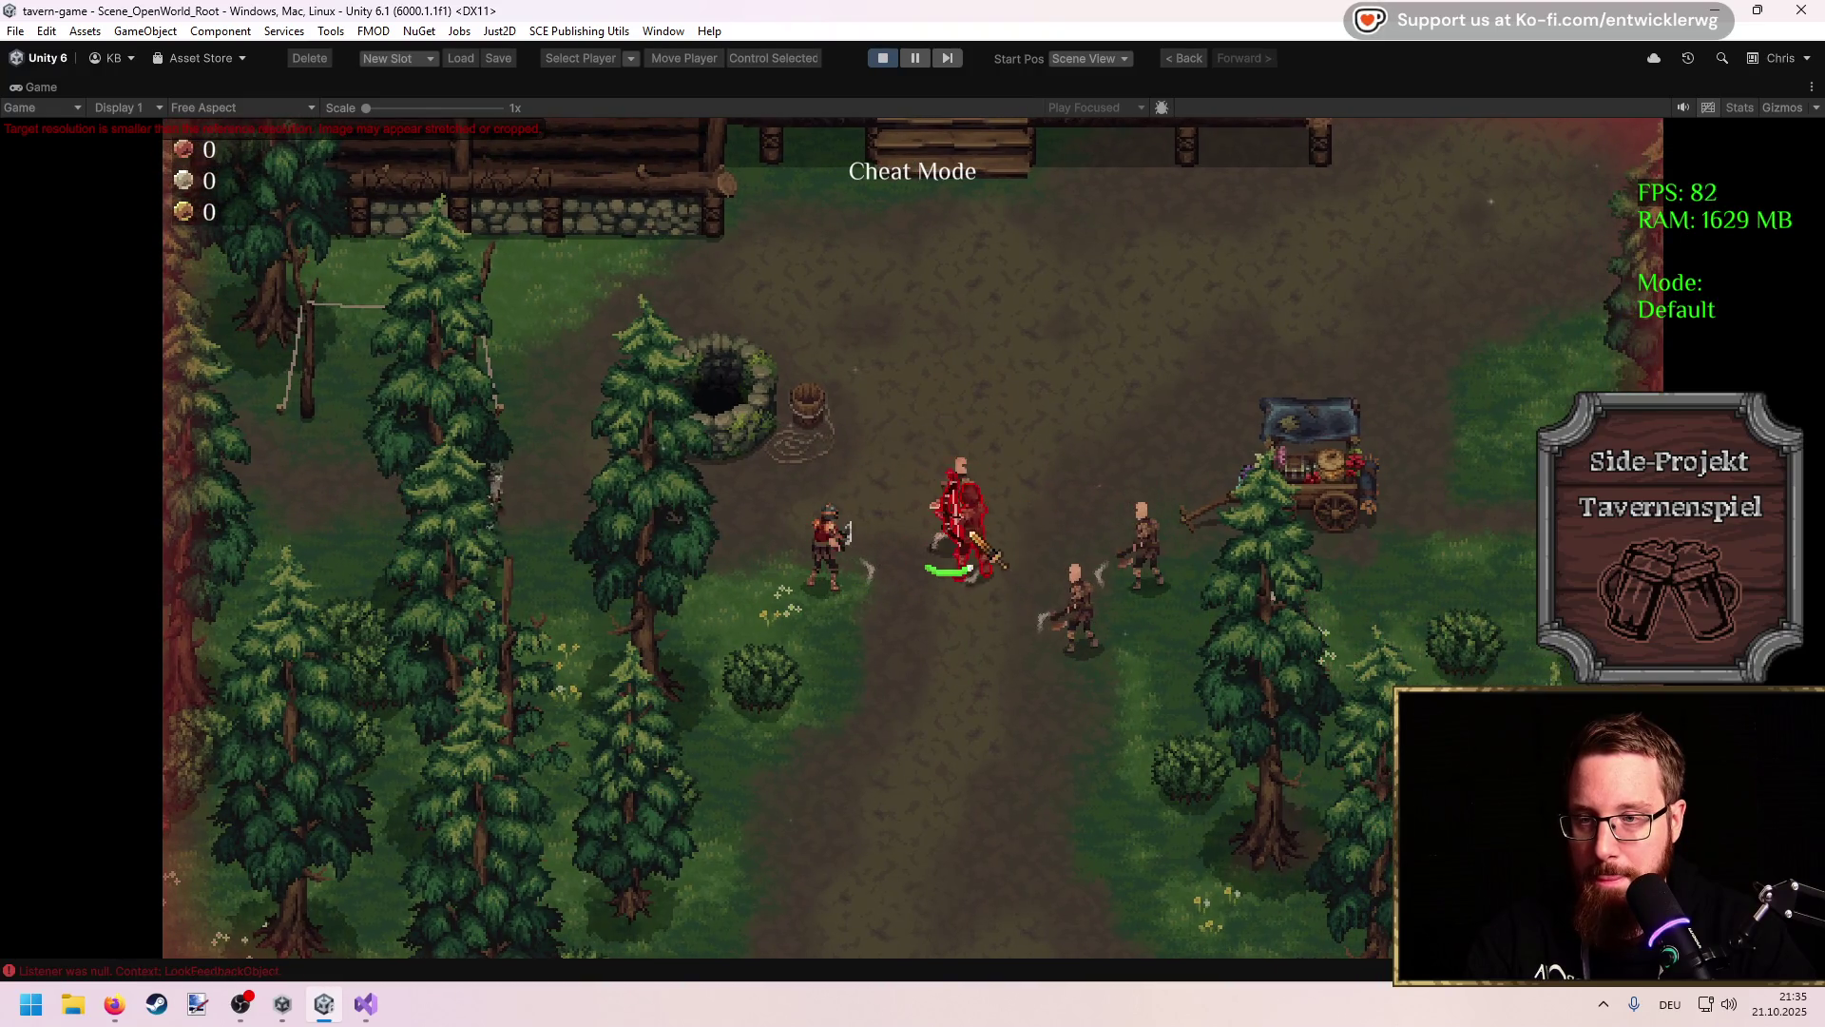
pyautogui.press('w')
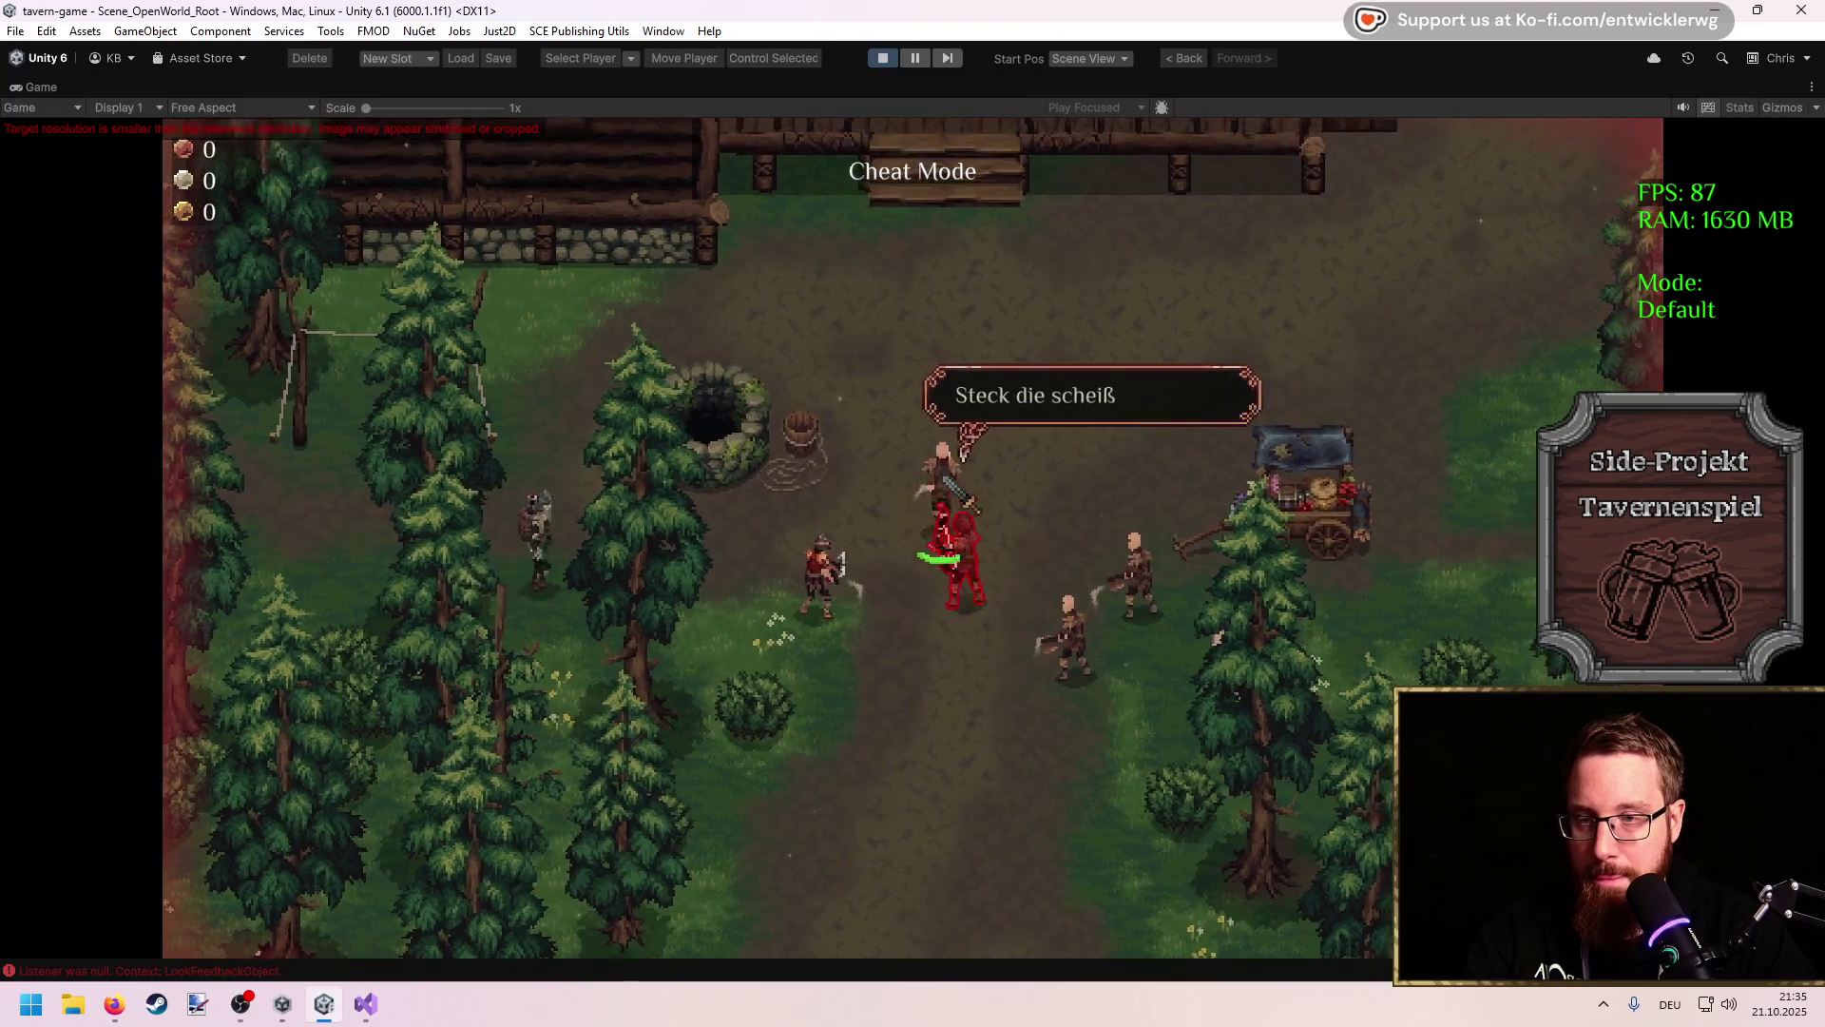
pyautogui.press('a')
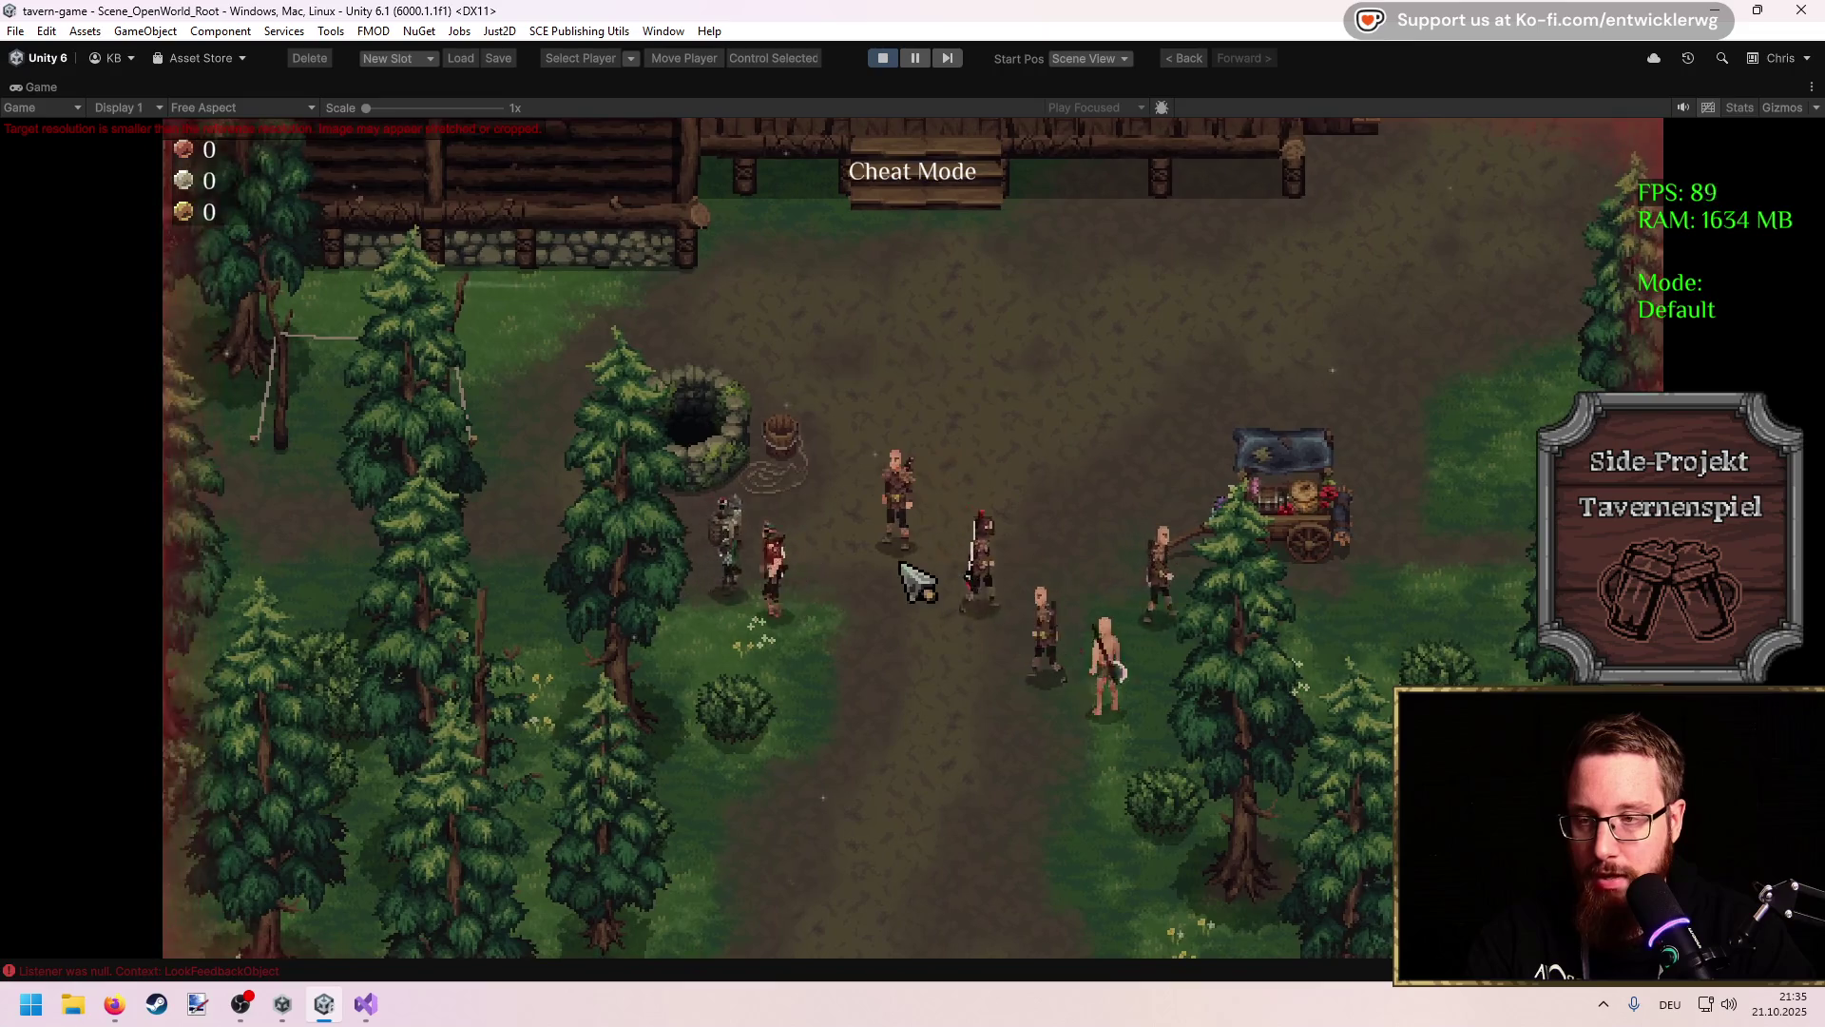
pyautogui.click(843, 785)
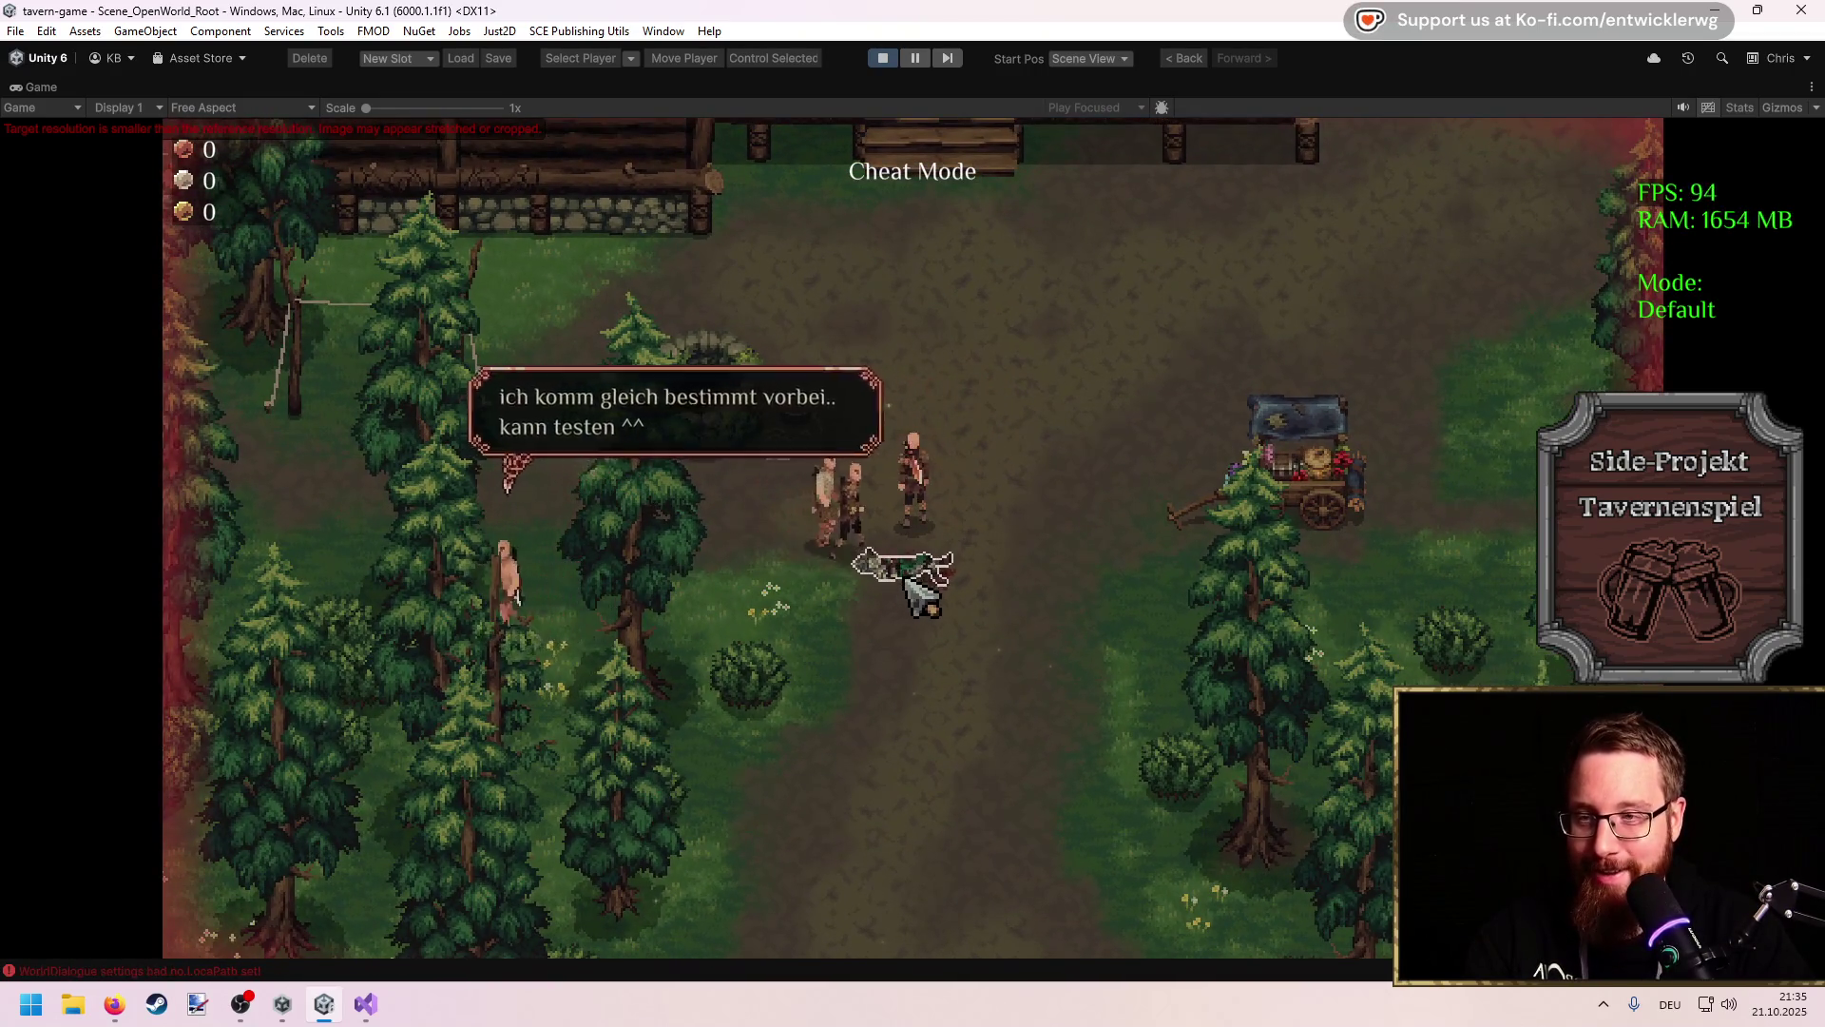
pyautogui.click(916, 591)
pyautogui.click(766, 746)
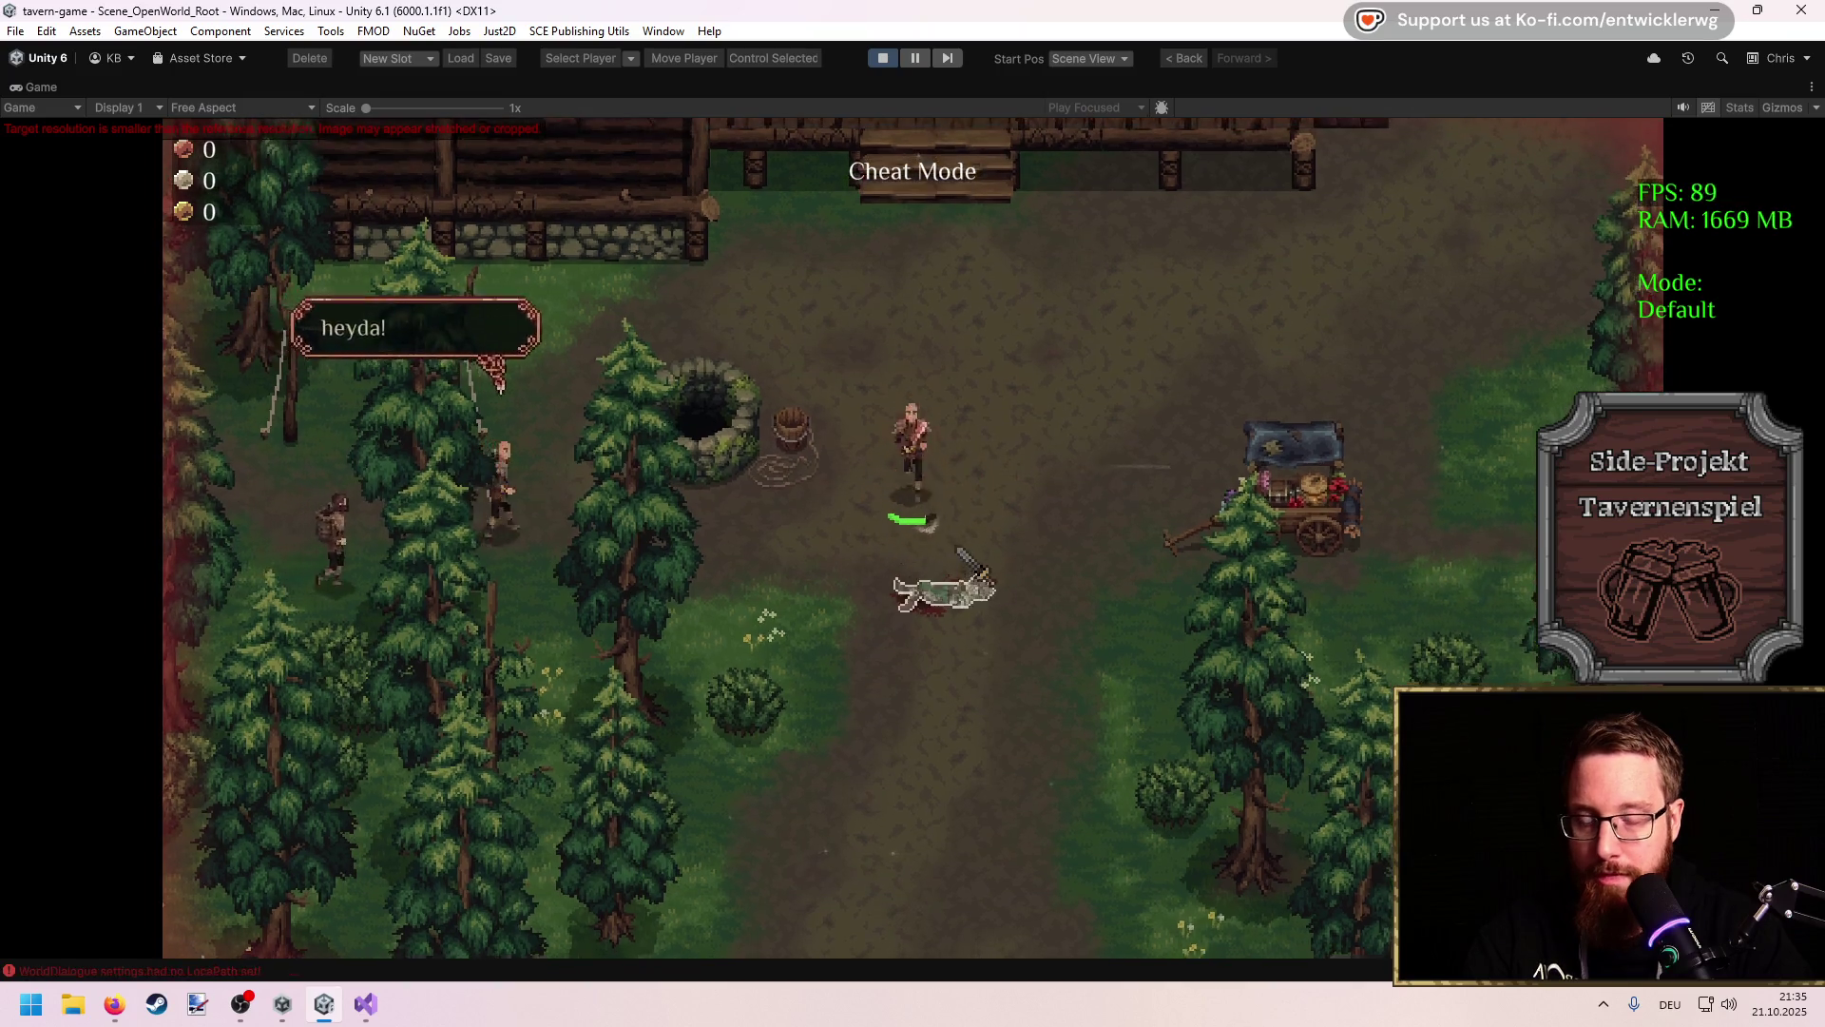
pyautogui.click(962, 555)
pyautogui.press('e')
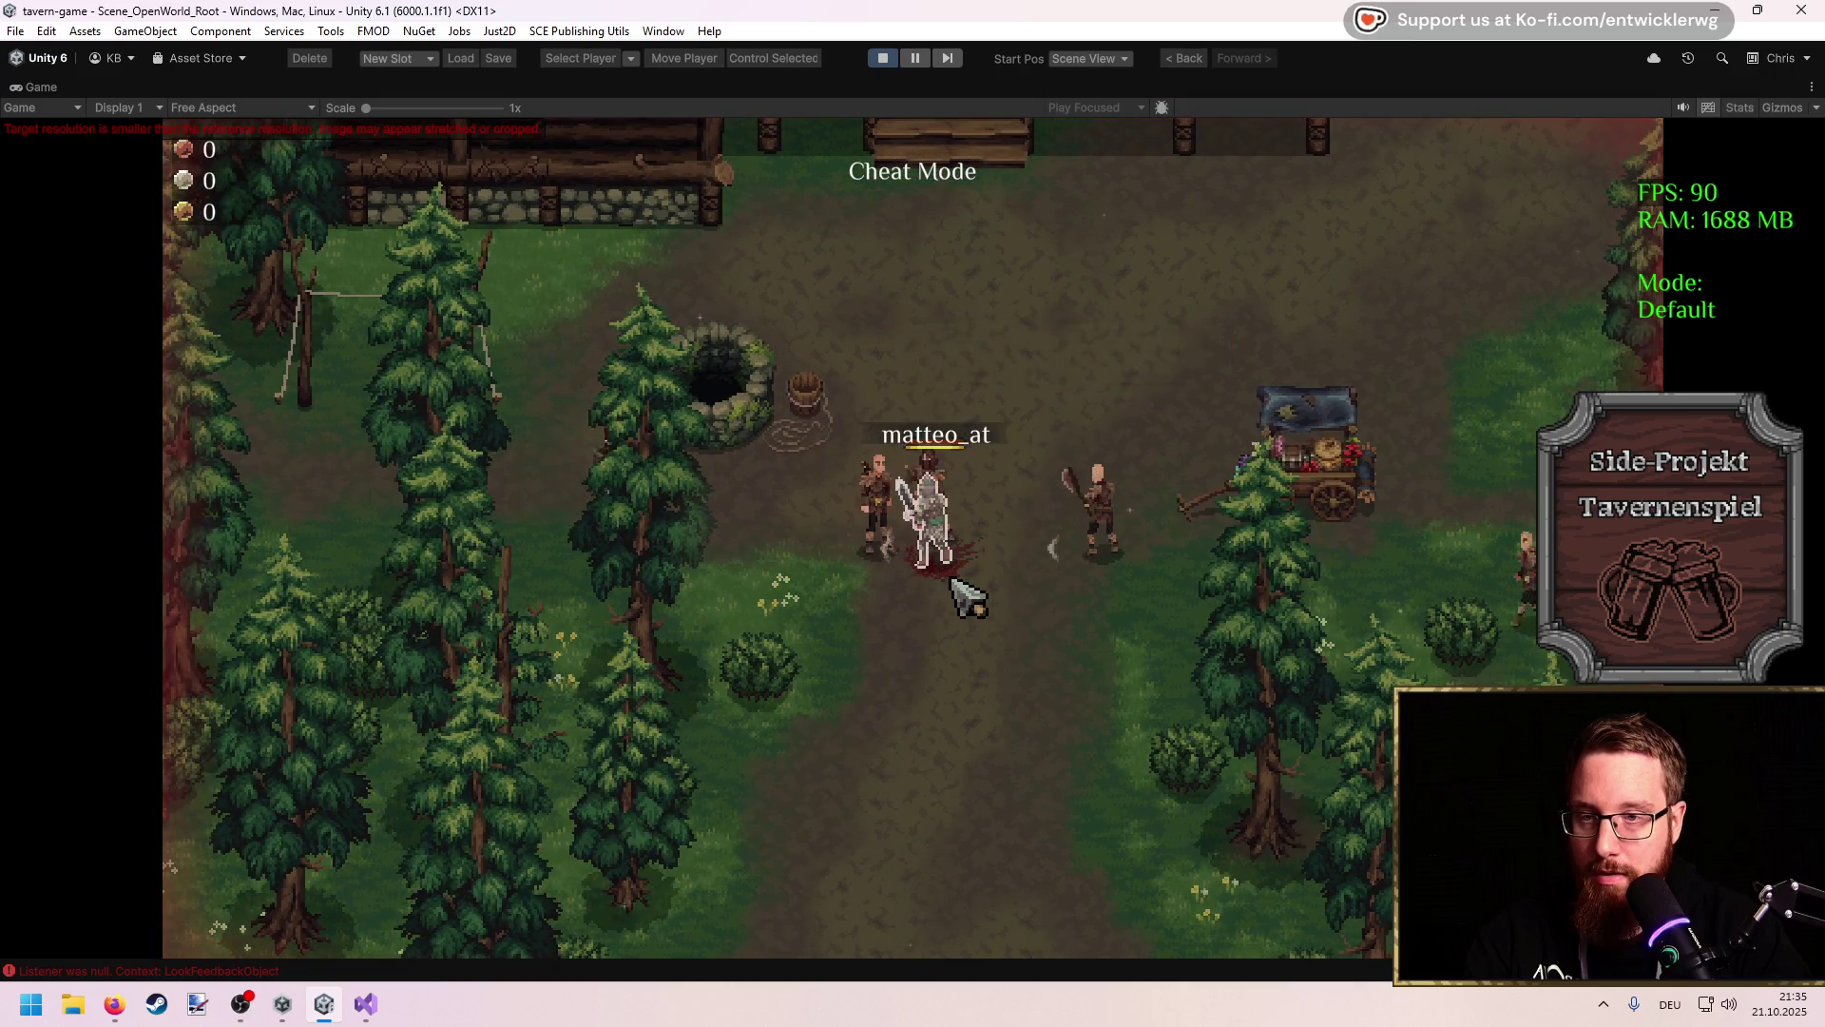
# Step: Step aside and open the game's developer console
pyautogui.press('d')
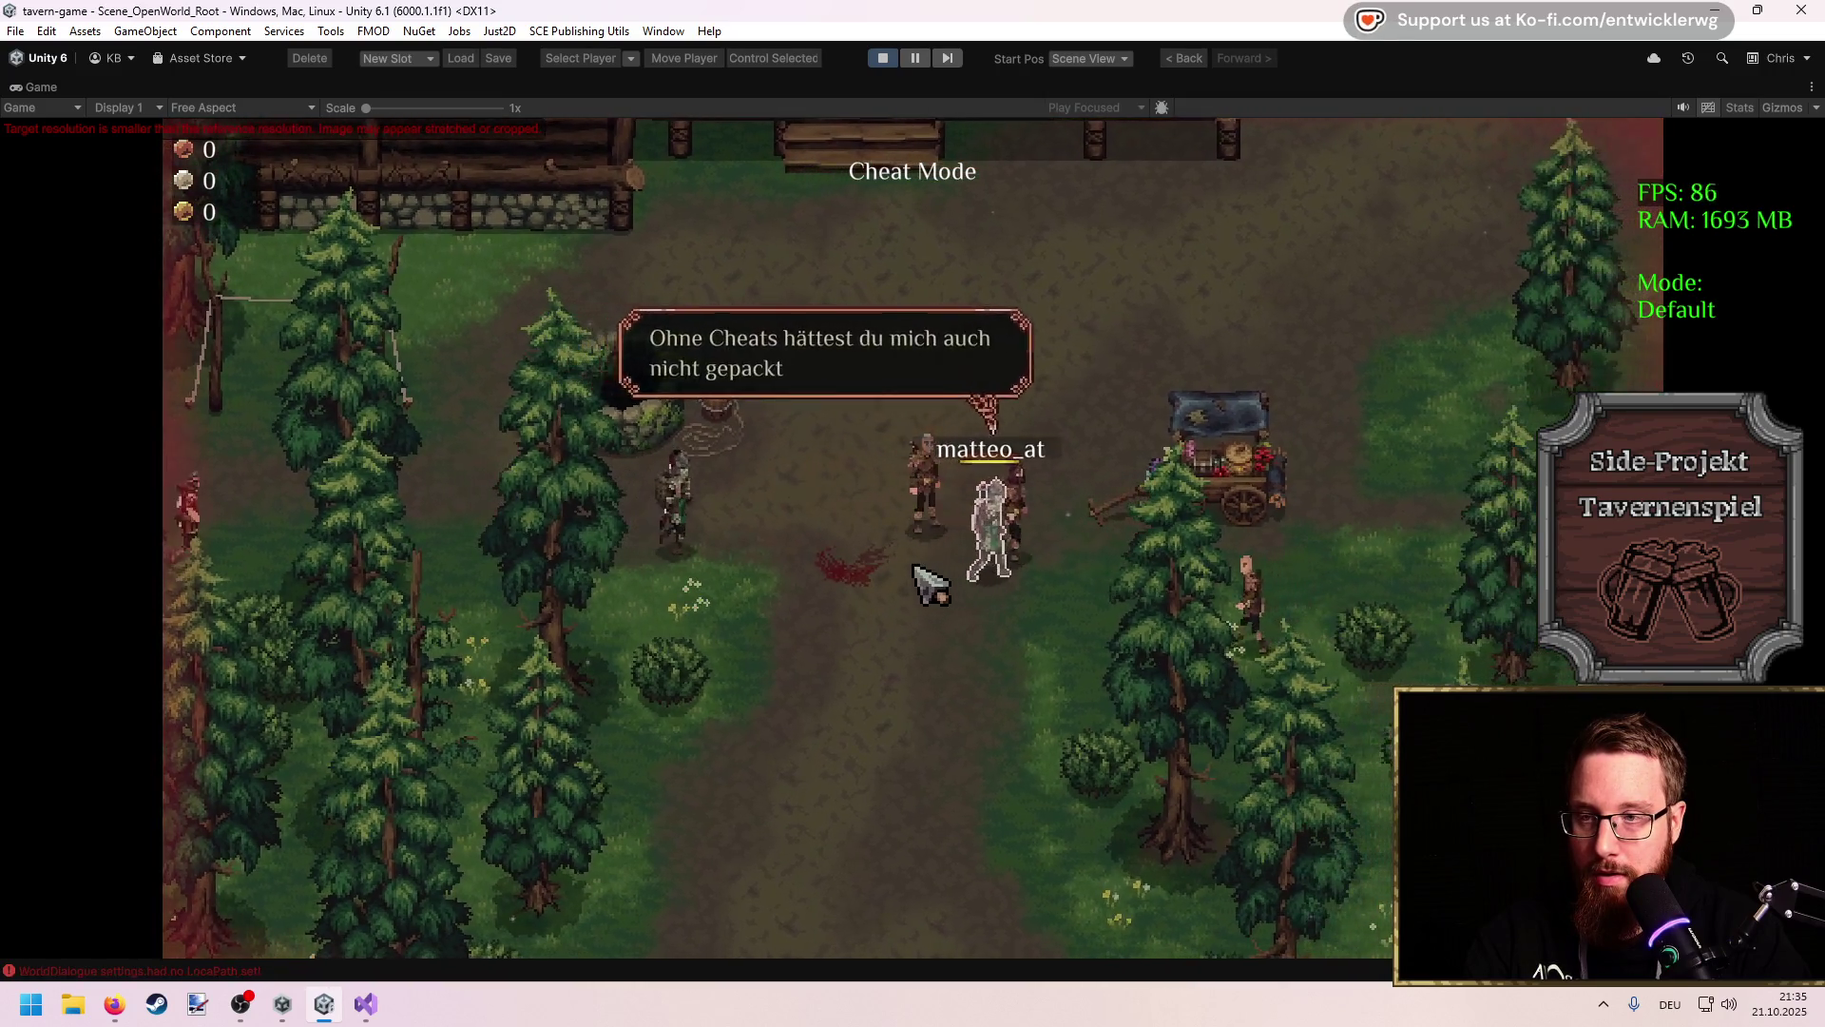
pyautogui.press('a')
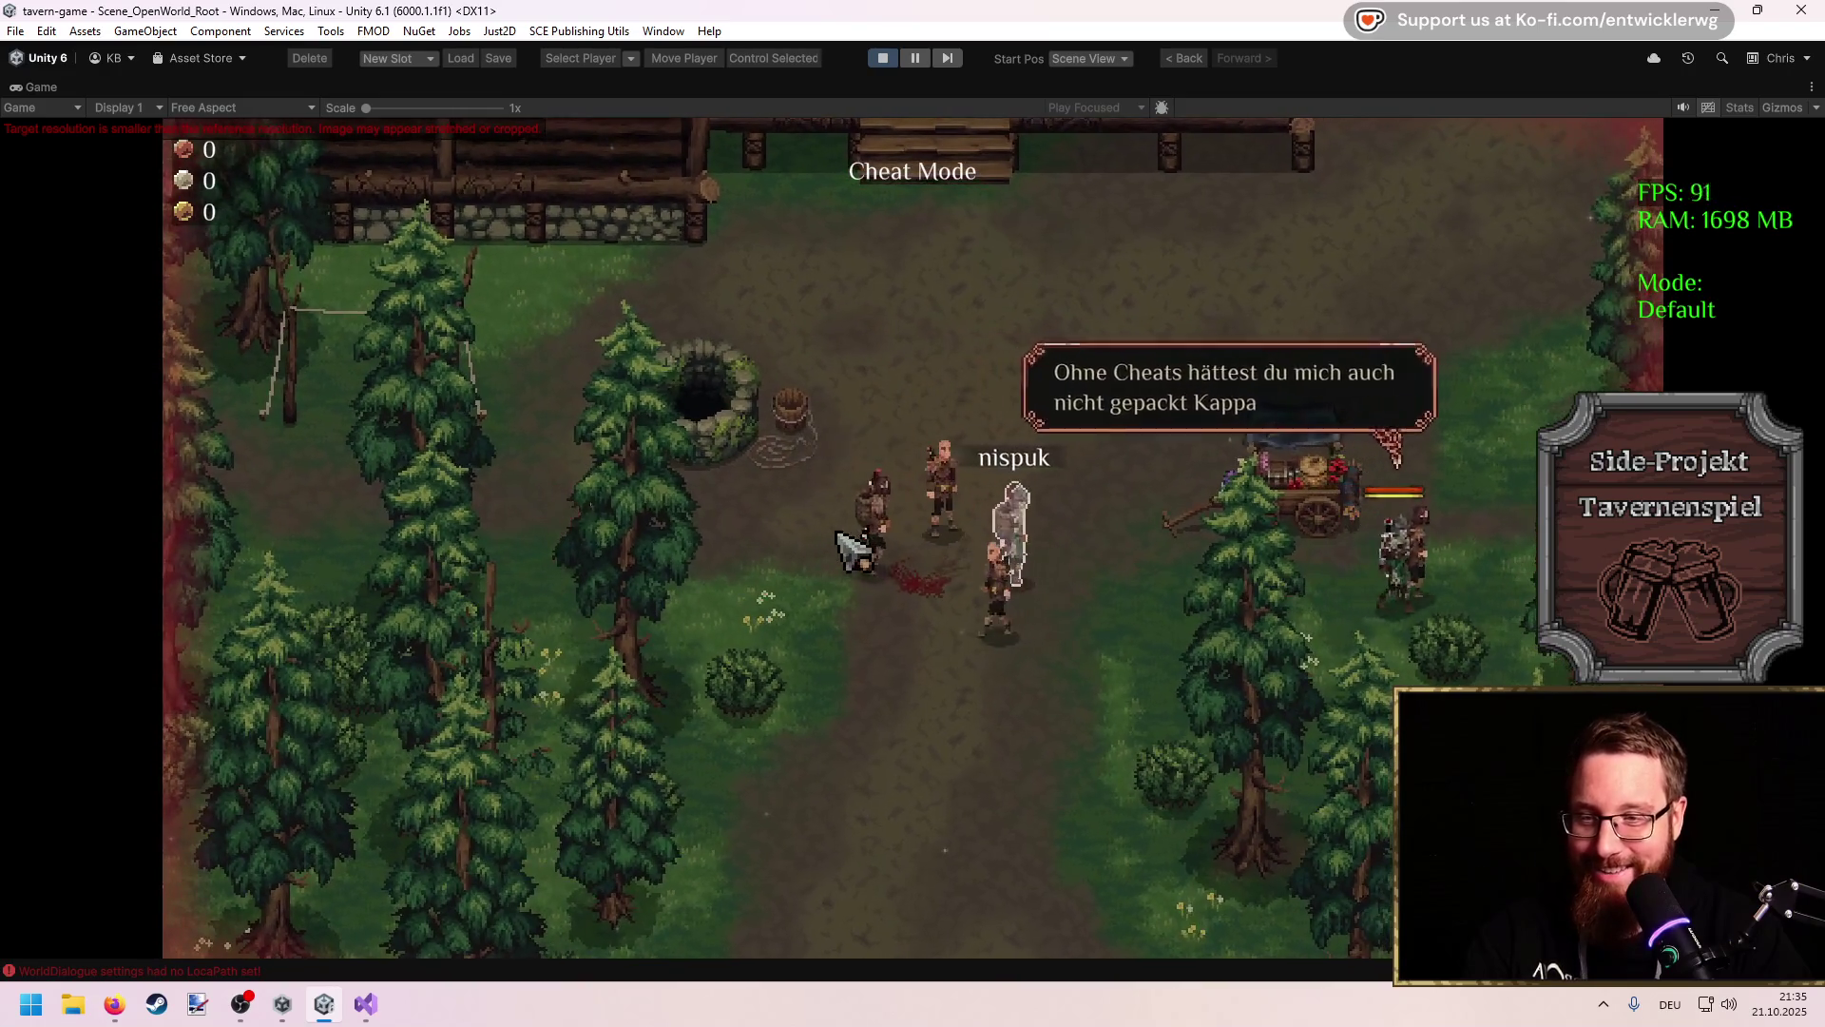
pyautogui.press('`')
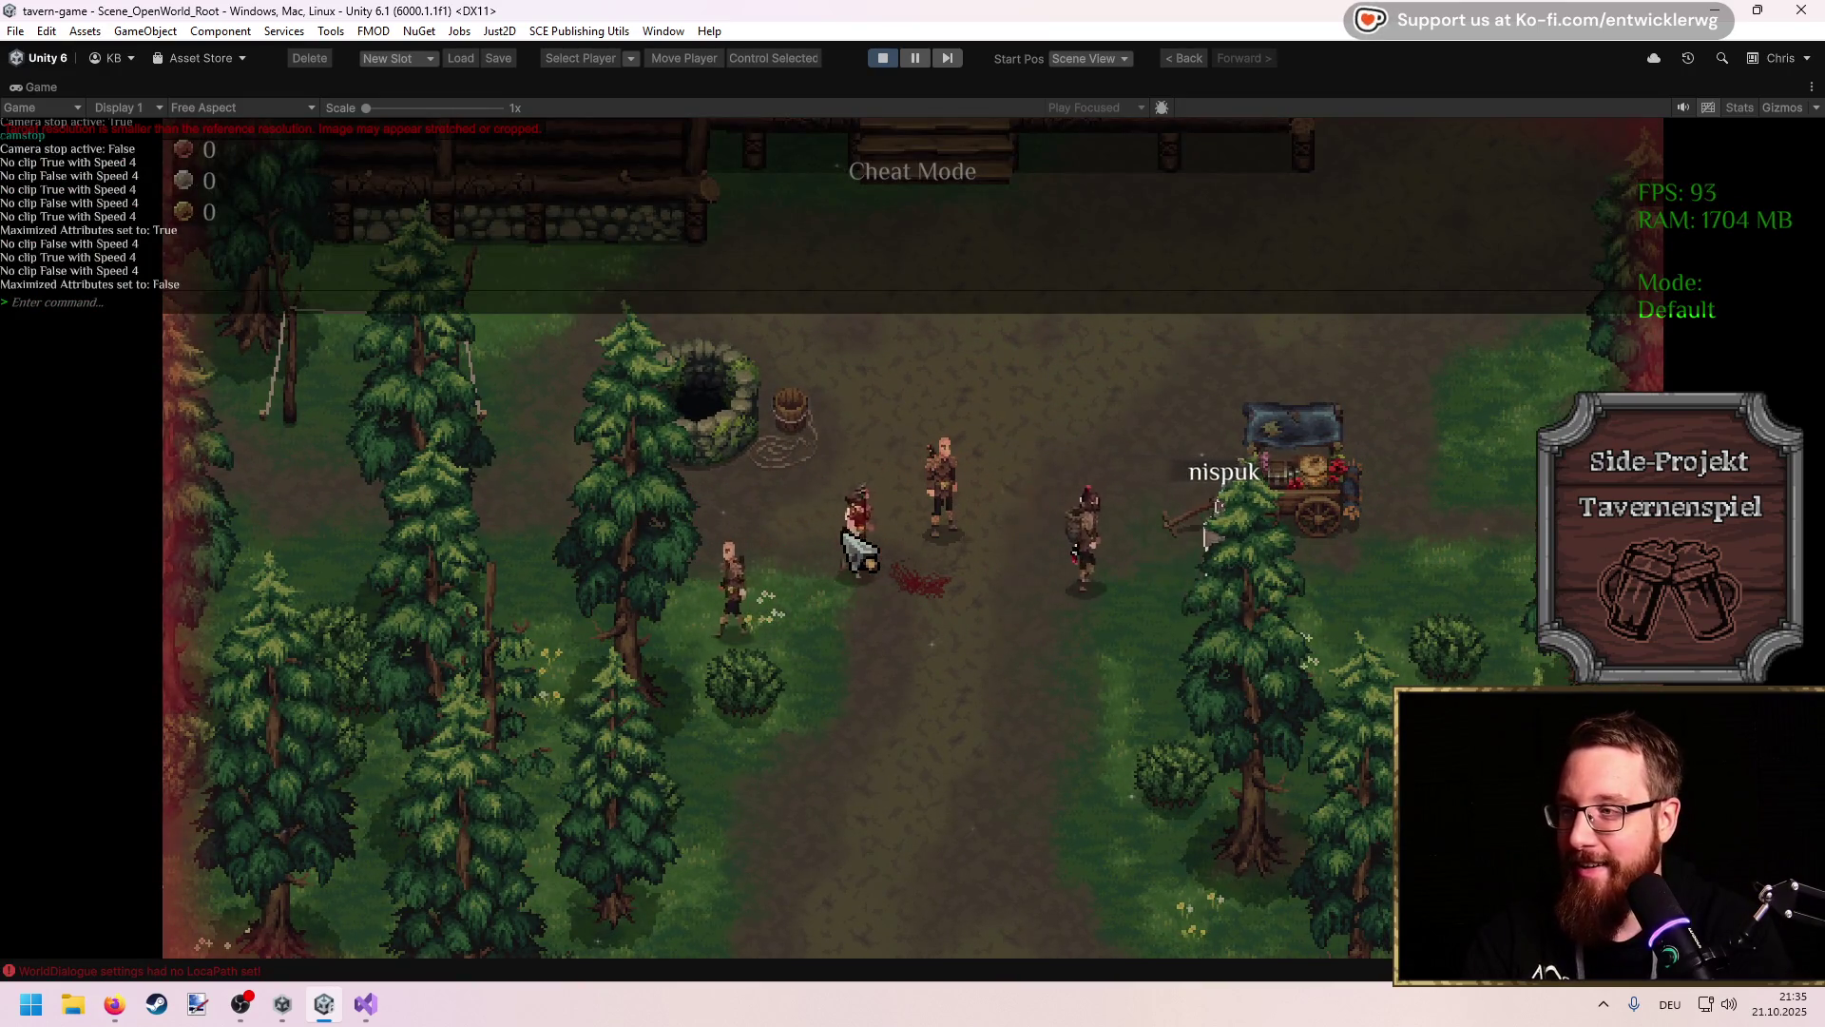
# Step: Close the console and use the character sheet's Stärke row to lift Stärke, Geschick and Geist to 20005
pyautogui.press('`')
pyautogui.press('i')
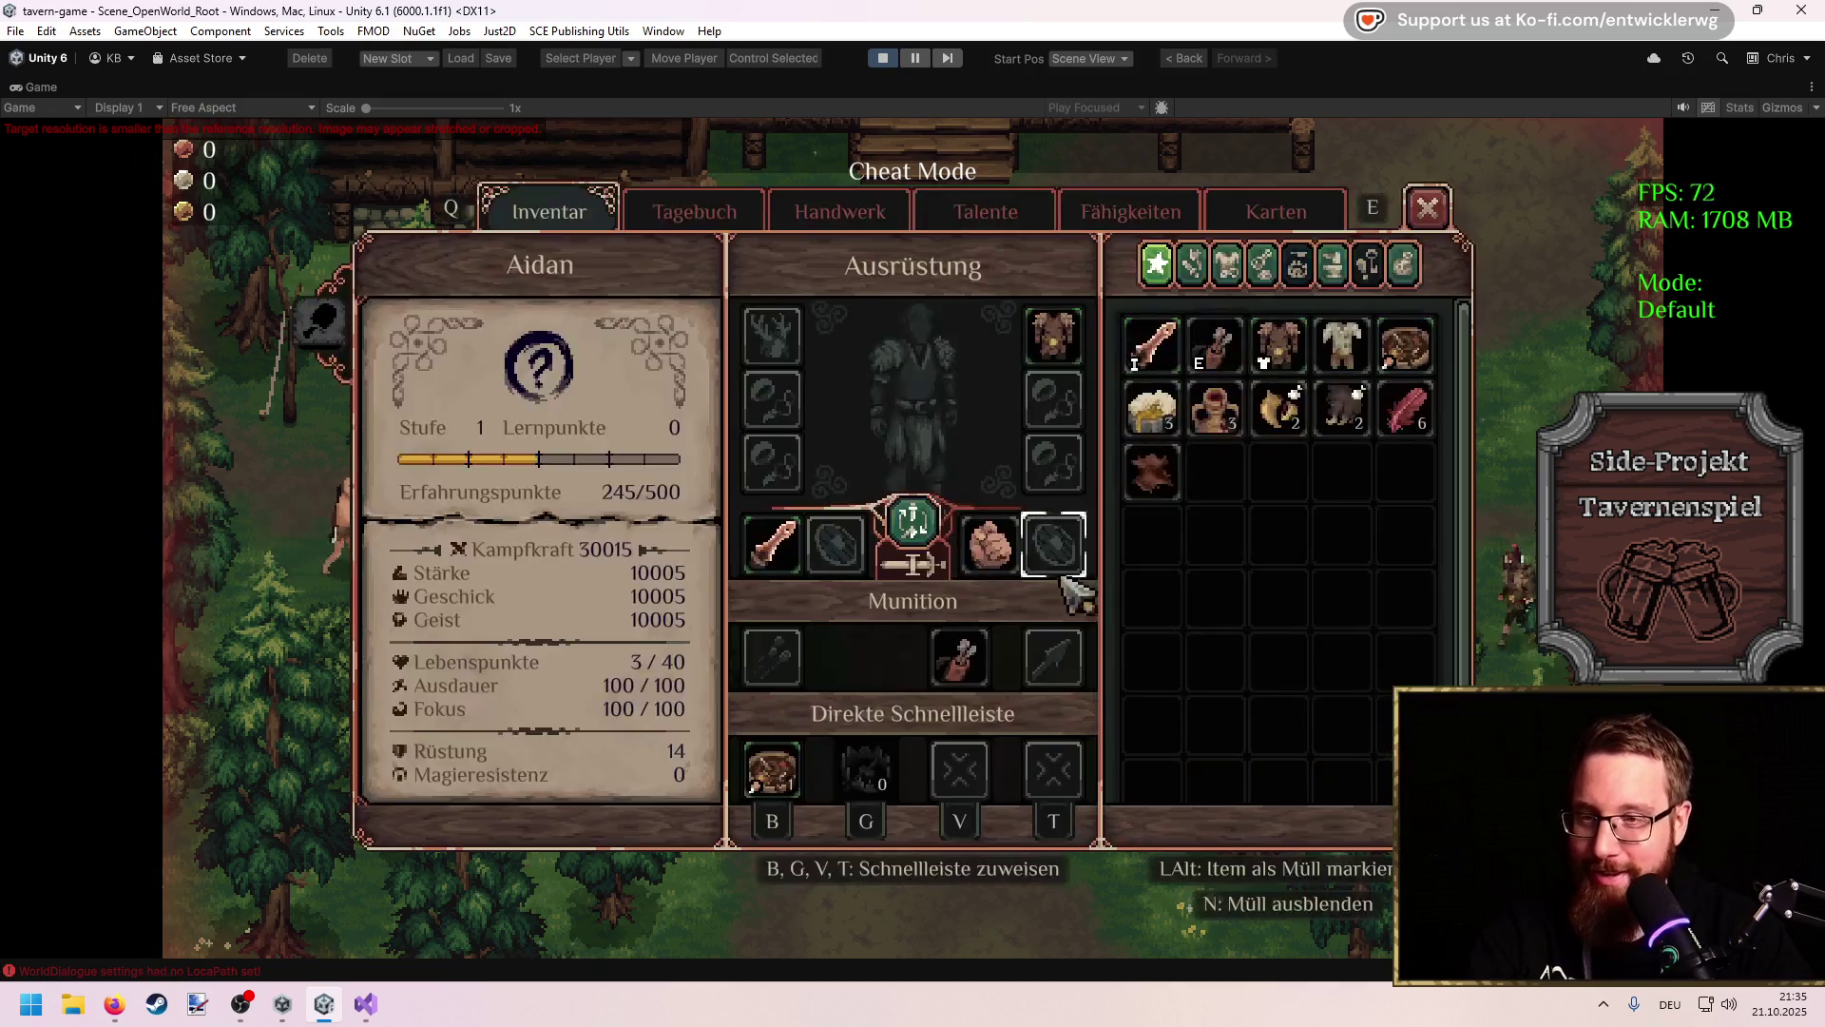
pyautogui.moveTo(670, 580)
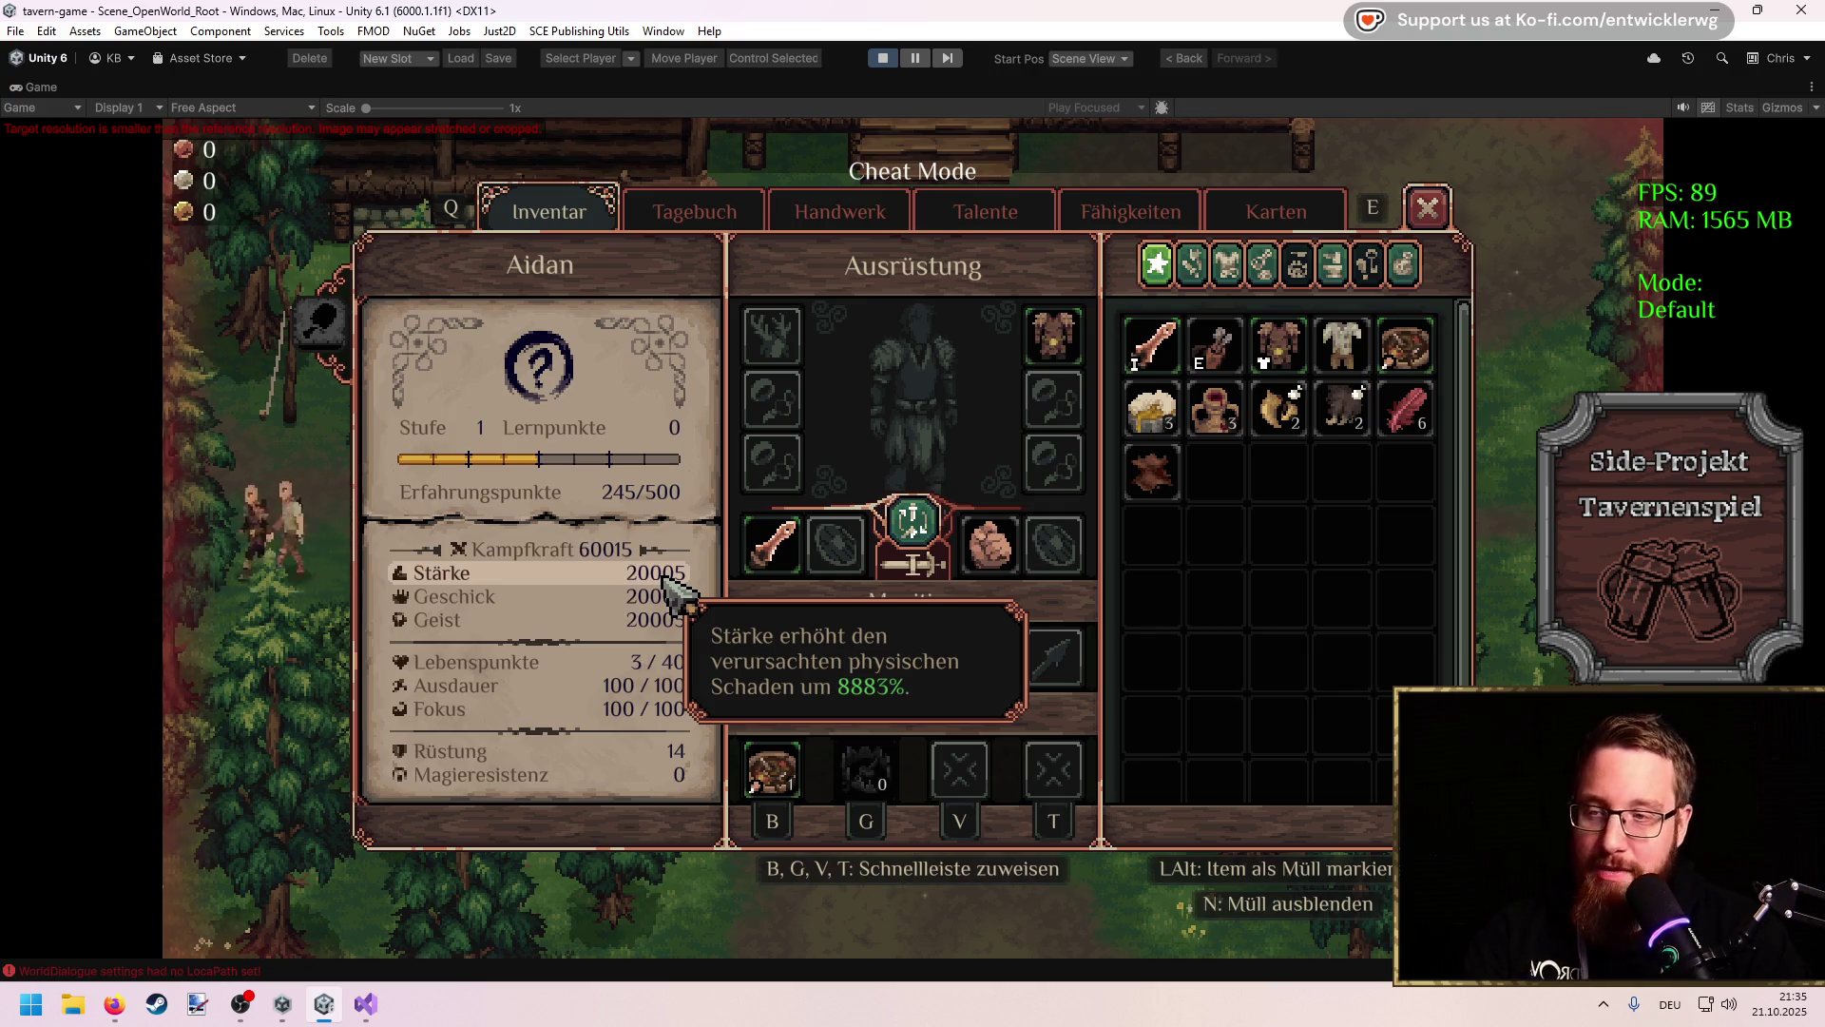
pyautogui.click(663, 577)
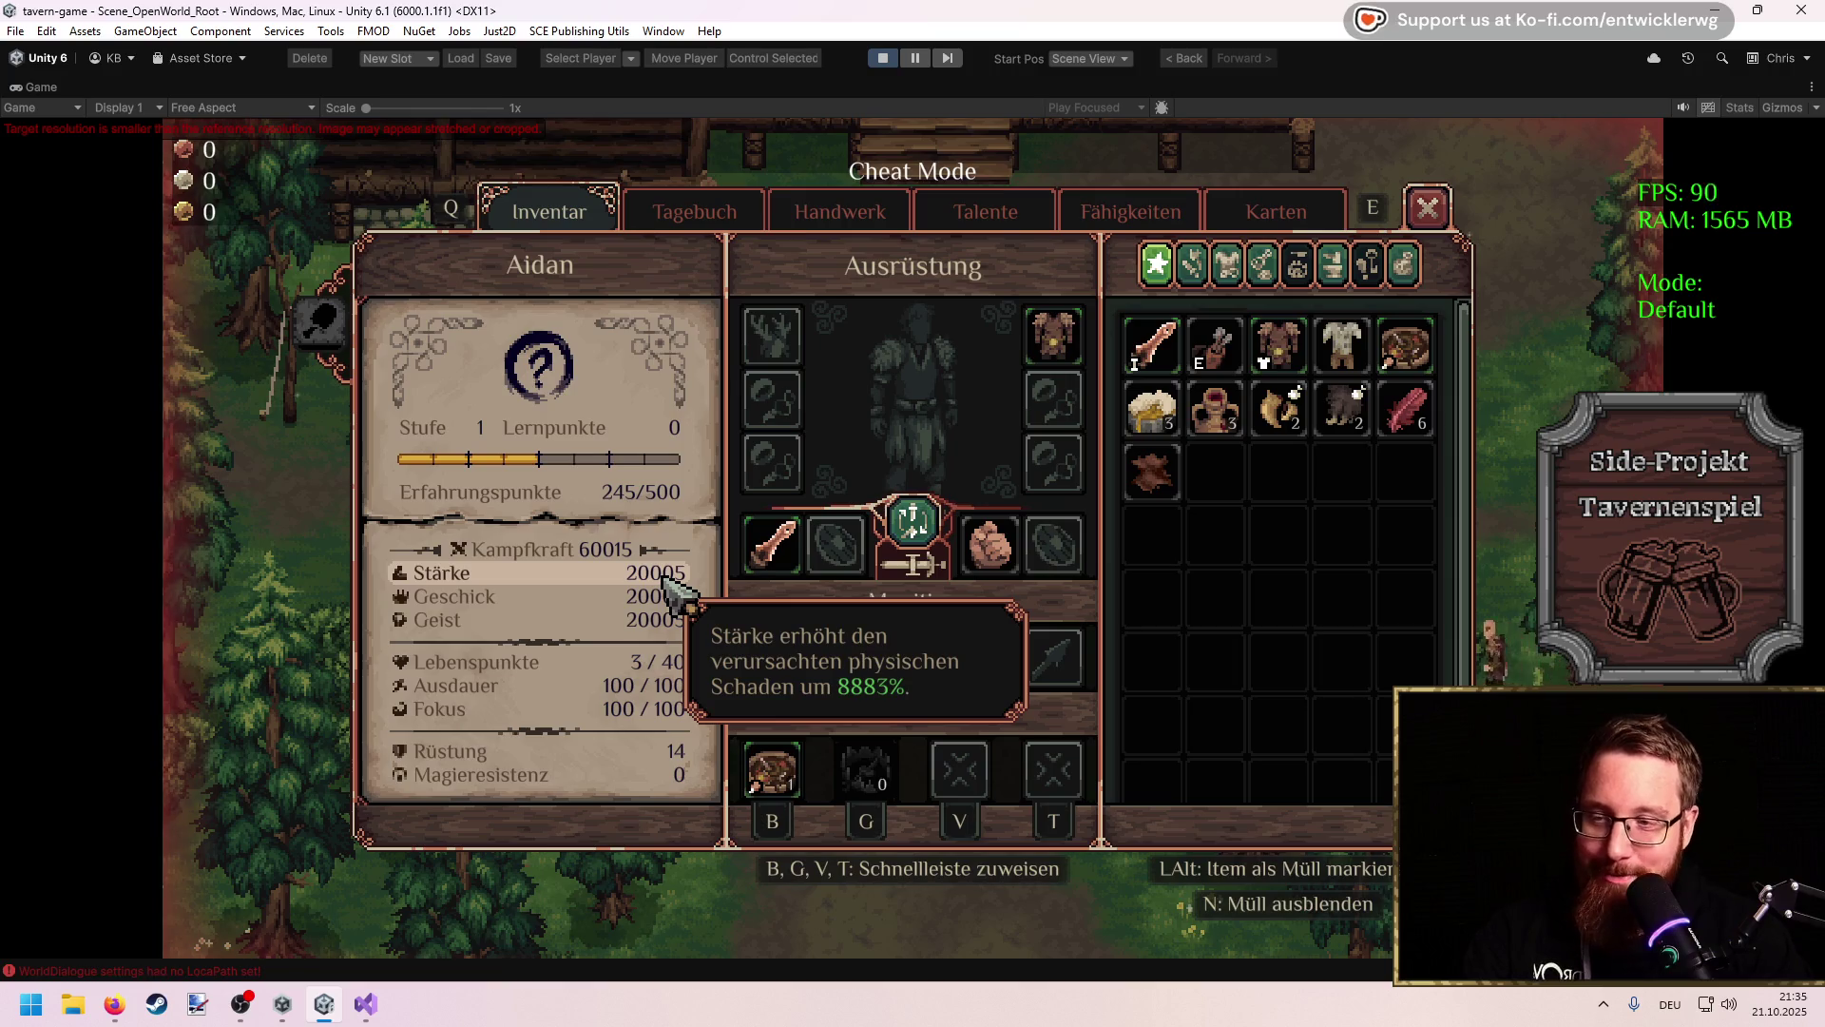
pyautogui.press('Escape')
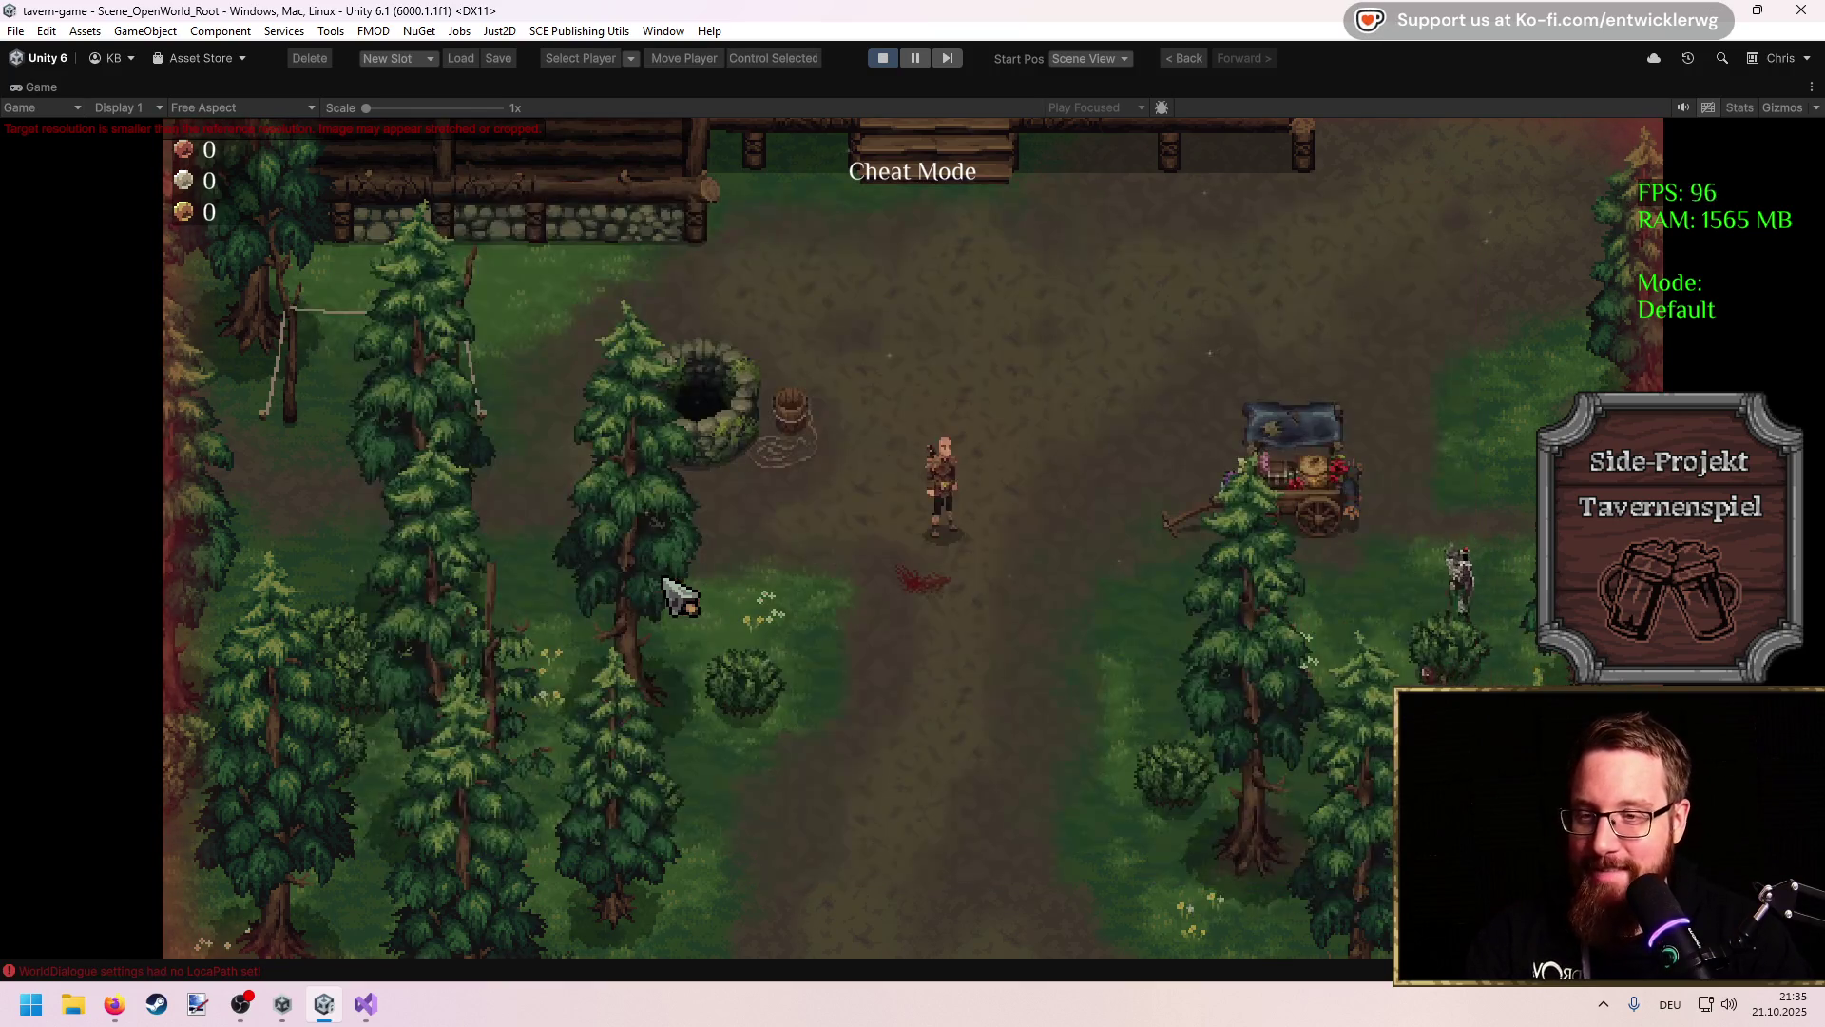
# Step: Cross the clearing, strike the wounded bandit with the sword and loot the body
pyautogui.press('s')
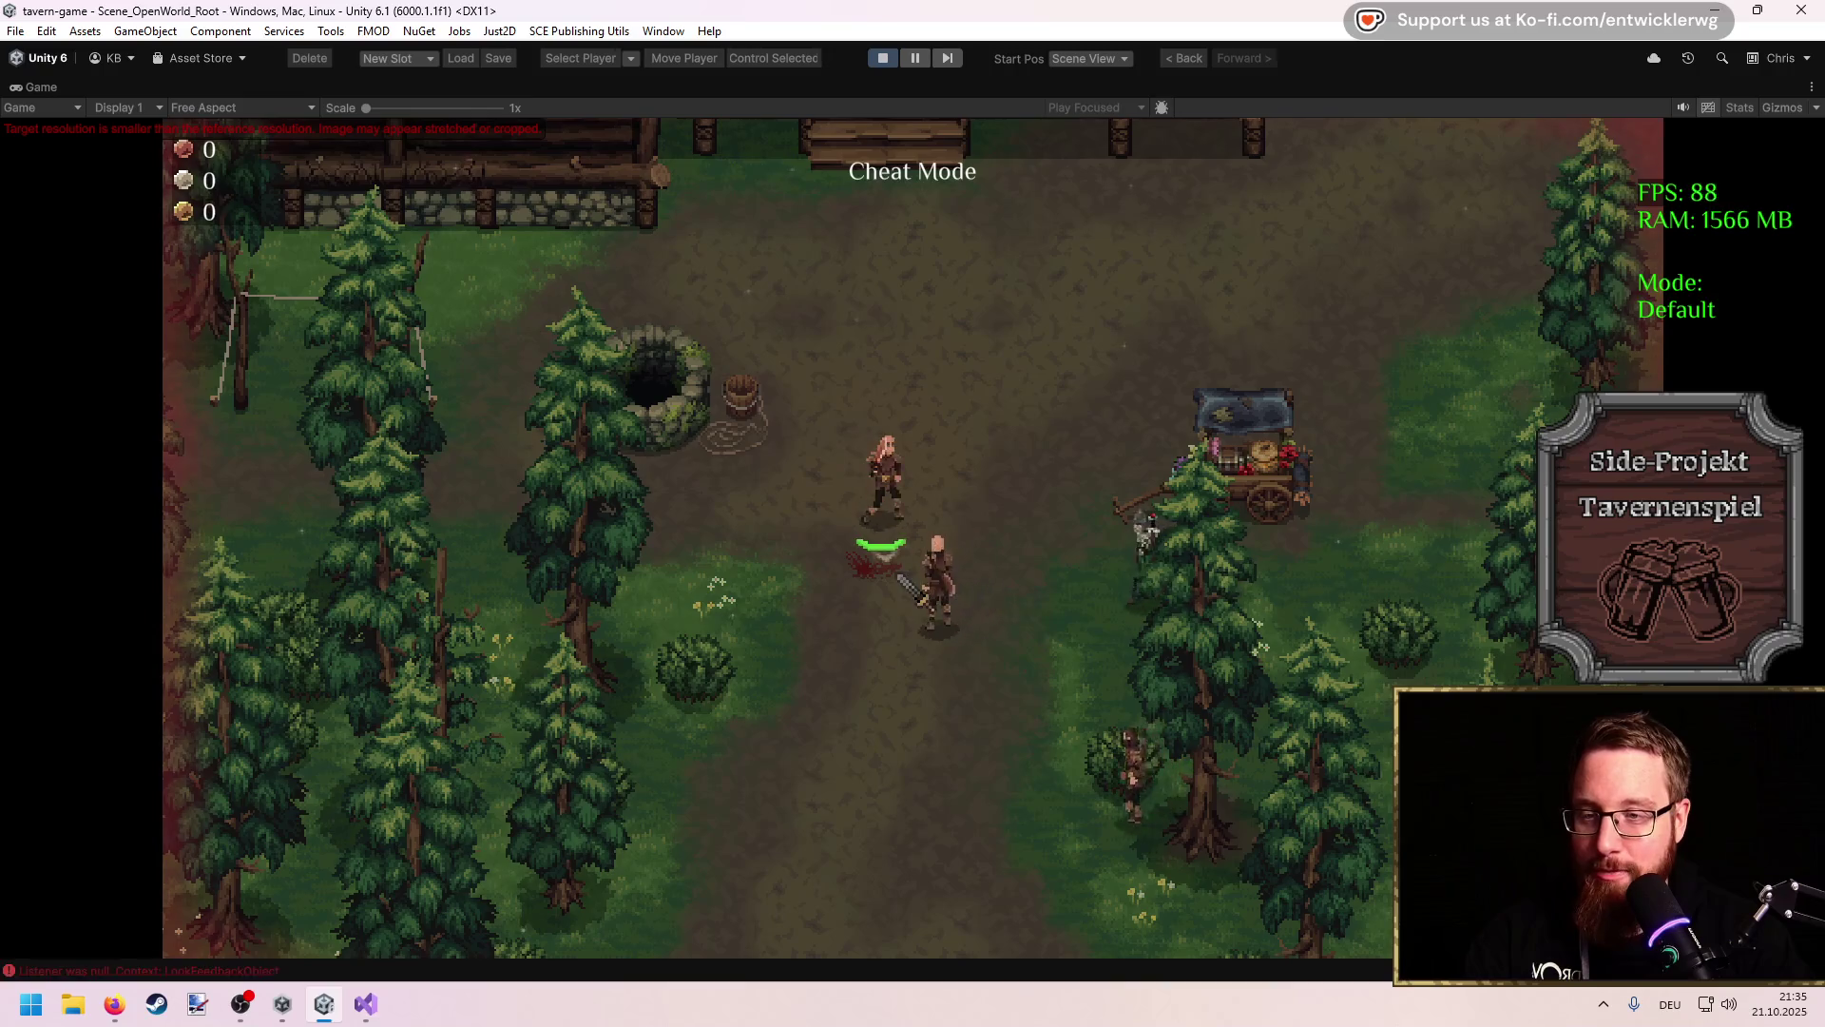
pyautogui.press('d')
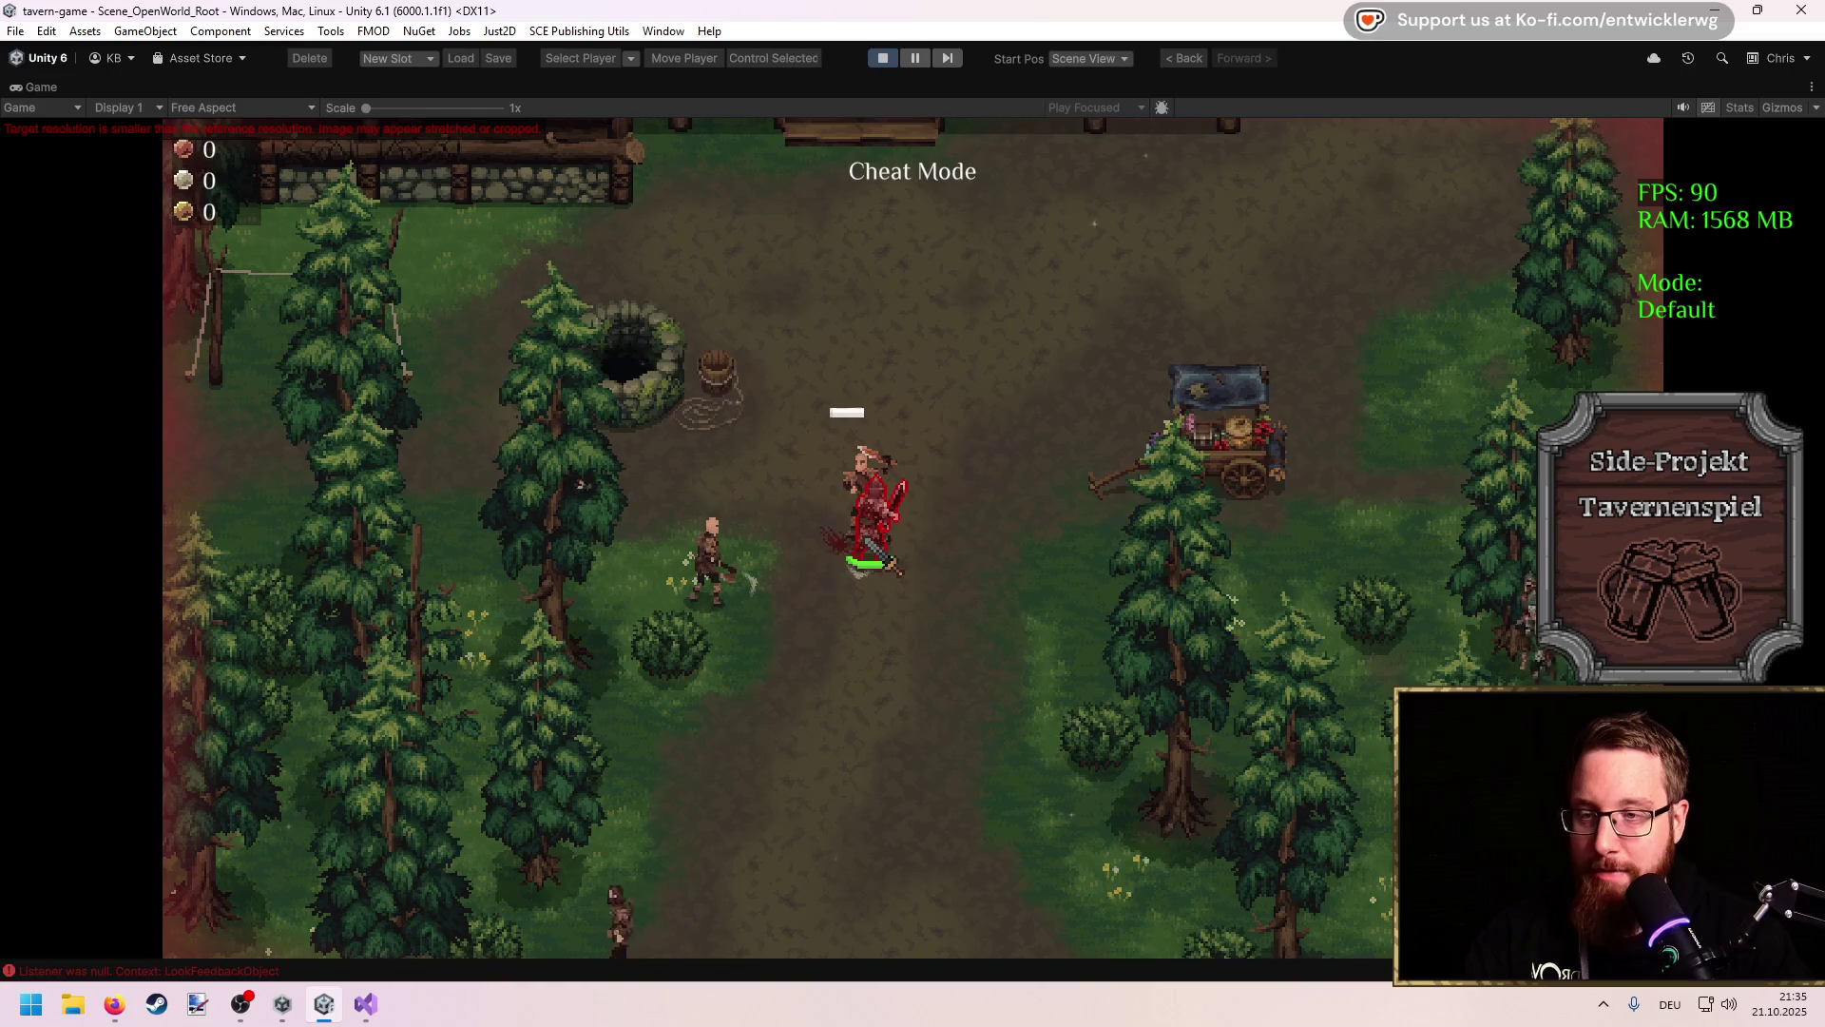
pyautogui.press('space')
pyautogui.press('e')
pyautogui.press('e')
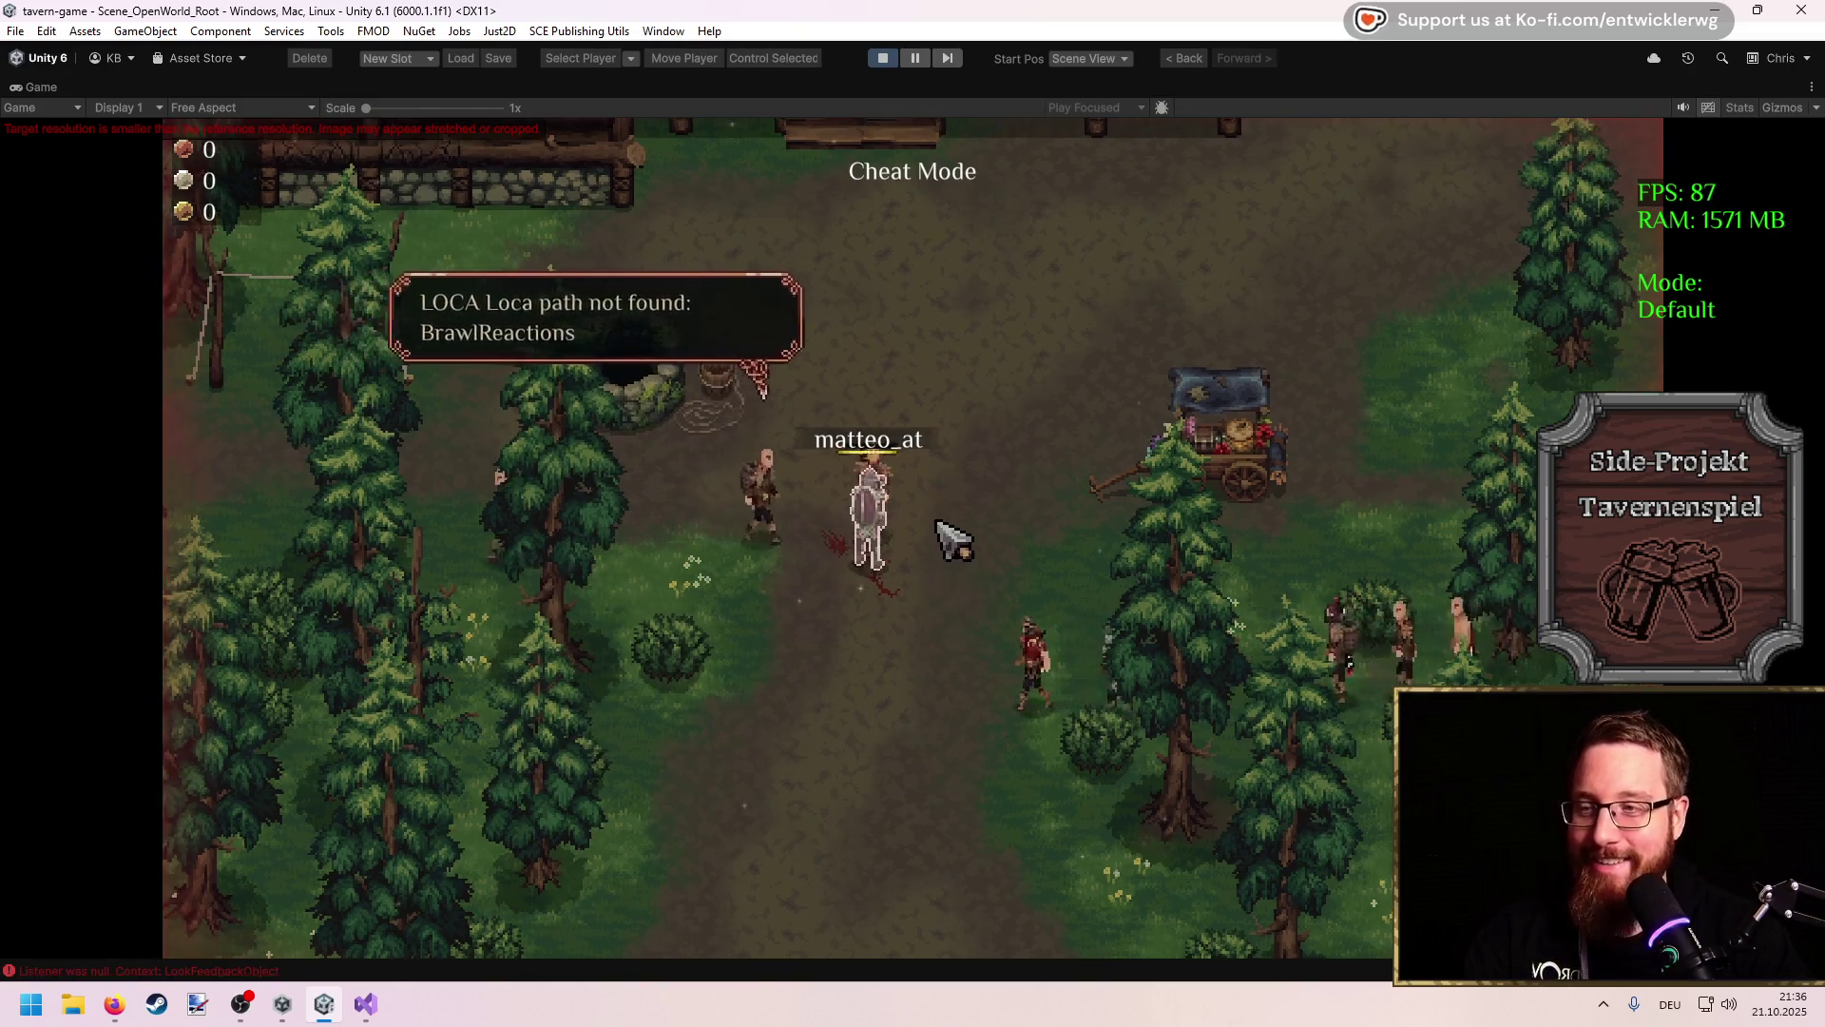
# Step: Walk north up the porch steps and through the door into the tavern
pyautogui.press('w')
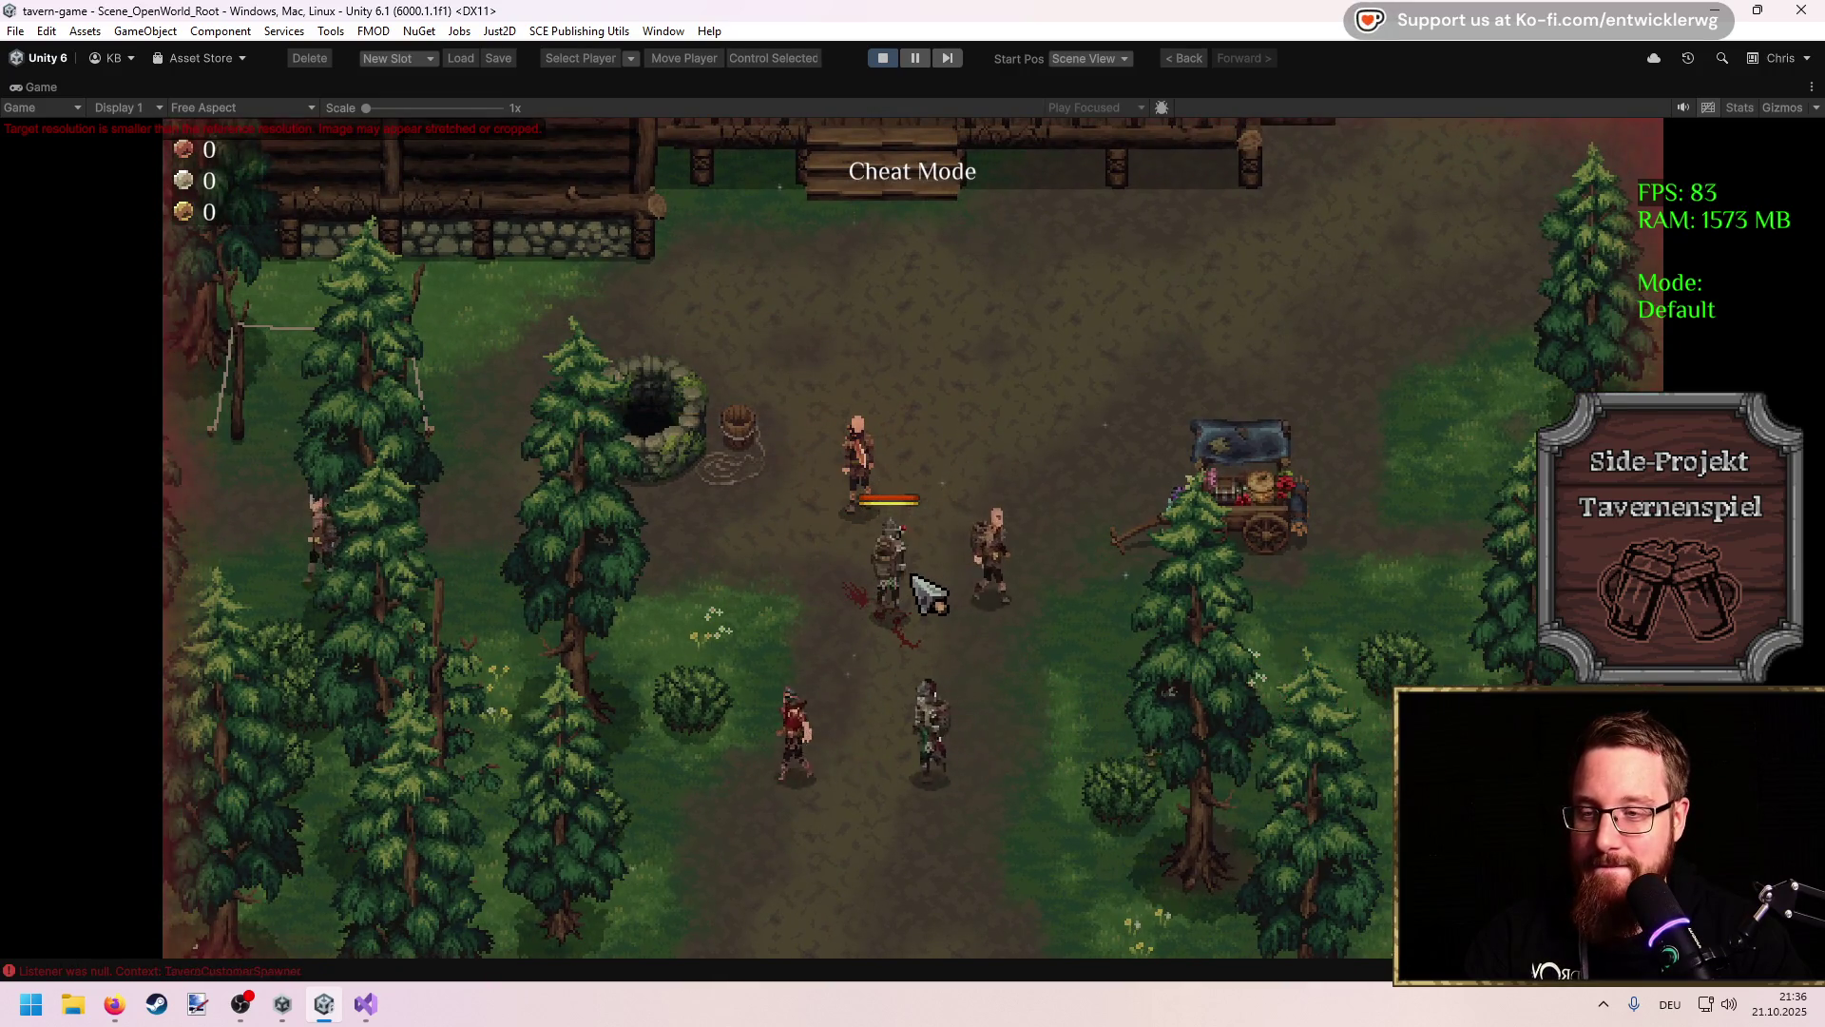
pyautogui.press('a')
pyautogui.press('w')
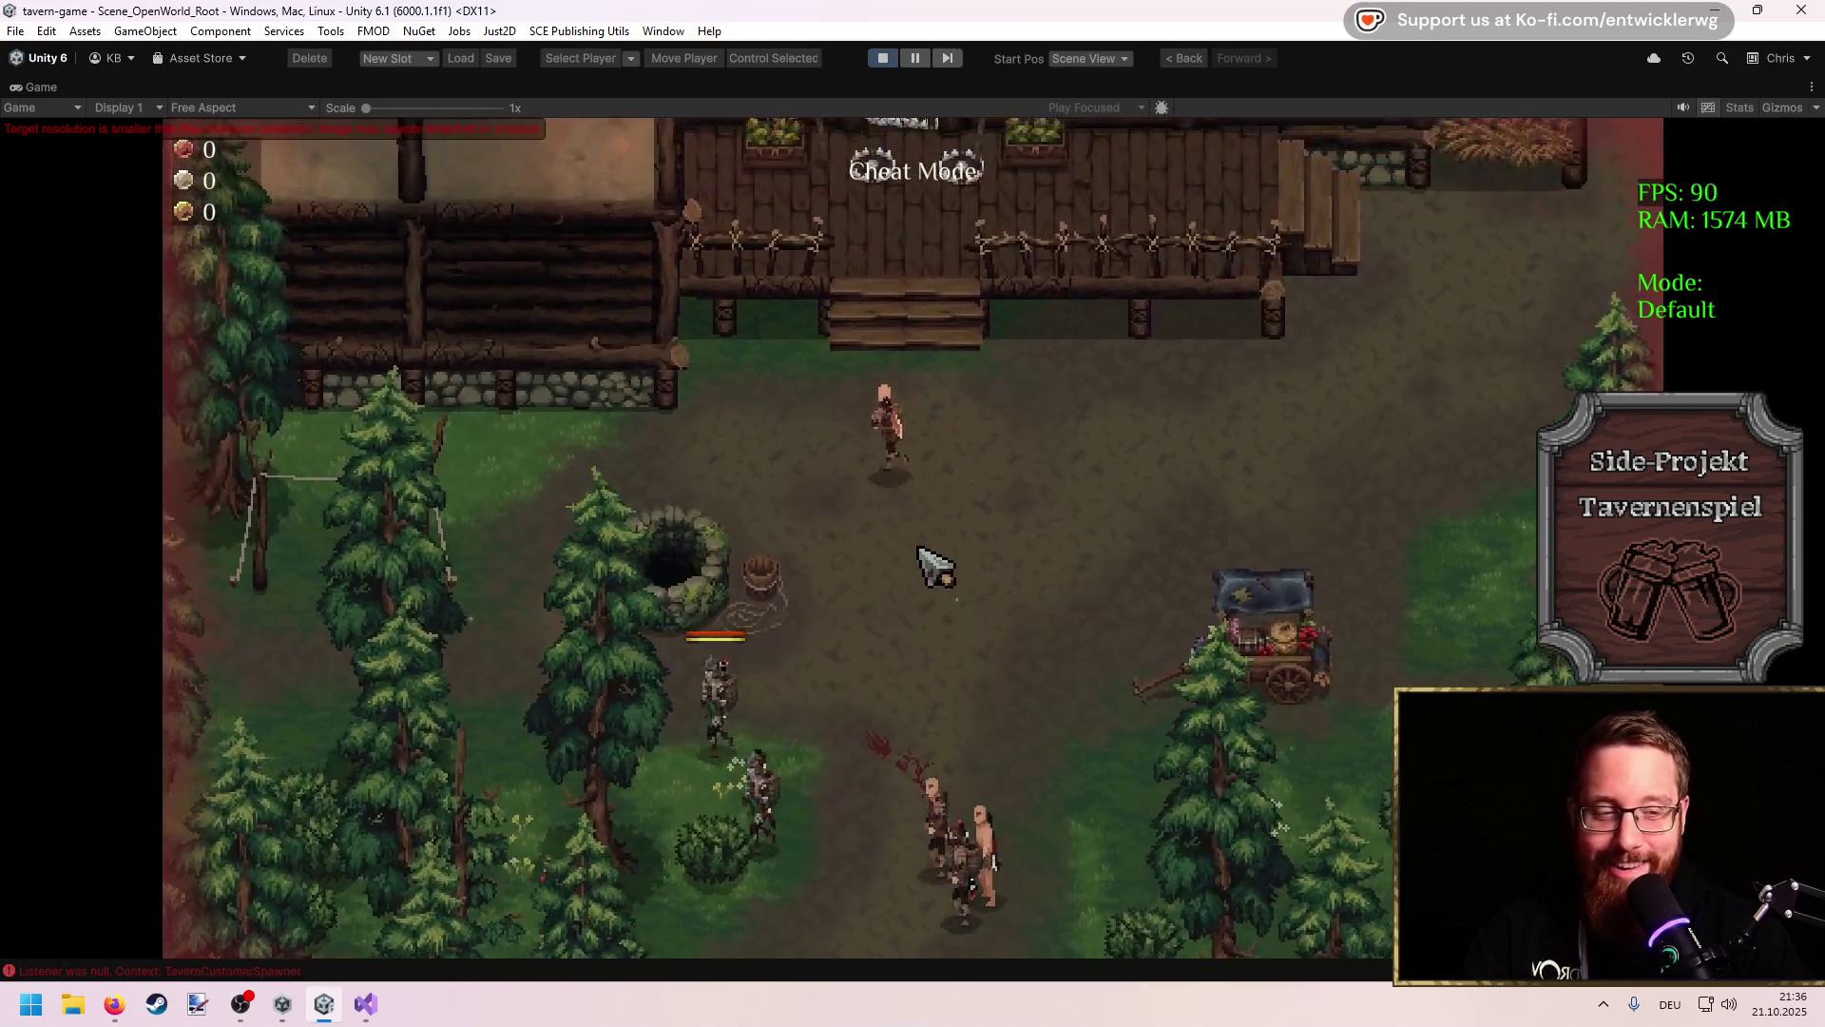
pyautogui.press('w')
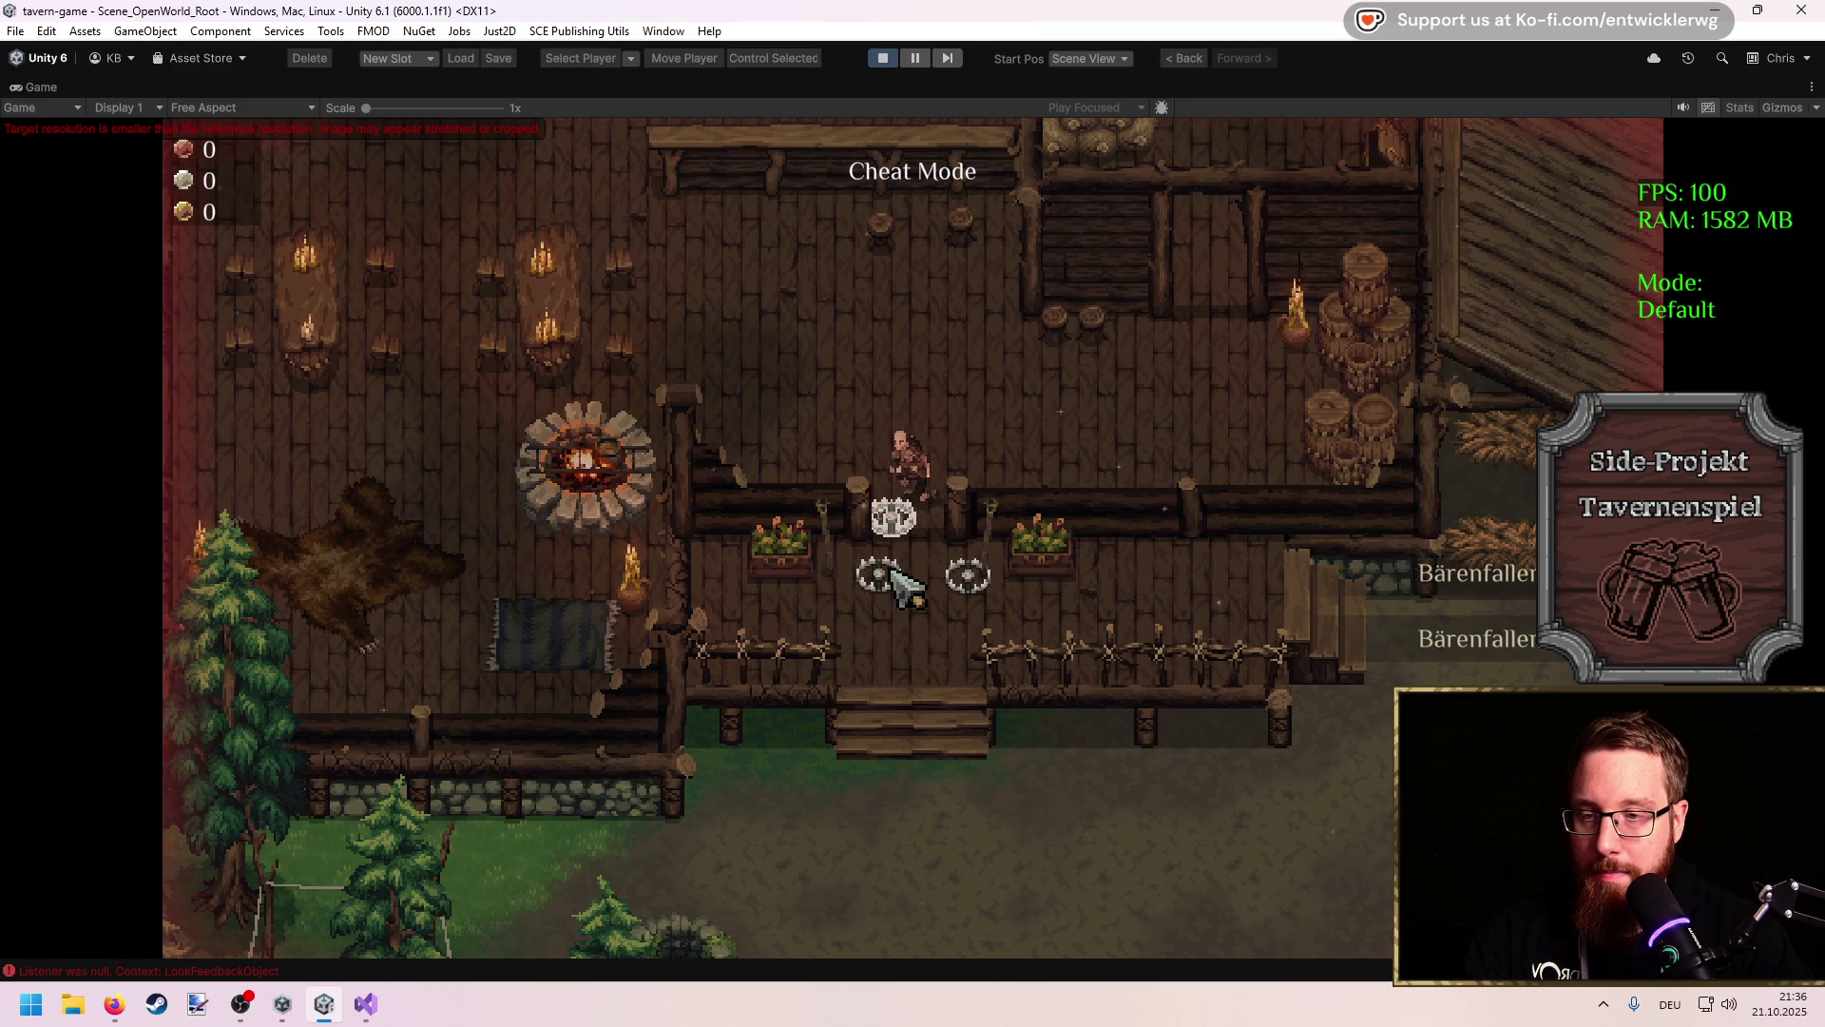
# Step: Walk deeper into the tavern to the crate and open its contents
pyautogui.press('s')
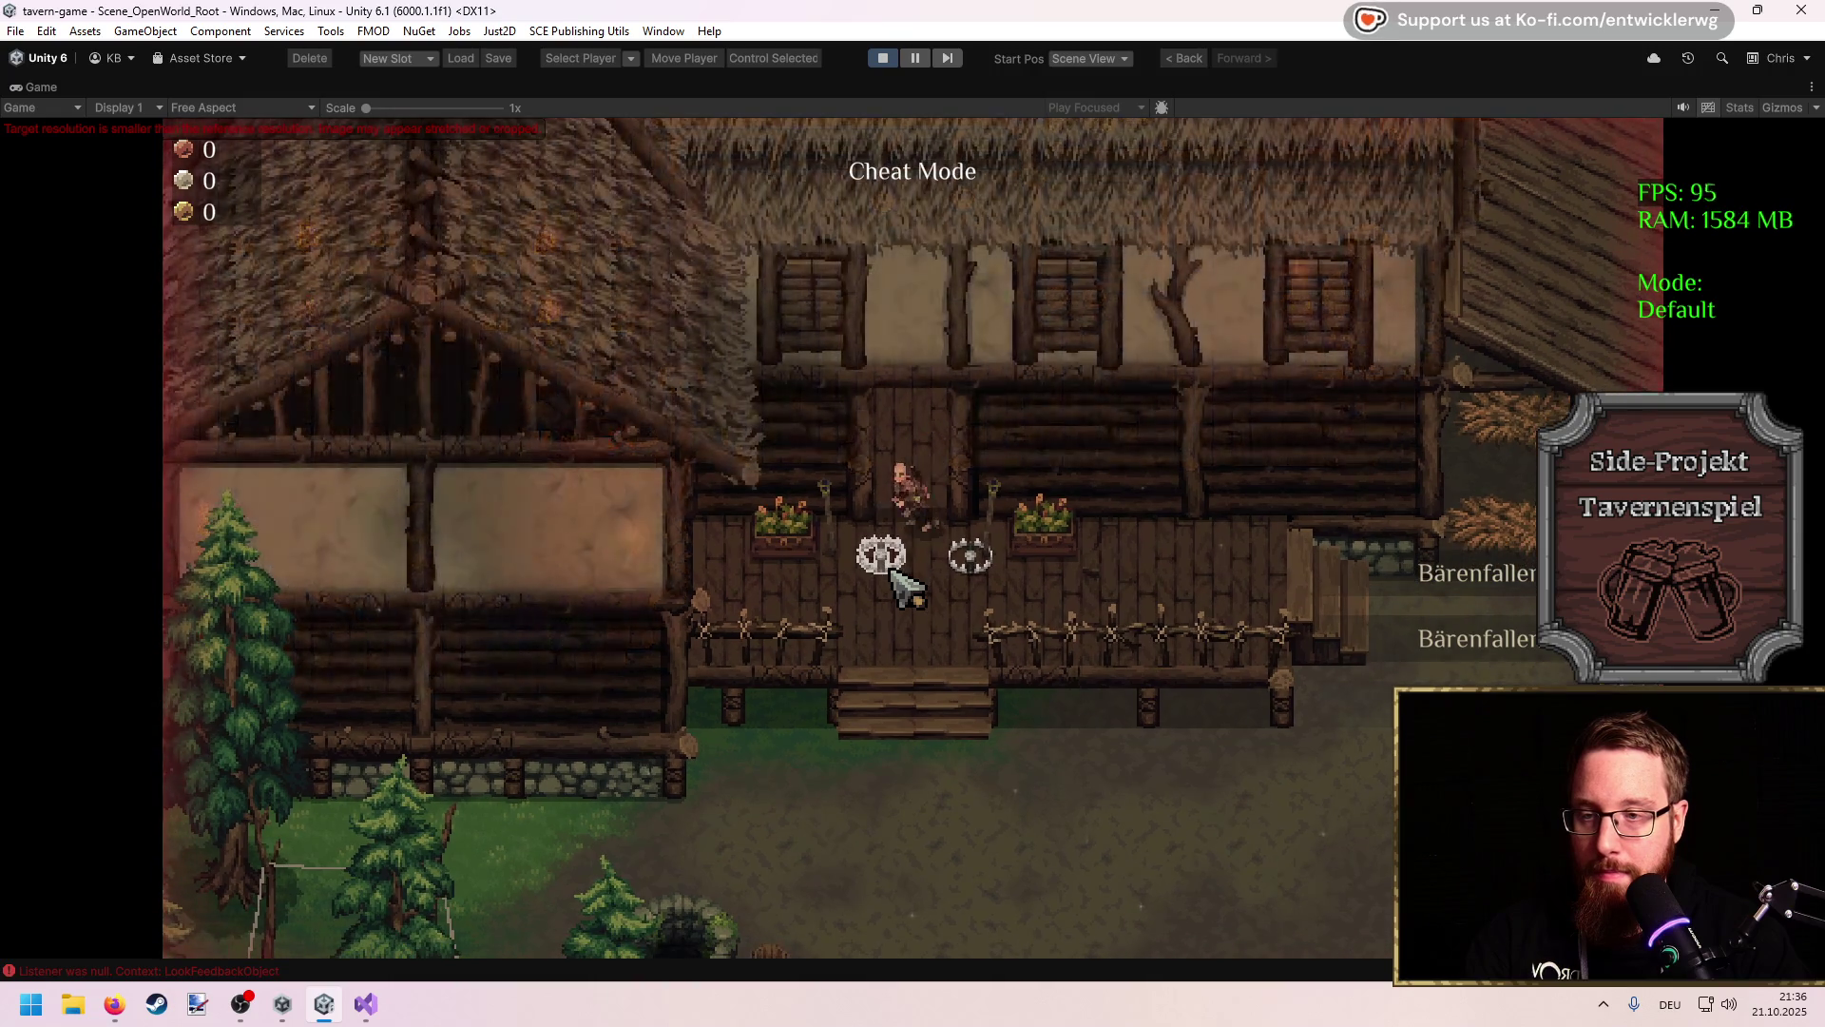
pyautogui.press('w')
pyautogui.press('w')
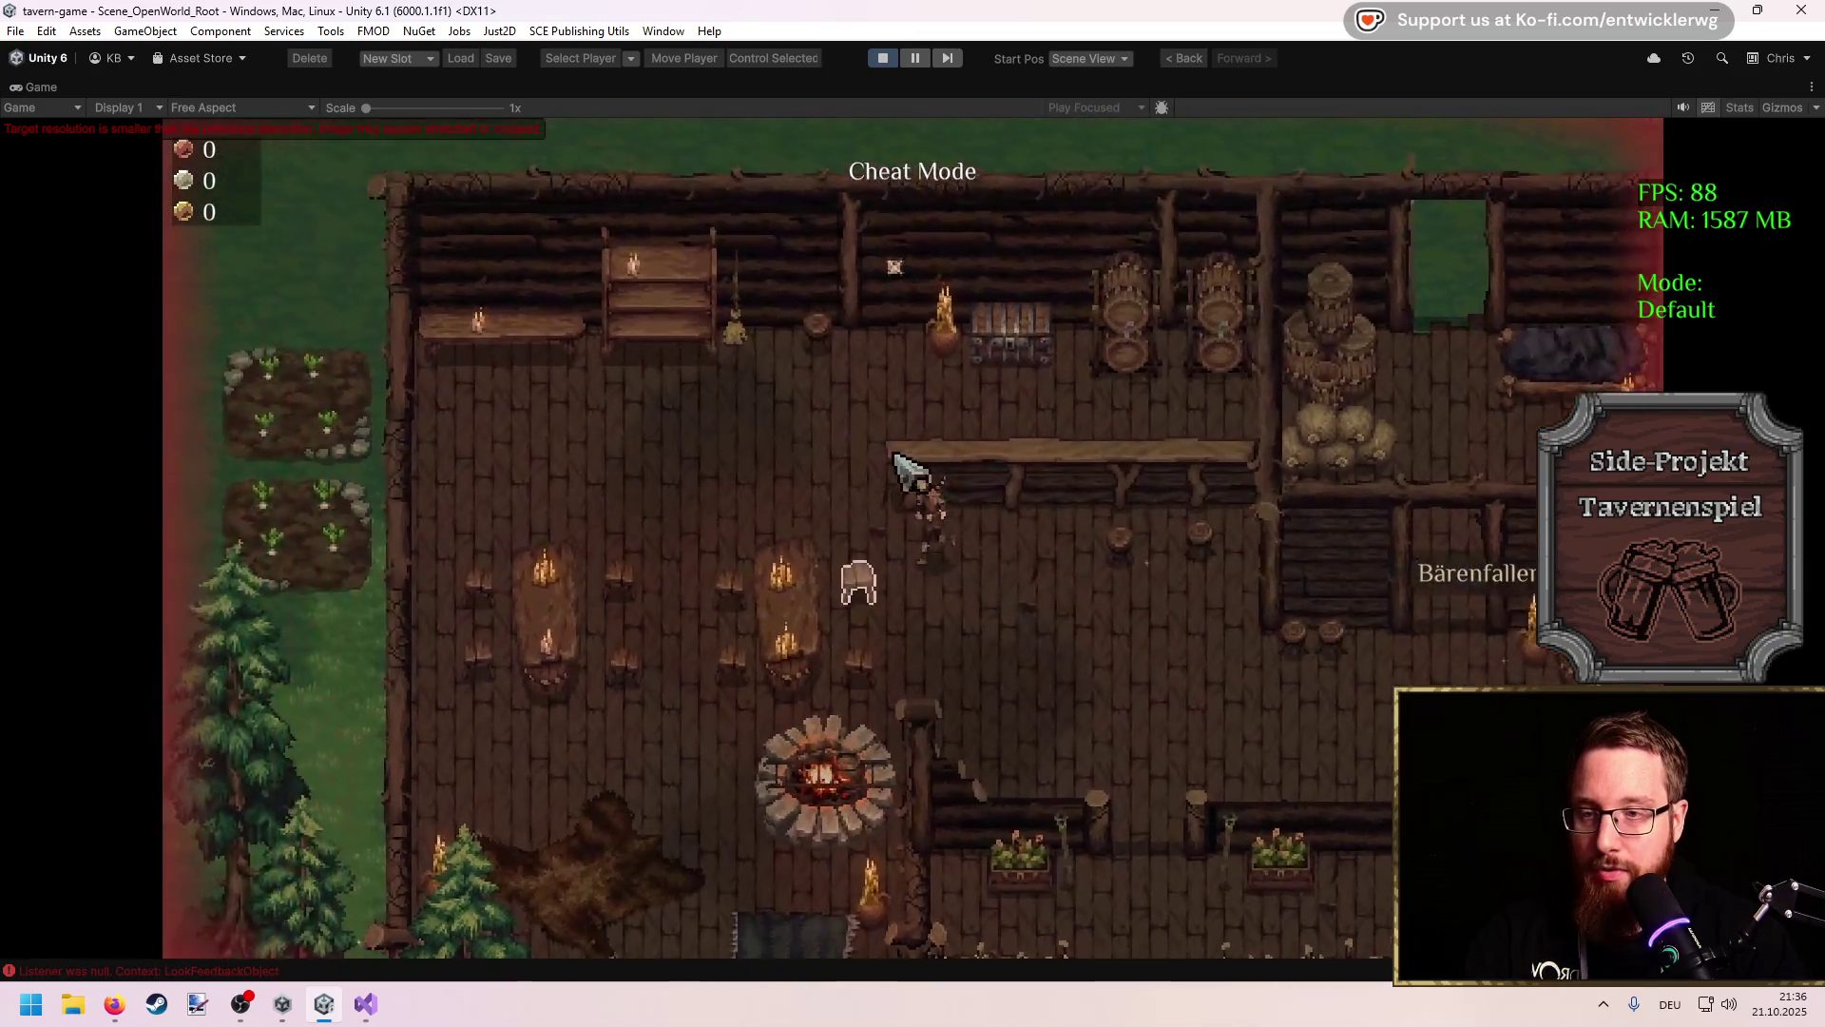
pyautogui.press('w')
pyautogui.press('e')
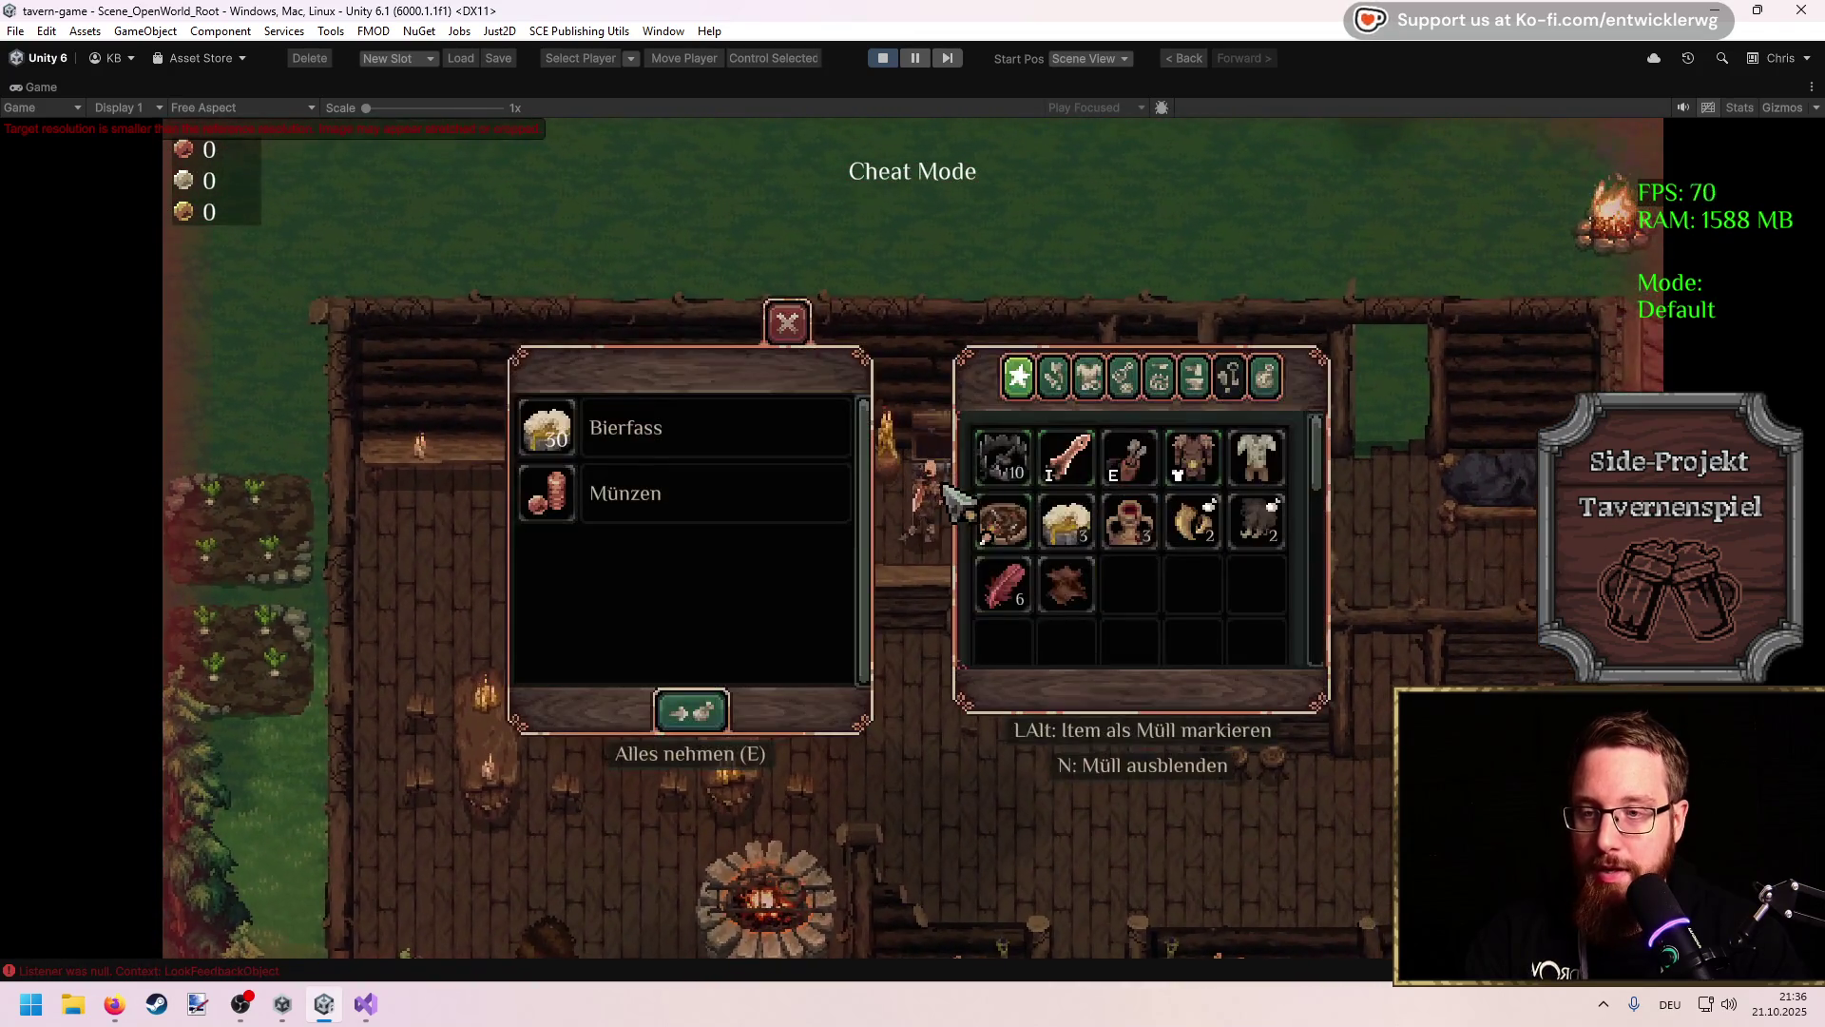
# Step: Close the container and inventory windows and stop Play mode
pyautogui.click(787, 324)
pyautogui.press('s')
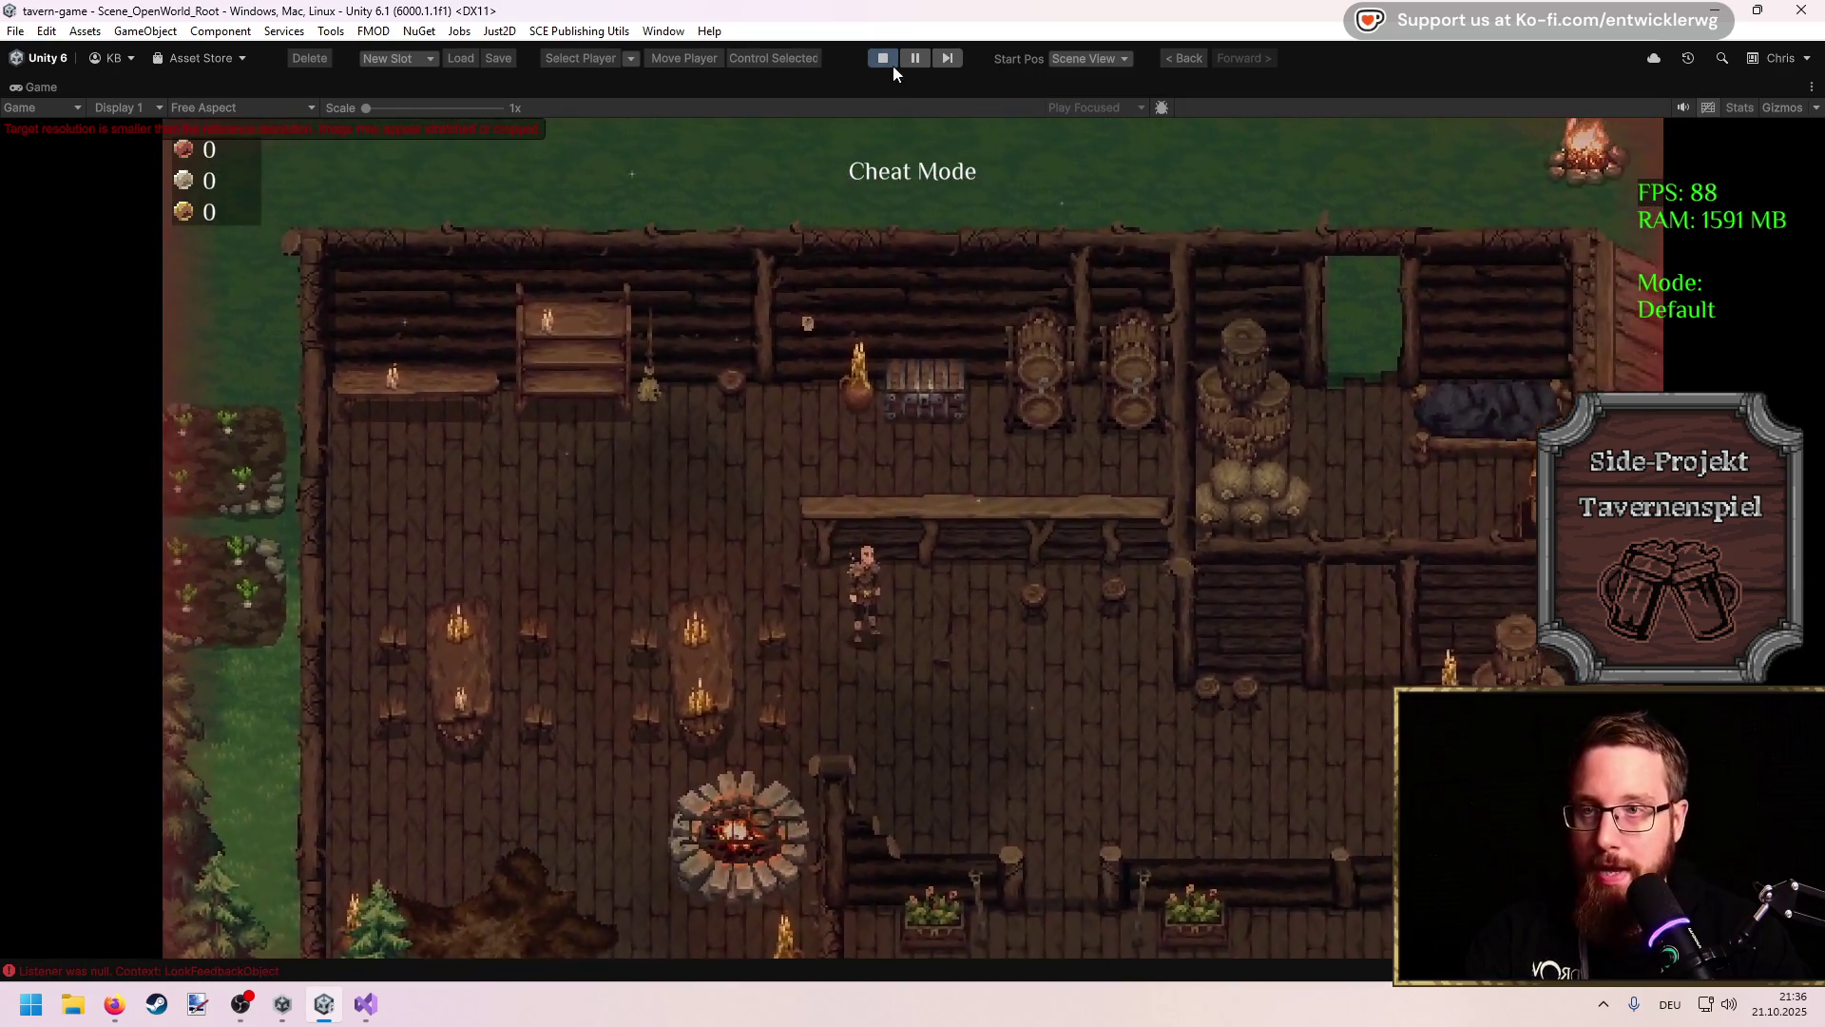
pyautogui.click(884, 60)
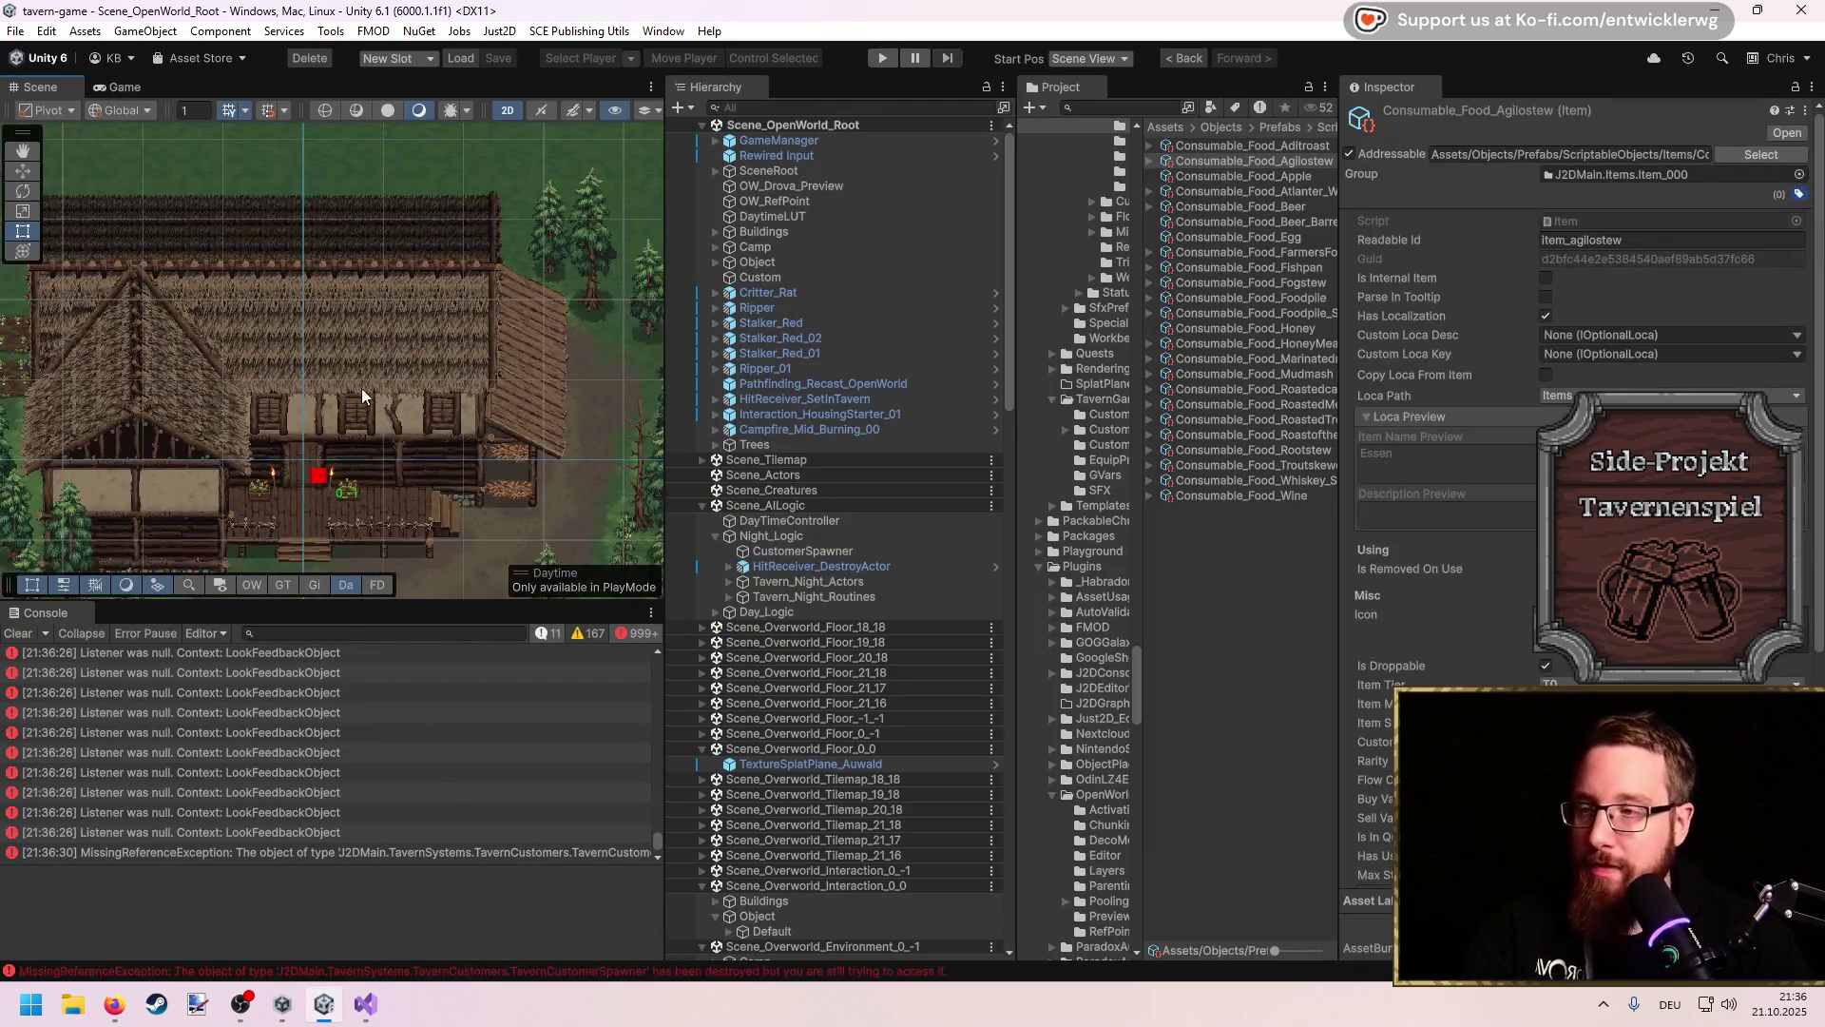
pyautogui.press('Down')
pyautogui.press('Down')
pyautogui.press('Down')
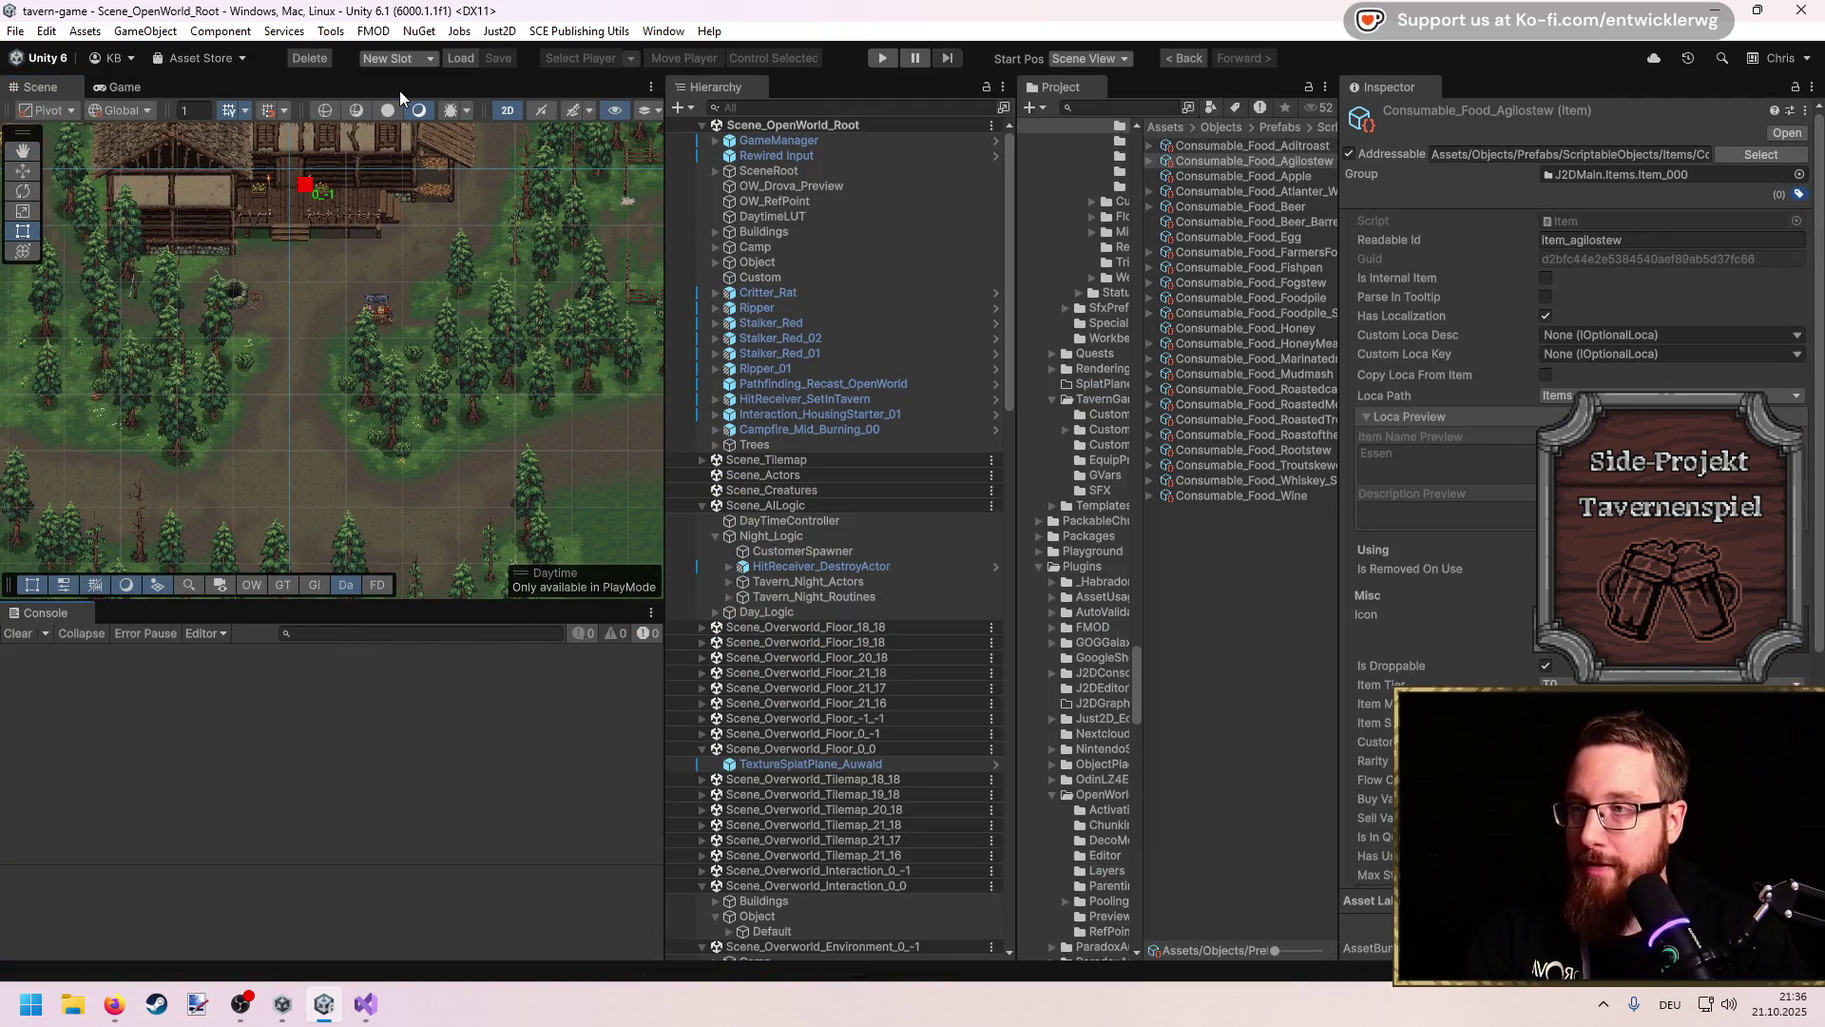
pyautogui.hotkey('shift', 'space')
pyautogui.moveTo(964, 393)
pyautogui.mouseDown()
pyautogui.moveTo(1226, 366)
pyautogui.moveTo(1069, 475)
pyautogui.mouseUp()
pyautogui.moveTo(1255, 237)
pyautogui.mouseDown()
pyautogui.moveTo(1251, 415)
pyautogui.moveTo(1211, 431)
pyautogui.mouseUp()
pyautogui.moveTo(1208, 319); pyautogui.dragTo(1180, 475)
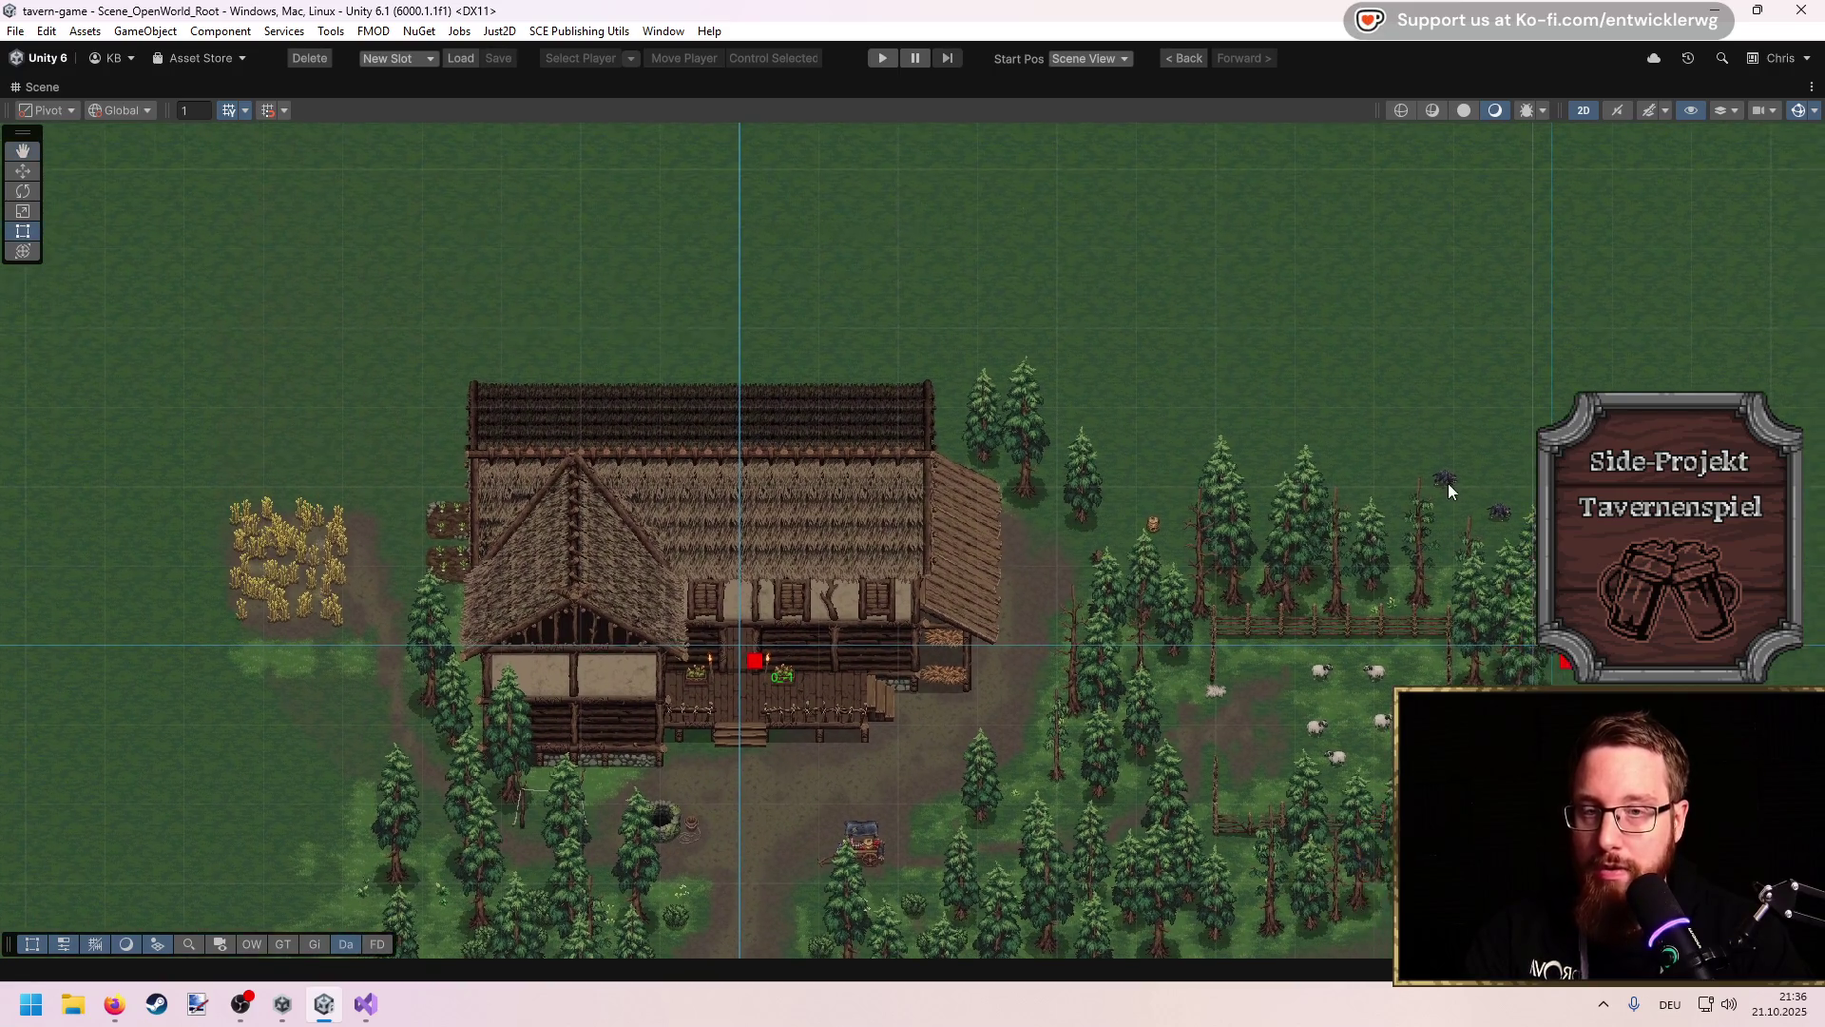
pyautogui.scroll(-2, 879, 494)
pyautogui.scroll(-1, 677, 551)
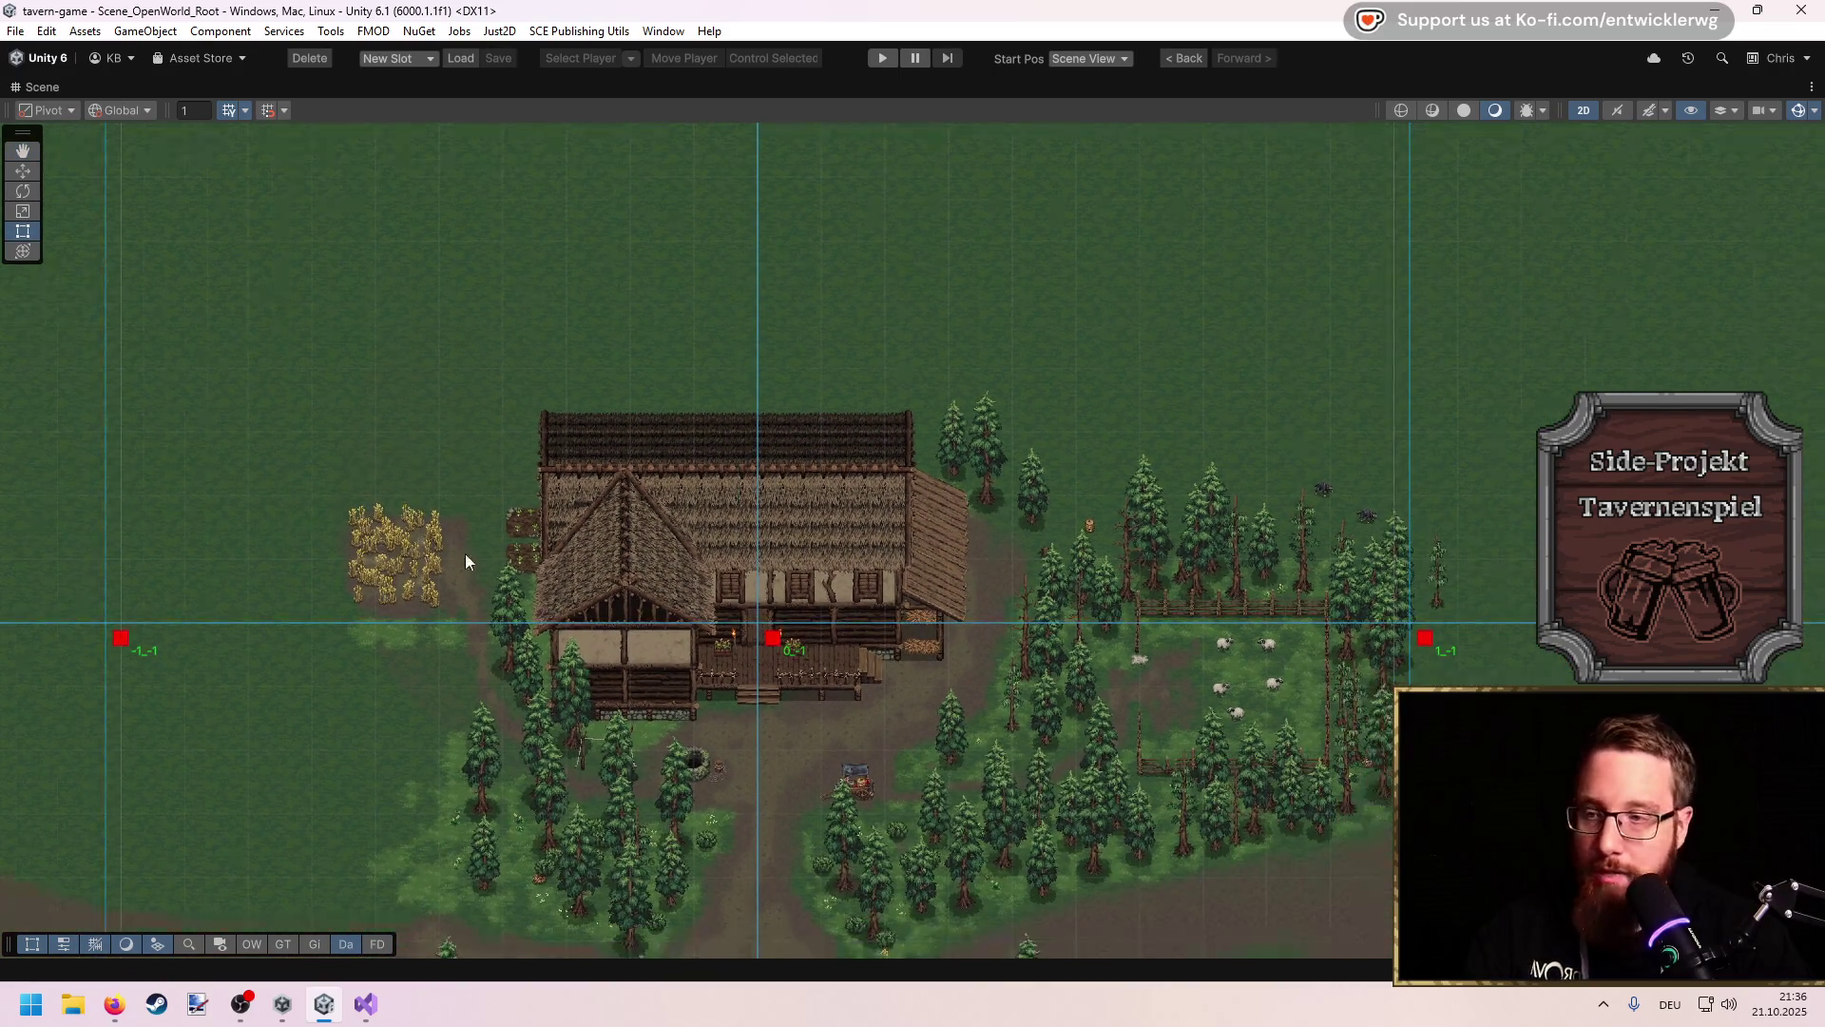
pyautogui.moveTo(334, 439); pyautogui.dragTo(510, 489)
pyautogui.press('f')
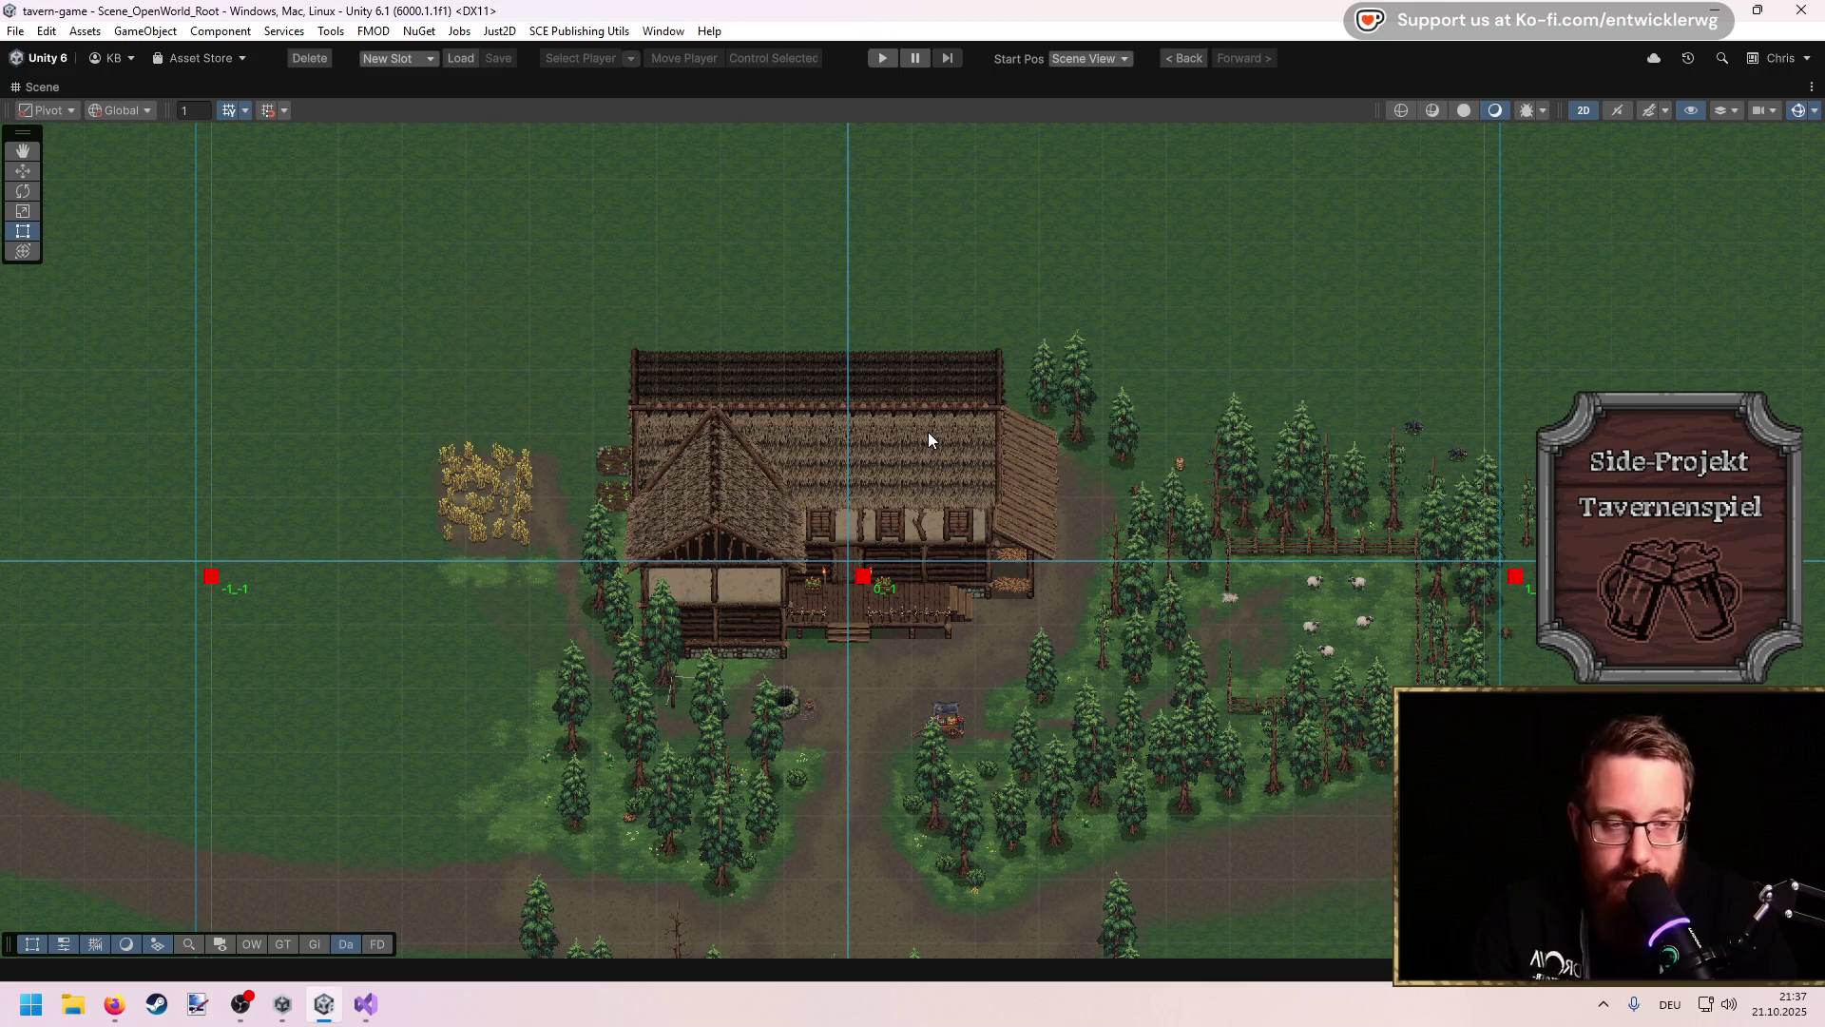
pyautogui.scroll(-6, 928, 432)
pyautogui.scroll(-8, 874, 613)
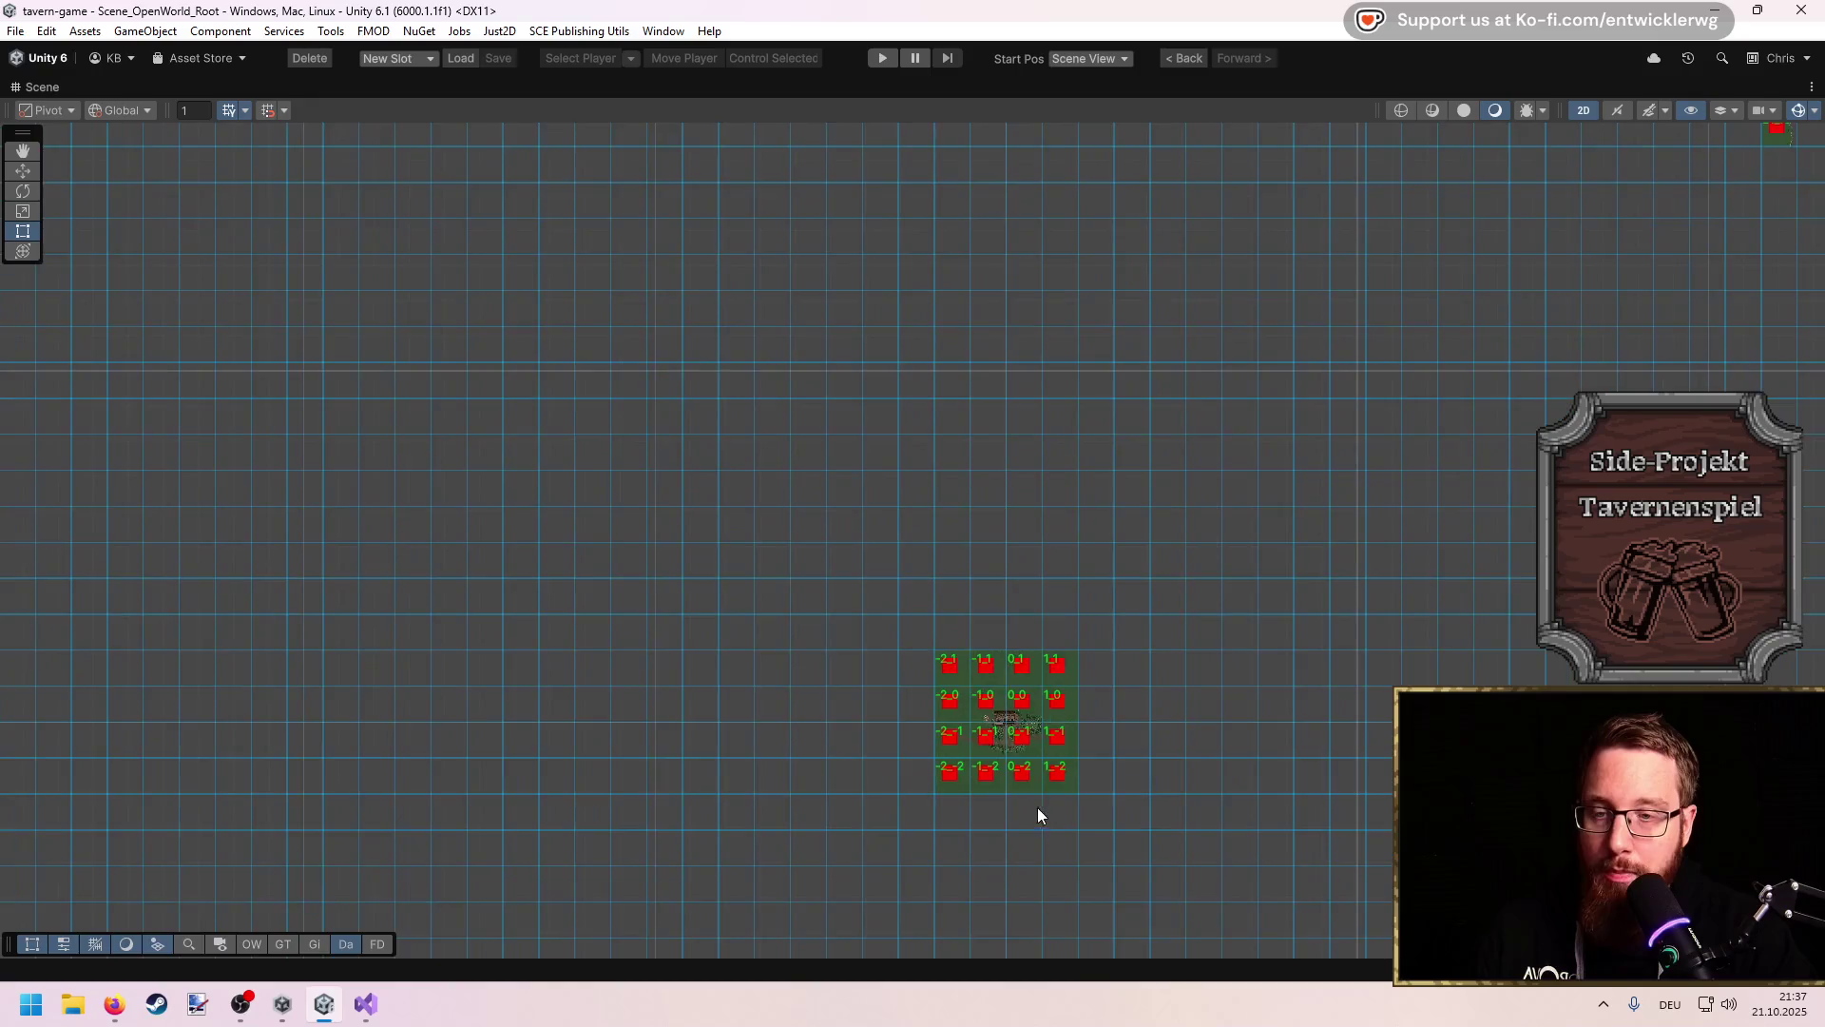
pyautogui.press('Up')
pyautogui.press('Right')
pyautogui.scroll(10, 998, 605)
pyautogui.scroll(2, 1010, 571)
pyautogui.scroll(-4, 1063, 574)
pyautogui.scroll(-2, 1141, 594)
pyautogui.scroll(-6, 812, 646)
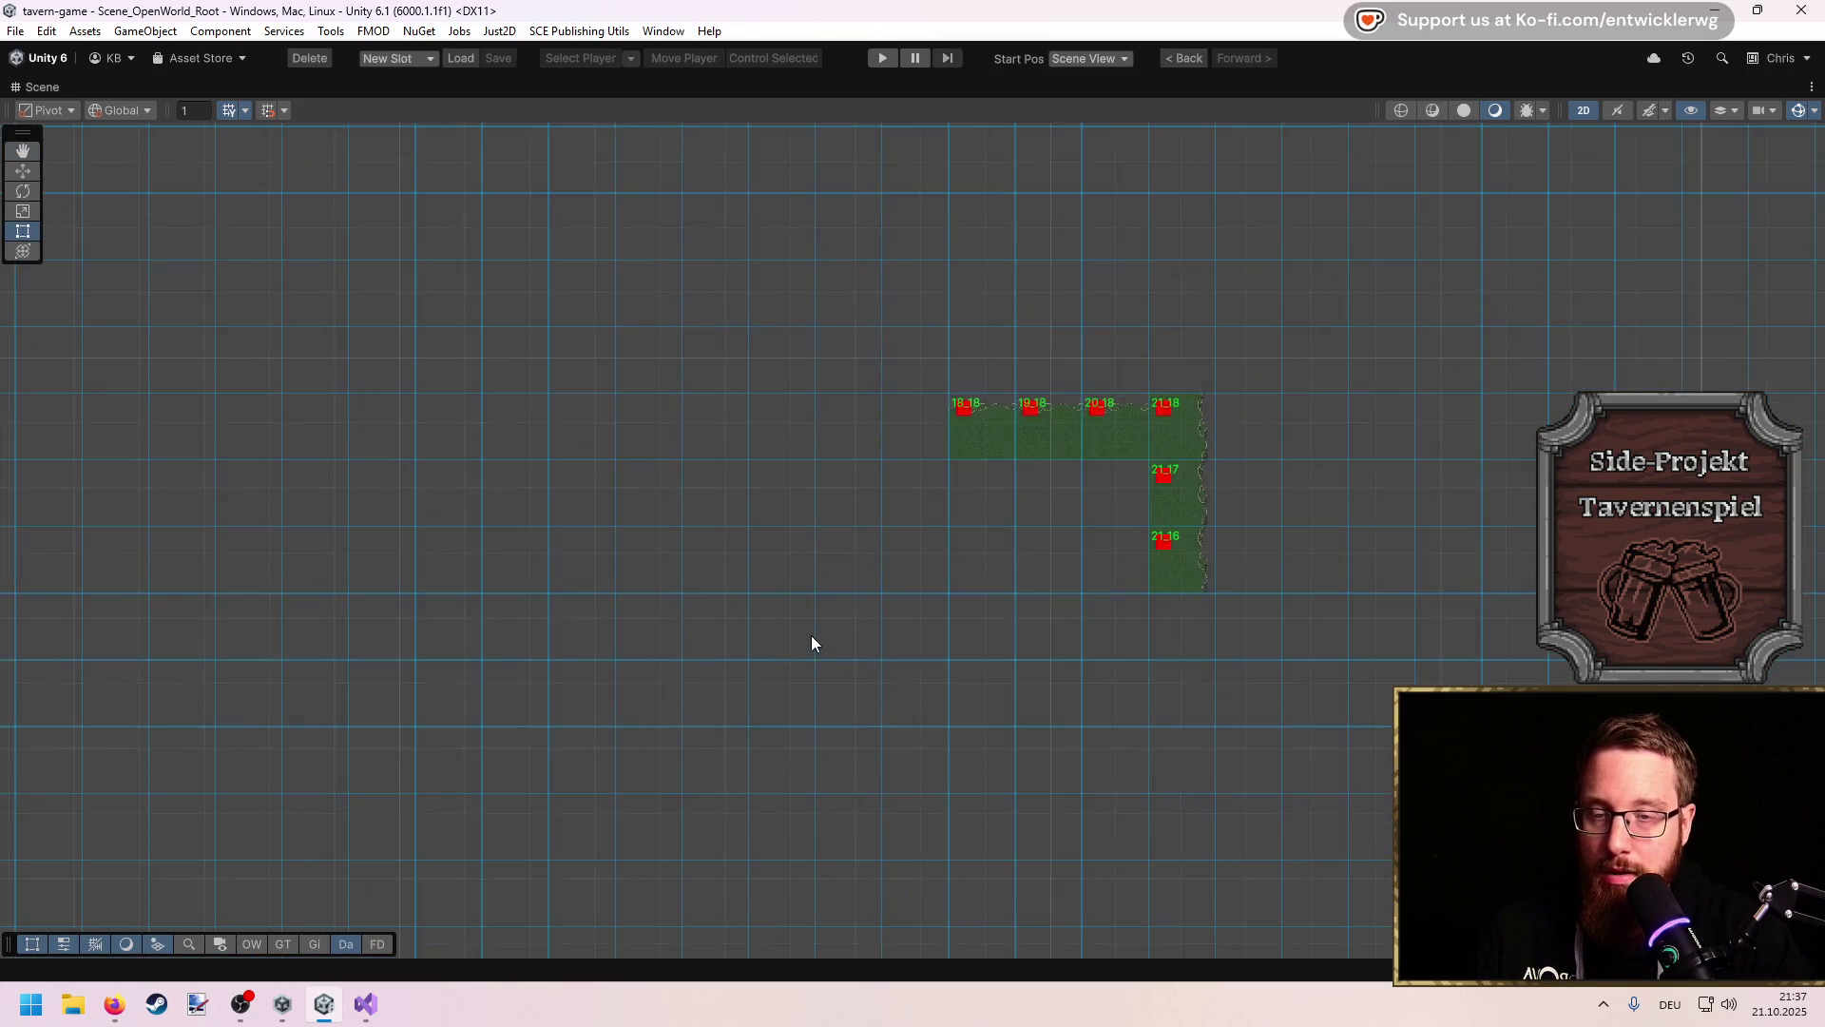
pyautogui.moveTo(758, 669); pyautogui.dragTo(998, 453)
pyautogui.scroll(8, 867, 682)
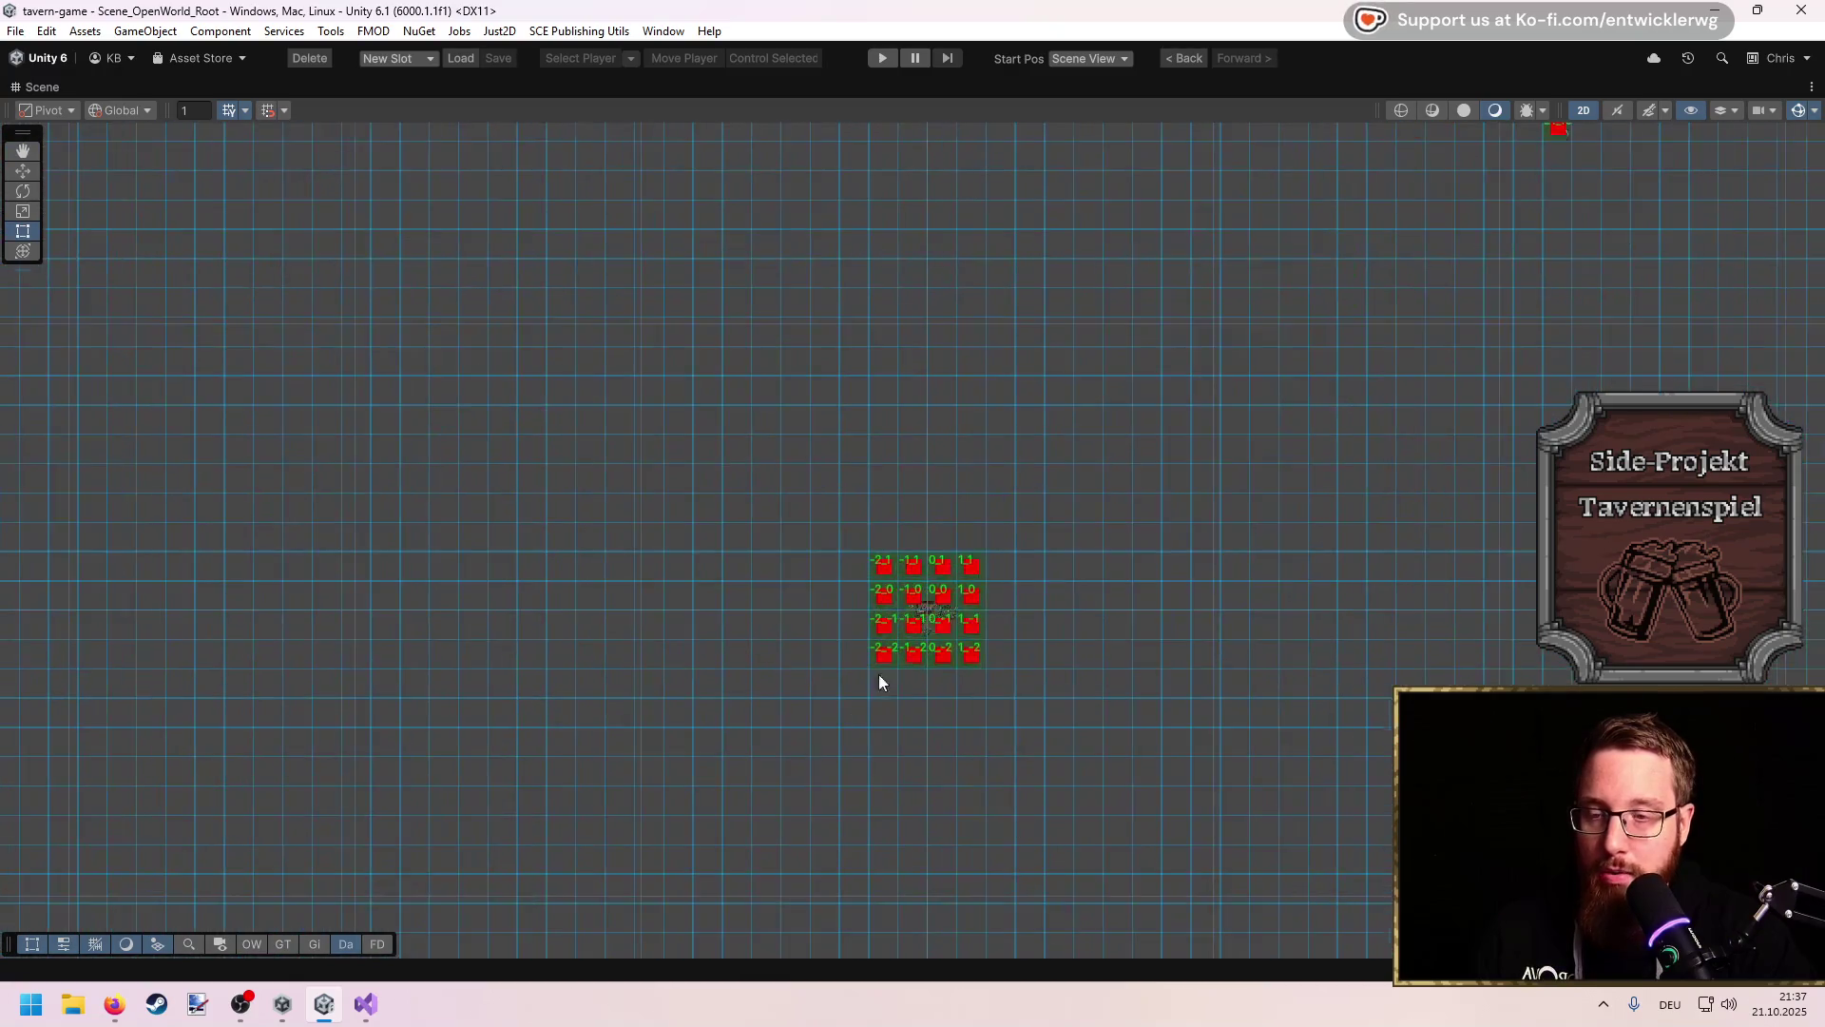
pyautogui.scroll(10, 955, 618)
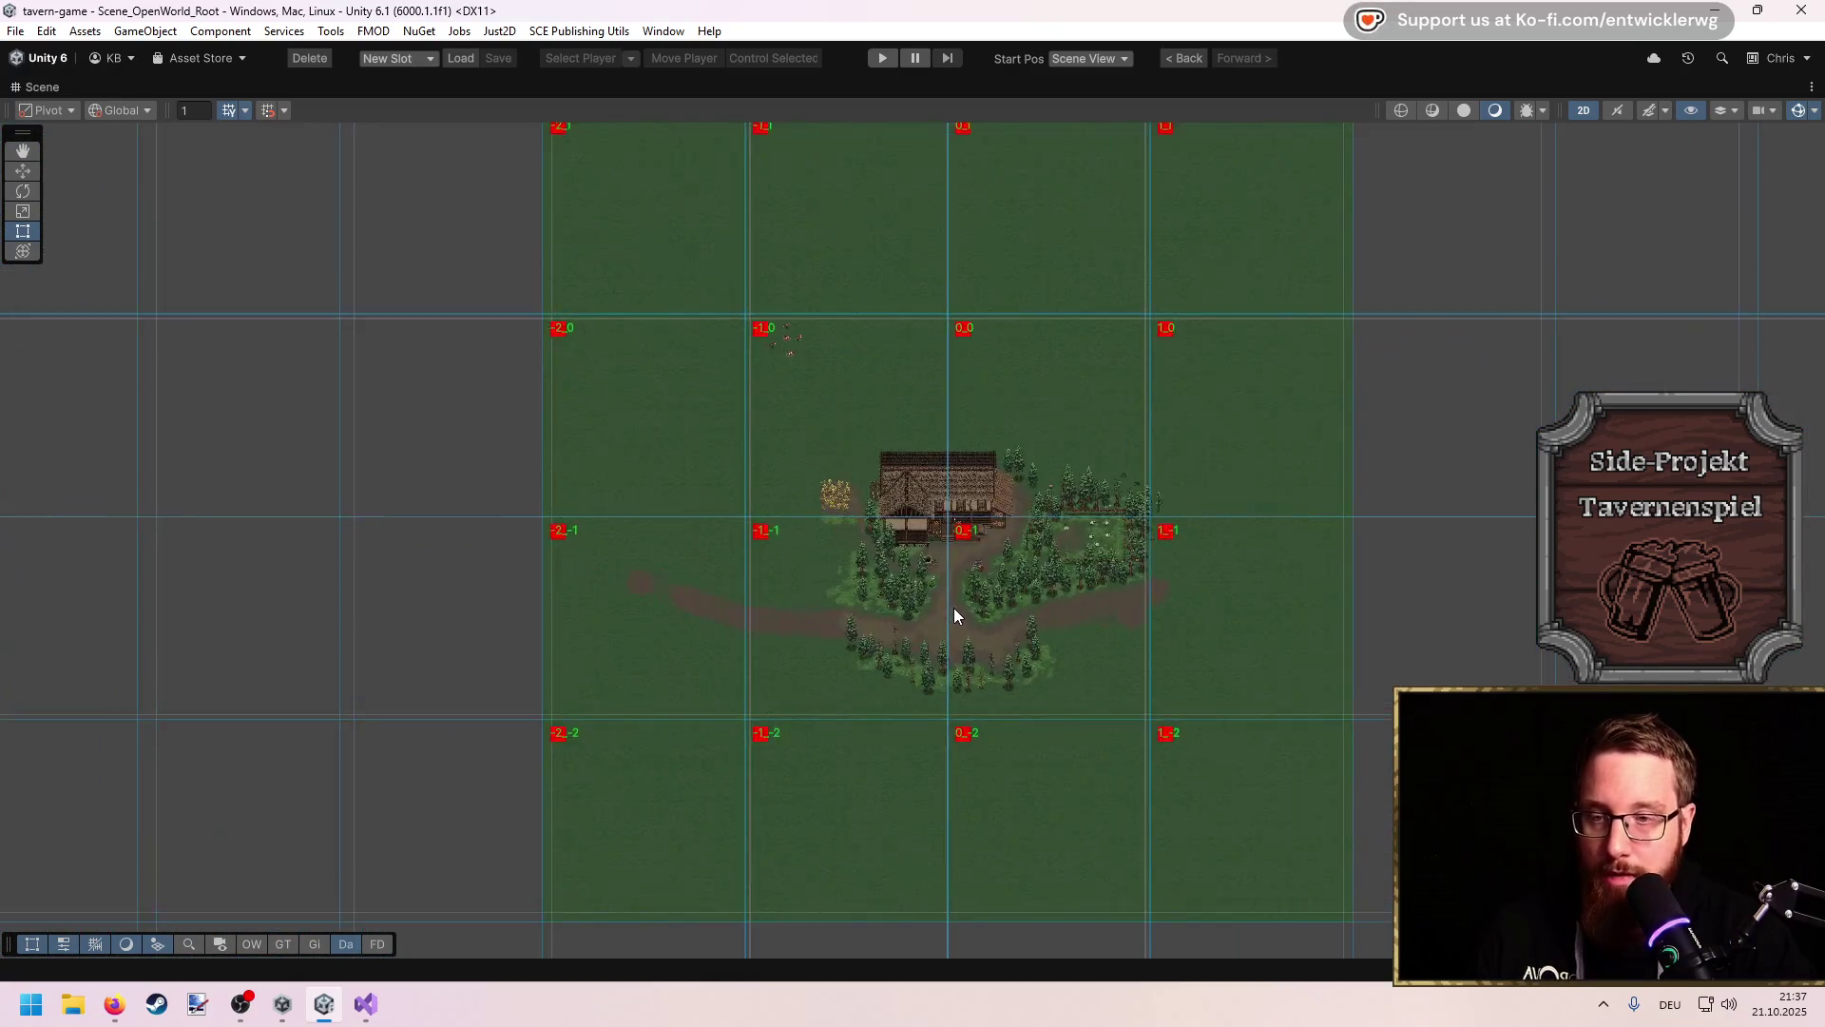
pyautogui.scroll(5, 950, 591)
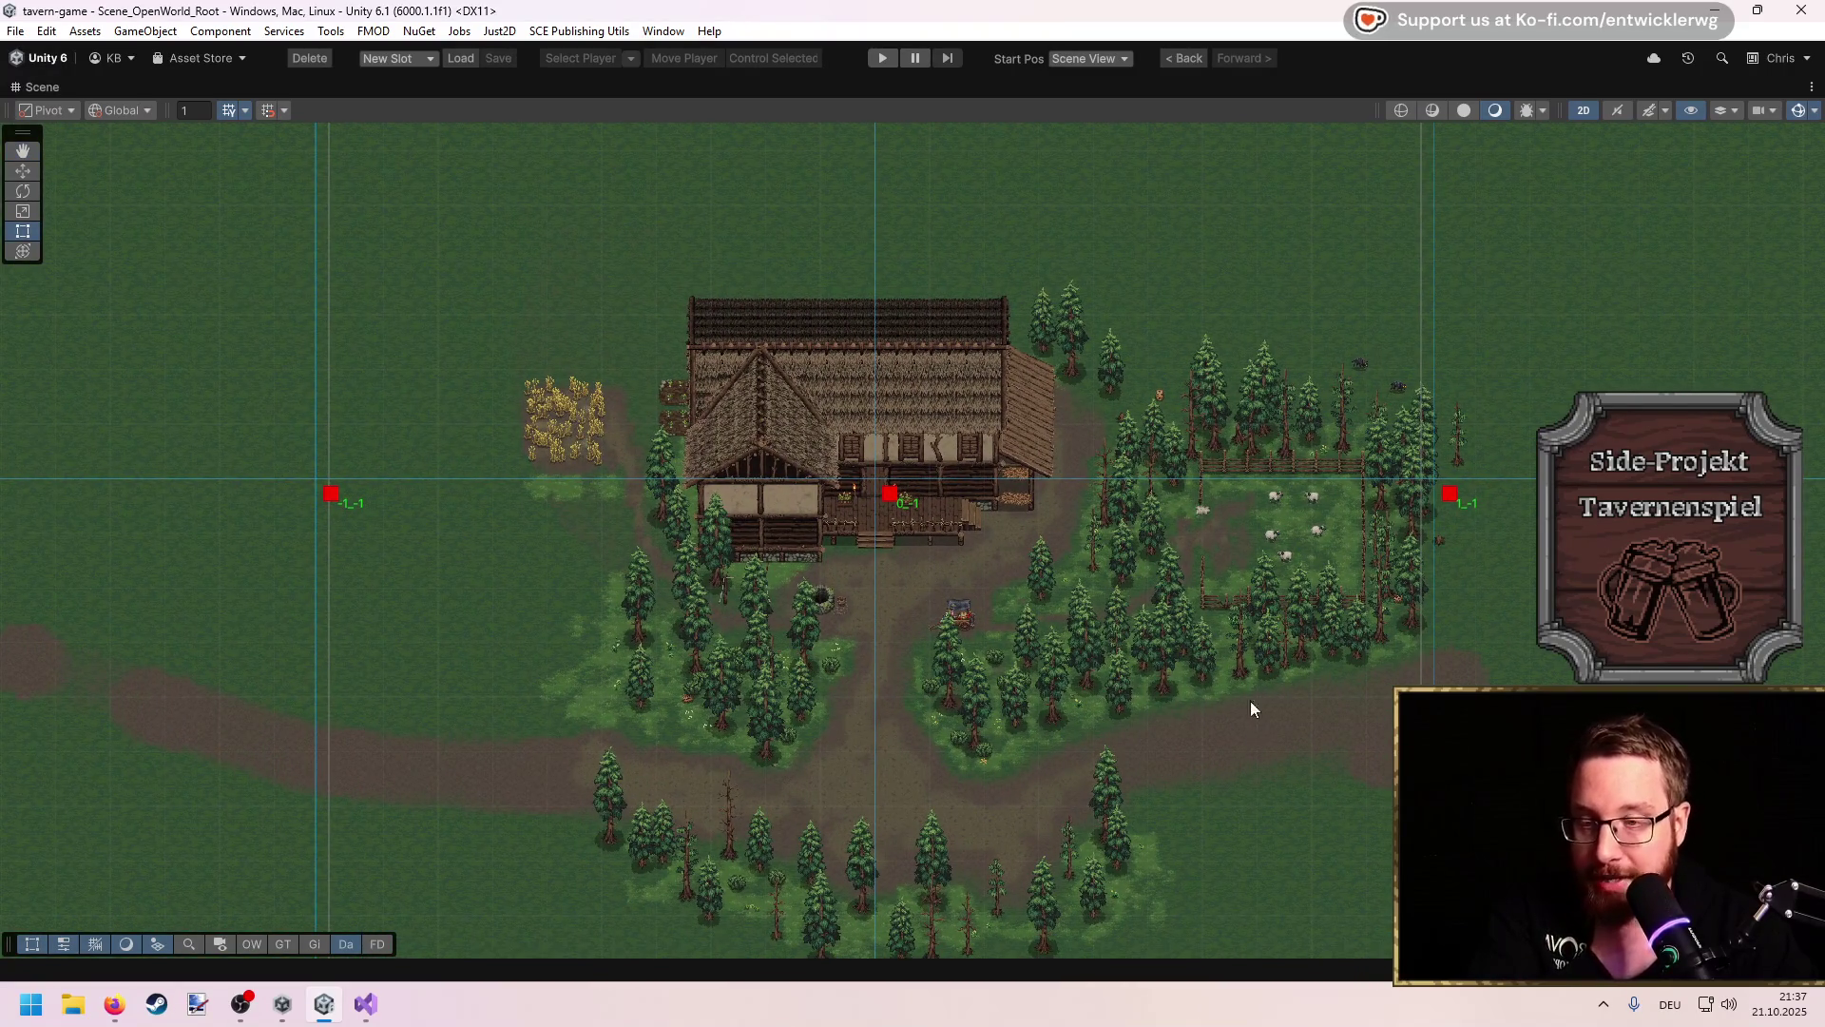
pyautogui.click(961, 615)
pyautogui.moveTo(990, 704)
pyautogui.mouseDown()
pyautogui.moveTo(1029, 675)
pyautogui.moveTo(954, 654)
pyautogui.mouseUp()
pyautogui.scroll(2, 1032, 659)
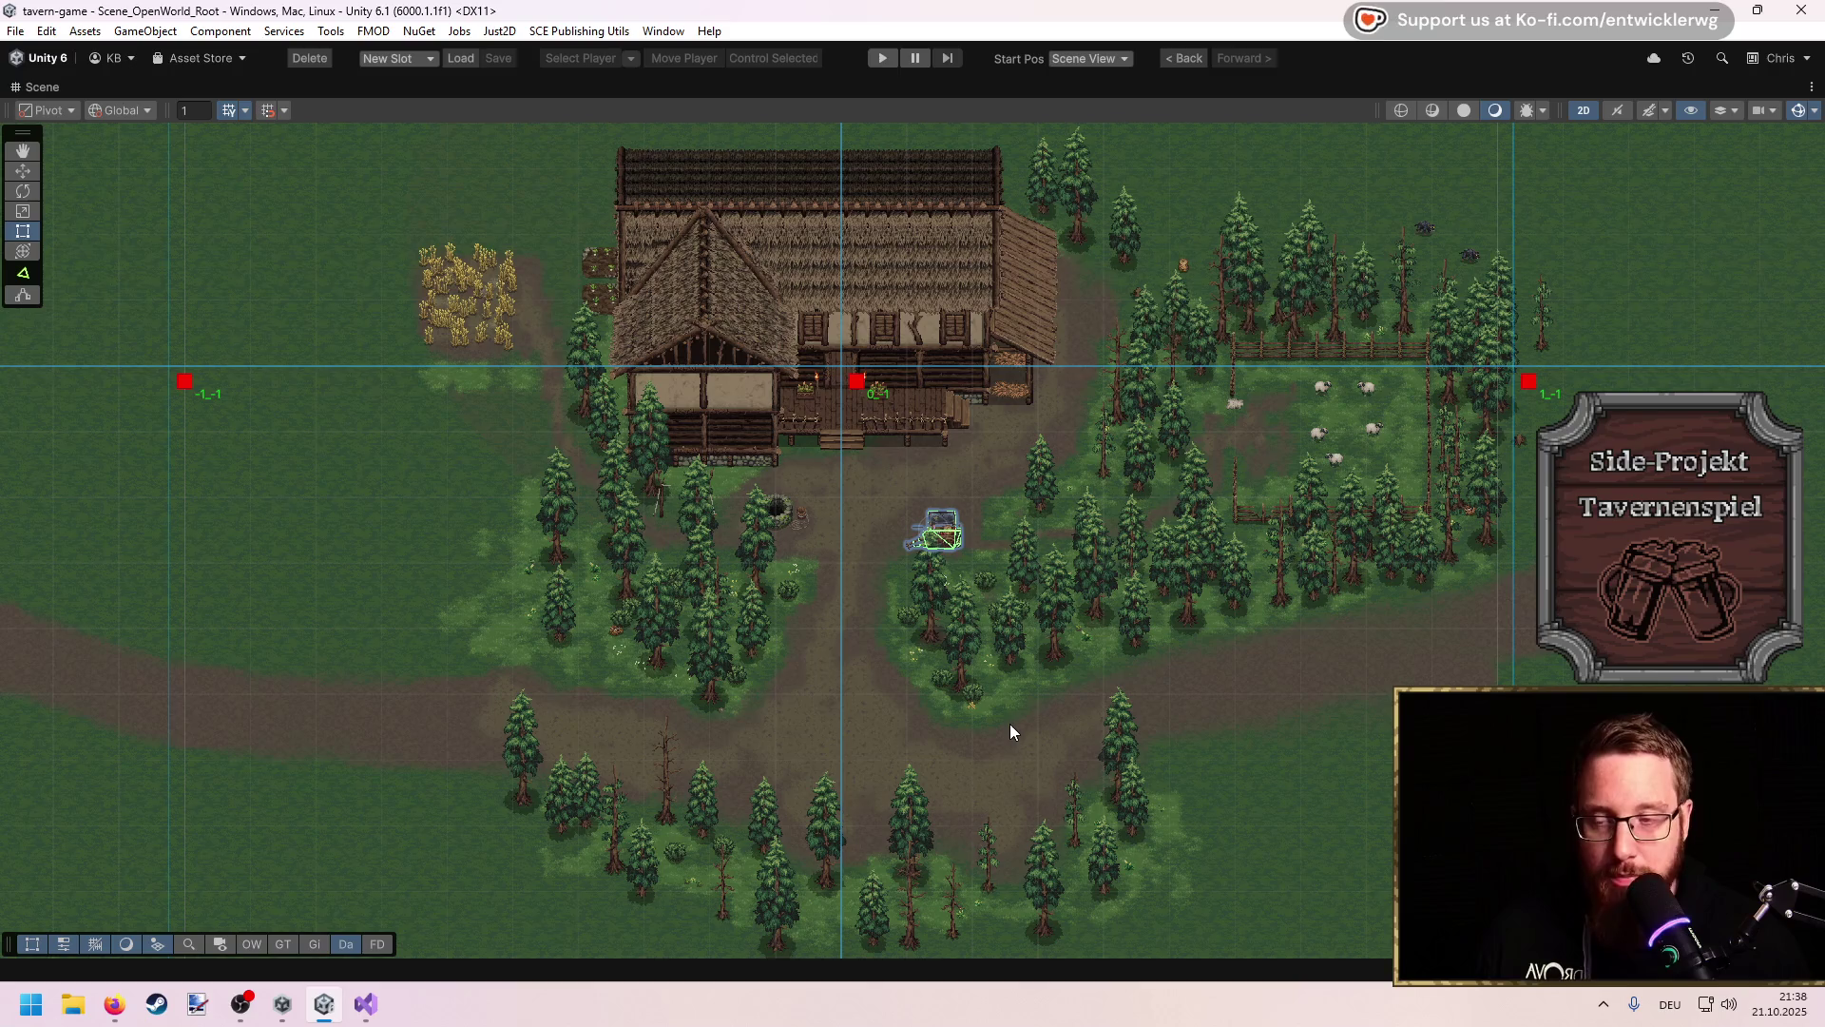
# Step: Pan and zoom the scene view, then lift the tavern roof layer to see inside
pyautogui.hotkey('alt', 'Tab')
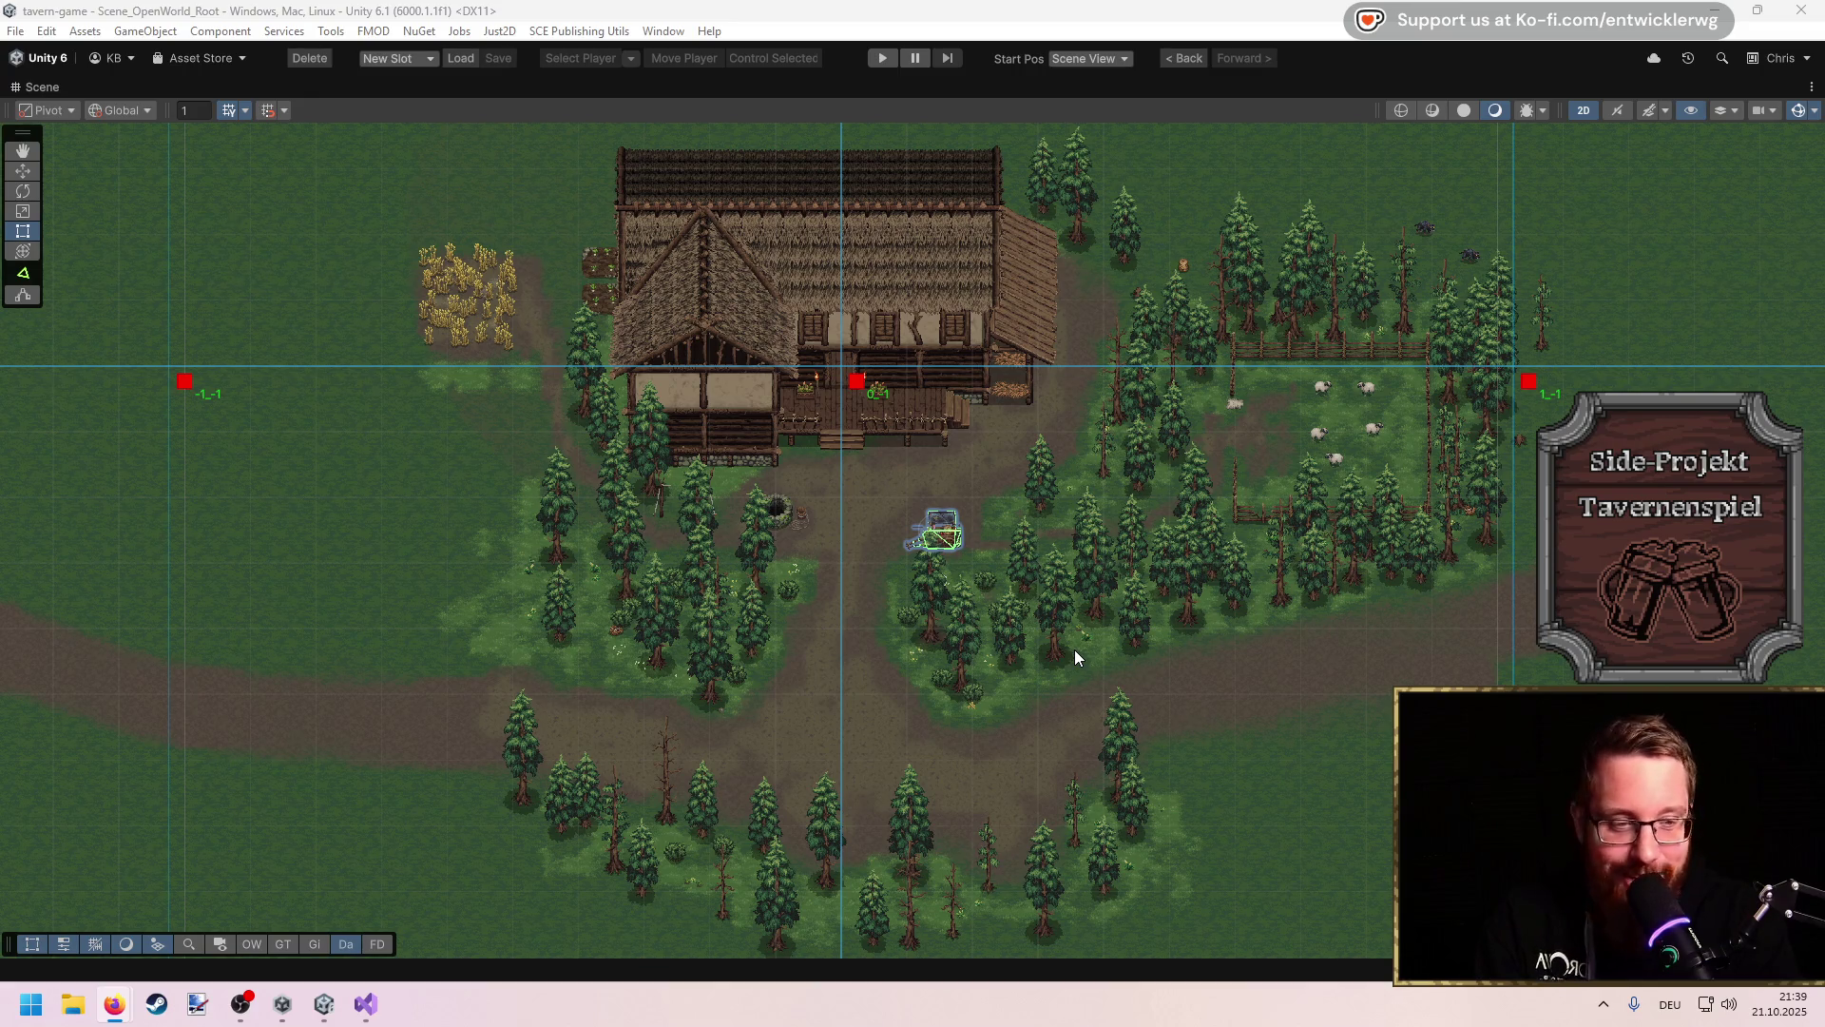
pyautogui.moveTo(1053, 293); pyautogui.dragTo(1042, 386)
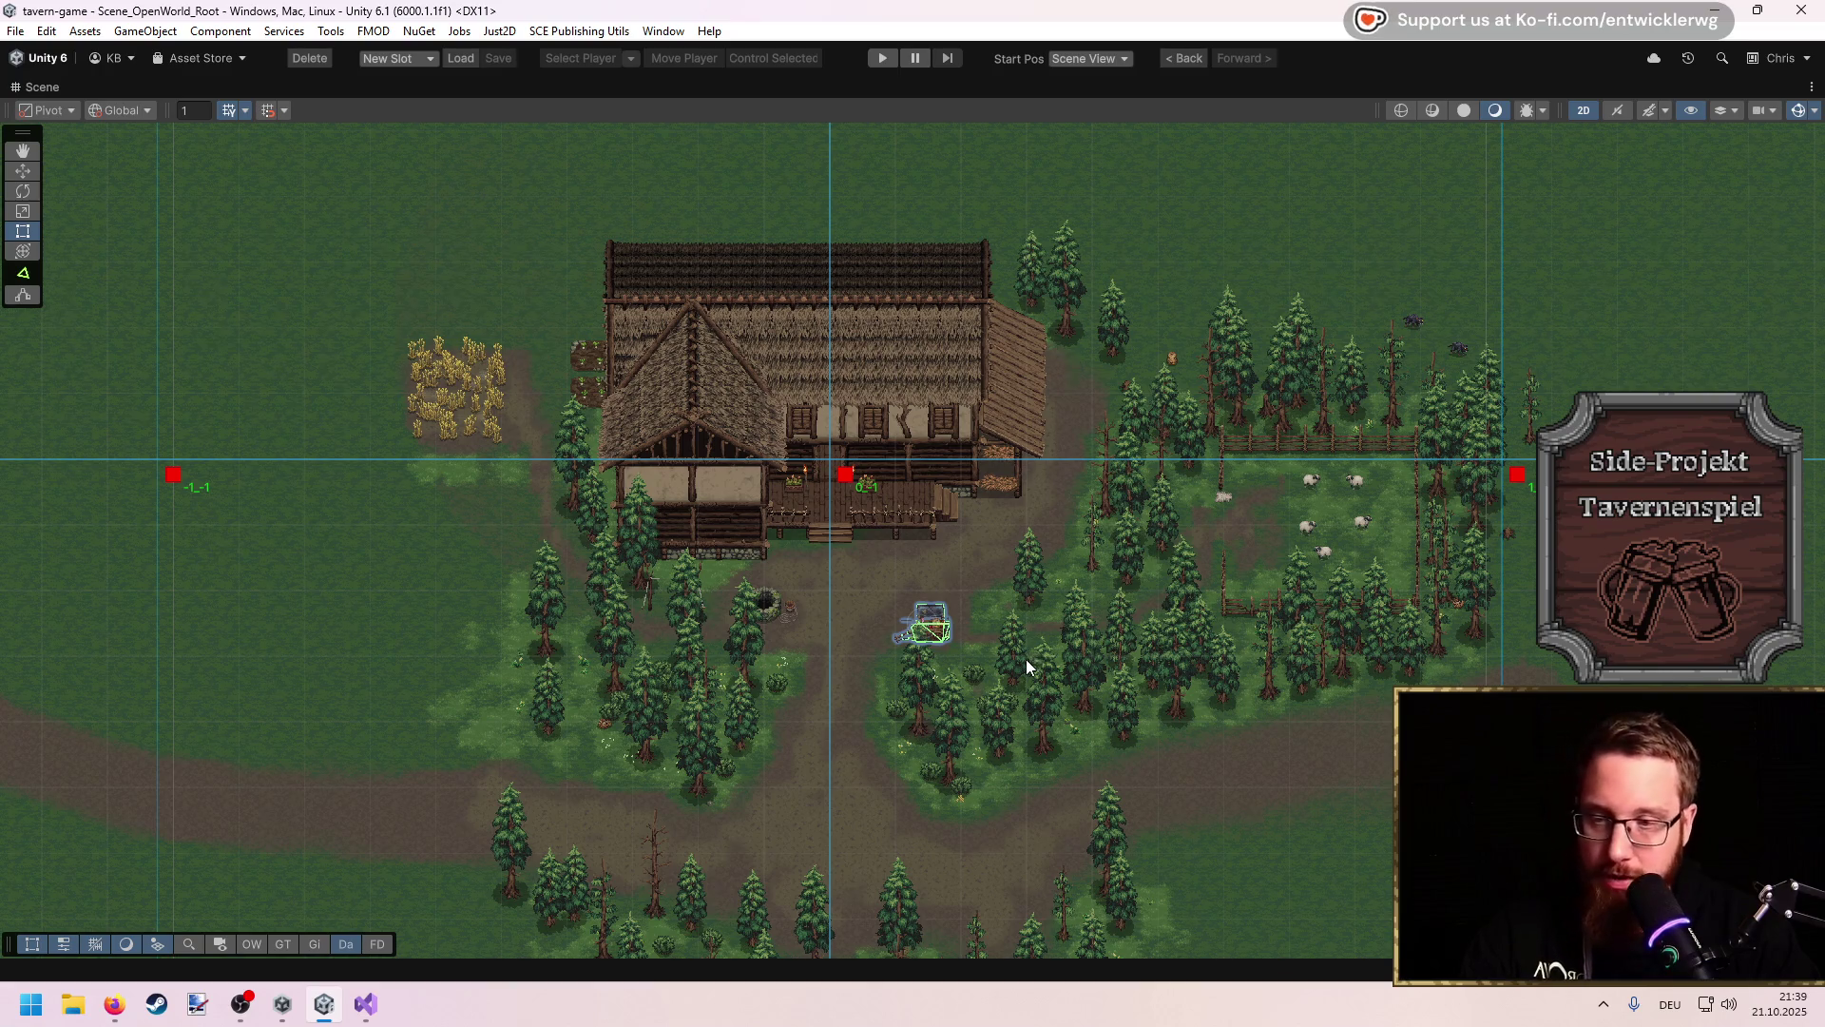
pyautogui.scroll(3, 904, 608)
pyautogui.scroll(2, 1198, 613)
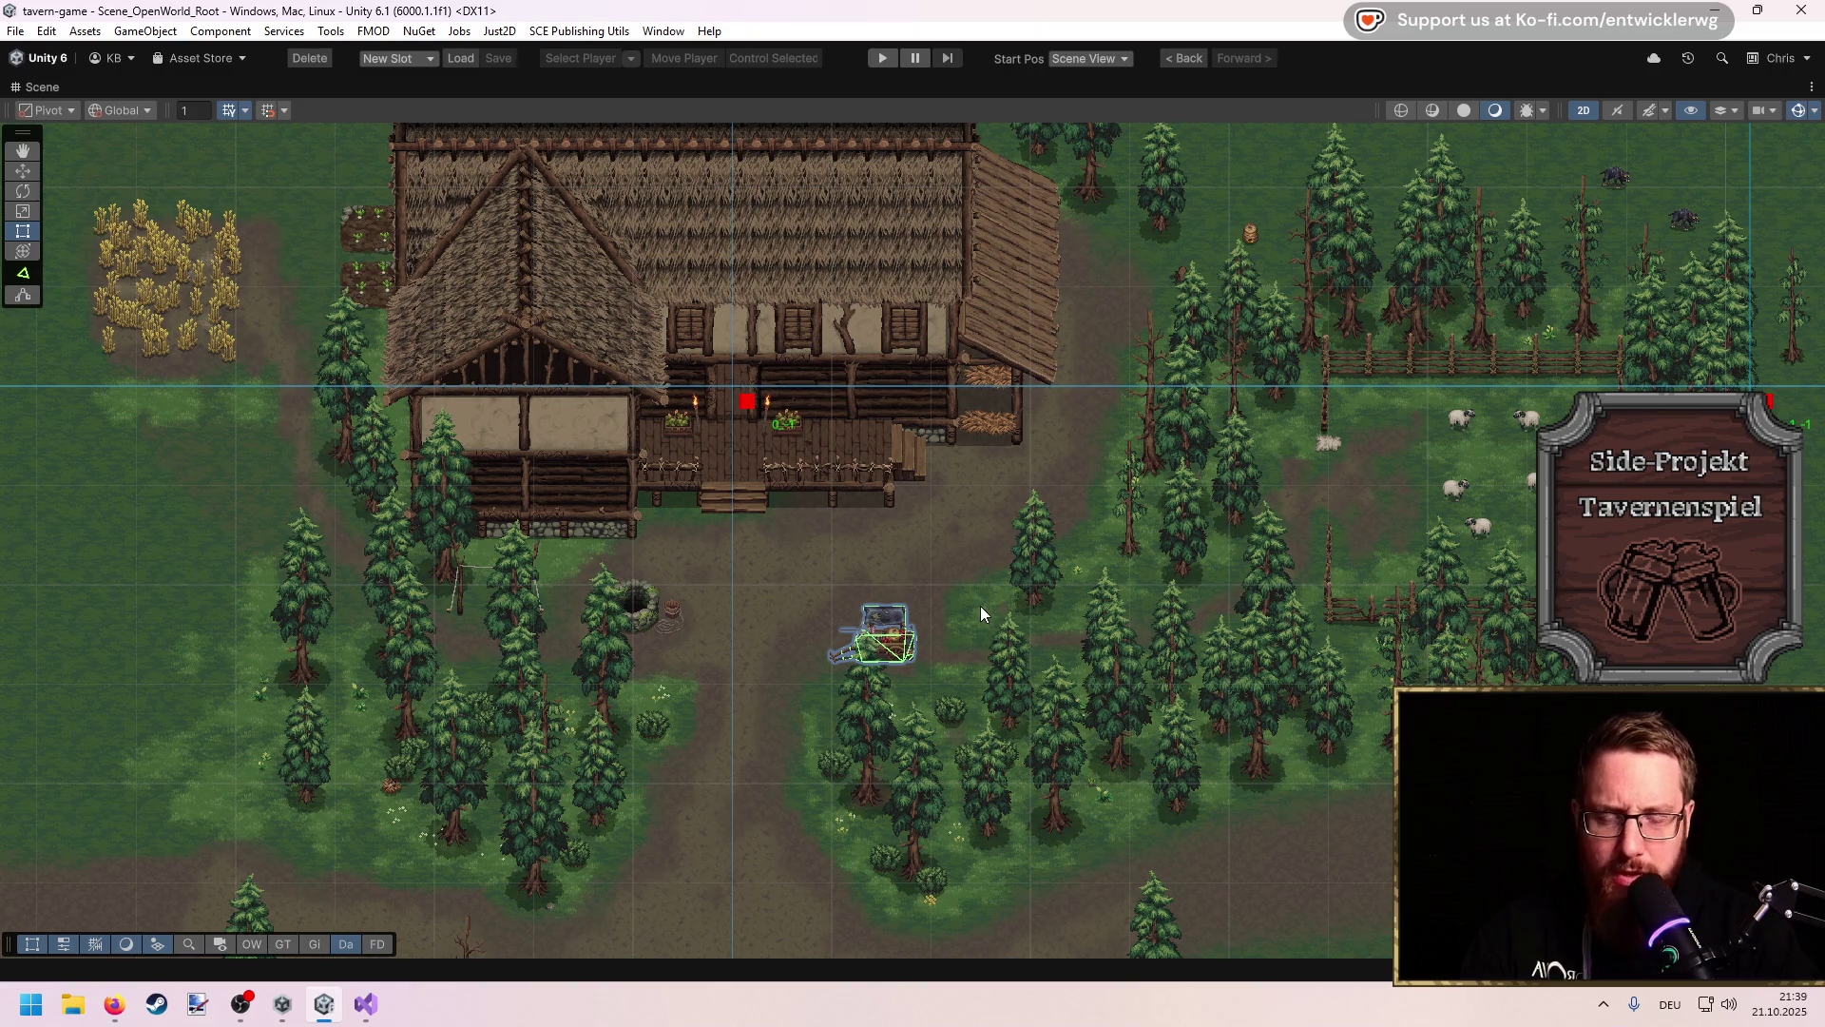
pyautogui.scroll(2, 951, 606)
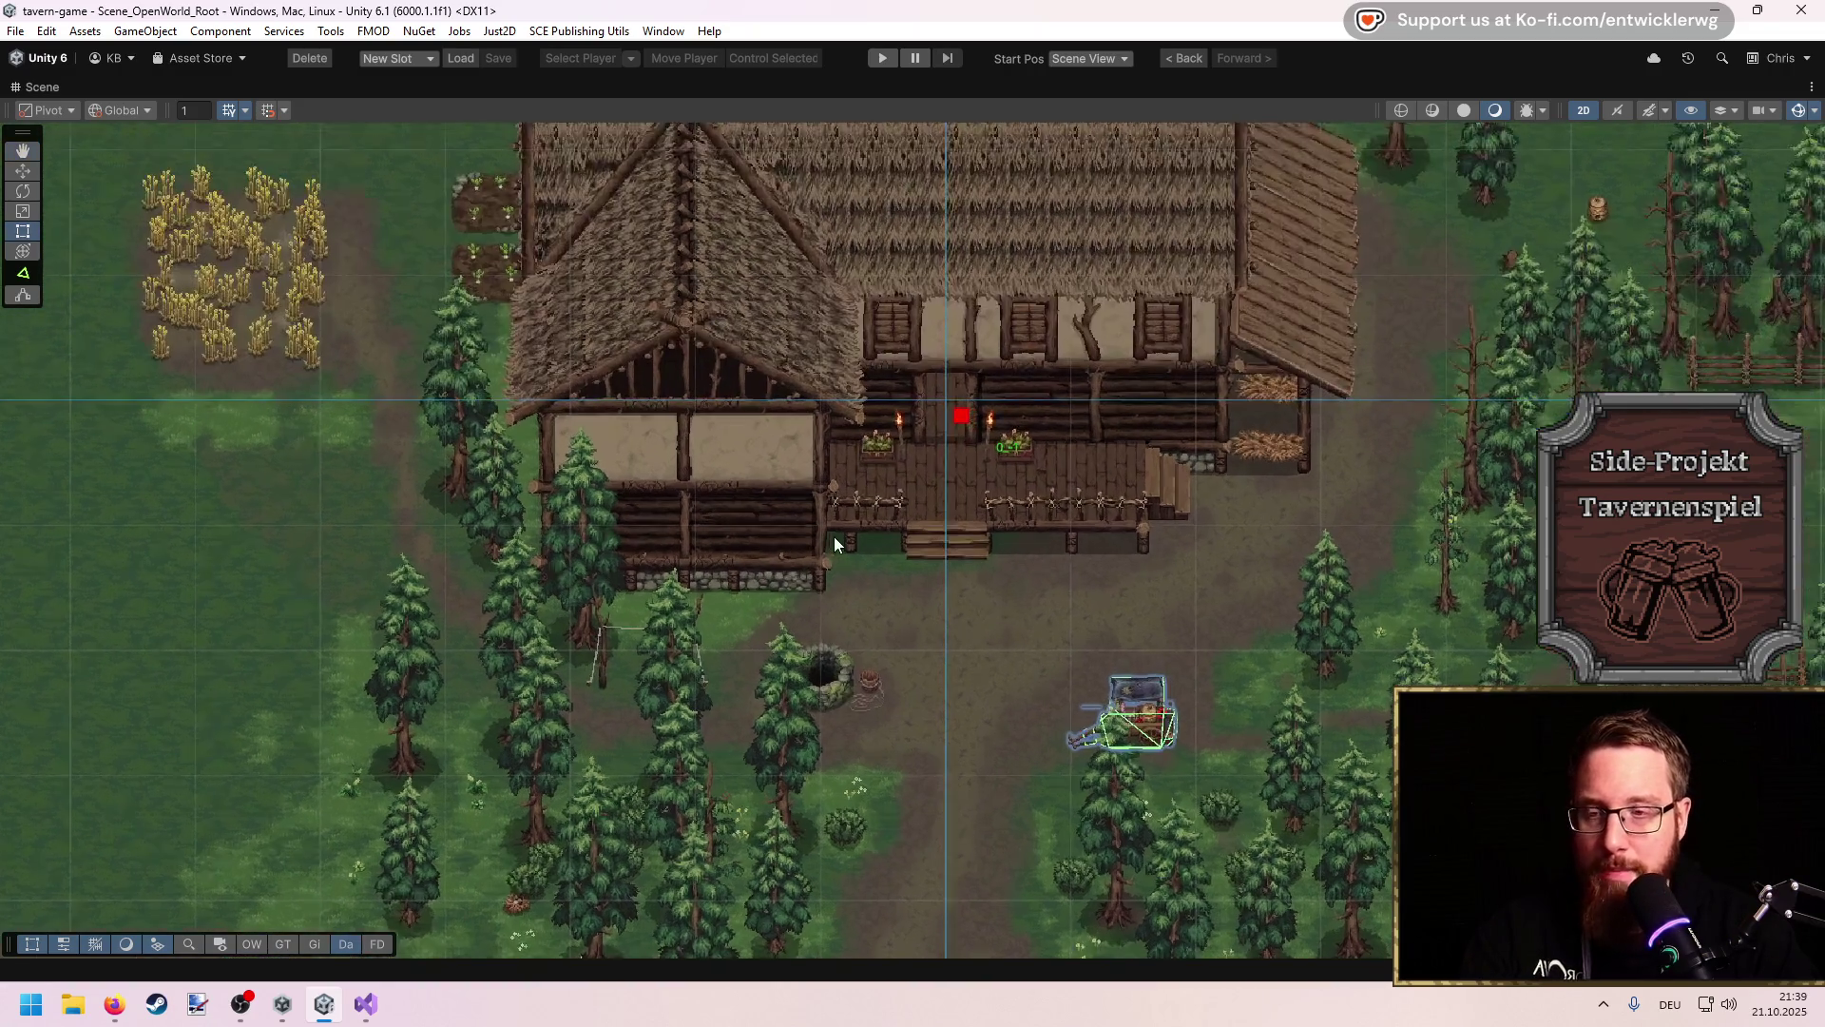
pyautogui.press('Up')
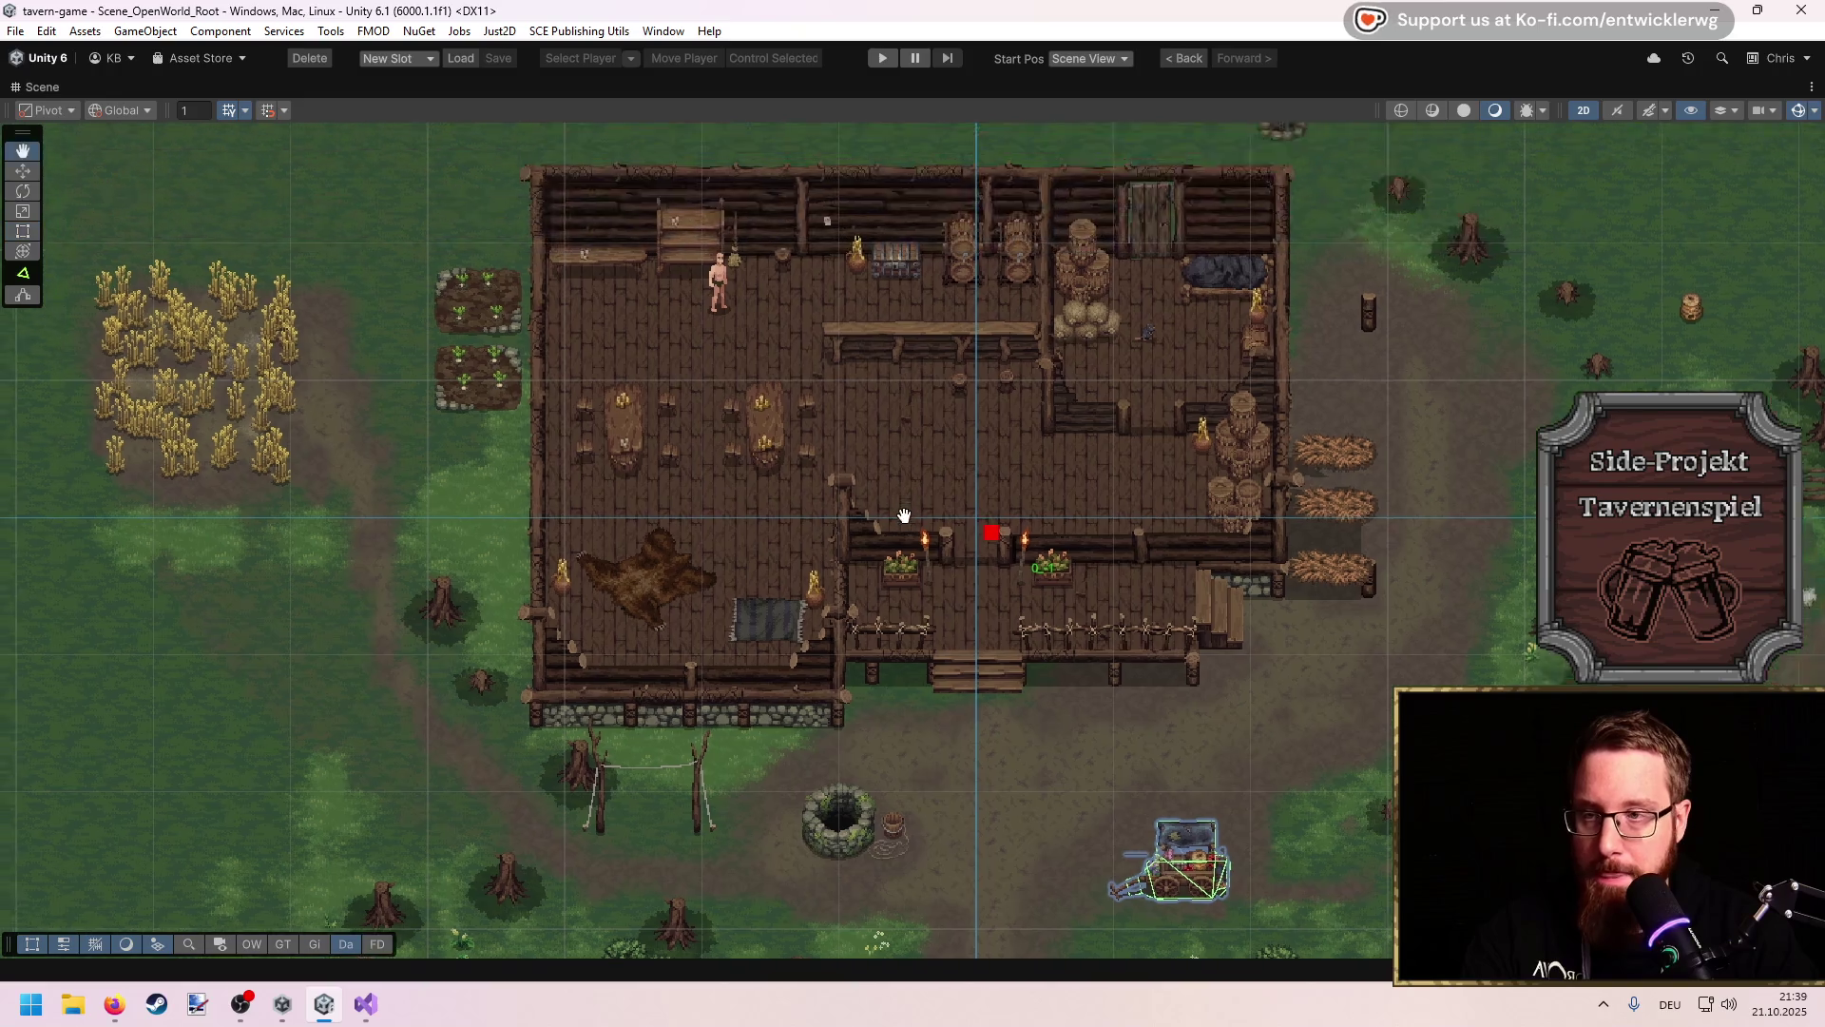
# Step: Put the tavern roof back, zoom out and un-maximize the Scene view
pyautogui.press('Down')
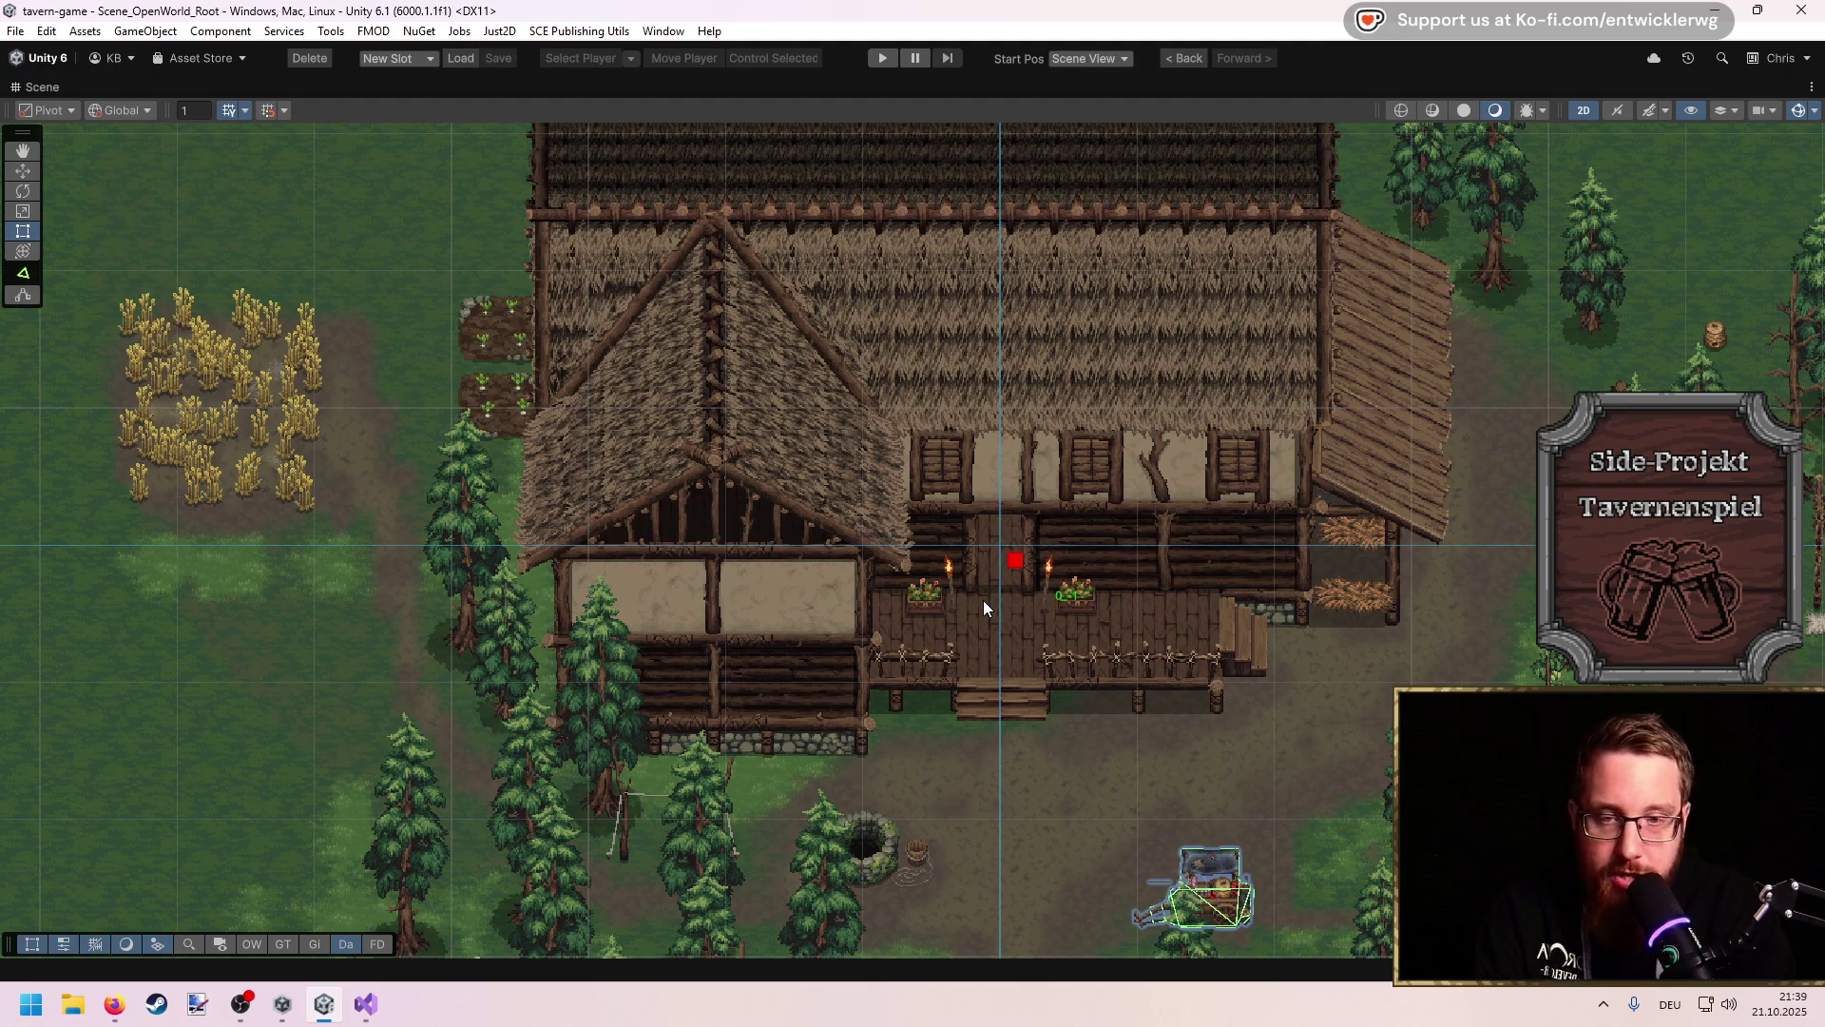
pyautogui.scroll(-5, 983, 609)
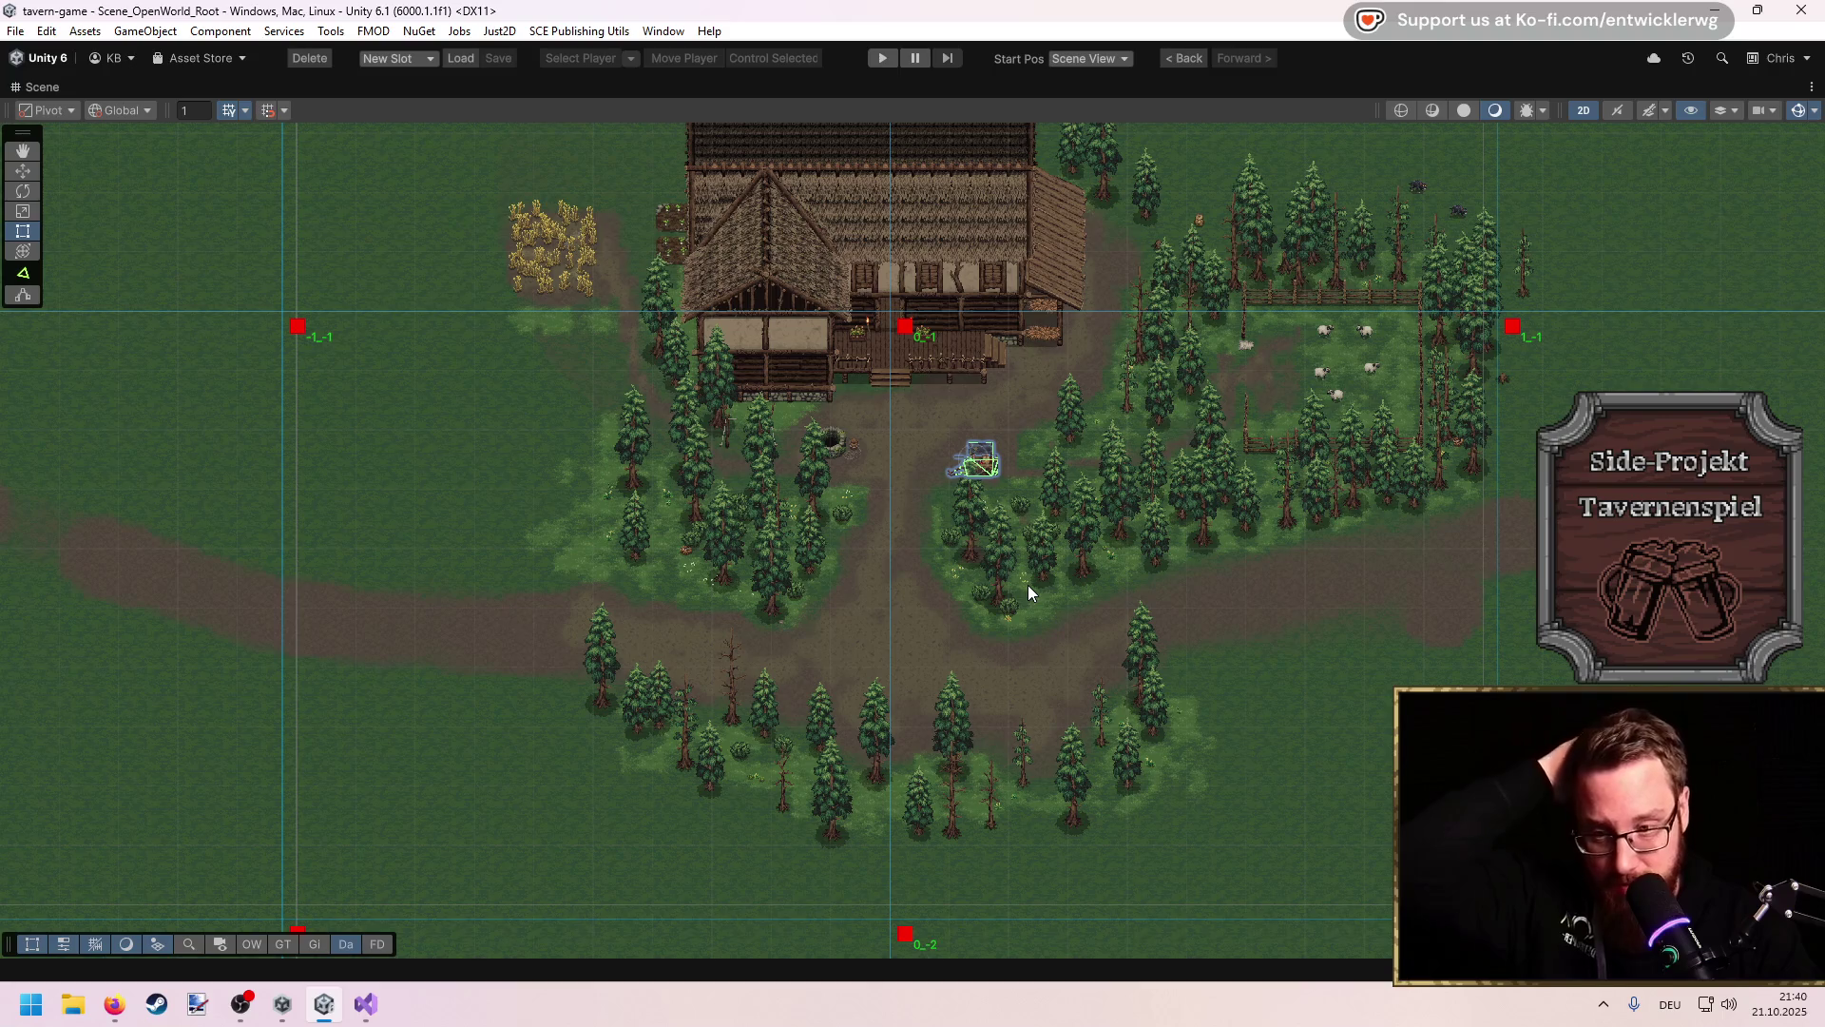
pyautogui.doubleClick(714, 78)
pyautogui.click(862, 107)
# Step: Search the Hierarchy for routines and drill into Tavern_Night_Routines and Tavern_Night_Actors to Tavern_Actor_Bade_01
pyautogui.write('rotu')
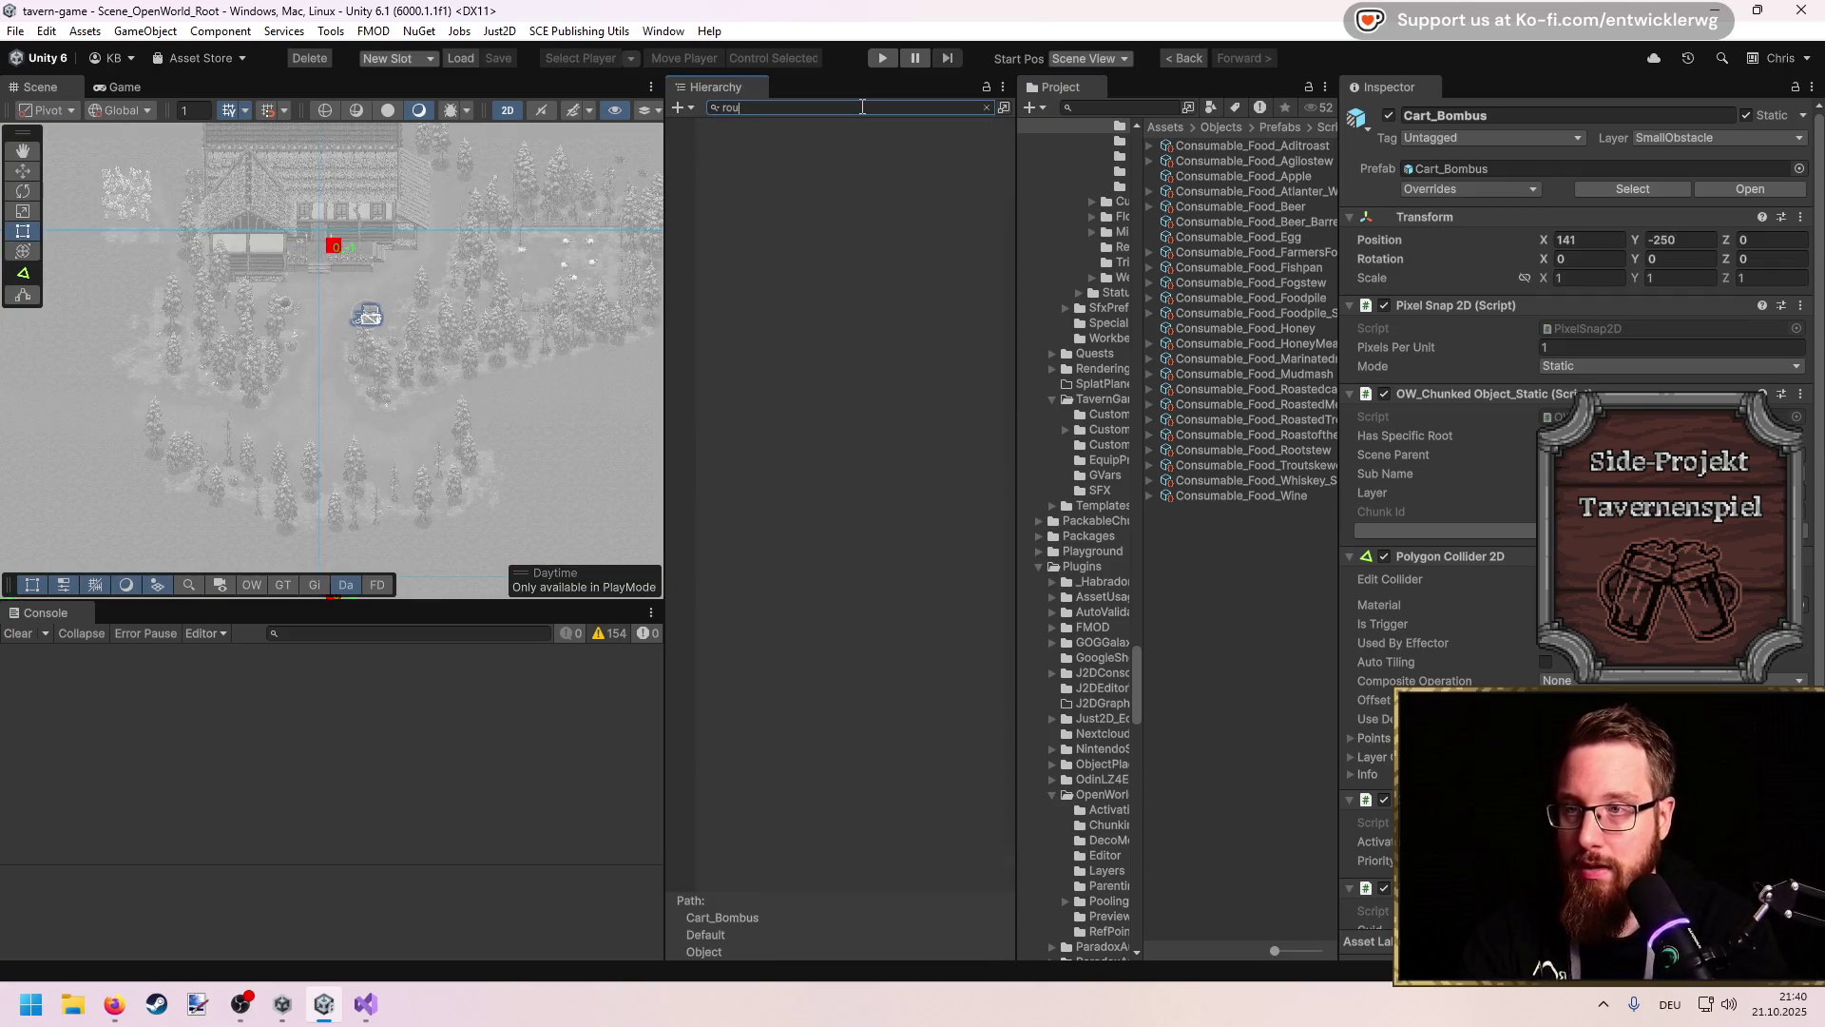
pyautogui.write('tin')
pyautogui.click(884, 141)
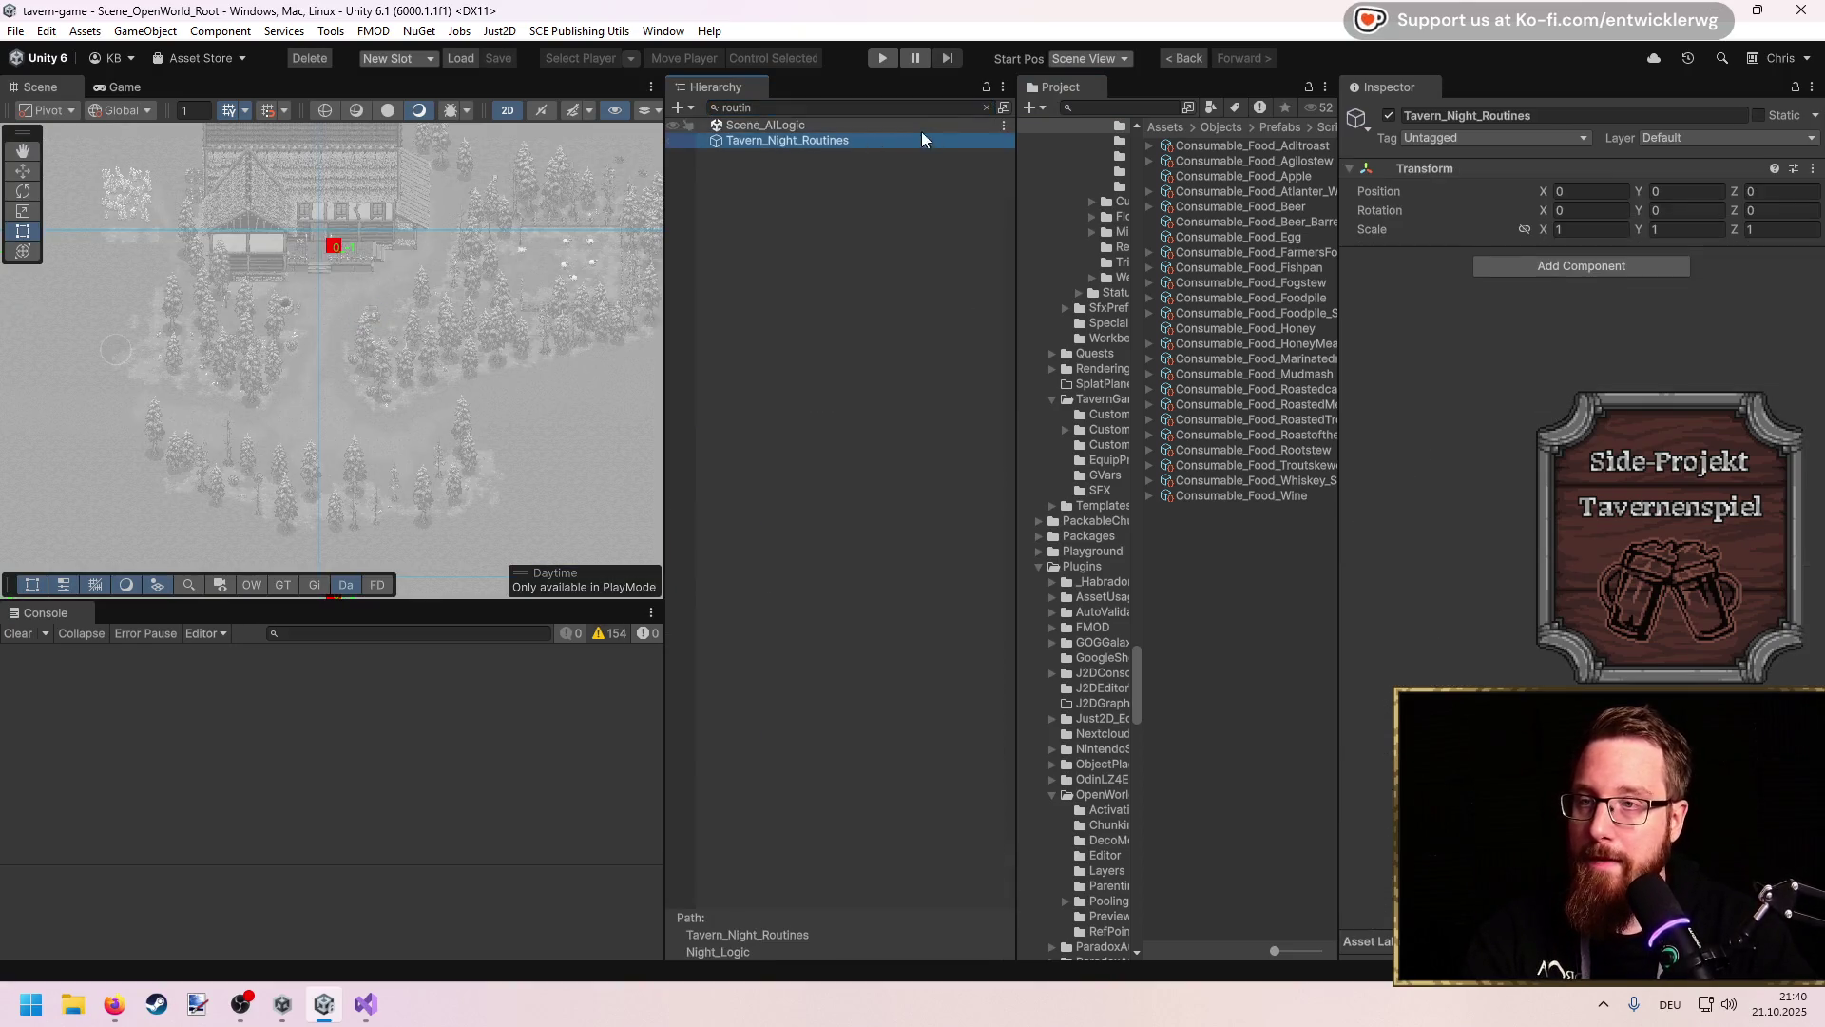
pyautogui.click(987, 107)
pyautogui.scroll(-3, 900, 596)
pyautogui.press('Right')
pyautogui.press('Down')
pyautogui.press('Up')
pyautogui.press('Up')
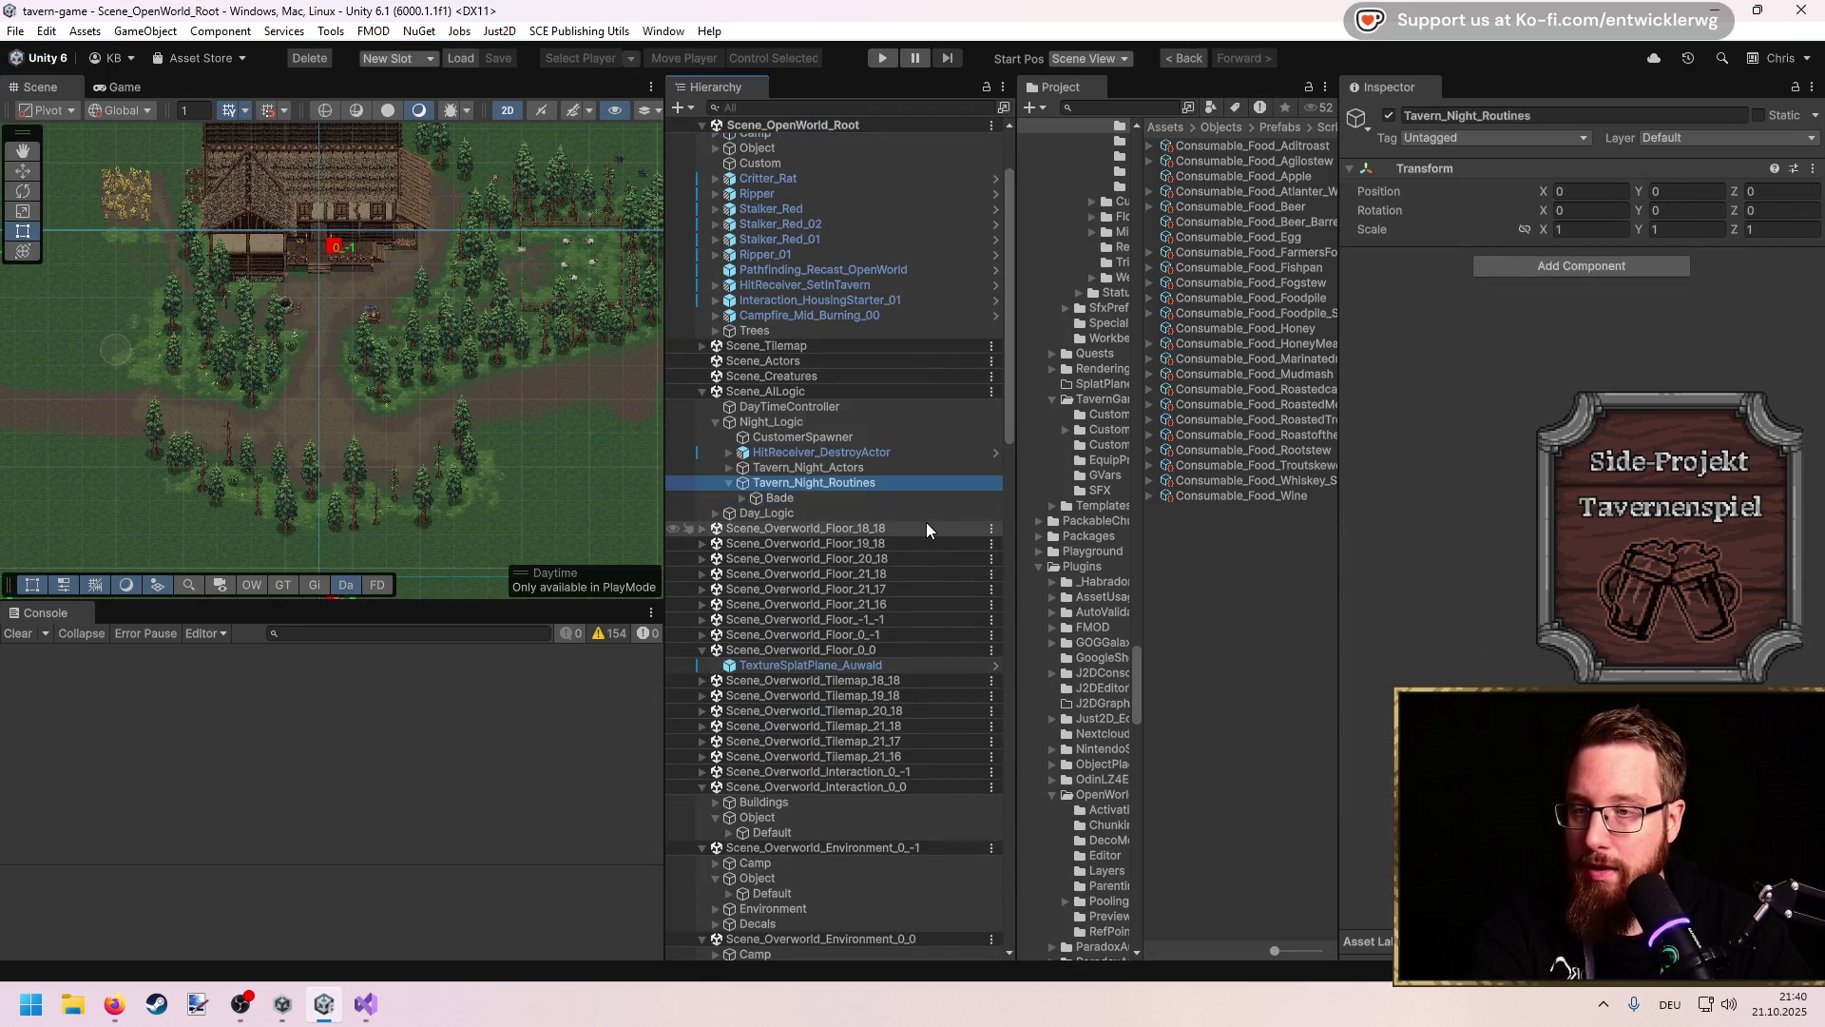
pyautogui.press('Right')
pyautogui.press('Down')
# Step: Search the Project for 'routin' and preview the Customer_Routine_01 prefab's route
pyautogui.click(1141, 107)
pyautogui.write('routin')
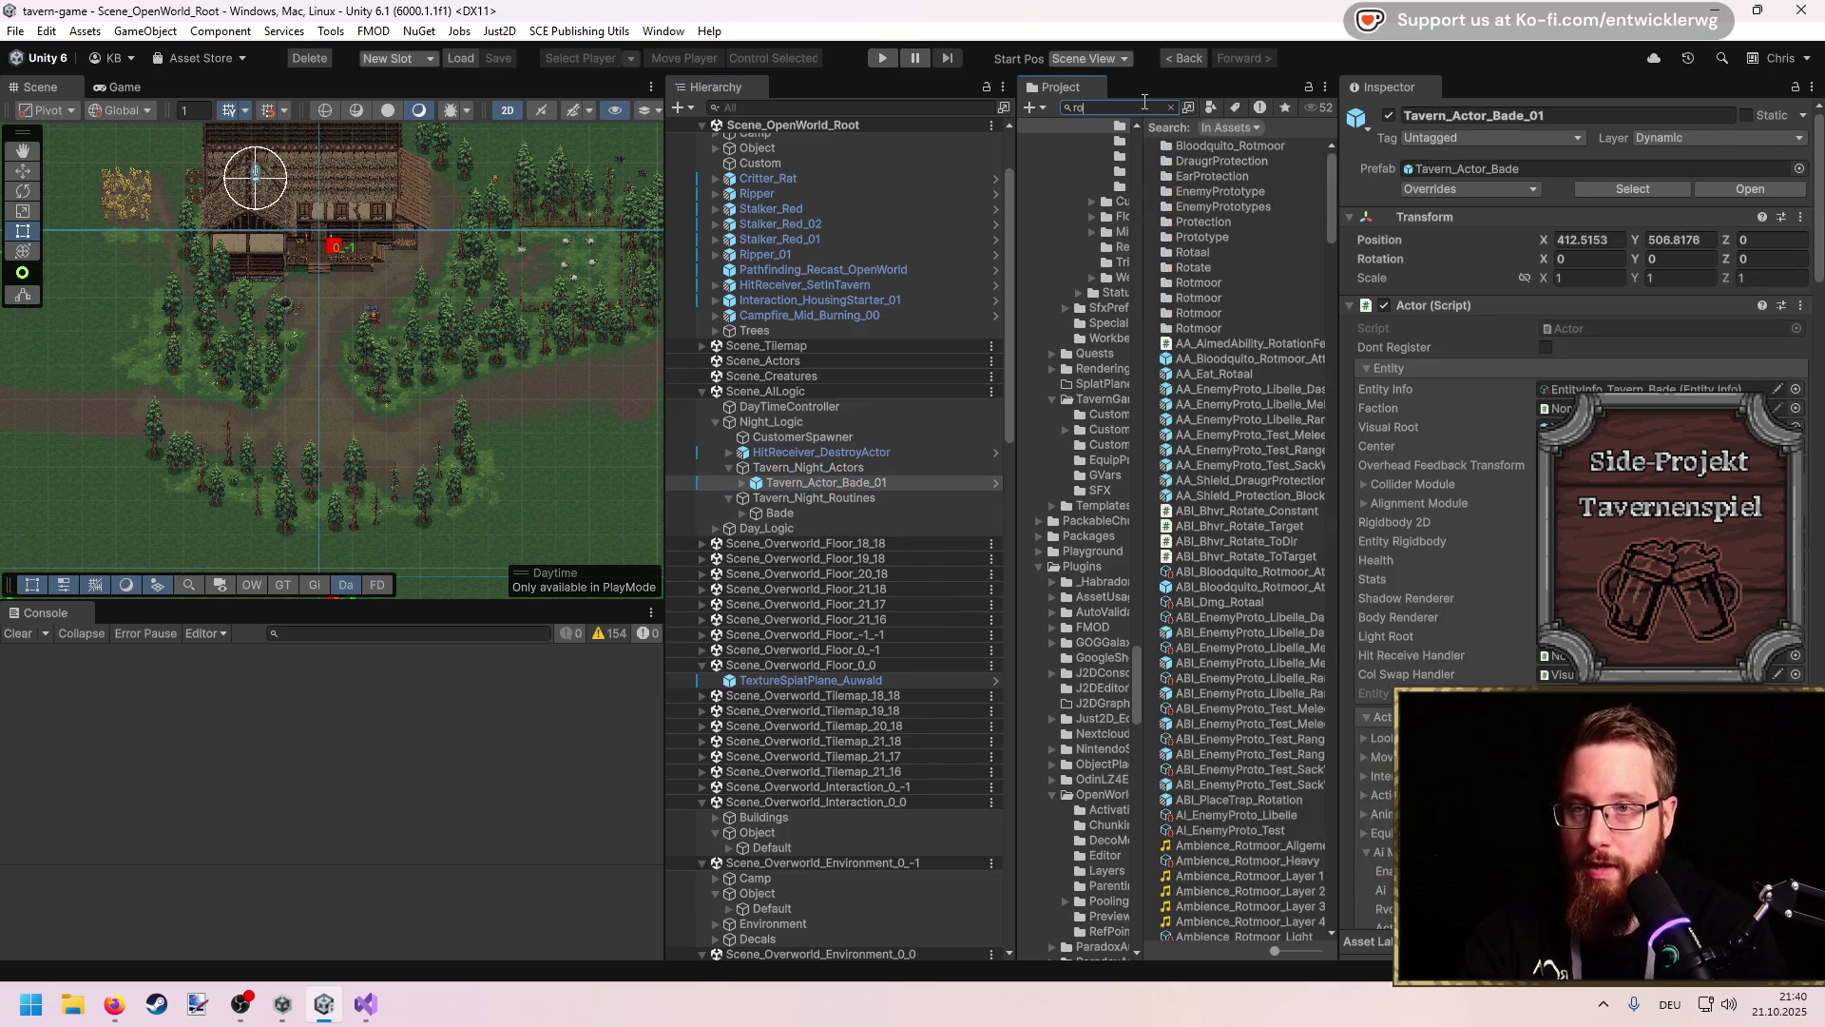
pyautogui.scroll(-10, 1261, 468)
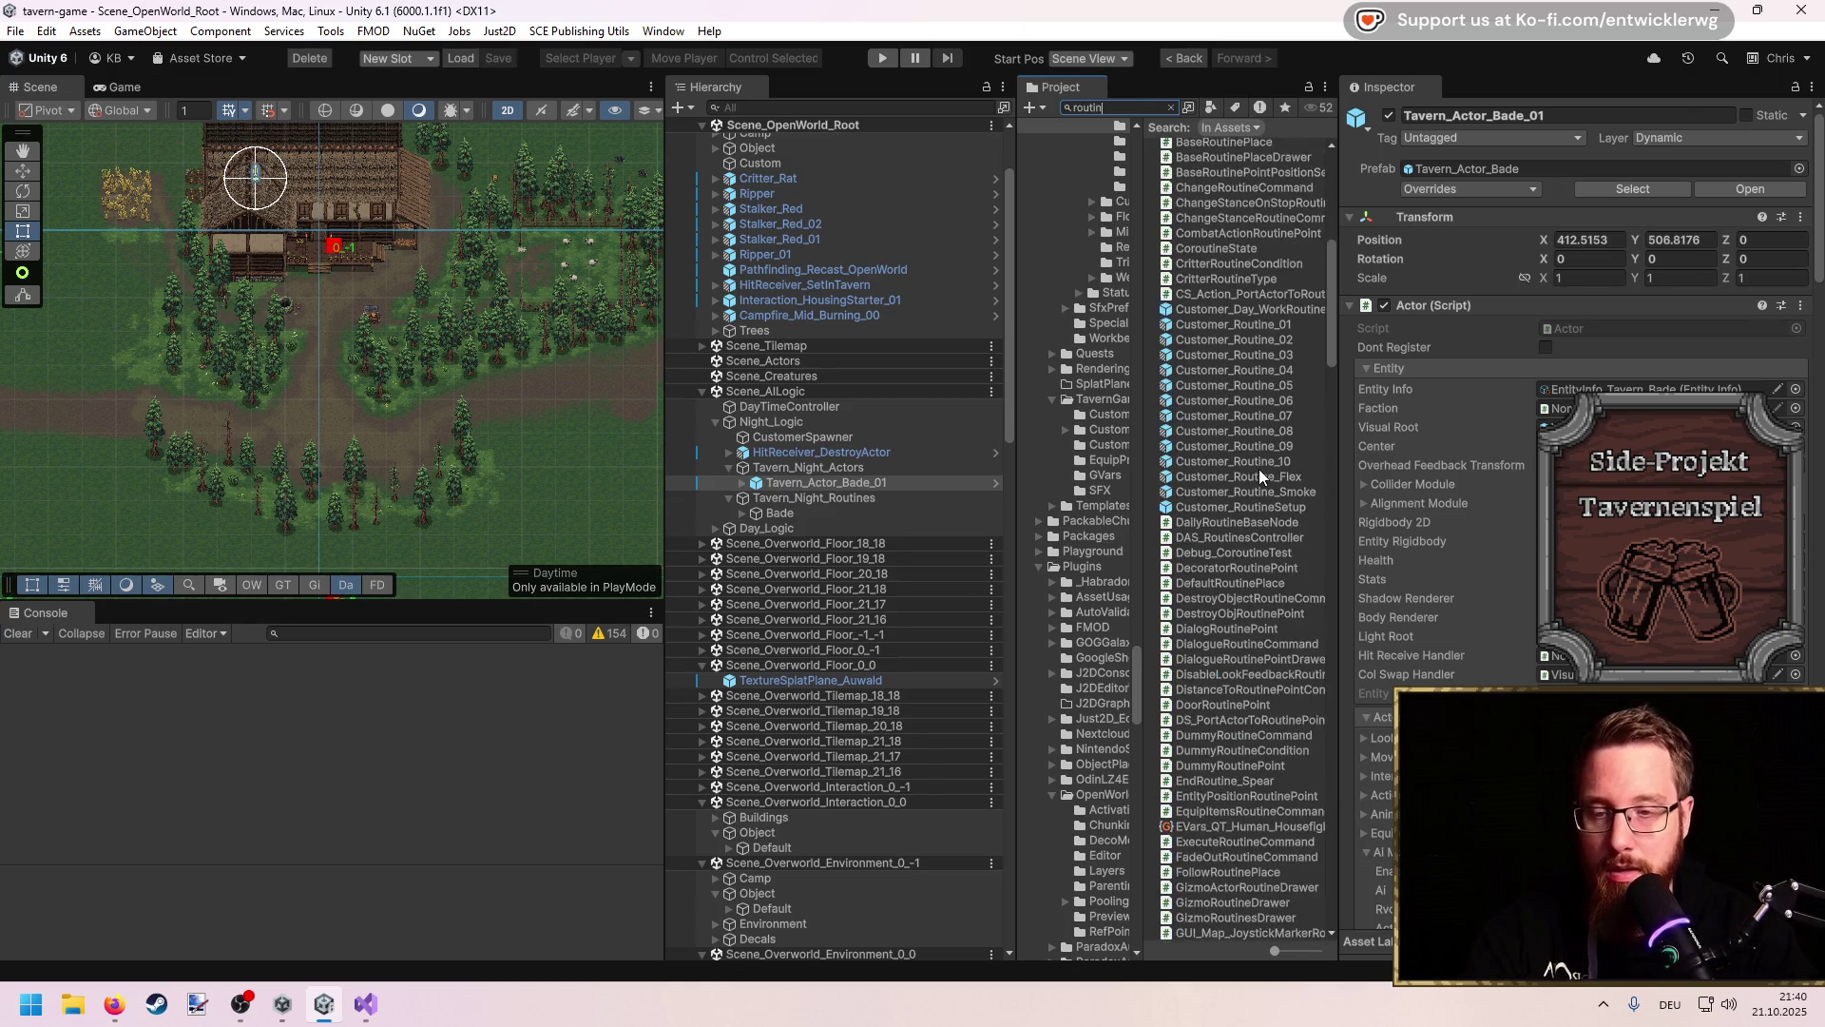
pyautogui.click(1268, 327)
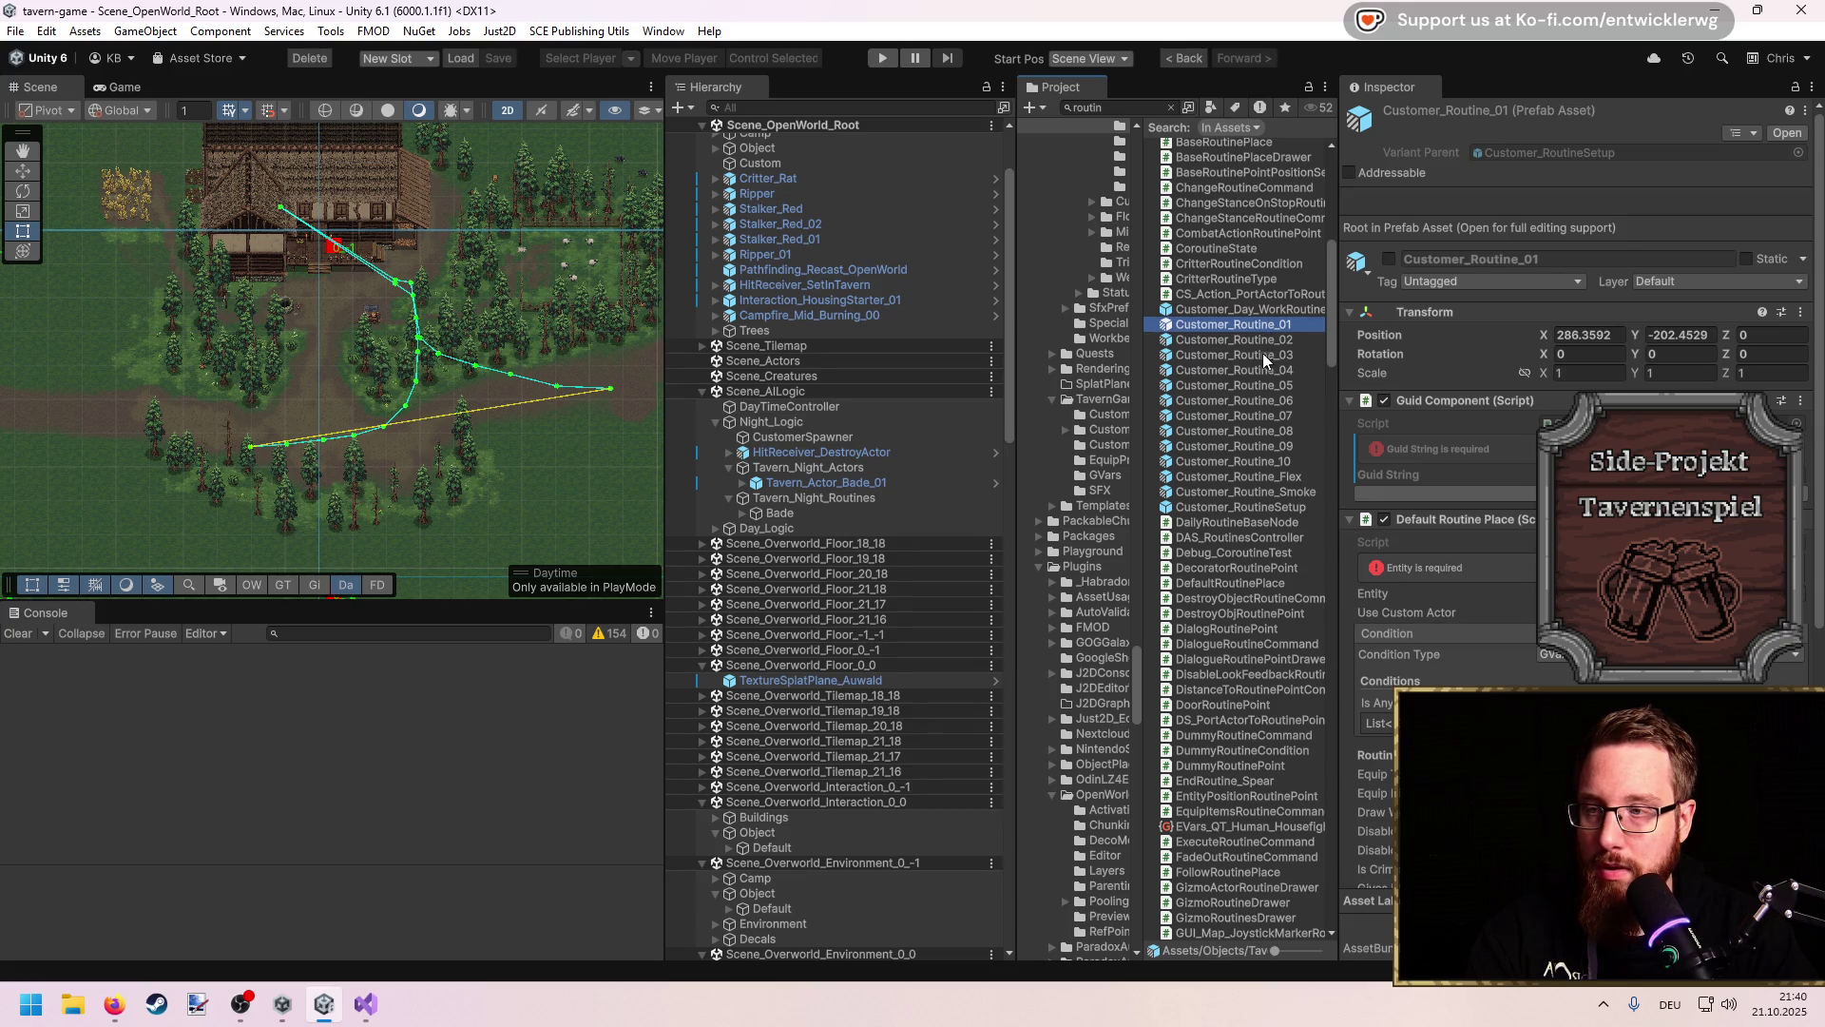
pyautogui.click(1263, 341)
pyautogui.click(1263, 356)
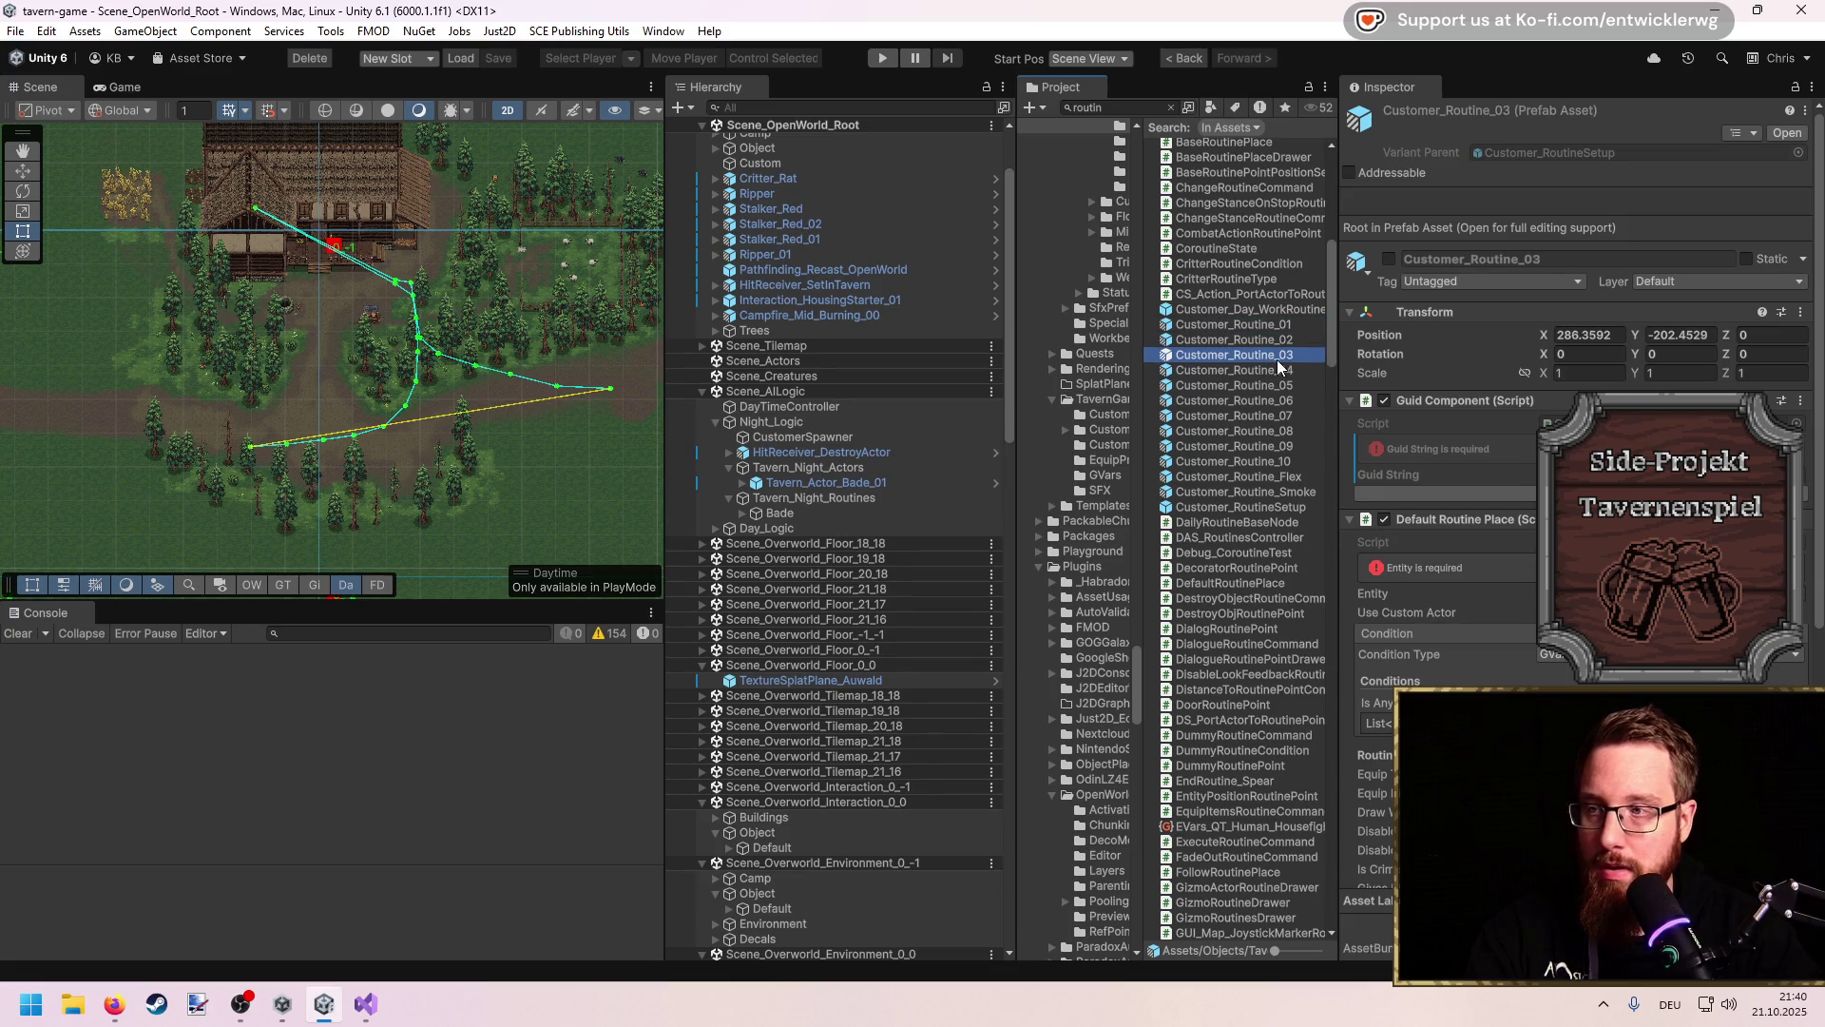
pyautogui.press('Down')
pyautogui.press('Down')
pyautogui.press('Down')
pyautogui.press('Down')
pyautogui.press('Down')
pyautogui.press('Up')
pyautogui.press('Up')
pyautogui.press('Up')
pyautogui.press('Up')
pyautogui.click(1234, 508)
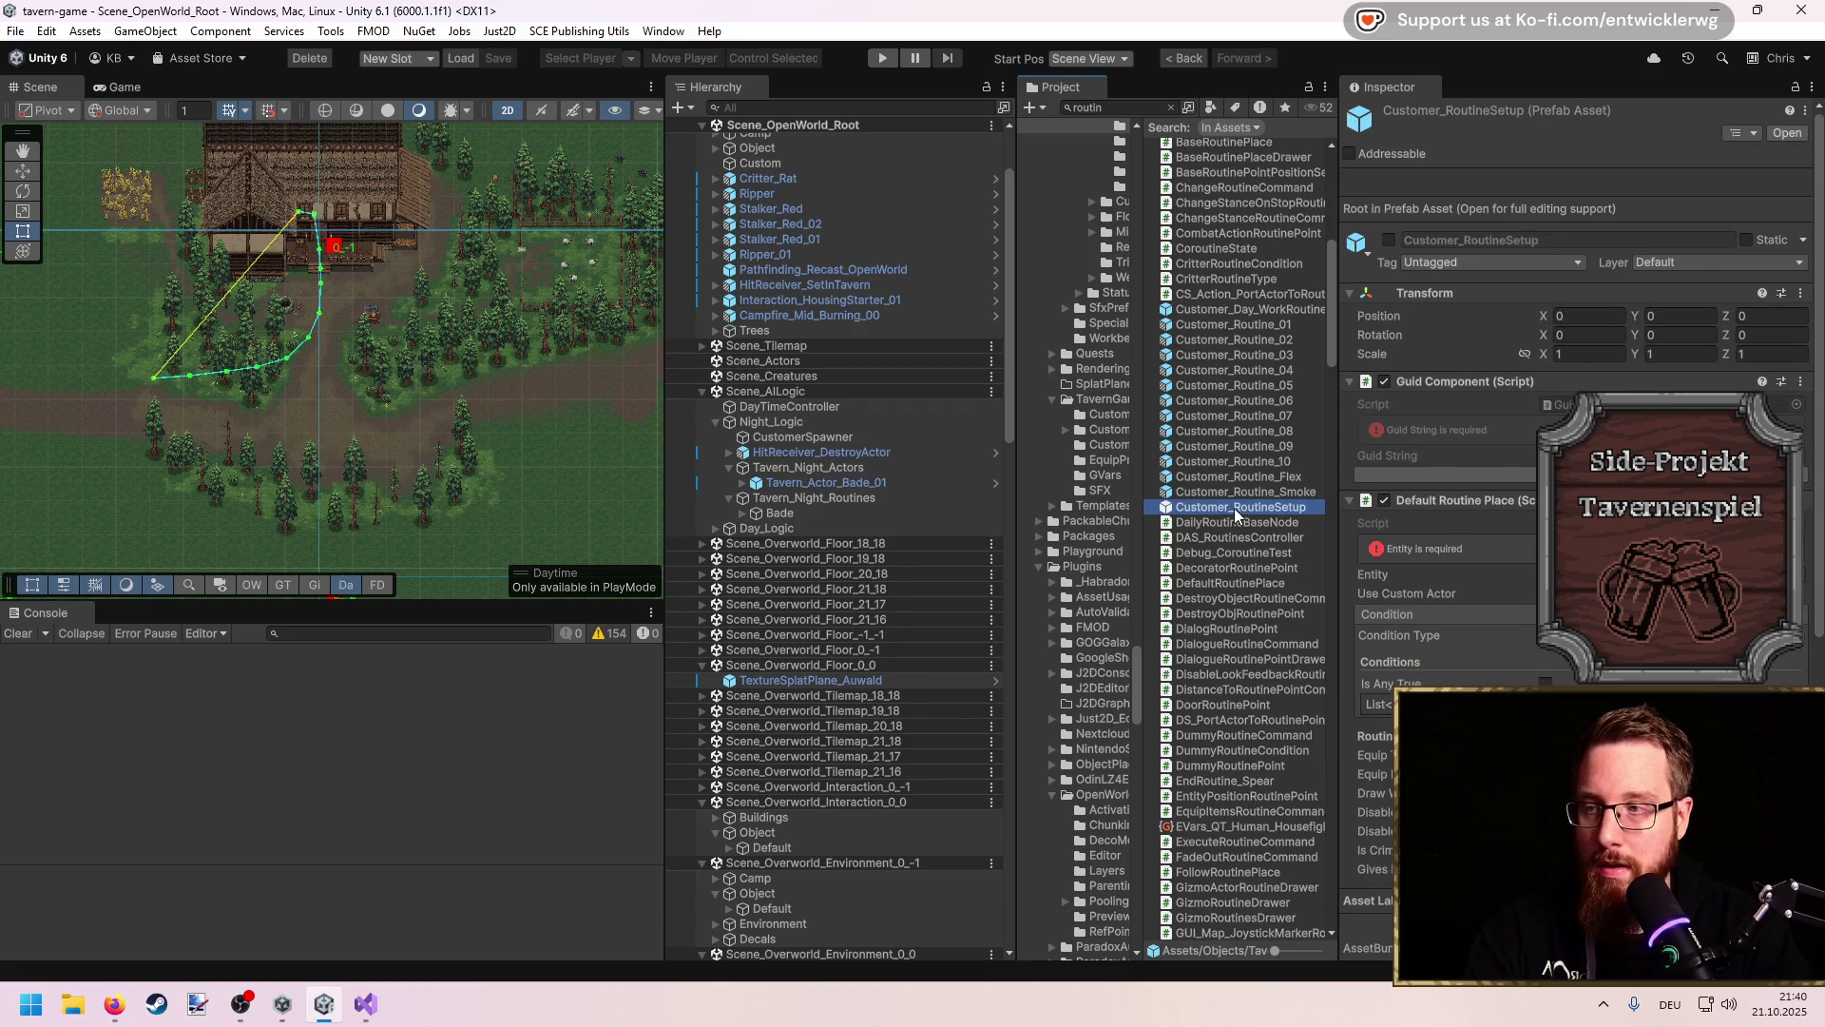
pyautogui.doubleClick(1234, 508)
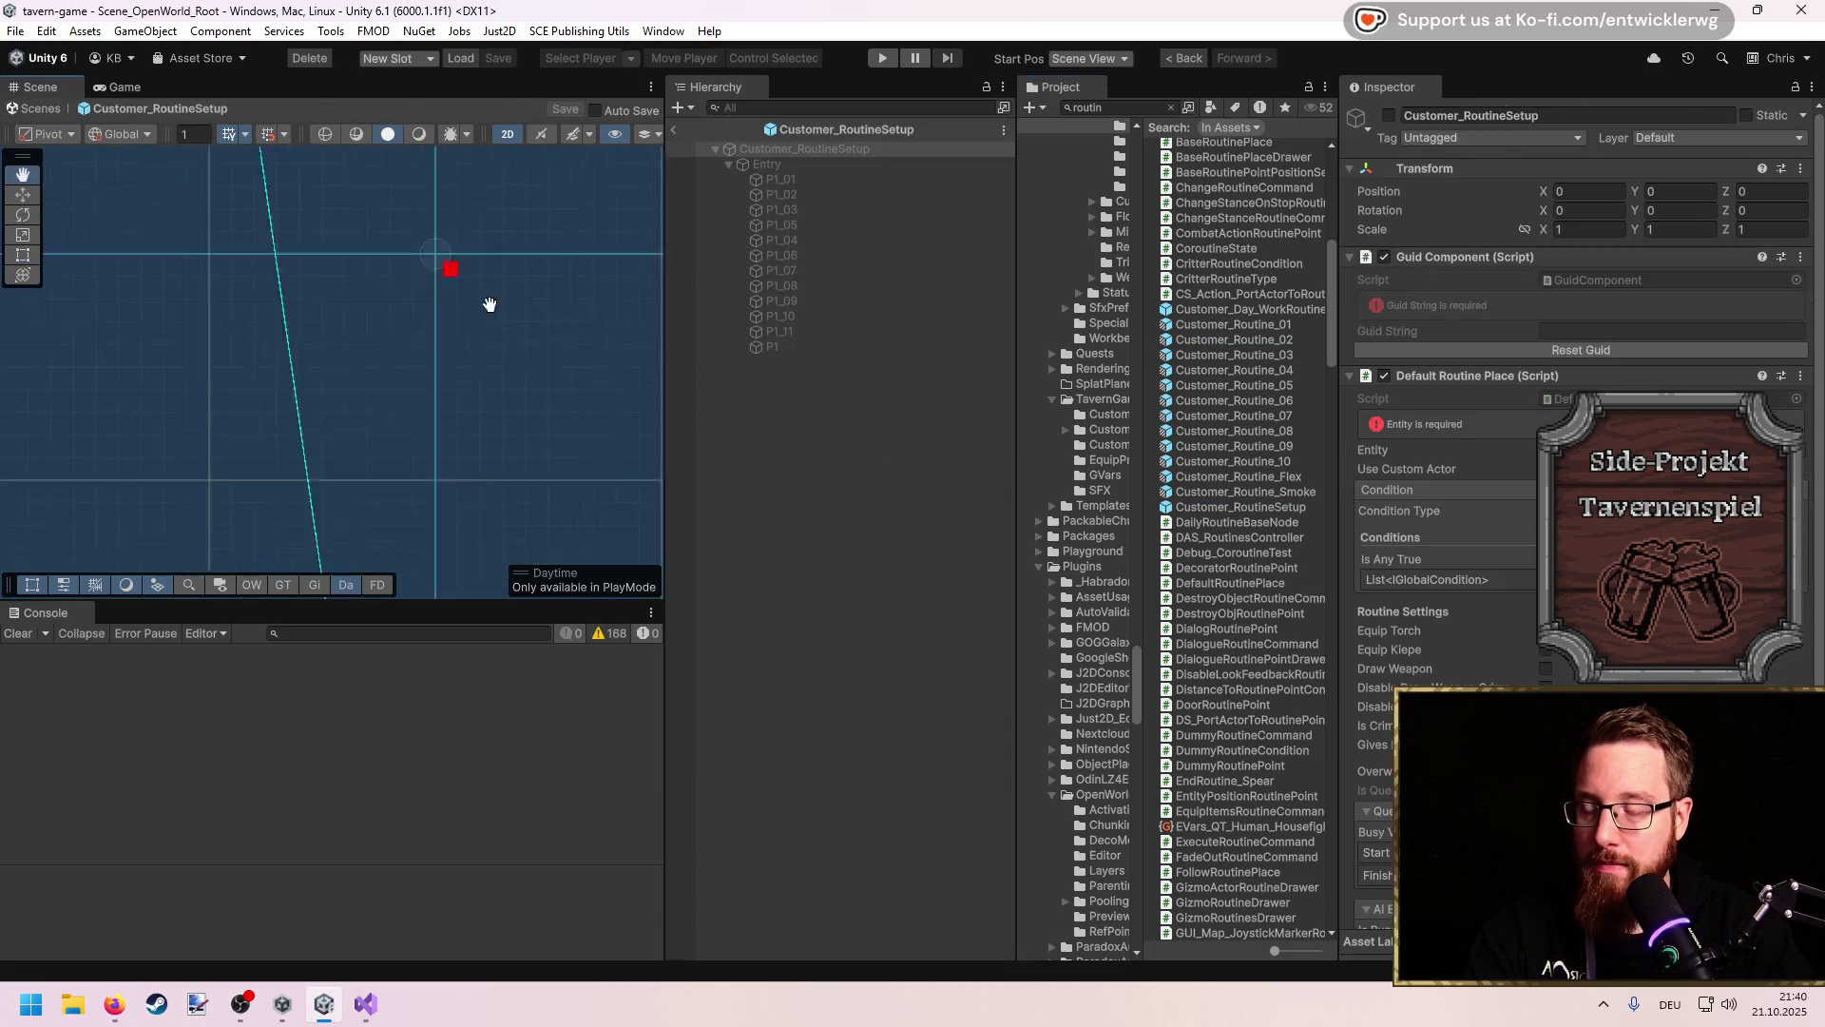
pyautogui.click(675, 132)
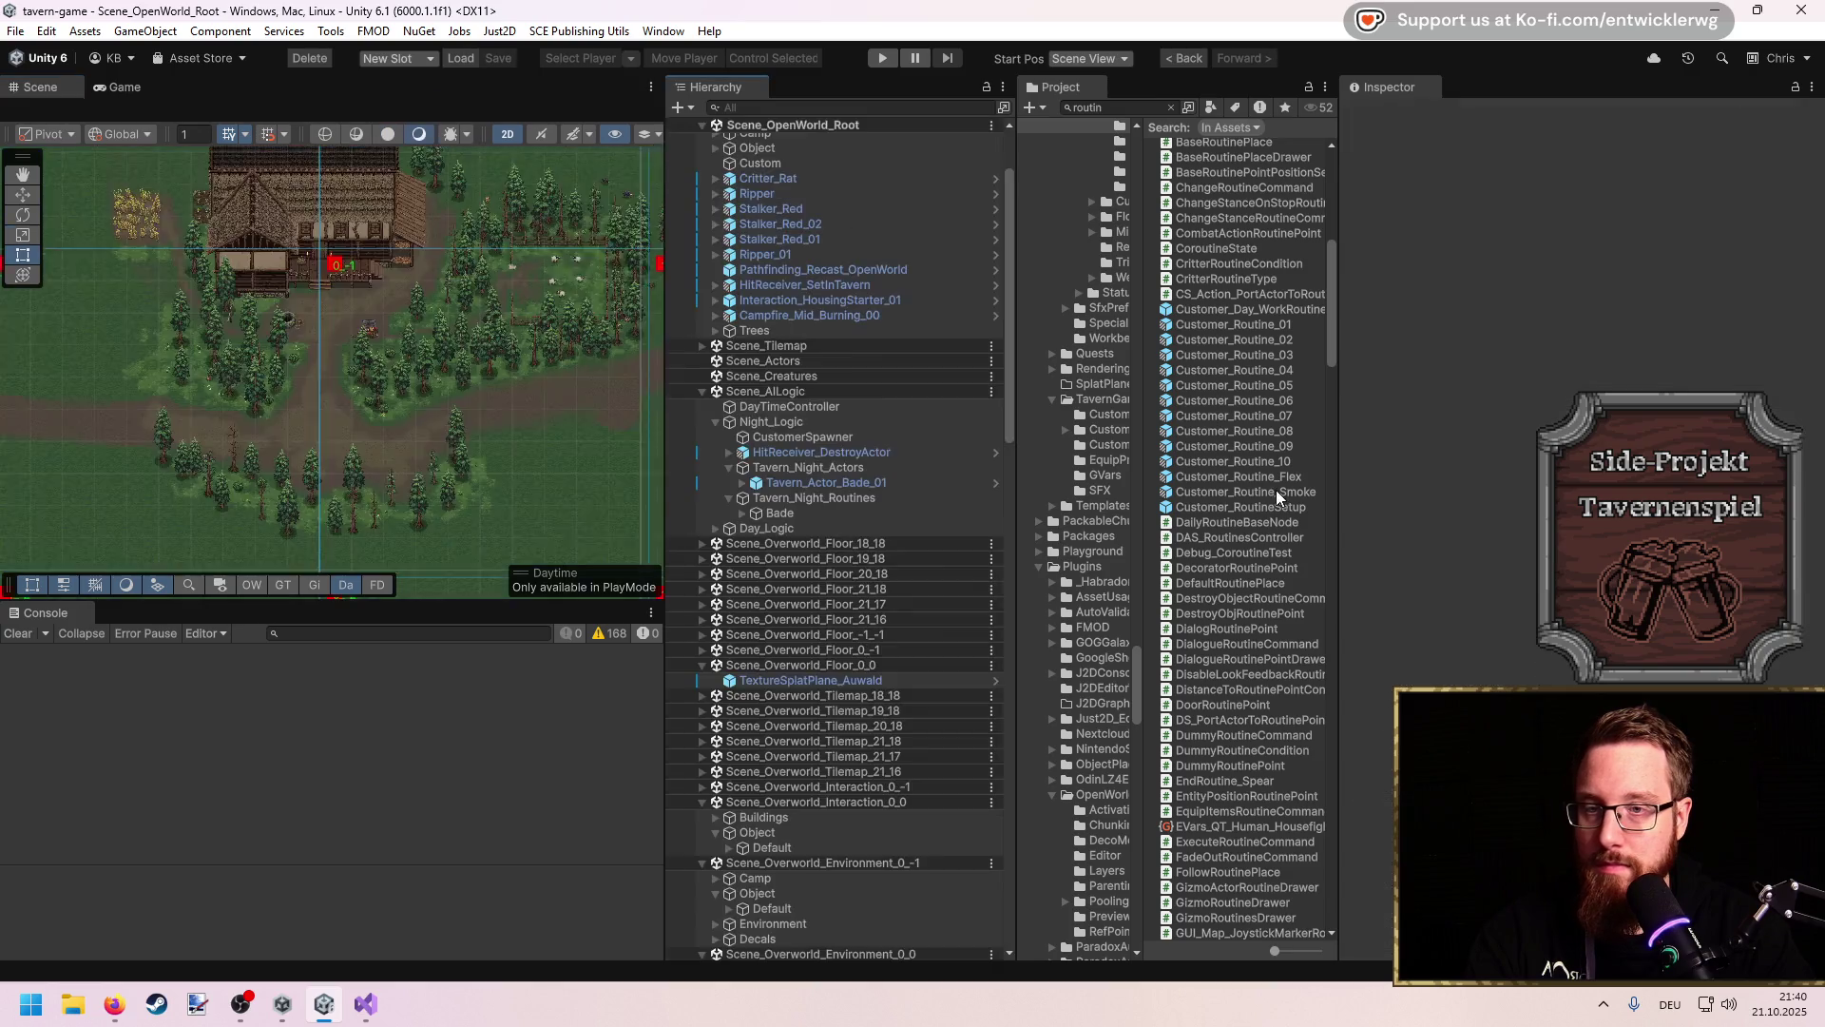
# Step: Place Customer_RoutineSetup under Scene_AILogic and set its X and Y position to 0
pyautogui.moveTo(1256, 505)
pyautogui.mouseDown()
pyautogui.moveTo(812, 454)
pyautogui.moveTo(813, 416)
pyautogui.mouseUp()
pyautogui.scroll(3, 452, 378)
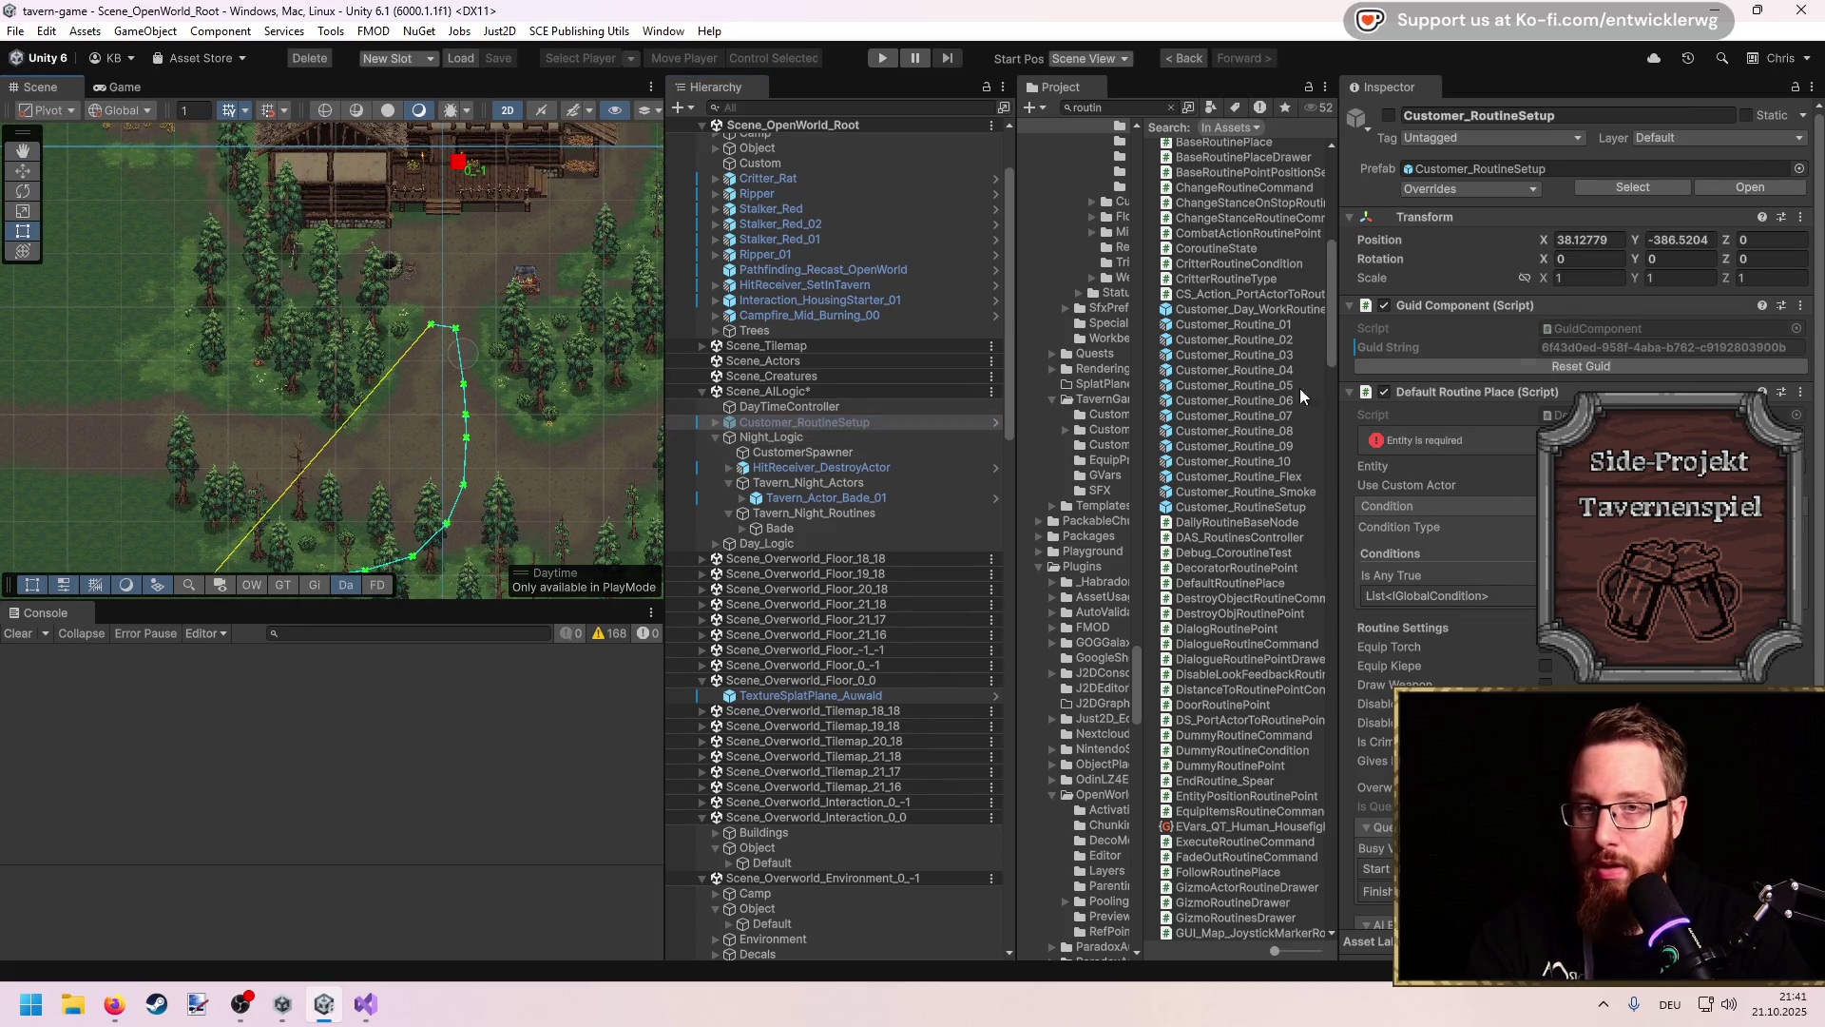
pyautogui.click(1265, 510)
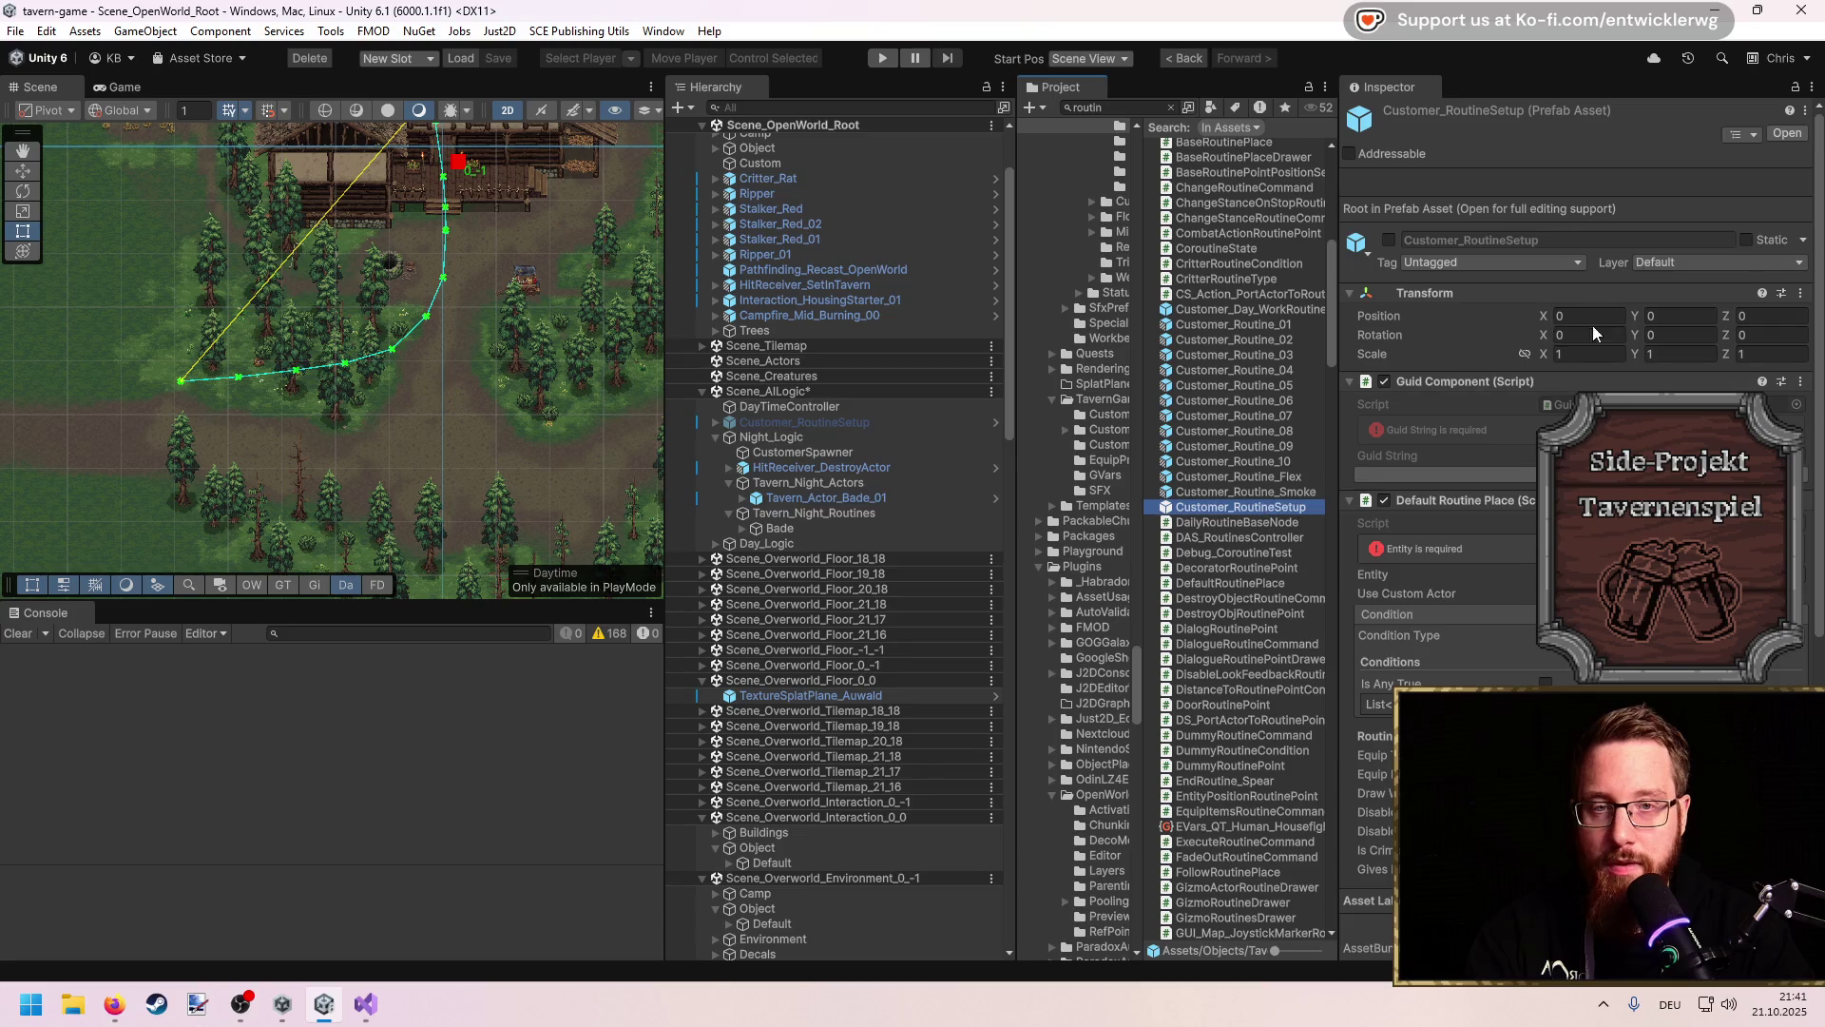
pyautogui.click(854, 420)
pyautogui.click(1600, 243)
pyautogui.write('0')
pyautogui.press('Tab')
pyautogui.write('0')
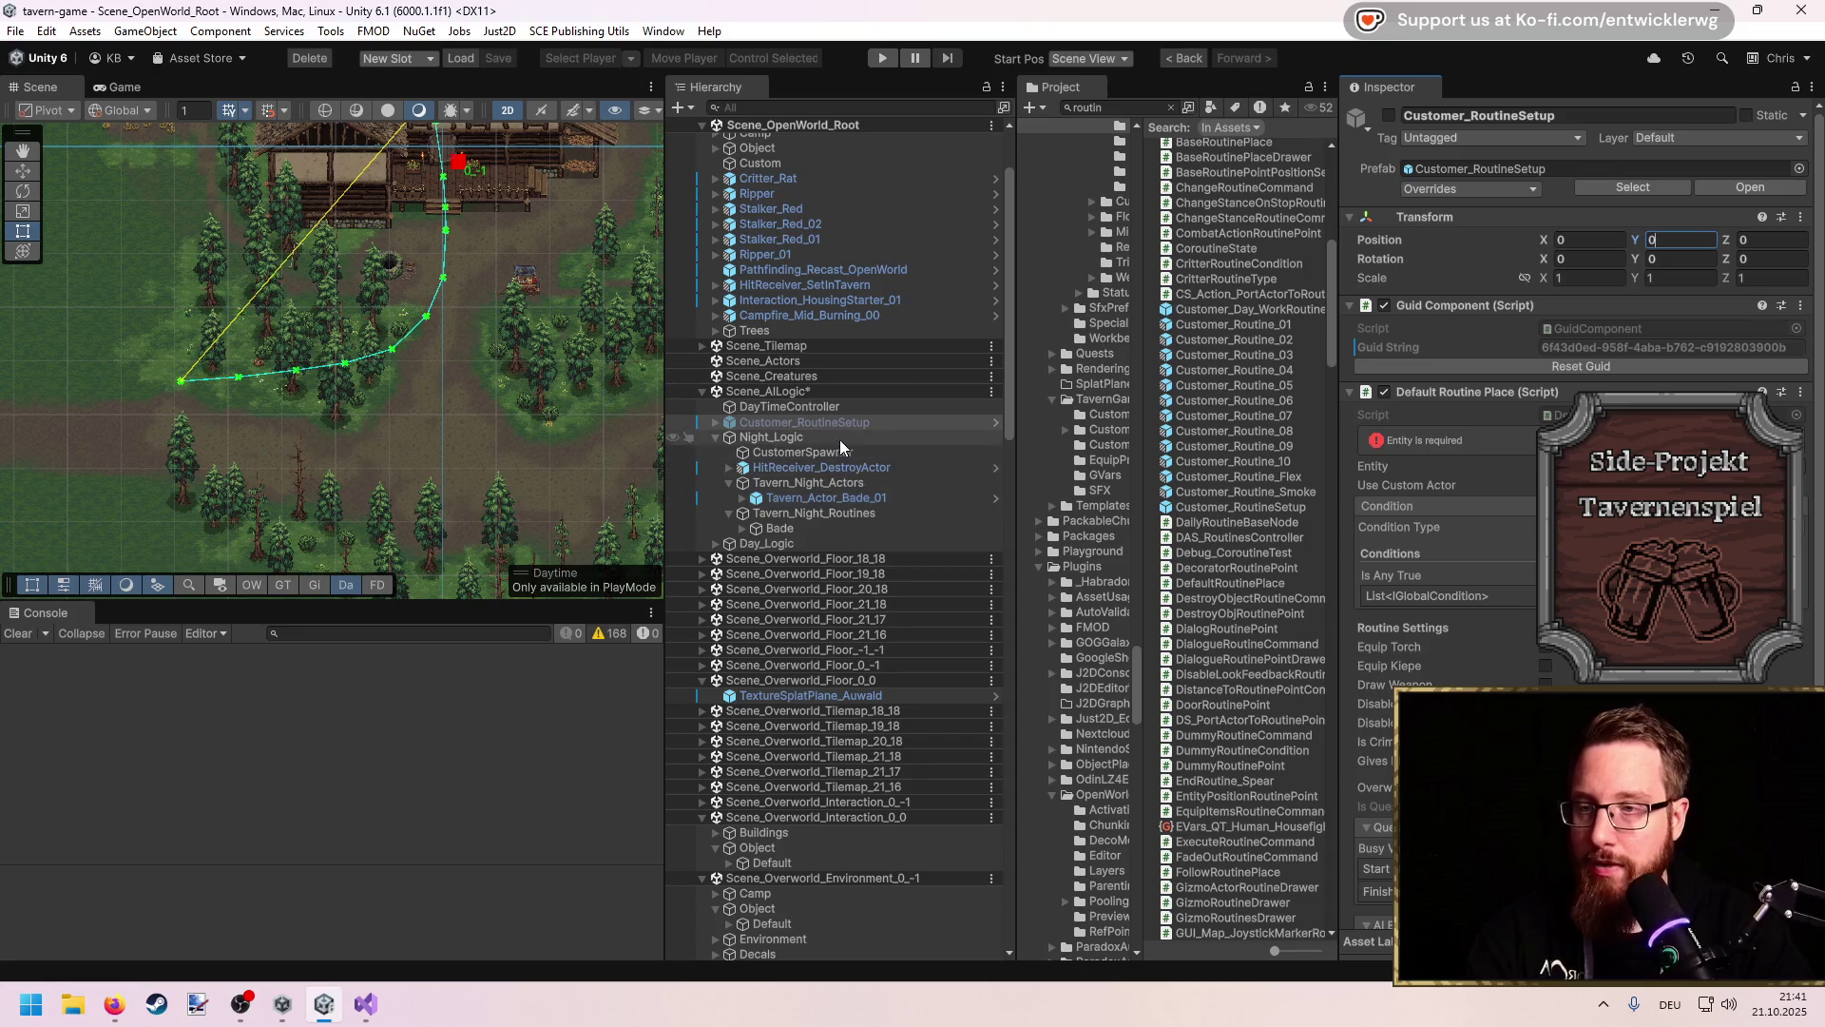
# Step: Expand the instance to its Entry and P1_01 points, then reselect it and scroll the Inspector
pyautogui.click(785, 428)
pyautogui.press('Right')
pyautogui.click(779, 436)
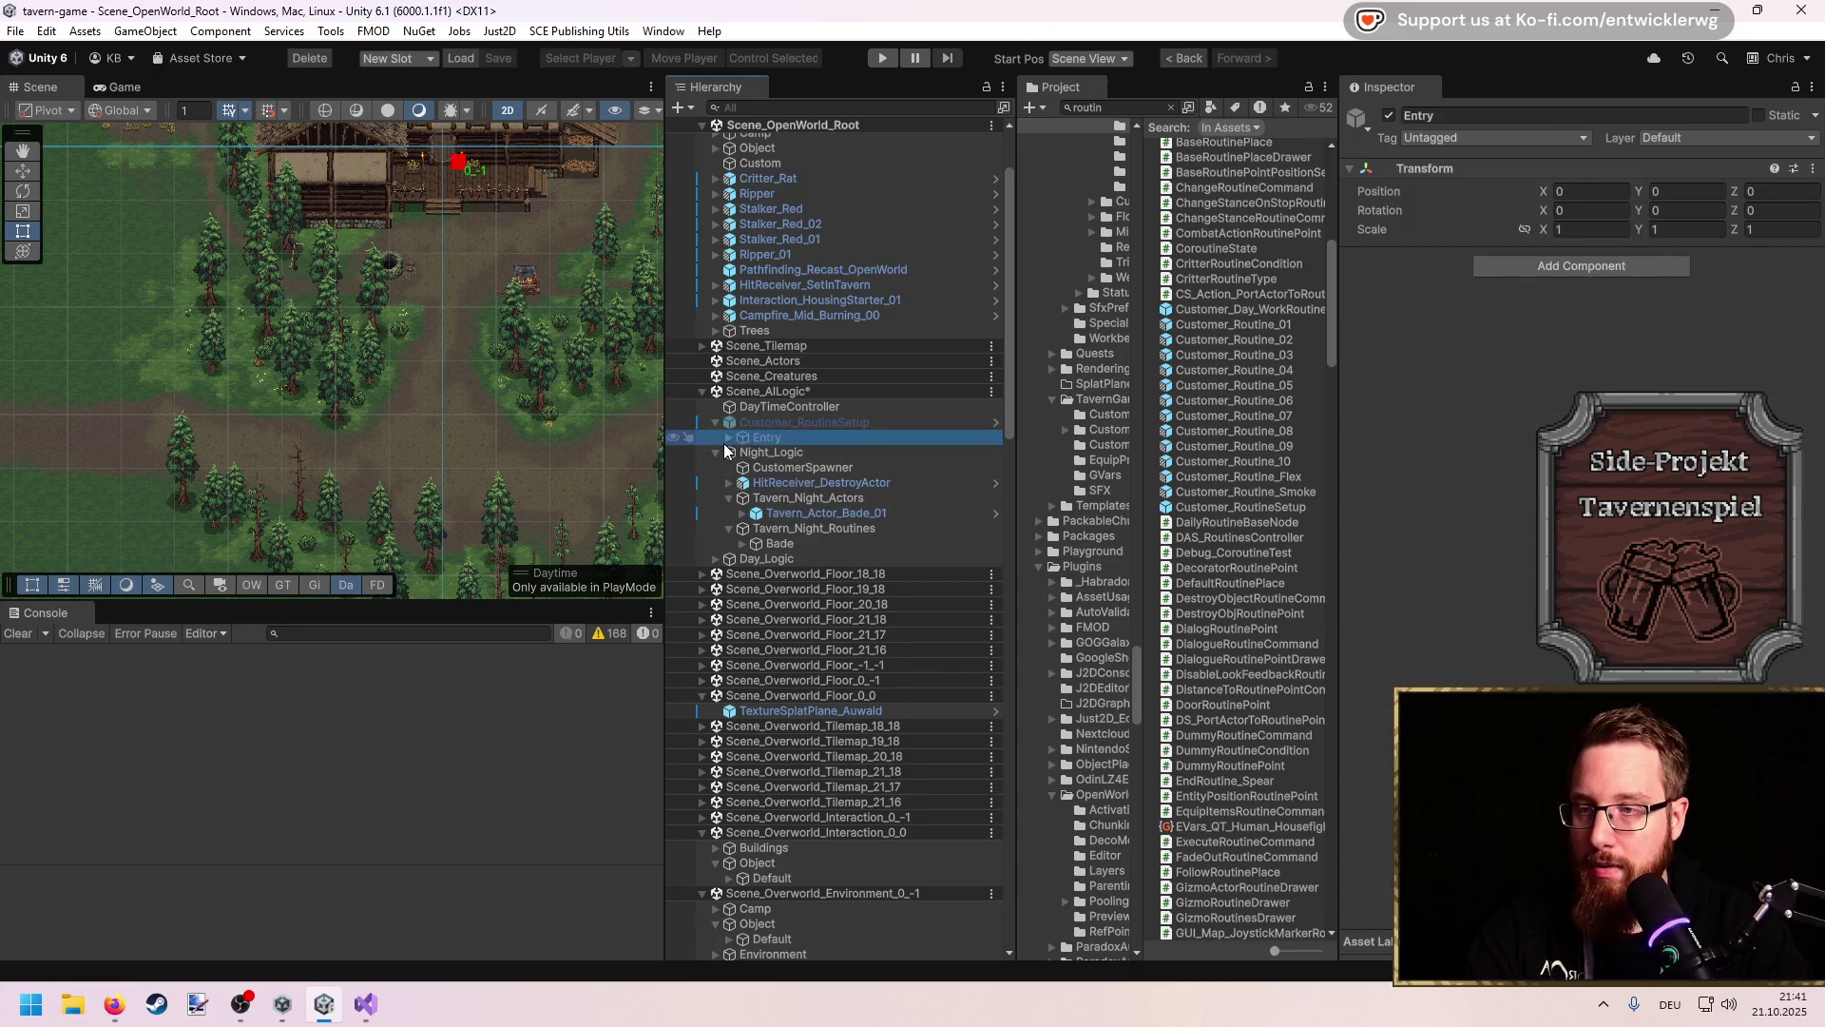
pyautogui.click(730, 437)
pyautogui.click(778, 454)
pyautogui.press('w')
pyautogui.click(768, 424)
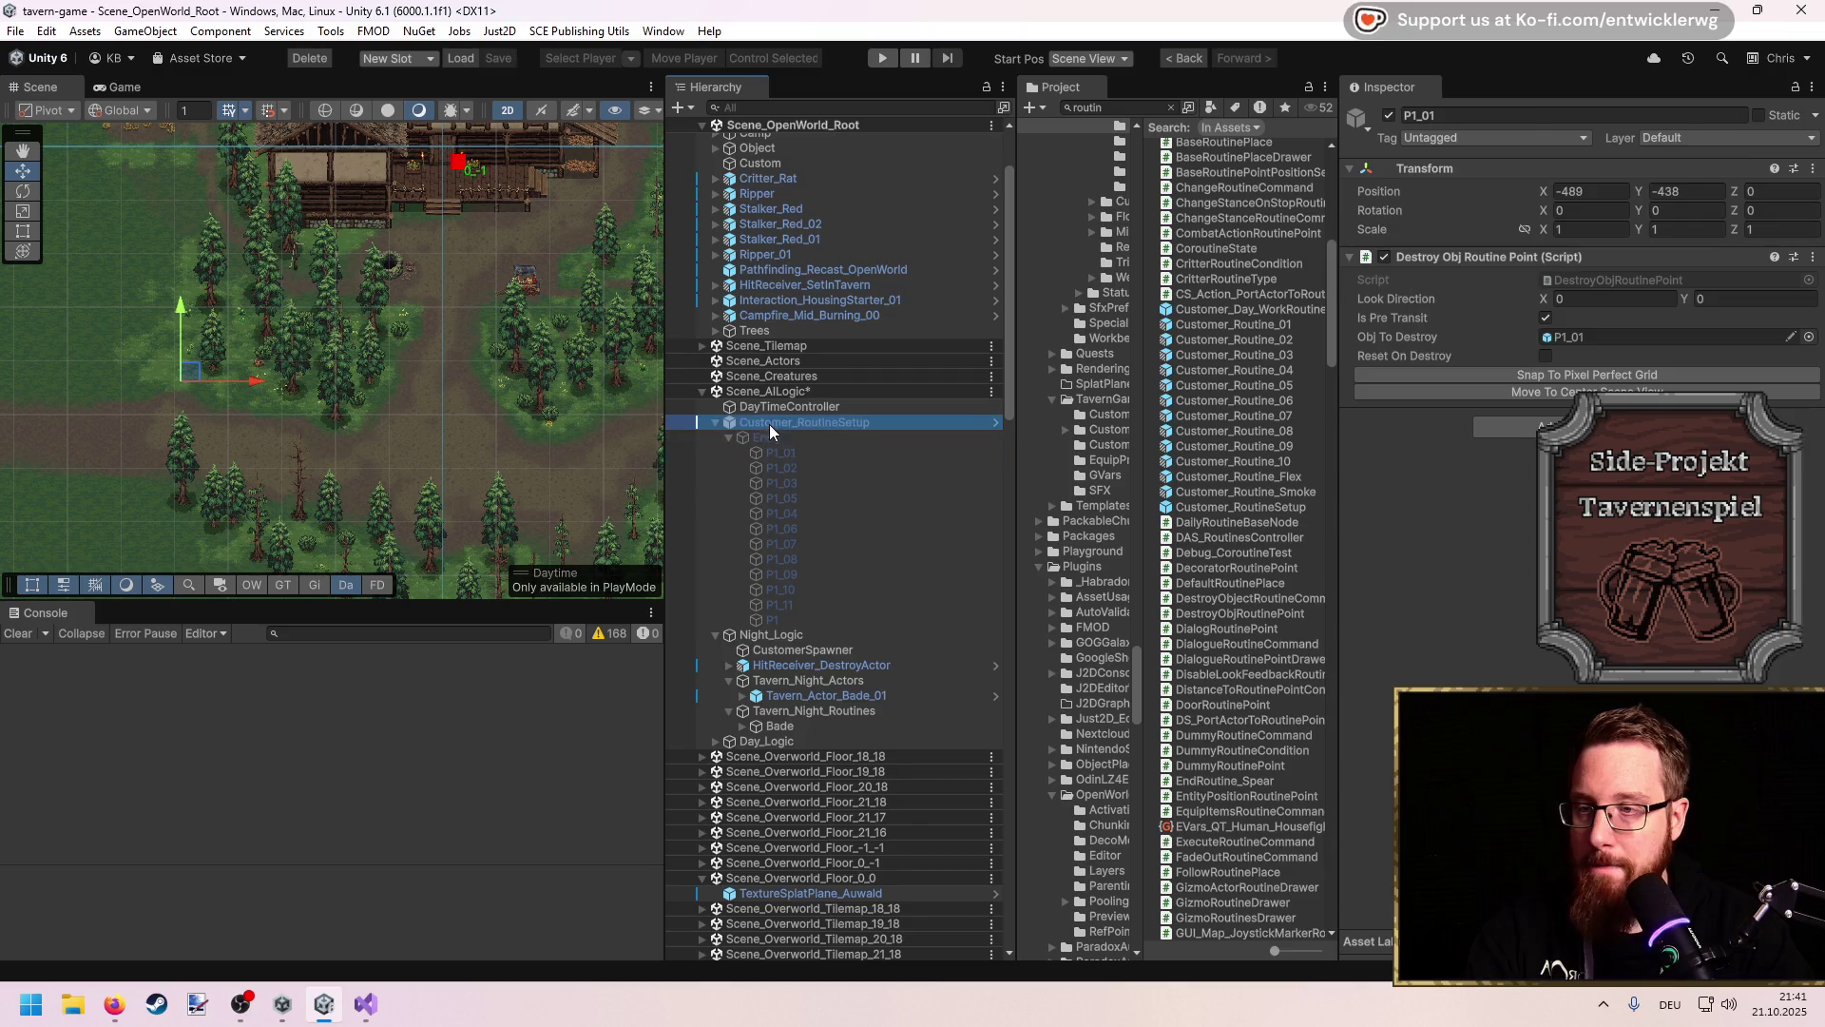
pyautogui.scroll(-5, 1528, 611)
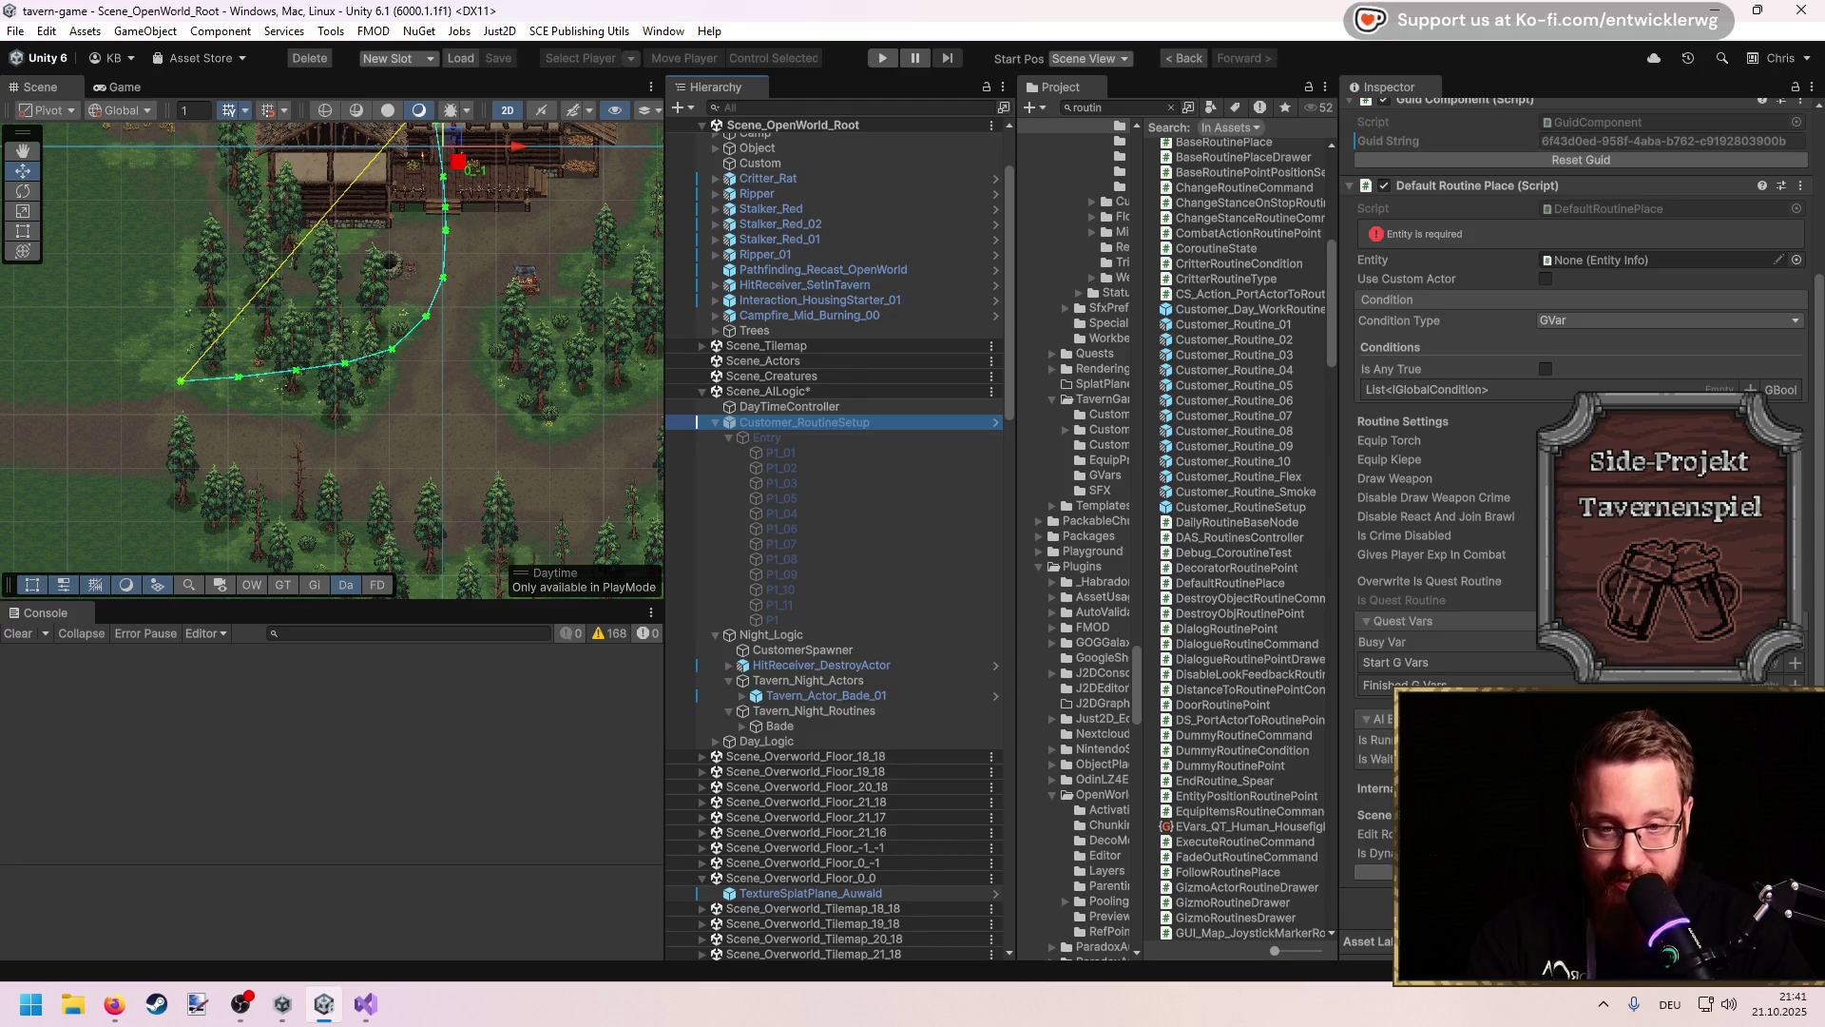
# Step: Drag several routine point gizmos down and right along the forest path
pyautogui.moveTo(198, 358)
pyautogui.mouseDown()
pyautogui.moveTo(298, 392)
pyautogui.moveTo(232, 475)
pyautogui.mouseUp()
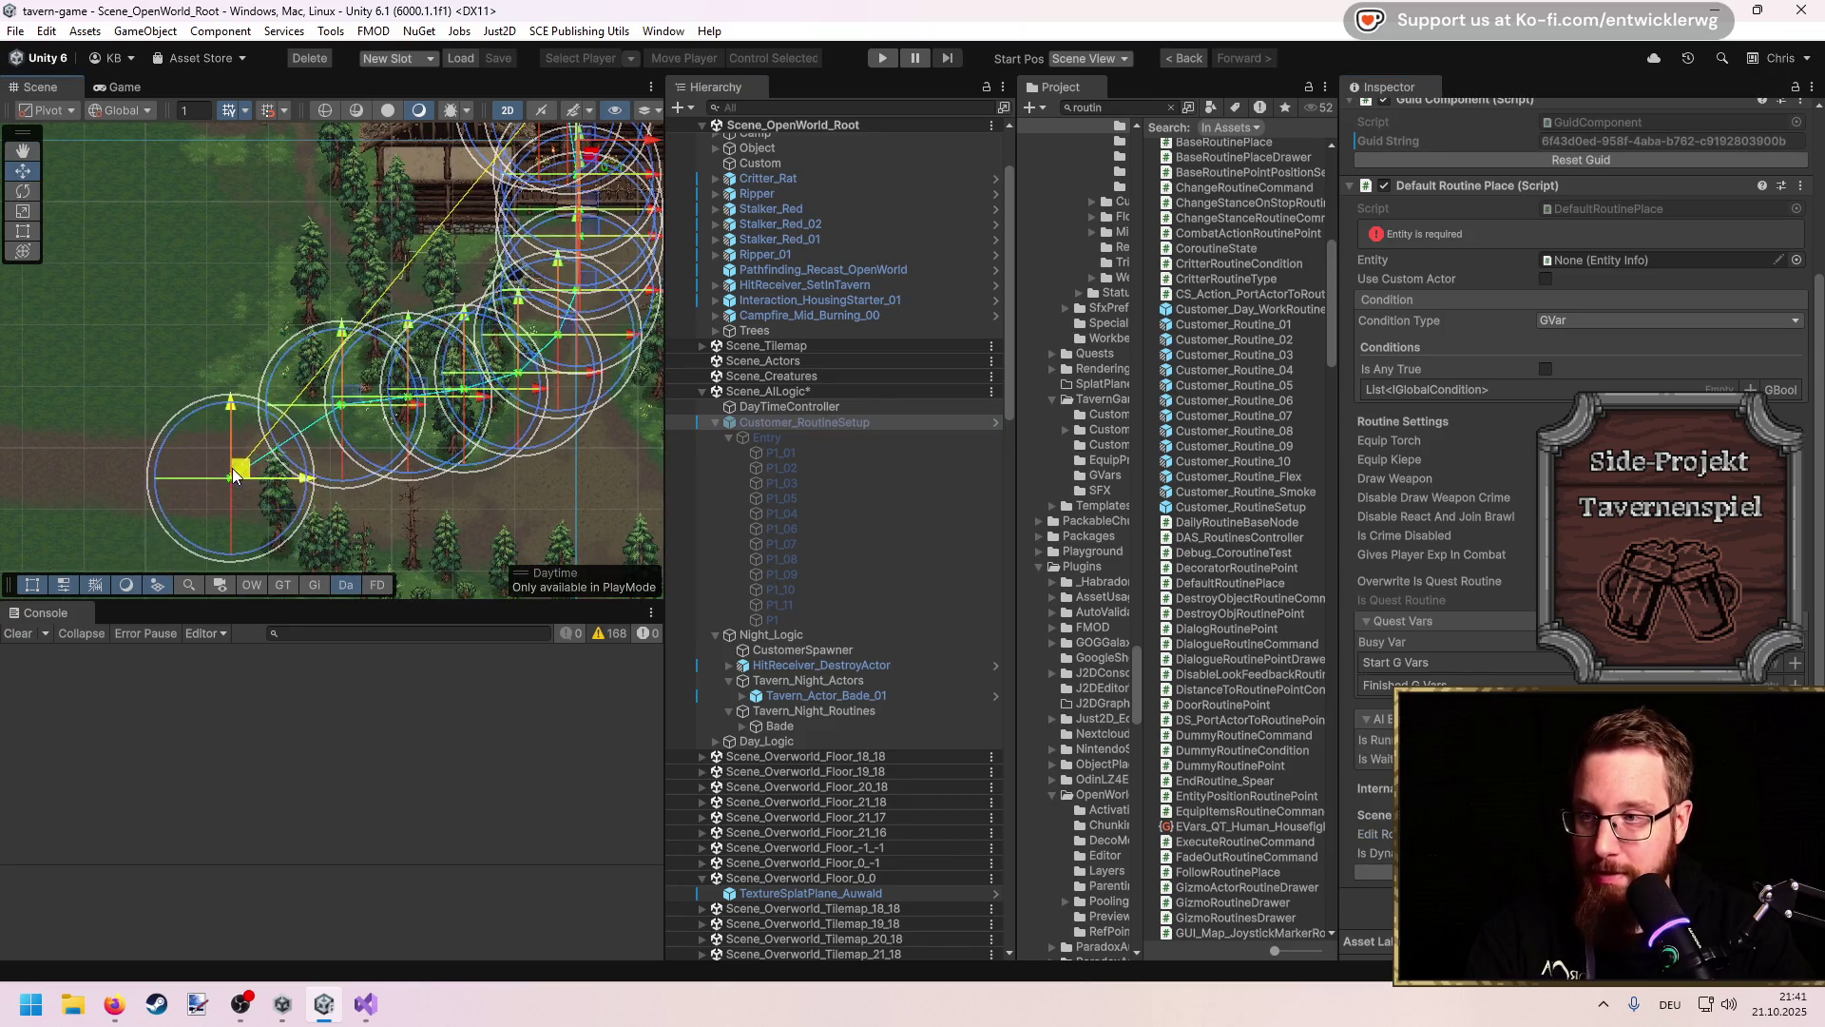
pyautogui.moveTo(343, 408); pyautogui.dragTo(361, 496)
pyautogui.moveTo(408, 421); pyautogui.dragTo(471, 518)
pyautogui.moveTo(466, 357)
pyautogui.mouseDown()
pyautogui.moveTo(558, 388)
pyautogui.moveTo(549, 412)
pyautogui.mouseUp()
pyautogui.moveTo(522, 340)
pyautogui.mouseDown()
pyautogui.moveTo(568, 367)
pyautogui.moveTo(567, 335)
pyautogui.mouseUp()
pyautogui.scroll(3, 575, 327)
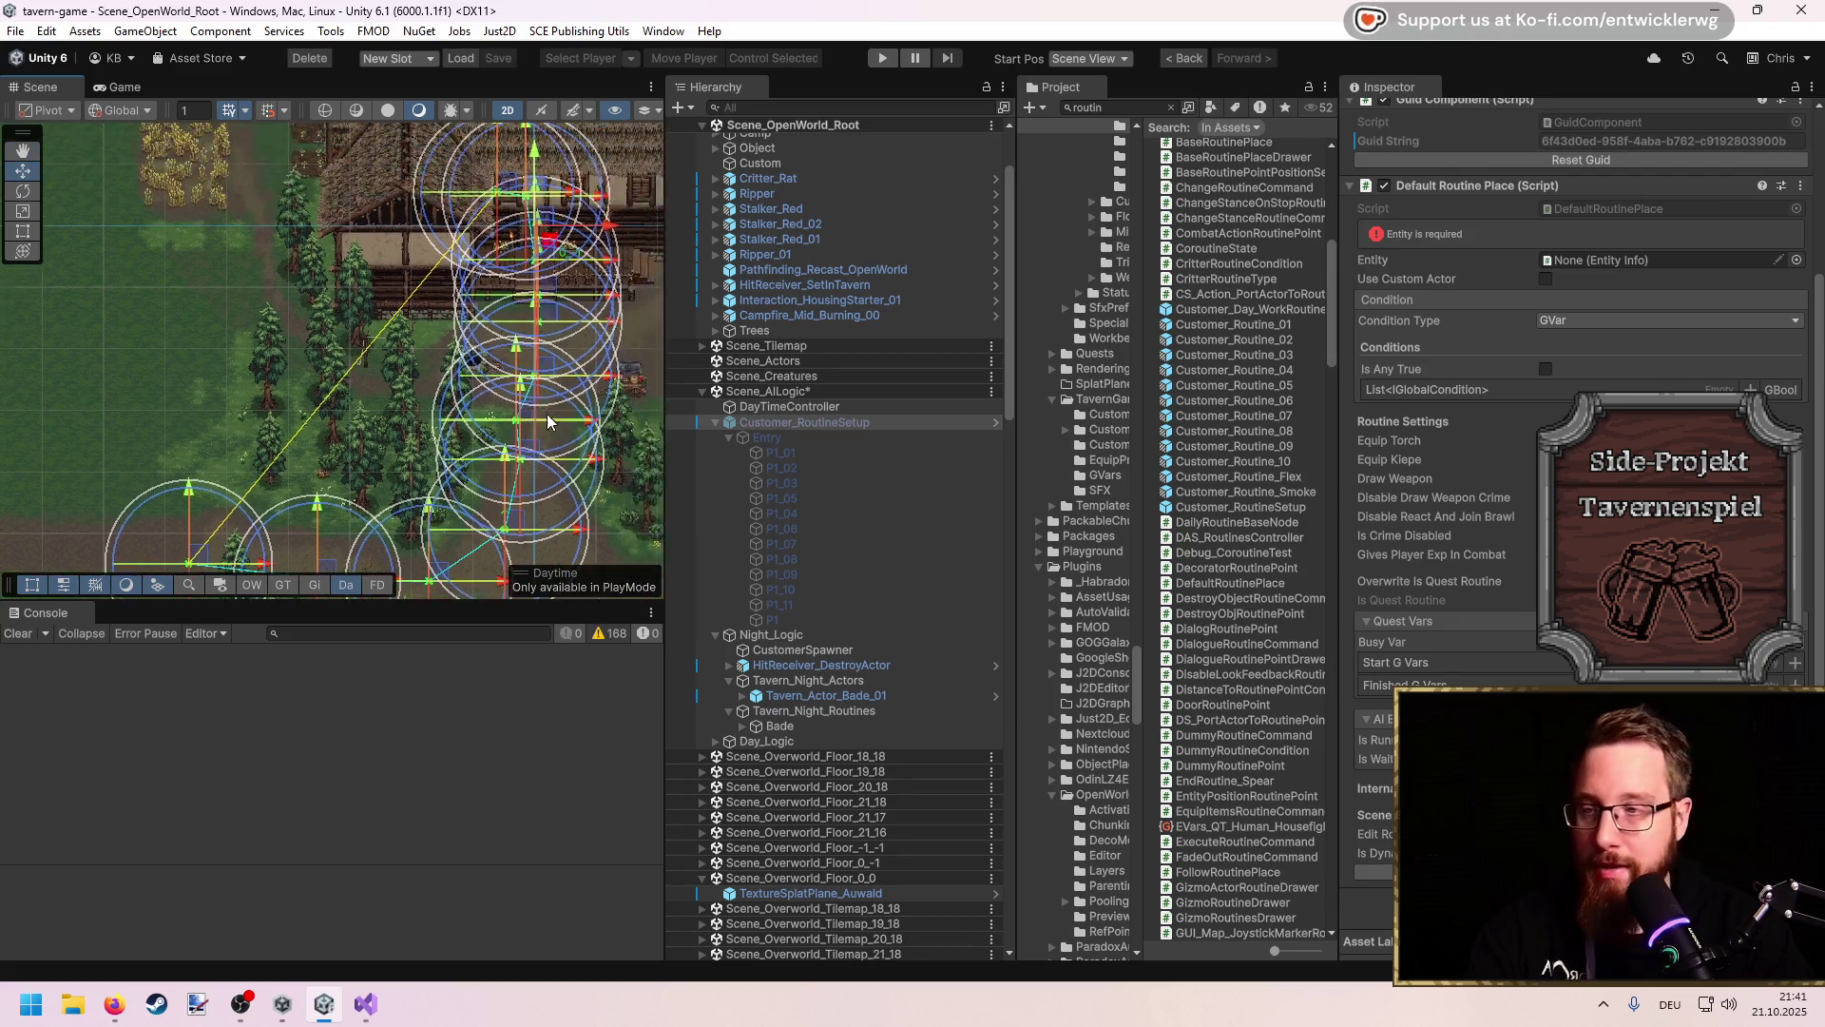
pyautogui.moveTo(492, 422)
pyautogui.mouseDown()
pyautogui.moveTo(526, 397)
pyautogui.moveTo(532, 496)
pyautogui.moveTo(481, 269)
pyautogui.mouseUp()
# Step: Pan along the chained route and reselect Customer_RoutineSetup
pyautogui.moveTo(116, 370)
pyautogui.mouseDown()
pyautogui.moveTo(399, 352)
pyautogui.moveTo(424, 367)
pyautogui.mouseUp()
pyautogui.moveTo(593, 326)
pyautogui.mouseDown()
pyautogui.moveTo(457, 276)
pyautogui.moveTo(456, 357)
pyautogui.moveTo(468, 340)
pyautogui.mouseUp()
pyautogui.moveTo(348, 506); pyautogui.dragTo(384, 462)
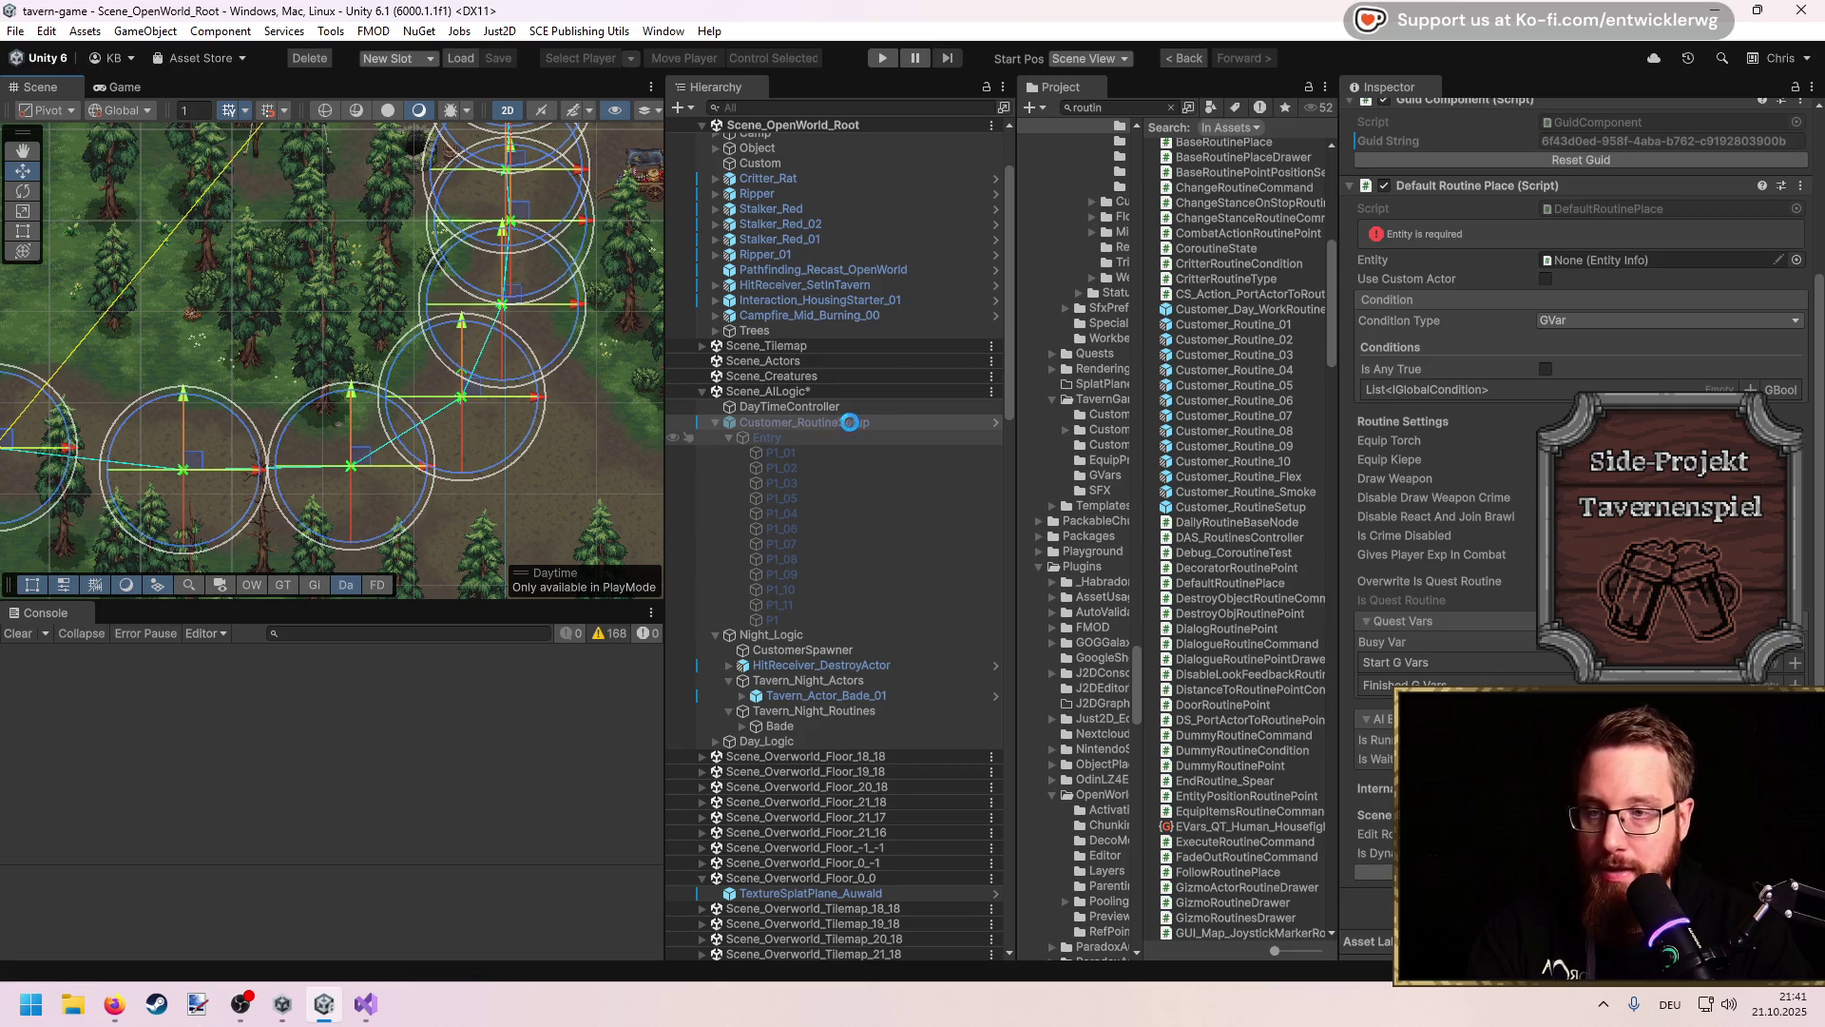
pyautogui.click(850, 422)
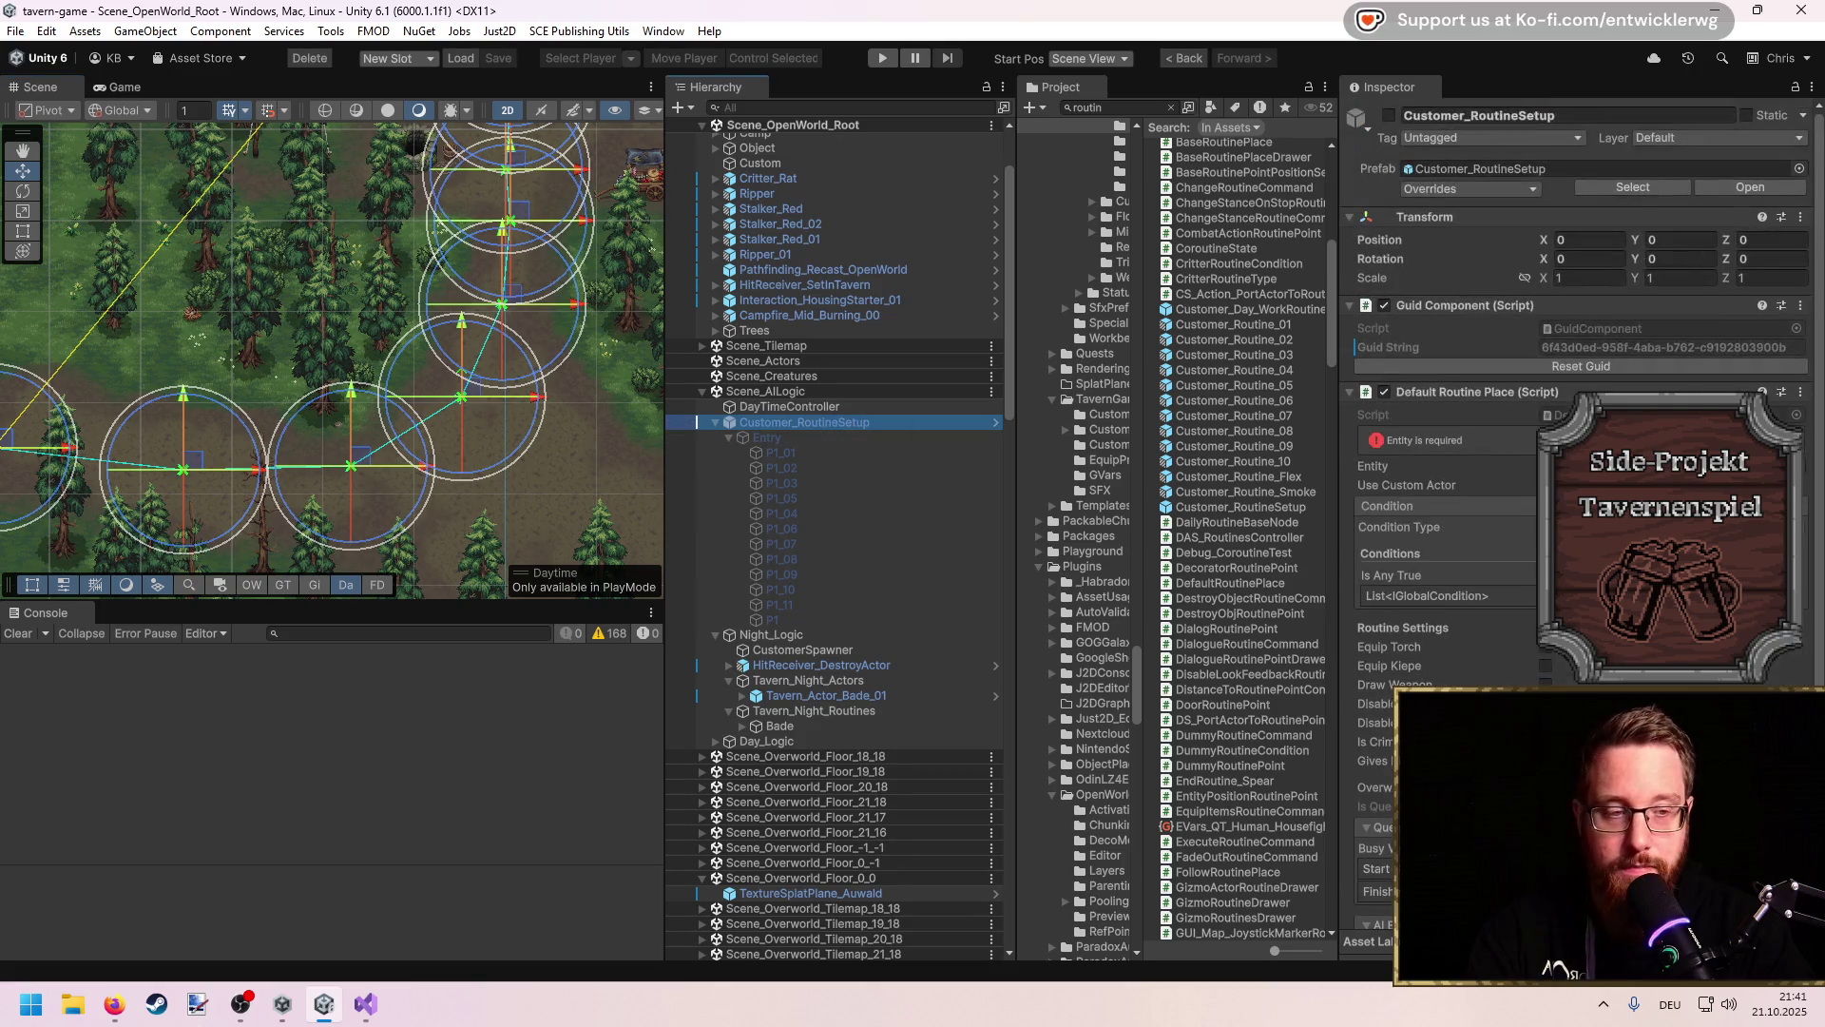
# Step: Apply all overrides to the Customer_RoutineSetup prefab and delete its scene instance
pyautogui.click(1498, 189)
pyautogui.click(1462, 513)
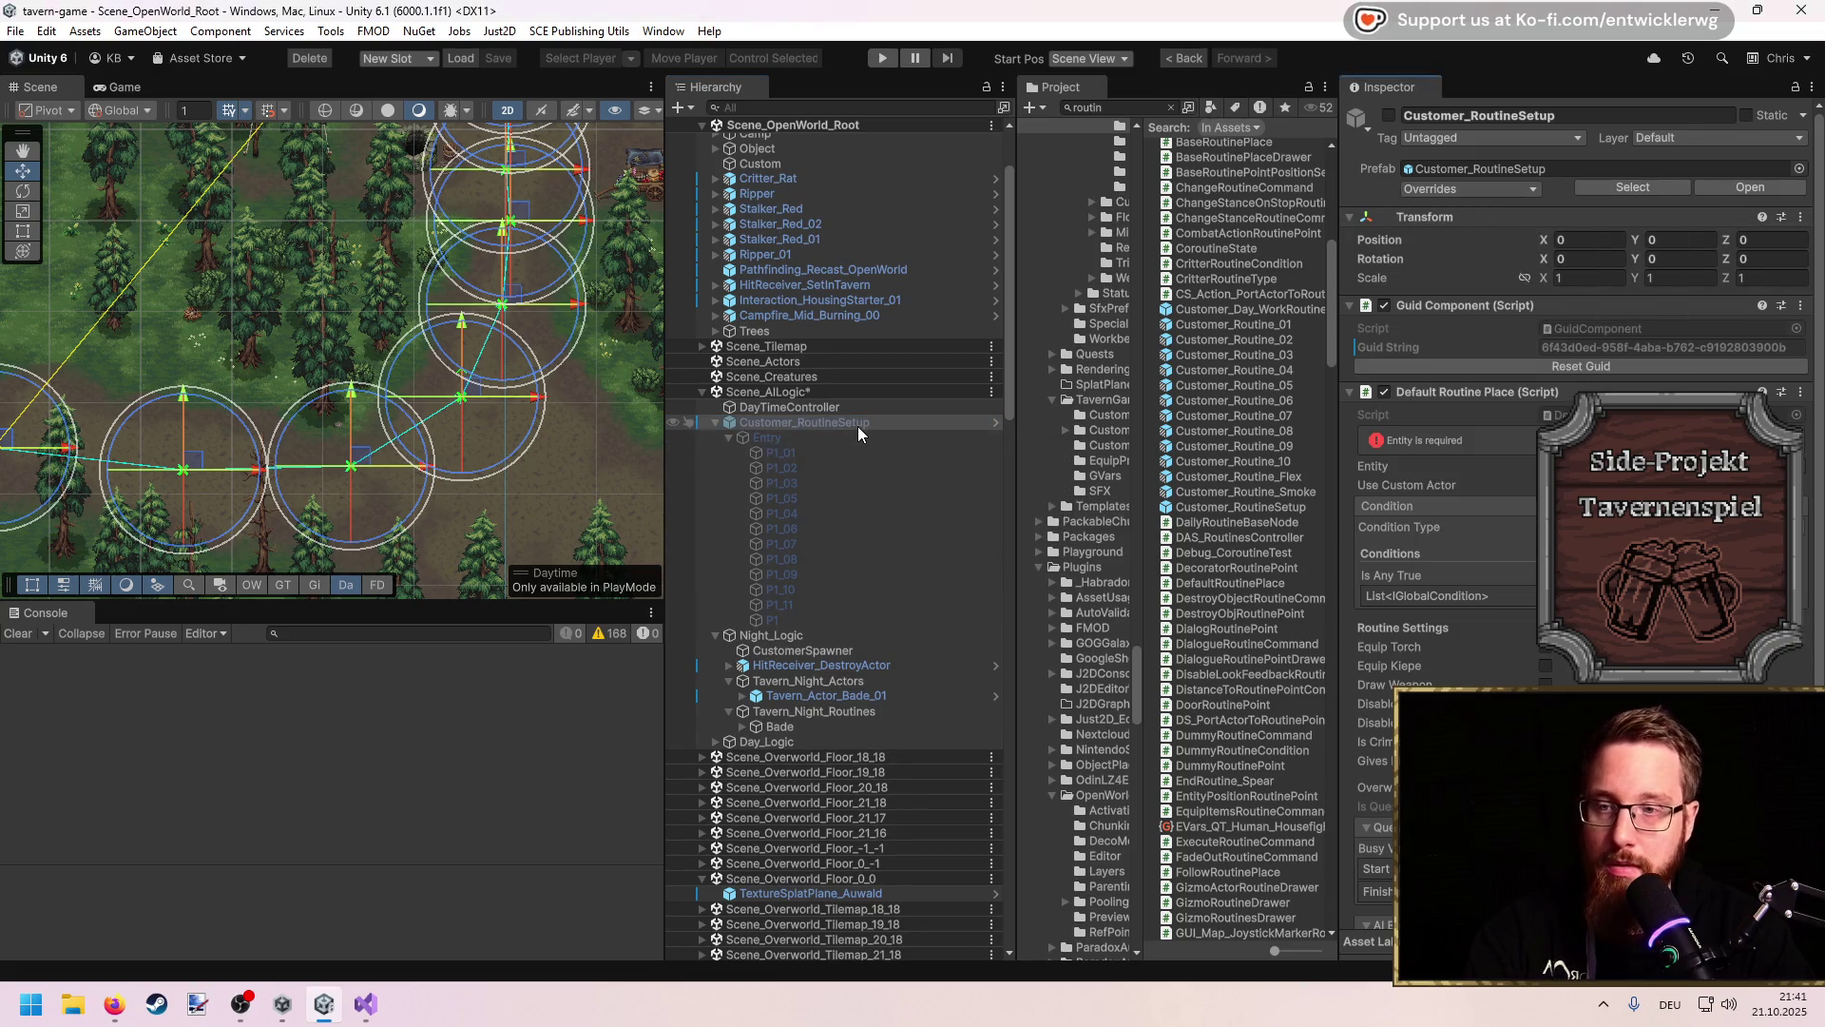
pyautogui.press('Delete')
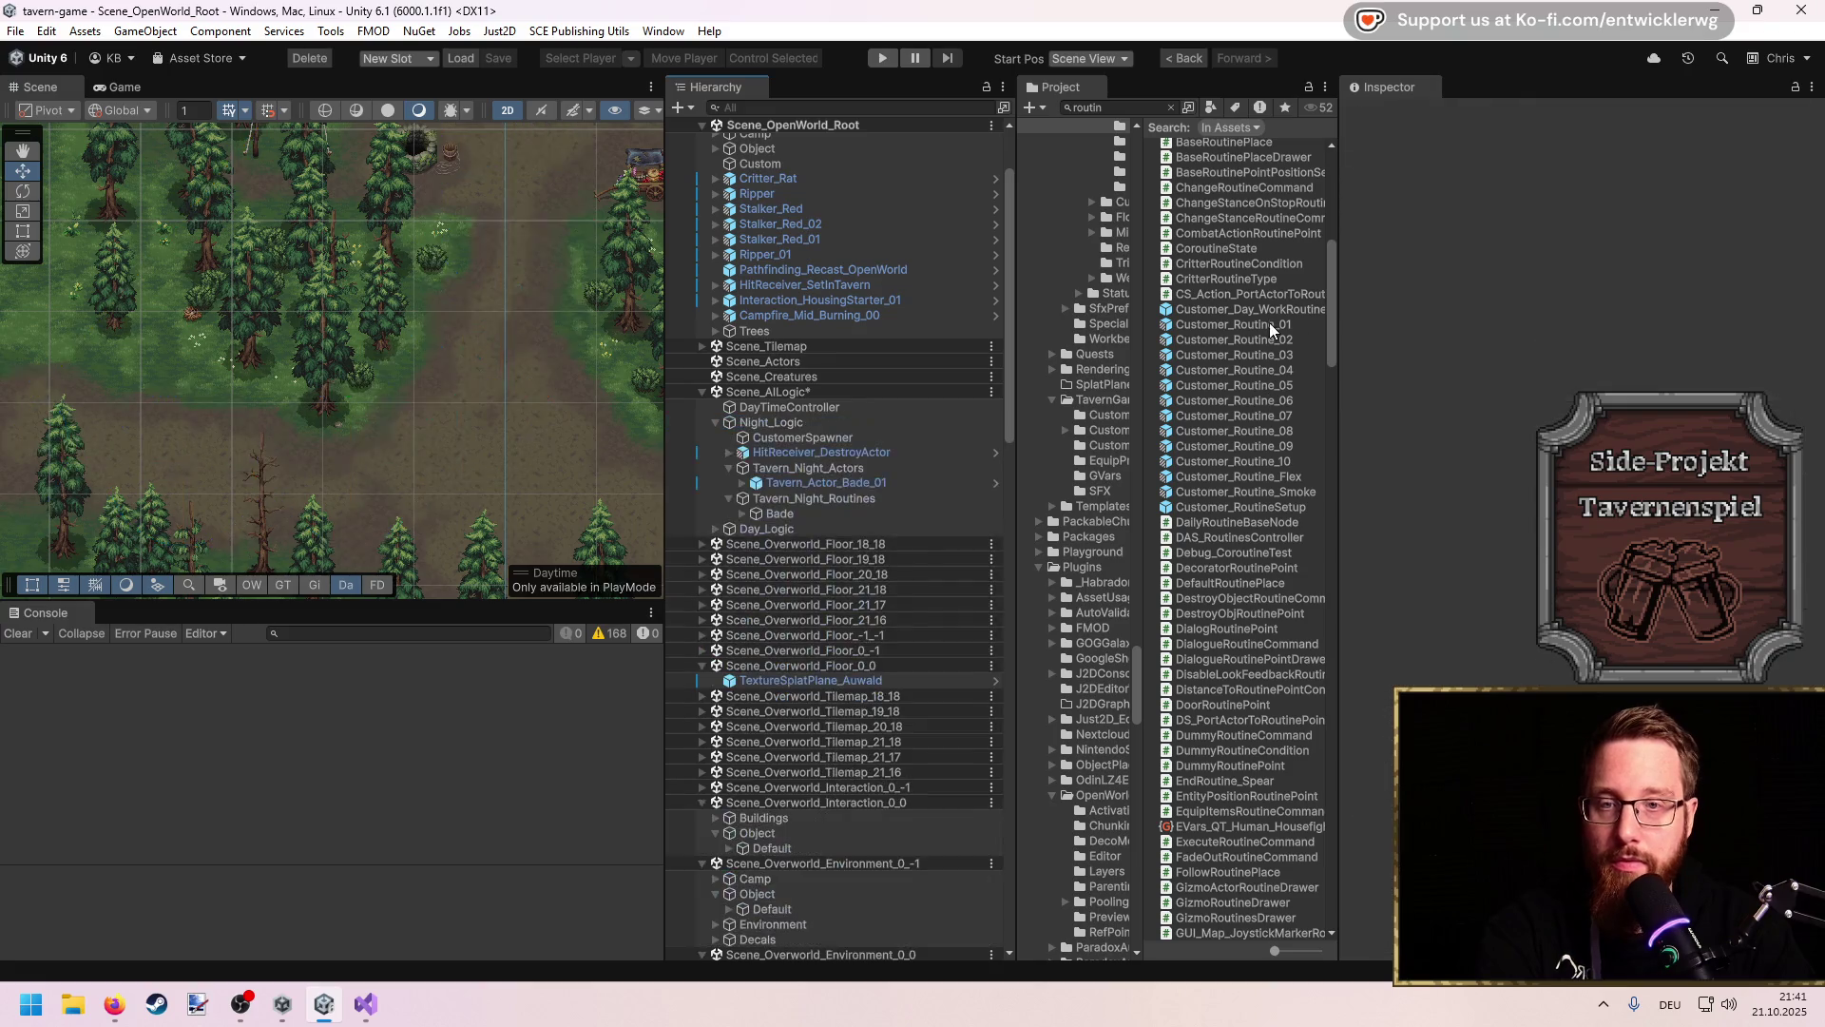
# Step: Browse the Customer_Routine prefabs from 01 onward and open Customer_Routine_10 for editing
pyautogui.click(1269, 328)
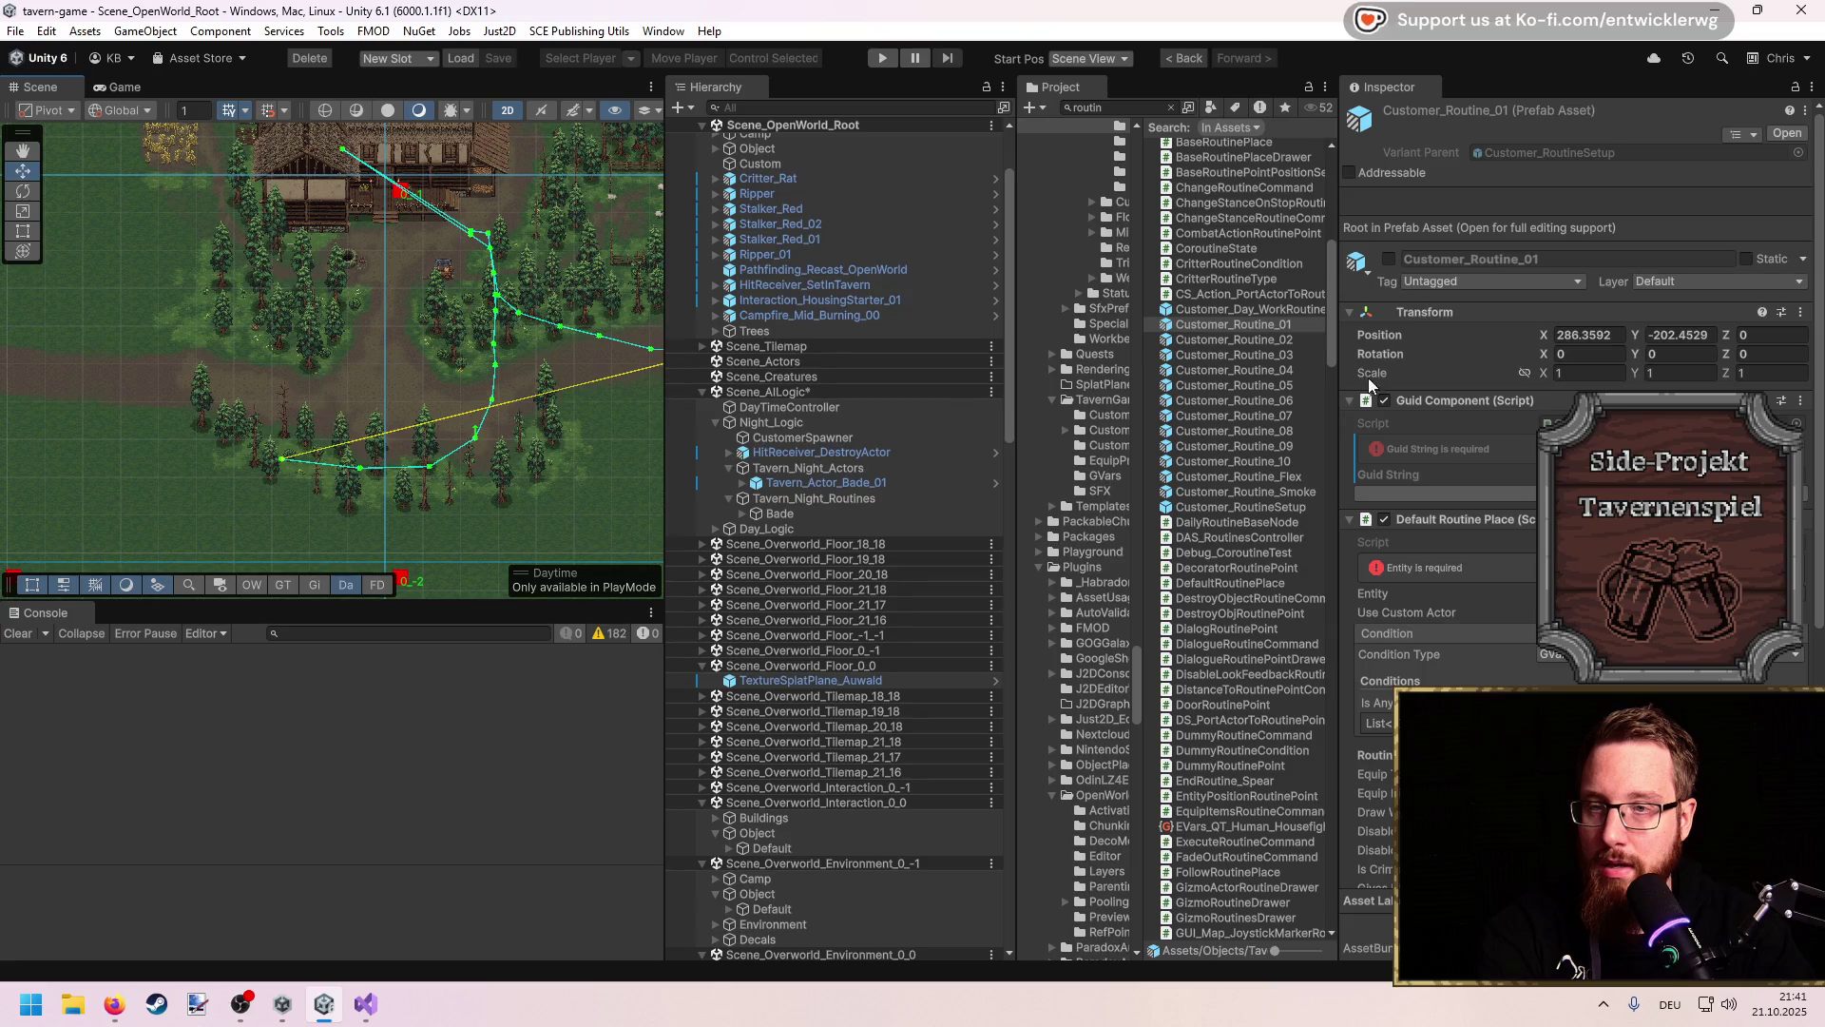
pyautogui.click(1267, 340)
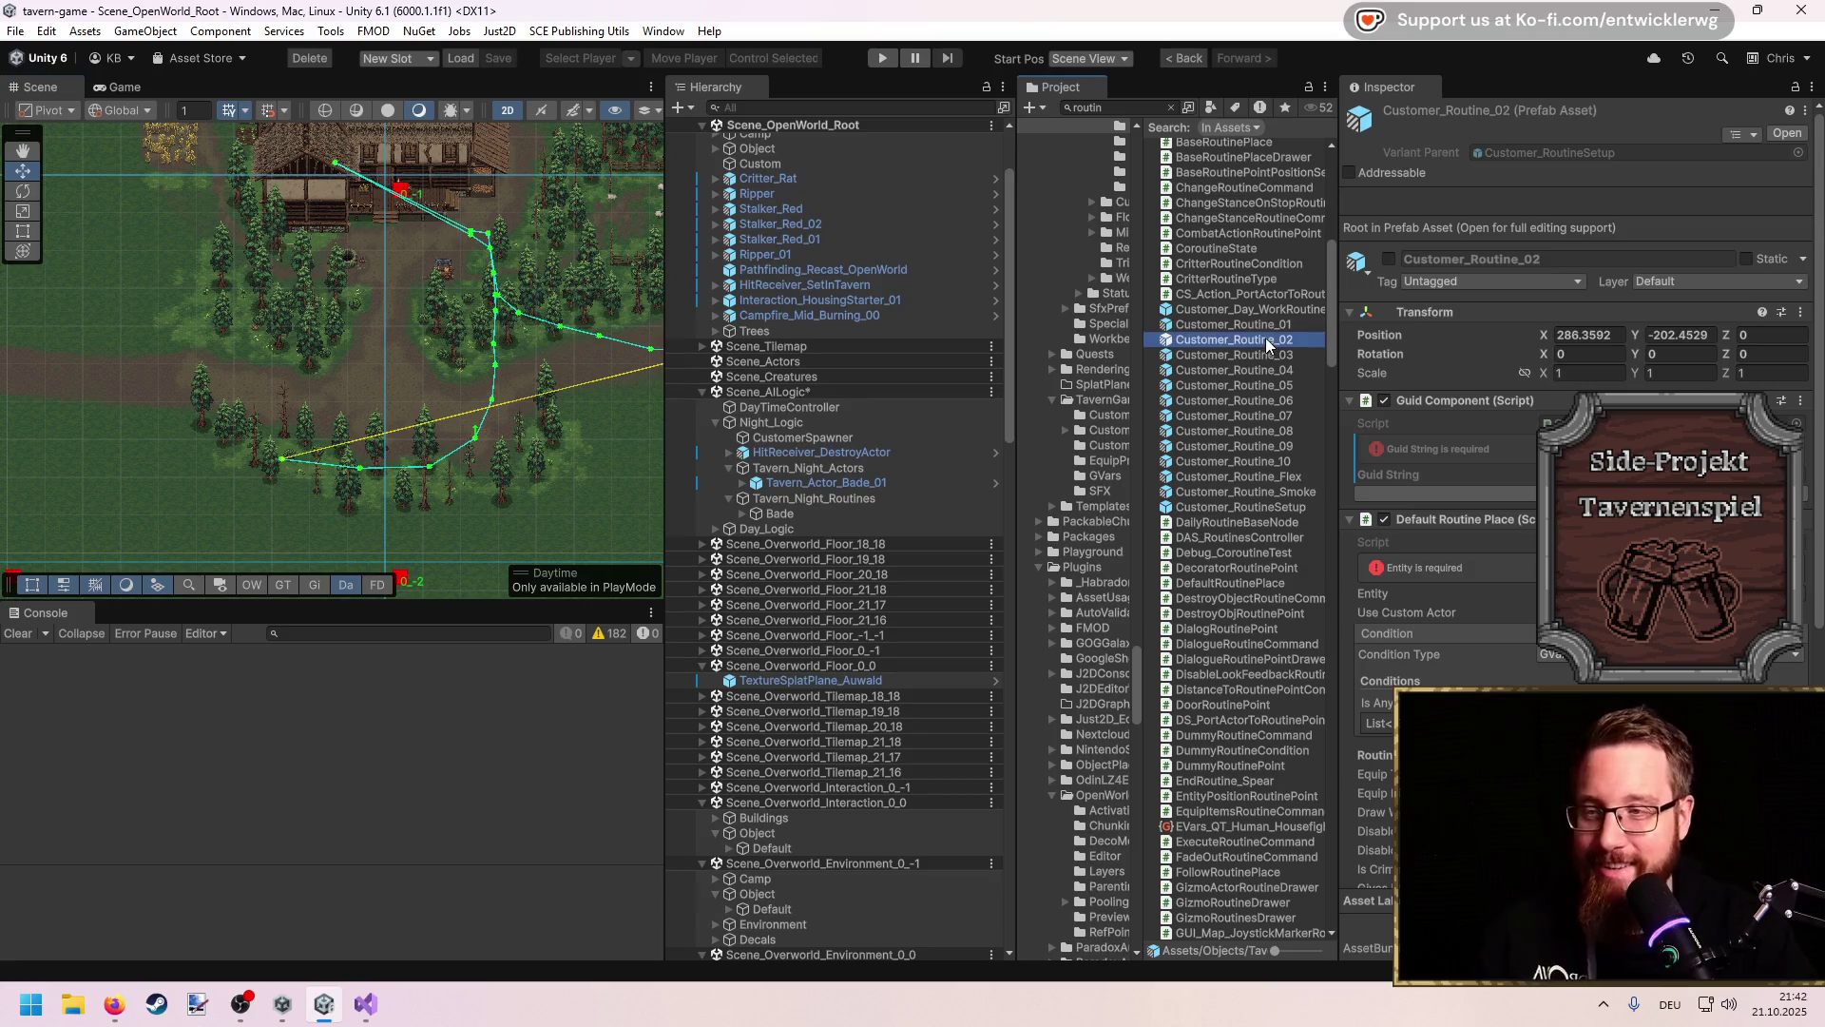
pyautogui.press('Down')
pyautogui.press('Down')
pyautogui.press('Down')
pyautogui.press('Down')
pyautogui.press('Down')
pyautogui.press('Down')
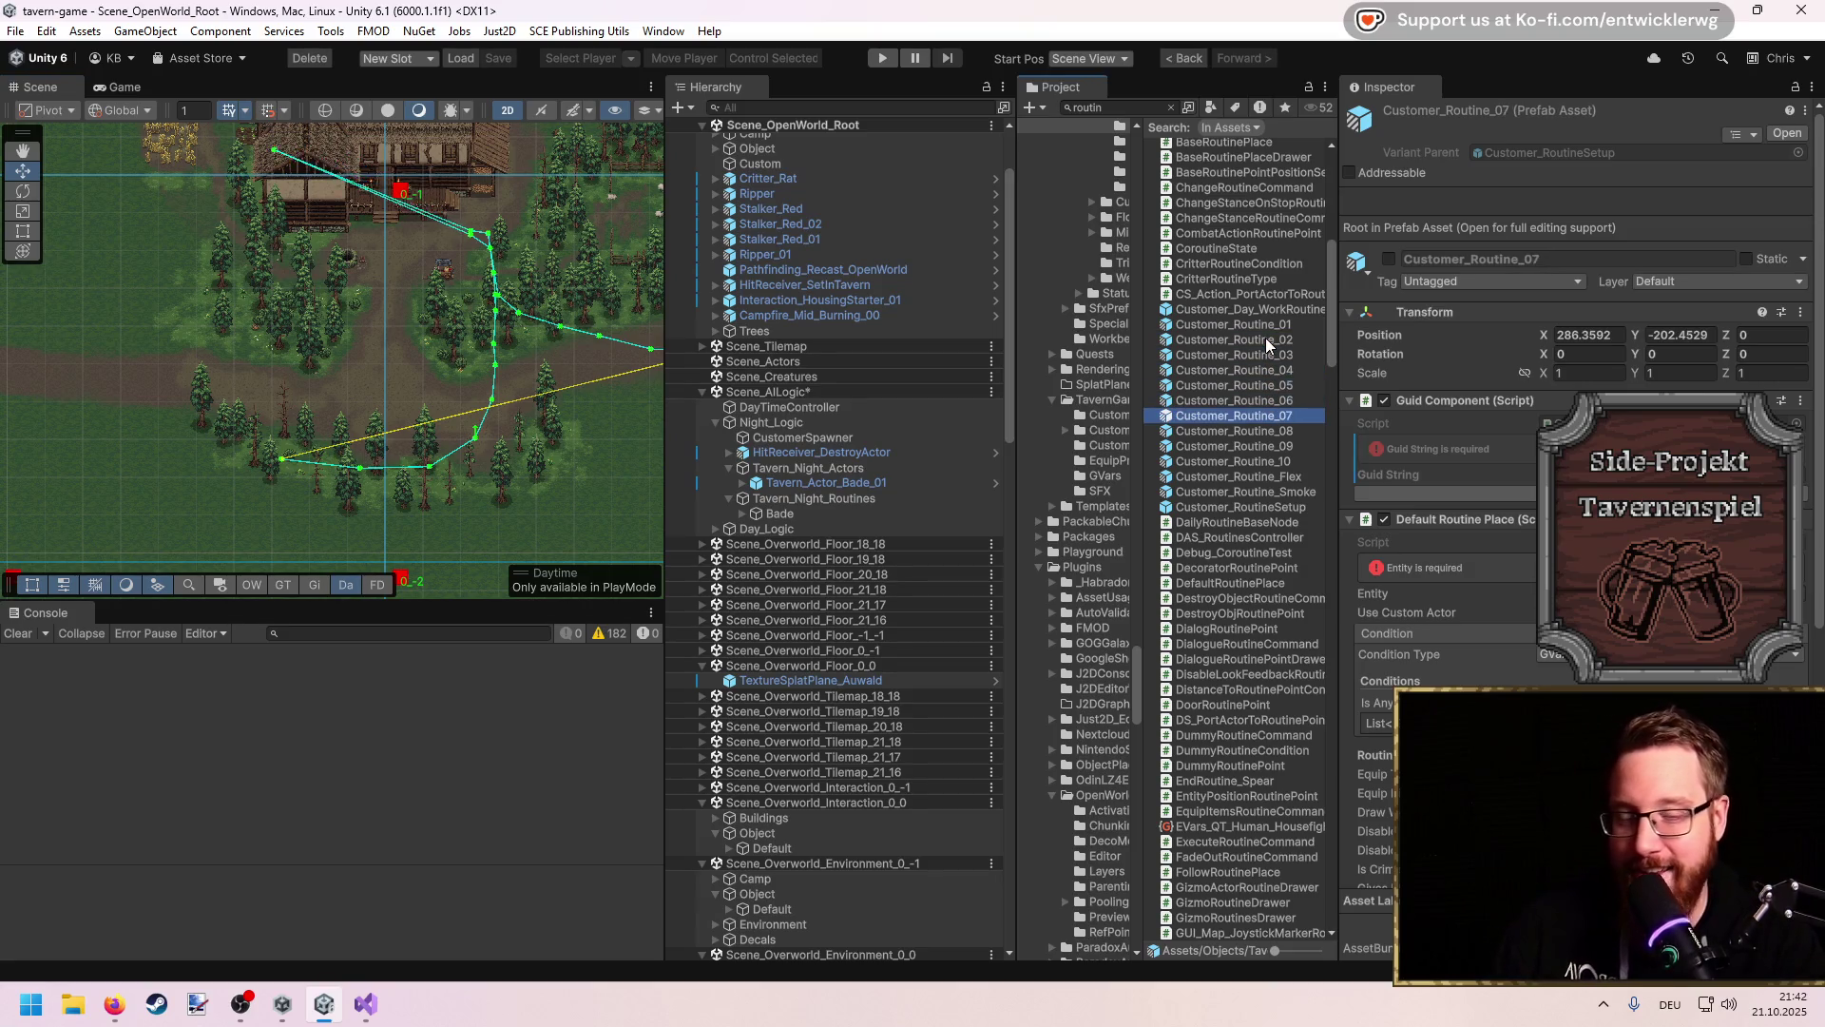
pyautogui.press('Down')
pyautogui.press('Down')
pyautogui.press('Down')
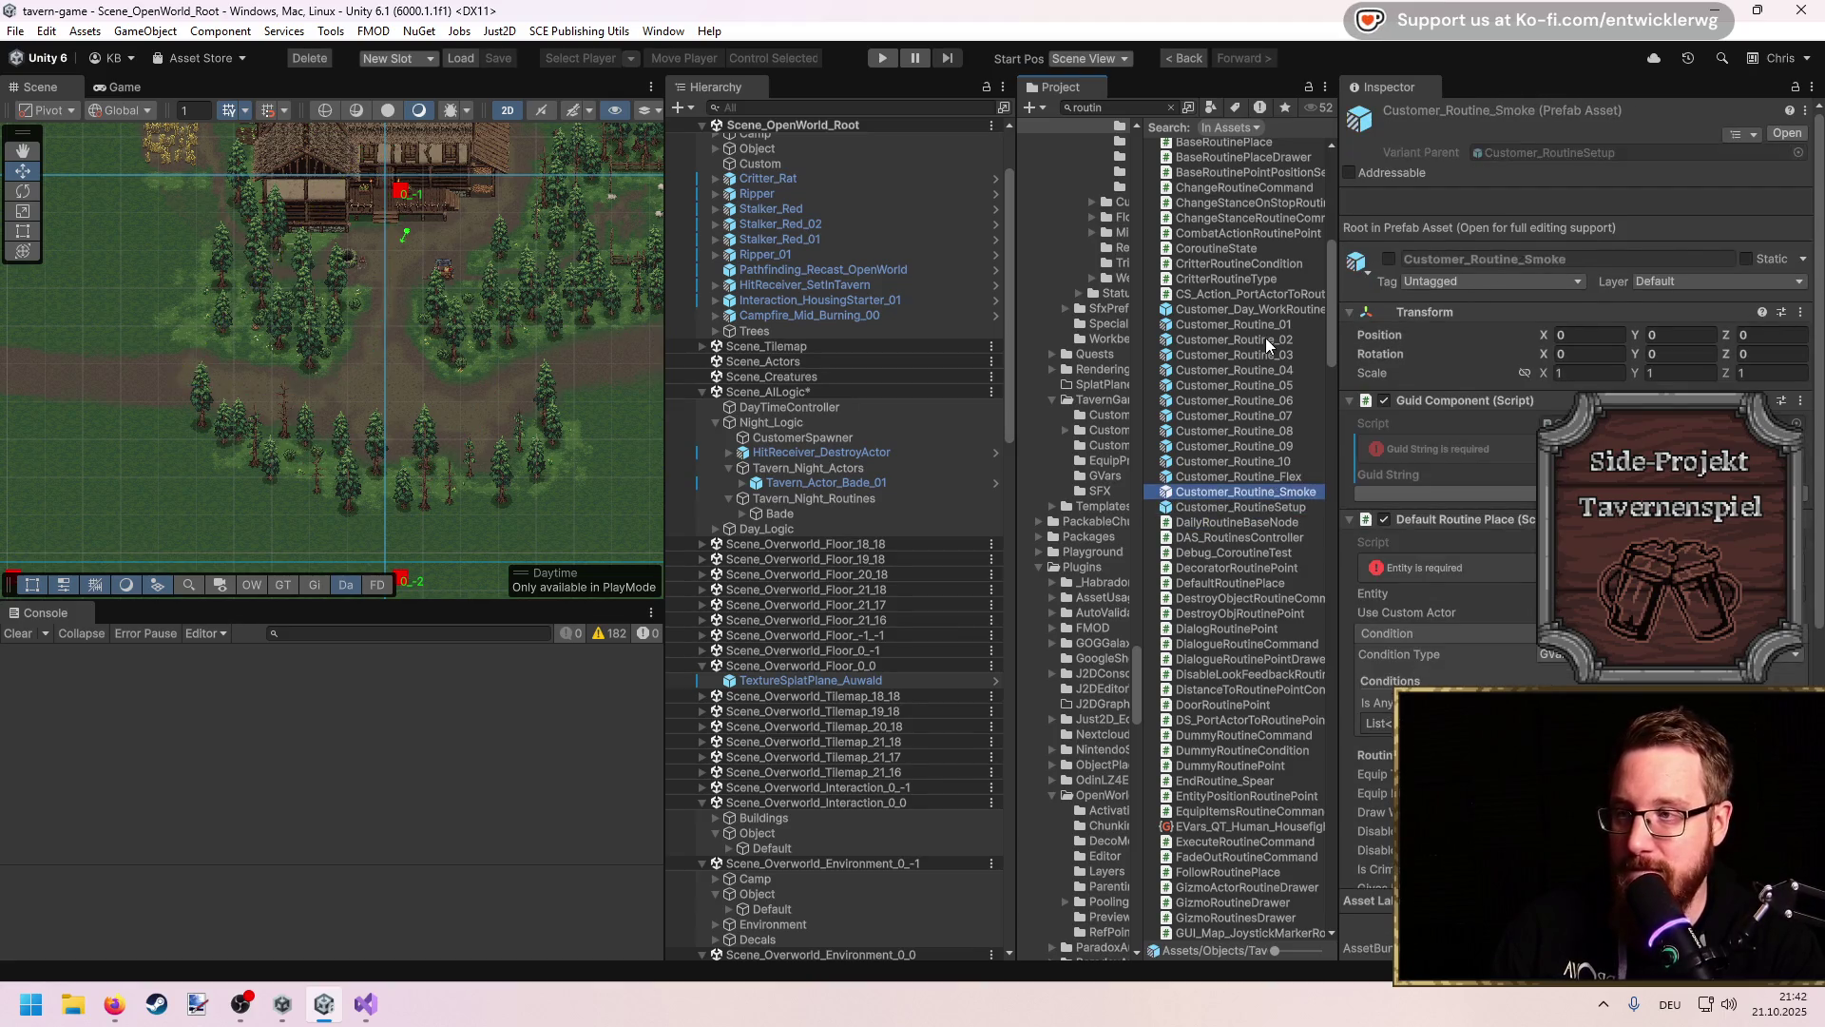
pyautogui.press('Up')
pyautogui.press('Up')
pyautogui.press('Up')
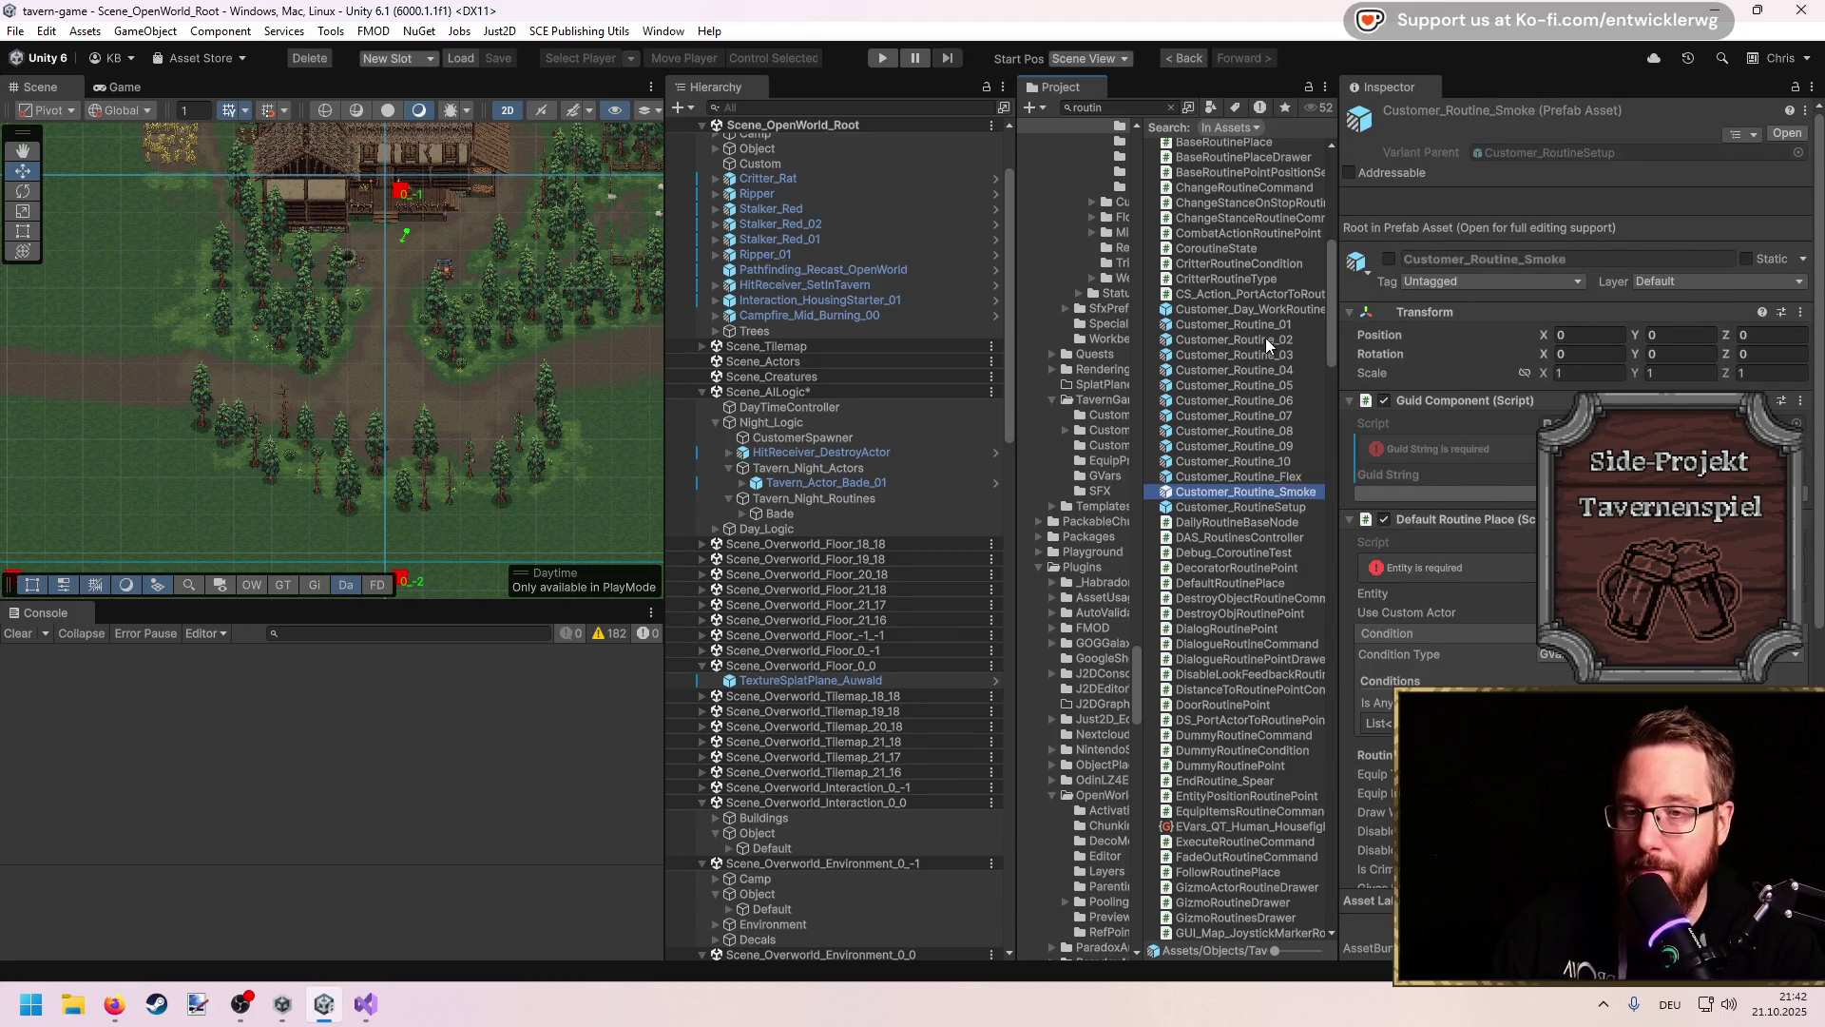
pyautogui.doubleClick(1219, 464)
pyautogui.click(796, 165)
pyautogui.click(814, 346)
pyautogui.press('Down')
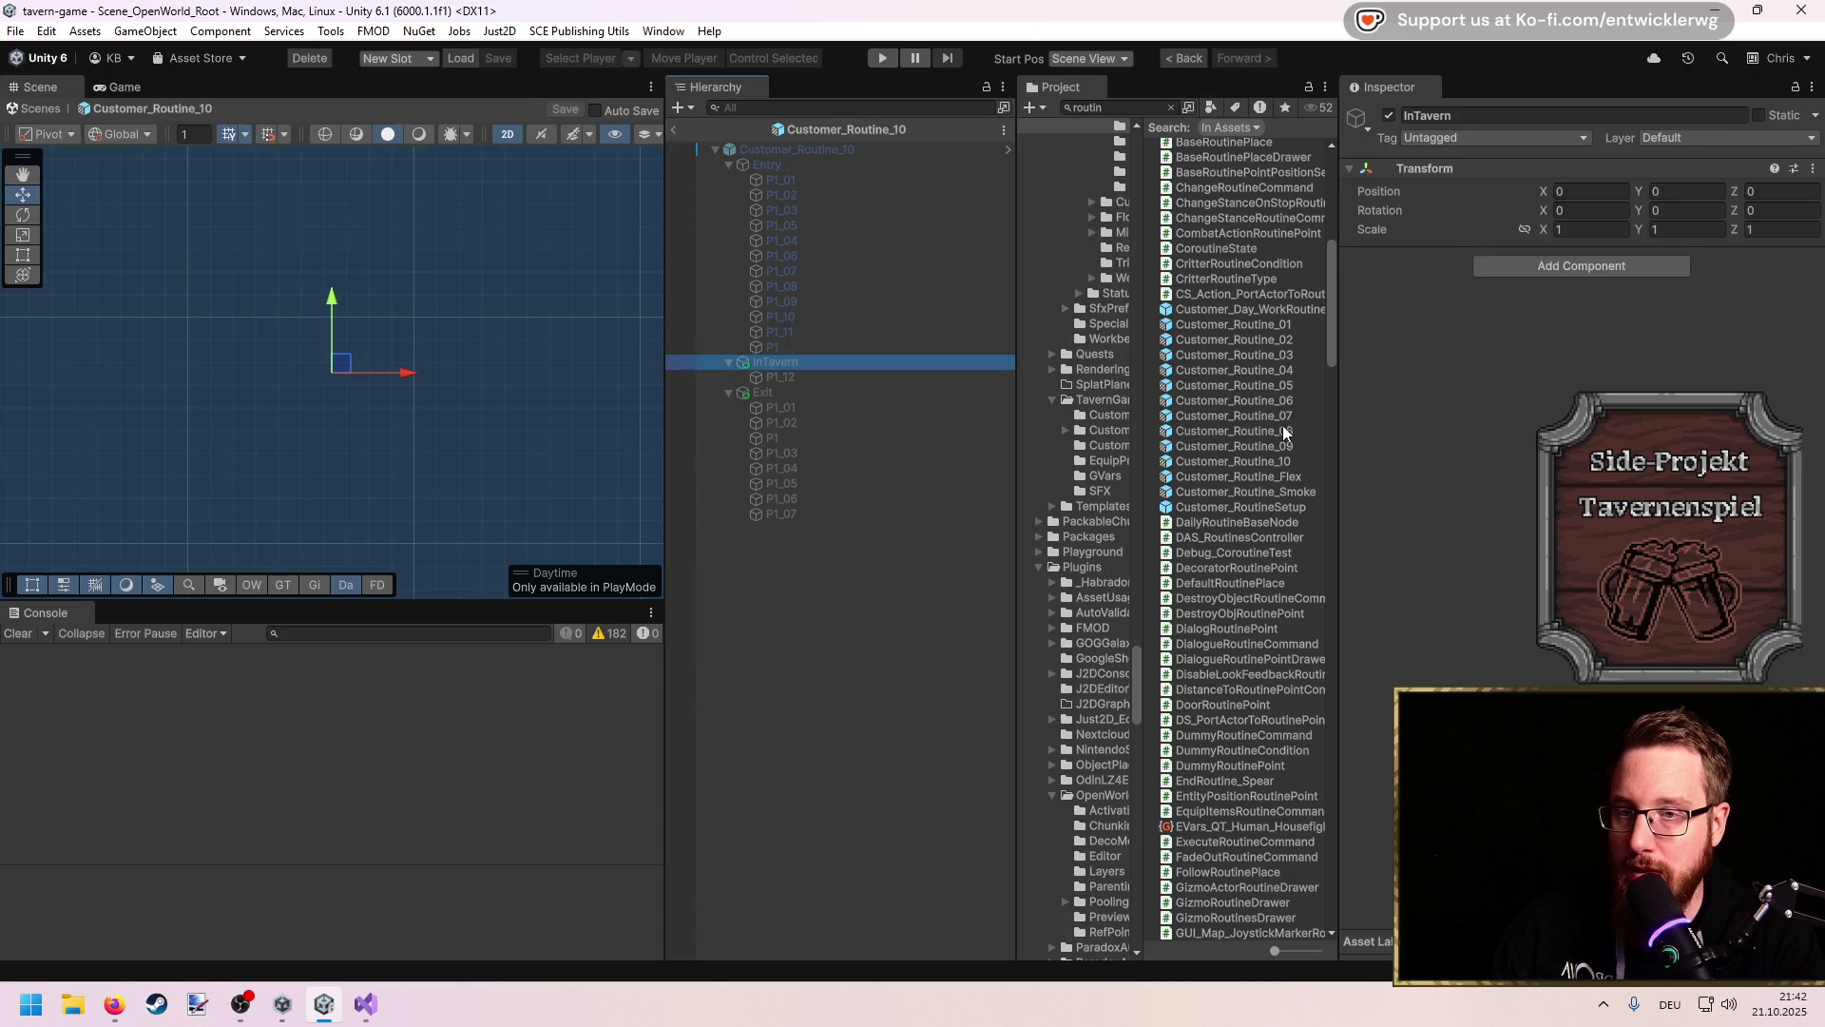
pyautogui.click(1268, 324)
pyautogui.moveTo(987, 424); pyautogui.dragTo(825, 431)
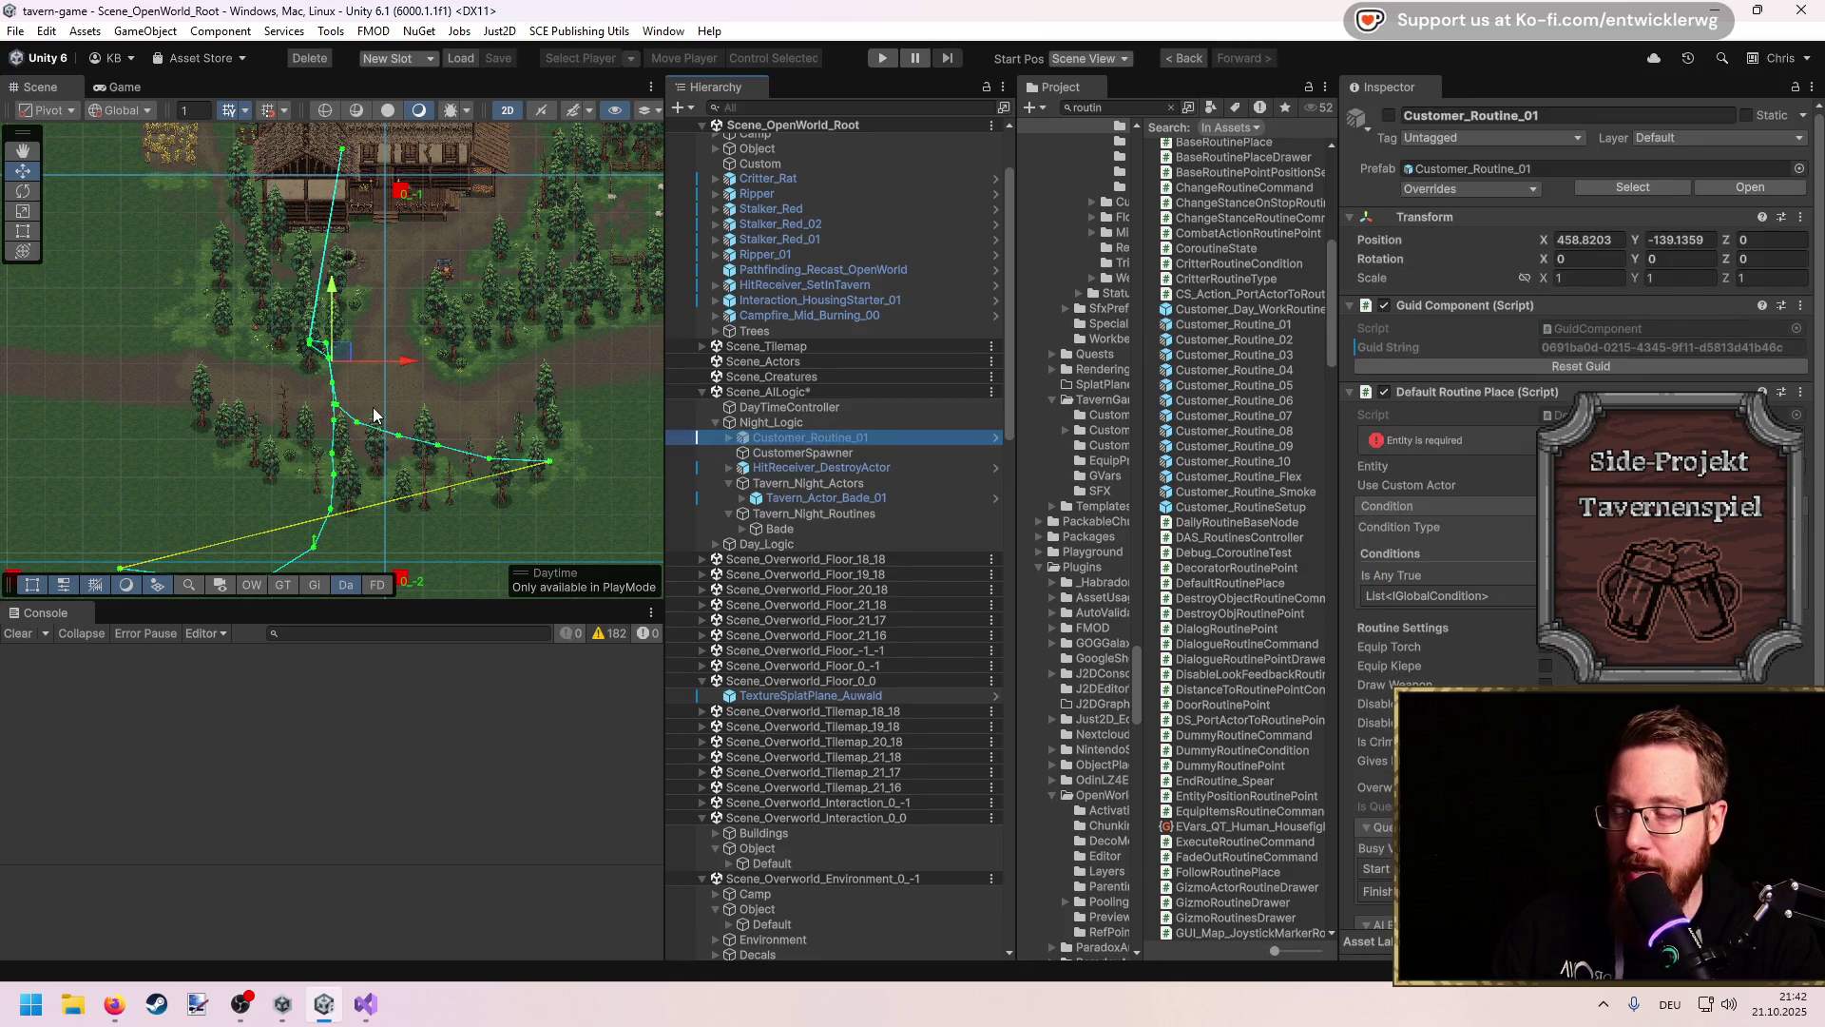
pyautogui.click(1575, 239)
pyautogui.write('0')
pyautogui.press('Tab')
pyautogui.write('0')
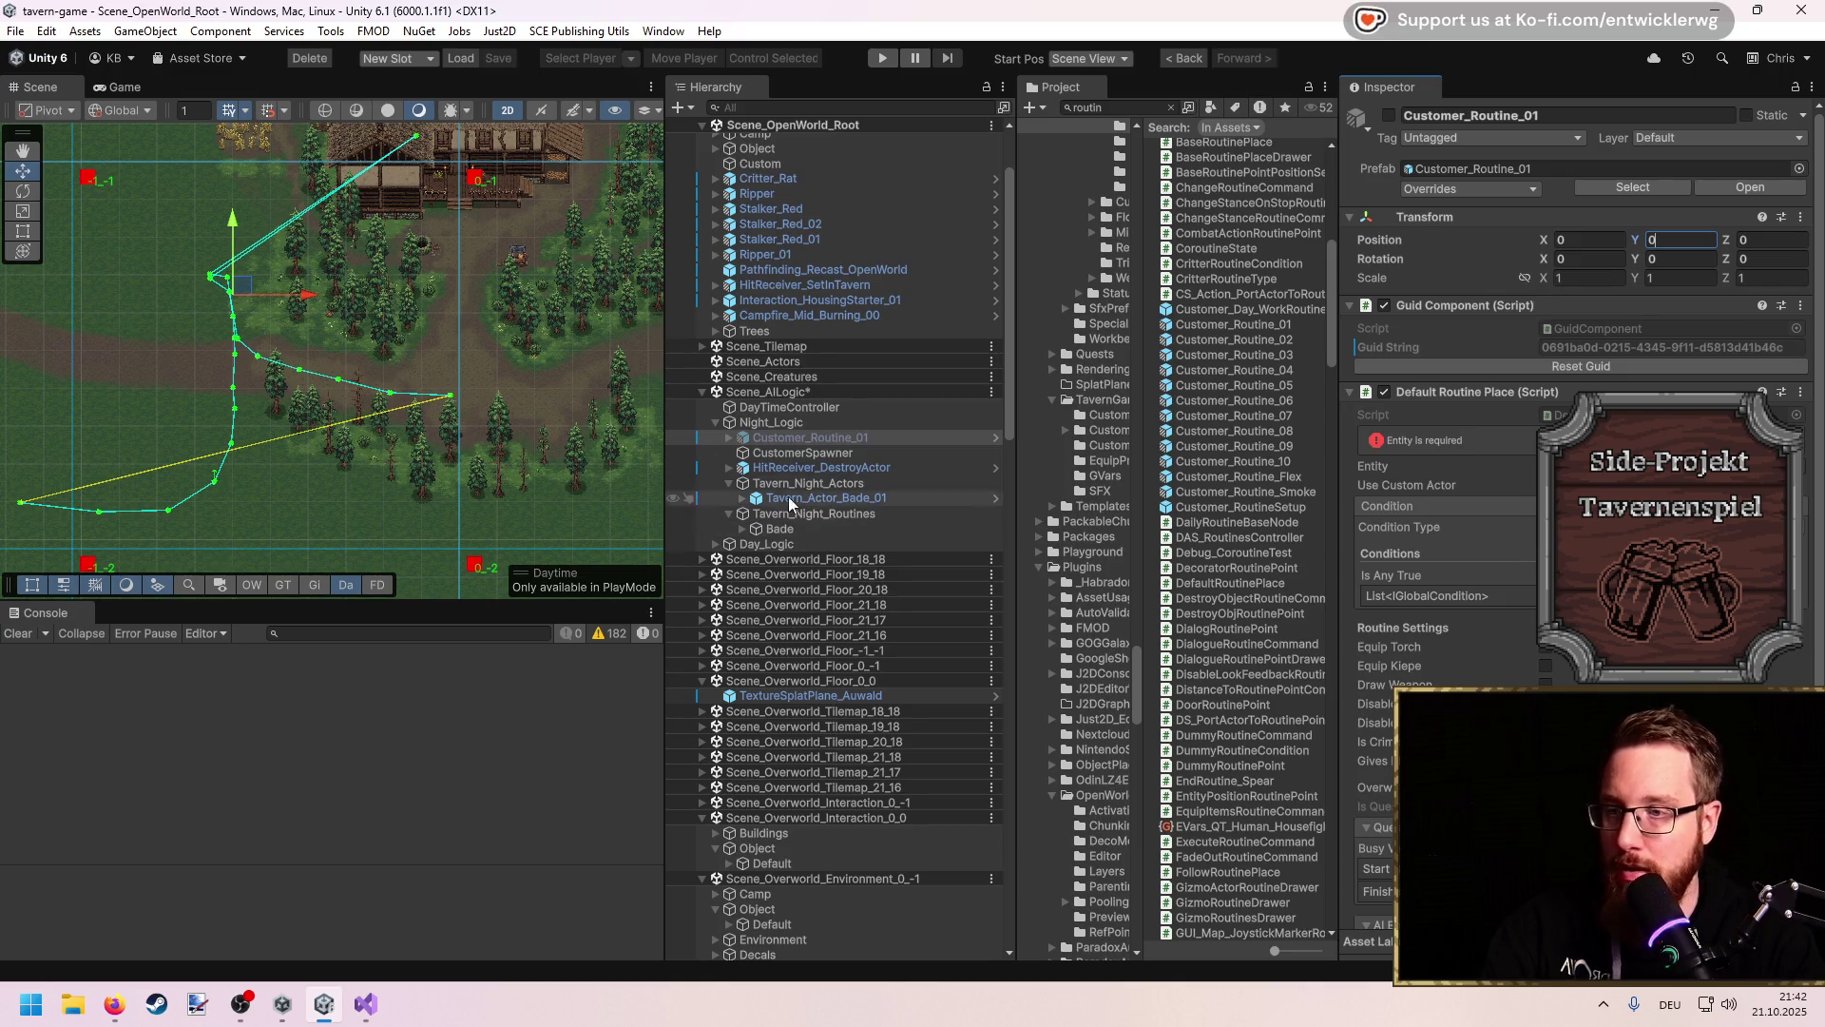
pyautogui.click(729, 438)
pyautogui.click(813, 452)
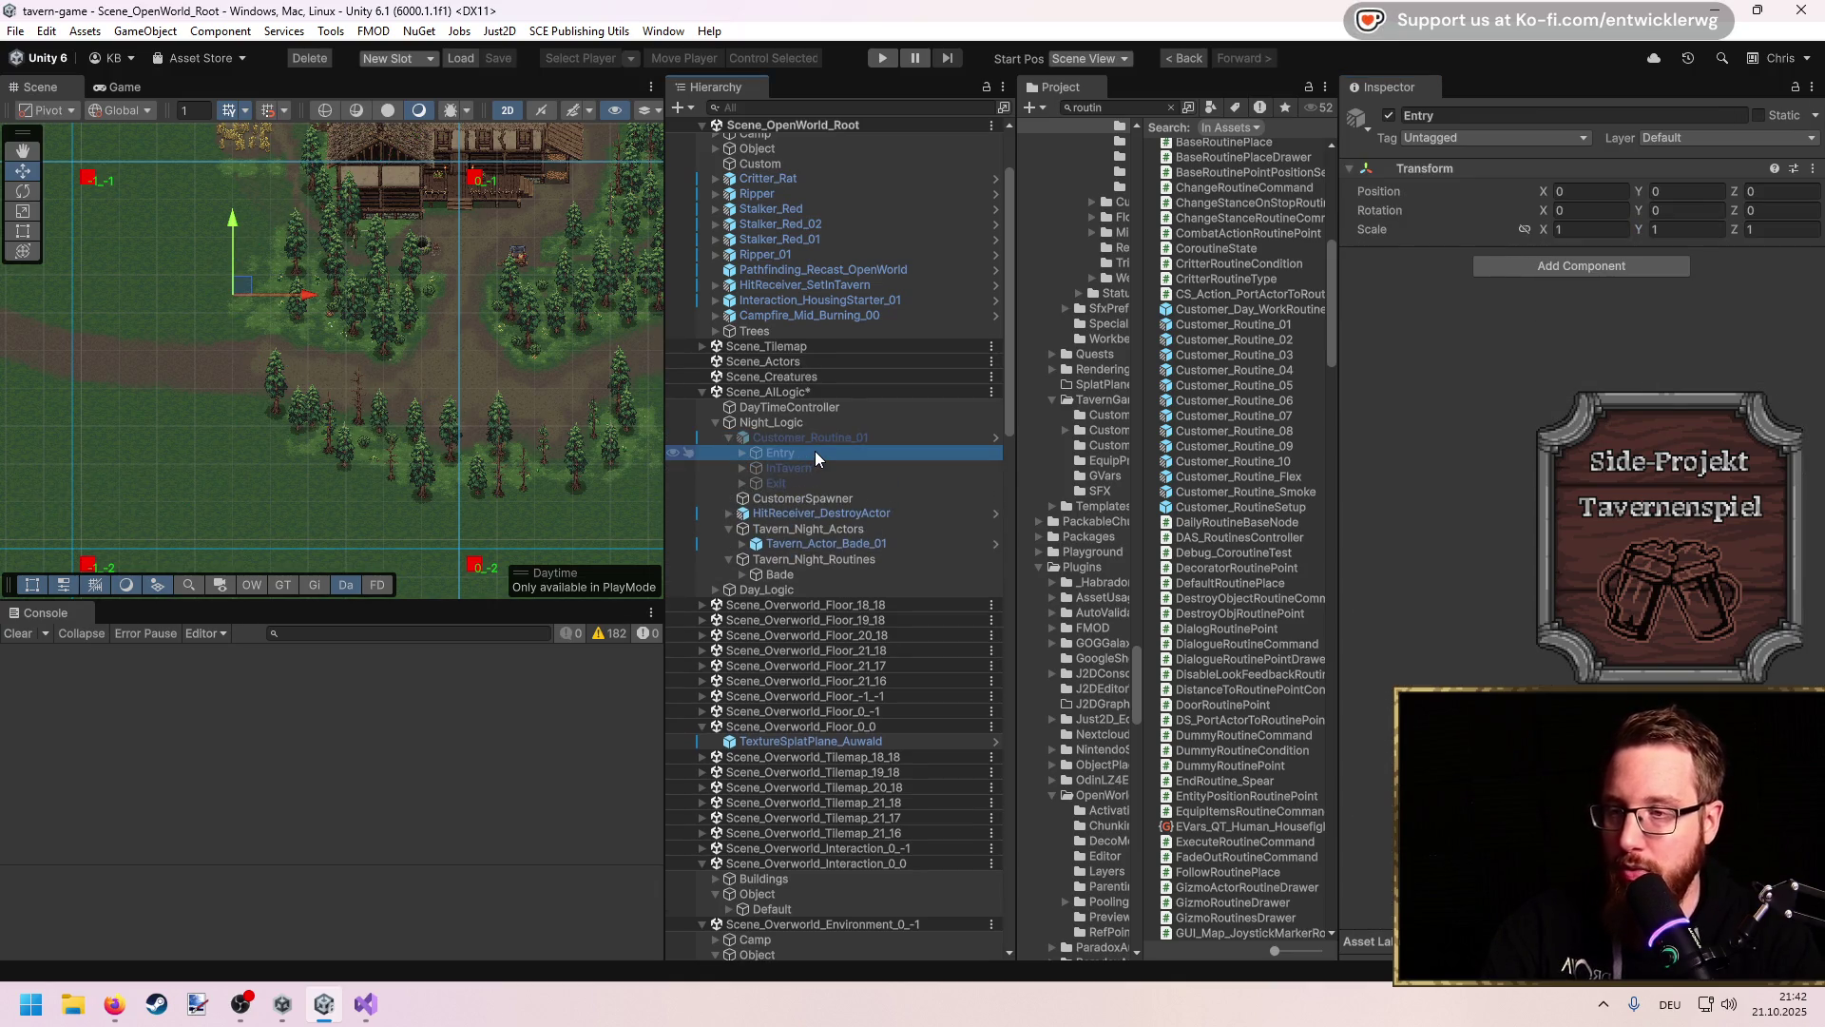
pyautogui.press('Right')
pyautogui.press('Down')
pyautogui.press('Down')
pyautogui.press('Down')
pyautogui.press('Down')
pyautogui.press('Down')
pyautogui.press('Down')
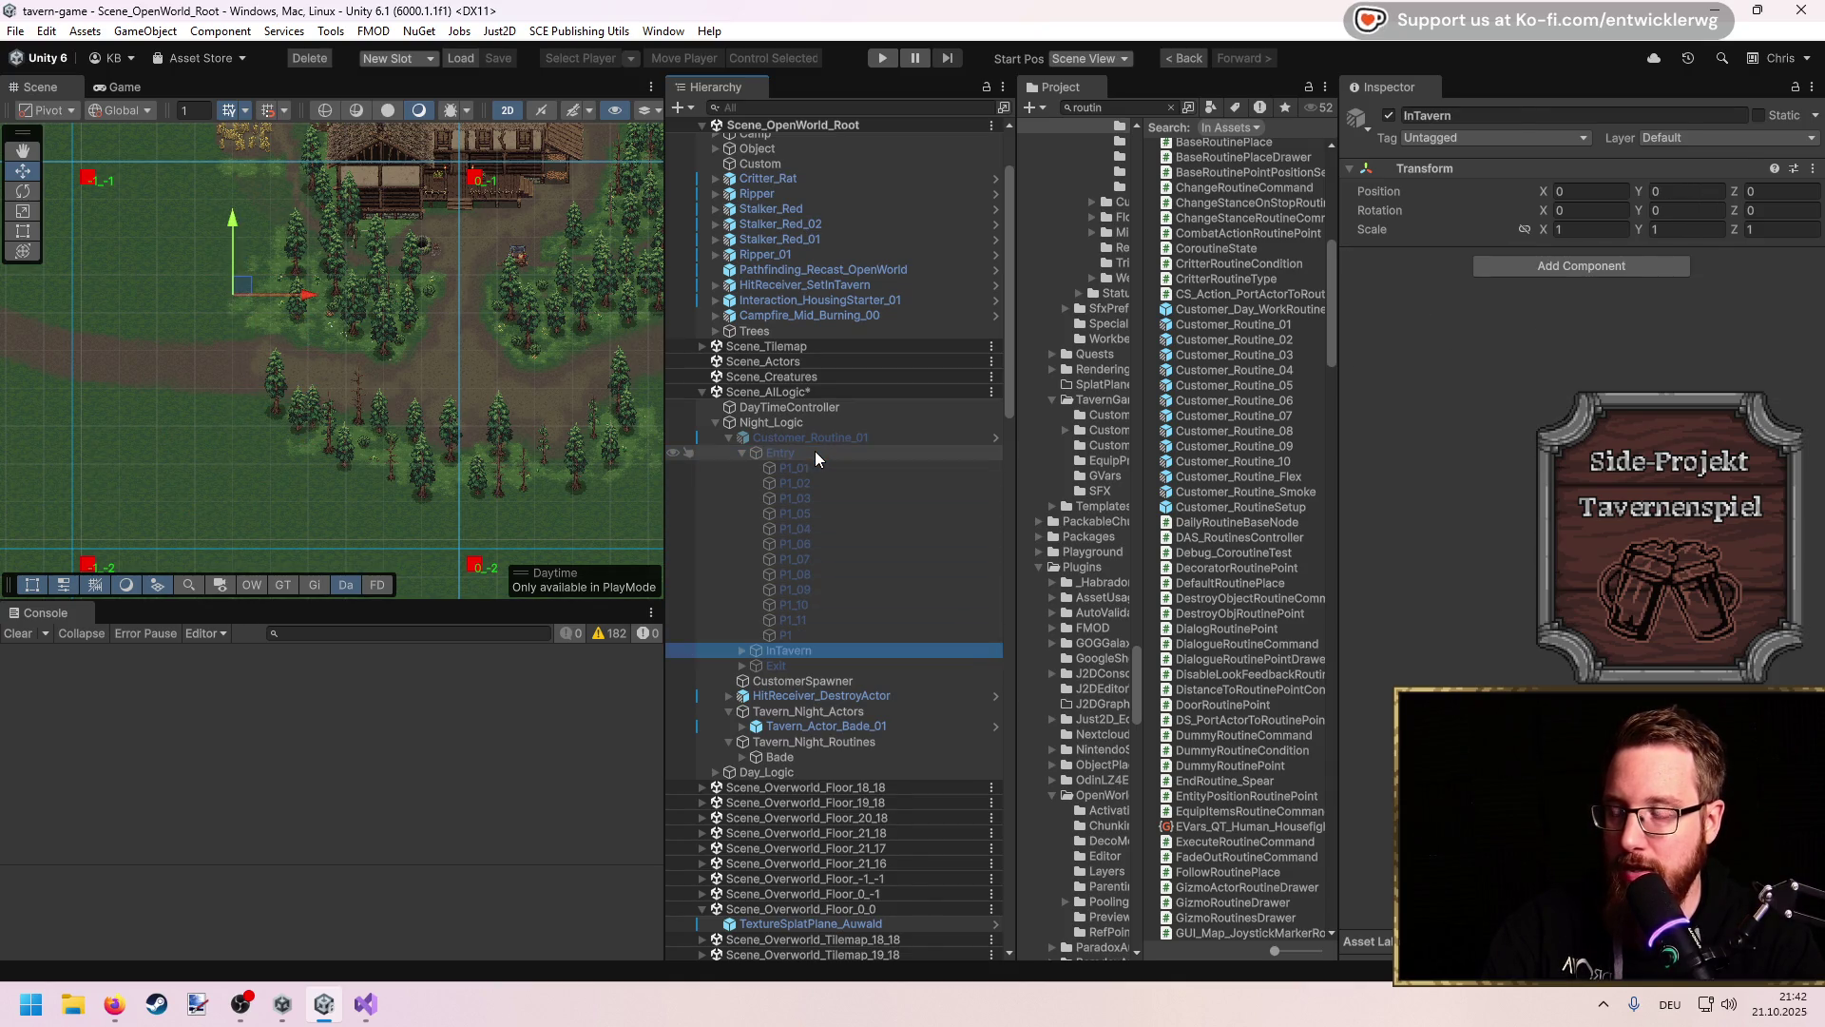
pyautogui.press('Left')
pyautogui.click(729, 440)
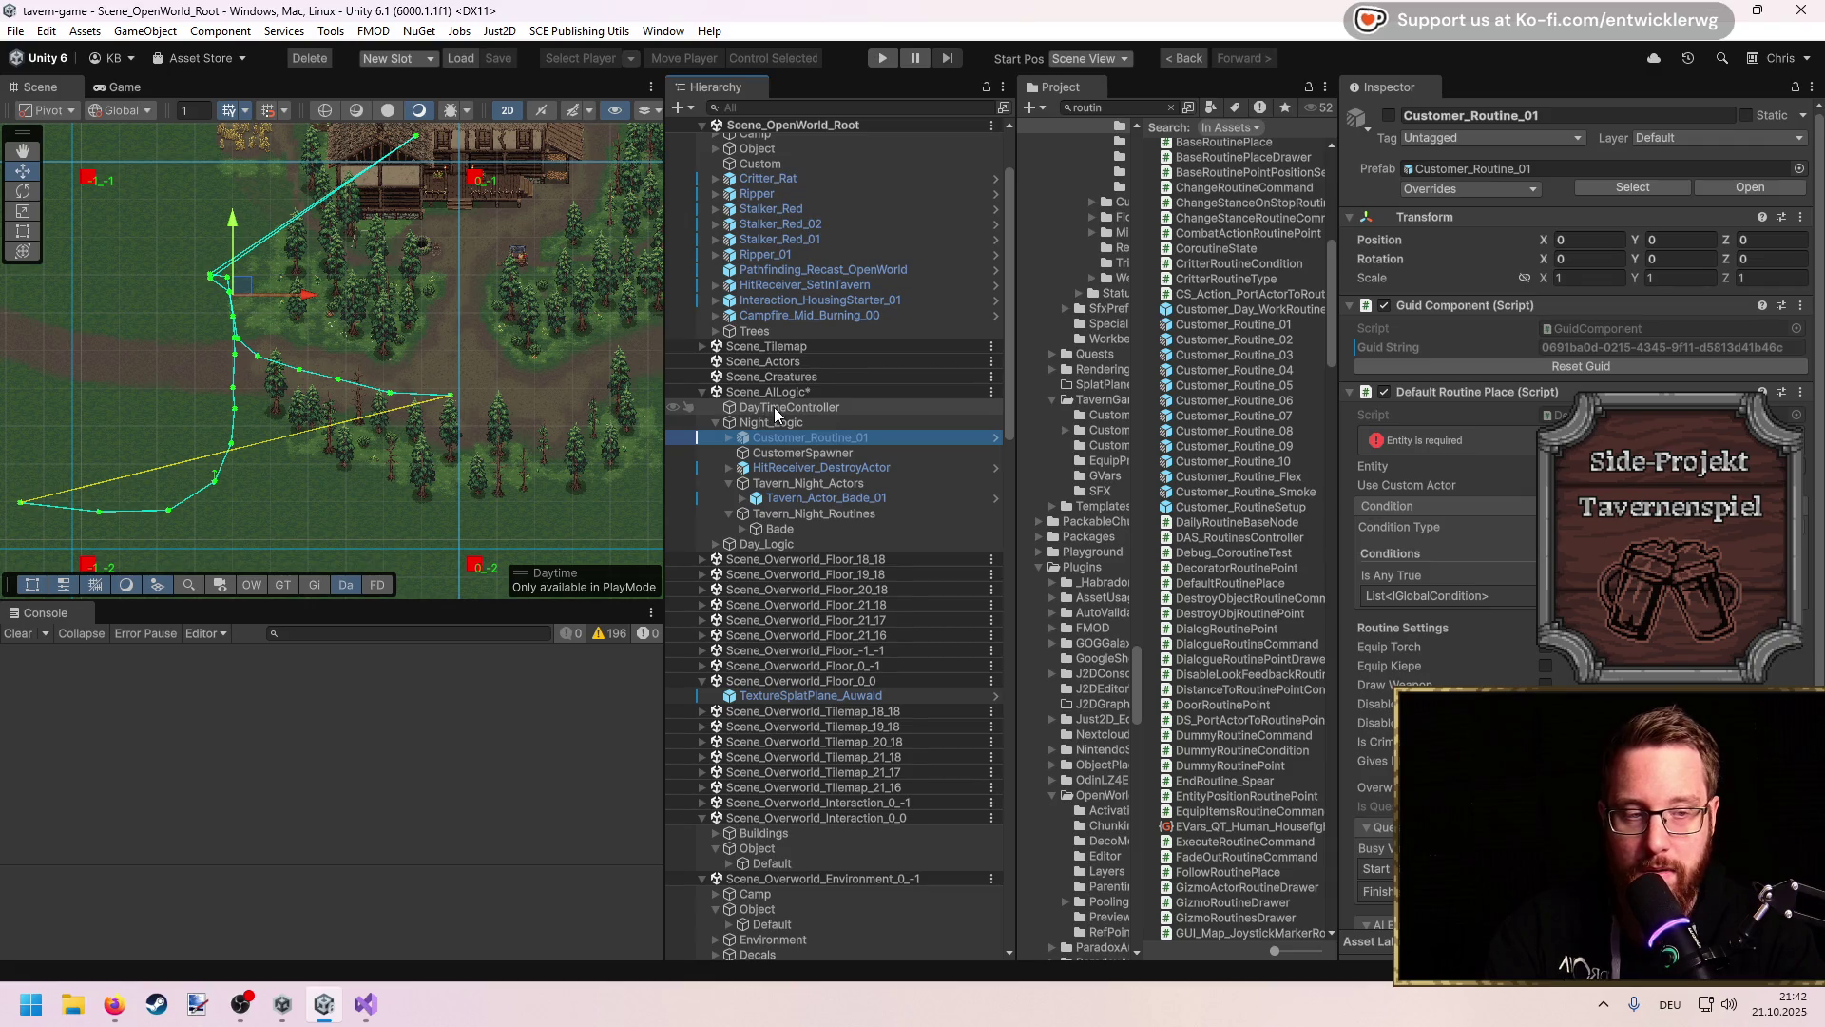
pyautogui.click(869, 440)
pyautogui.press('BackSpace')
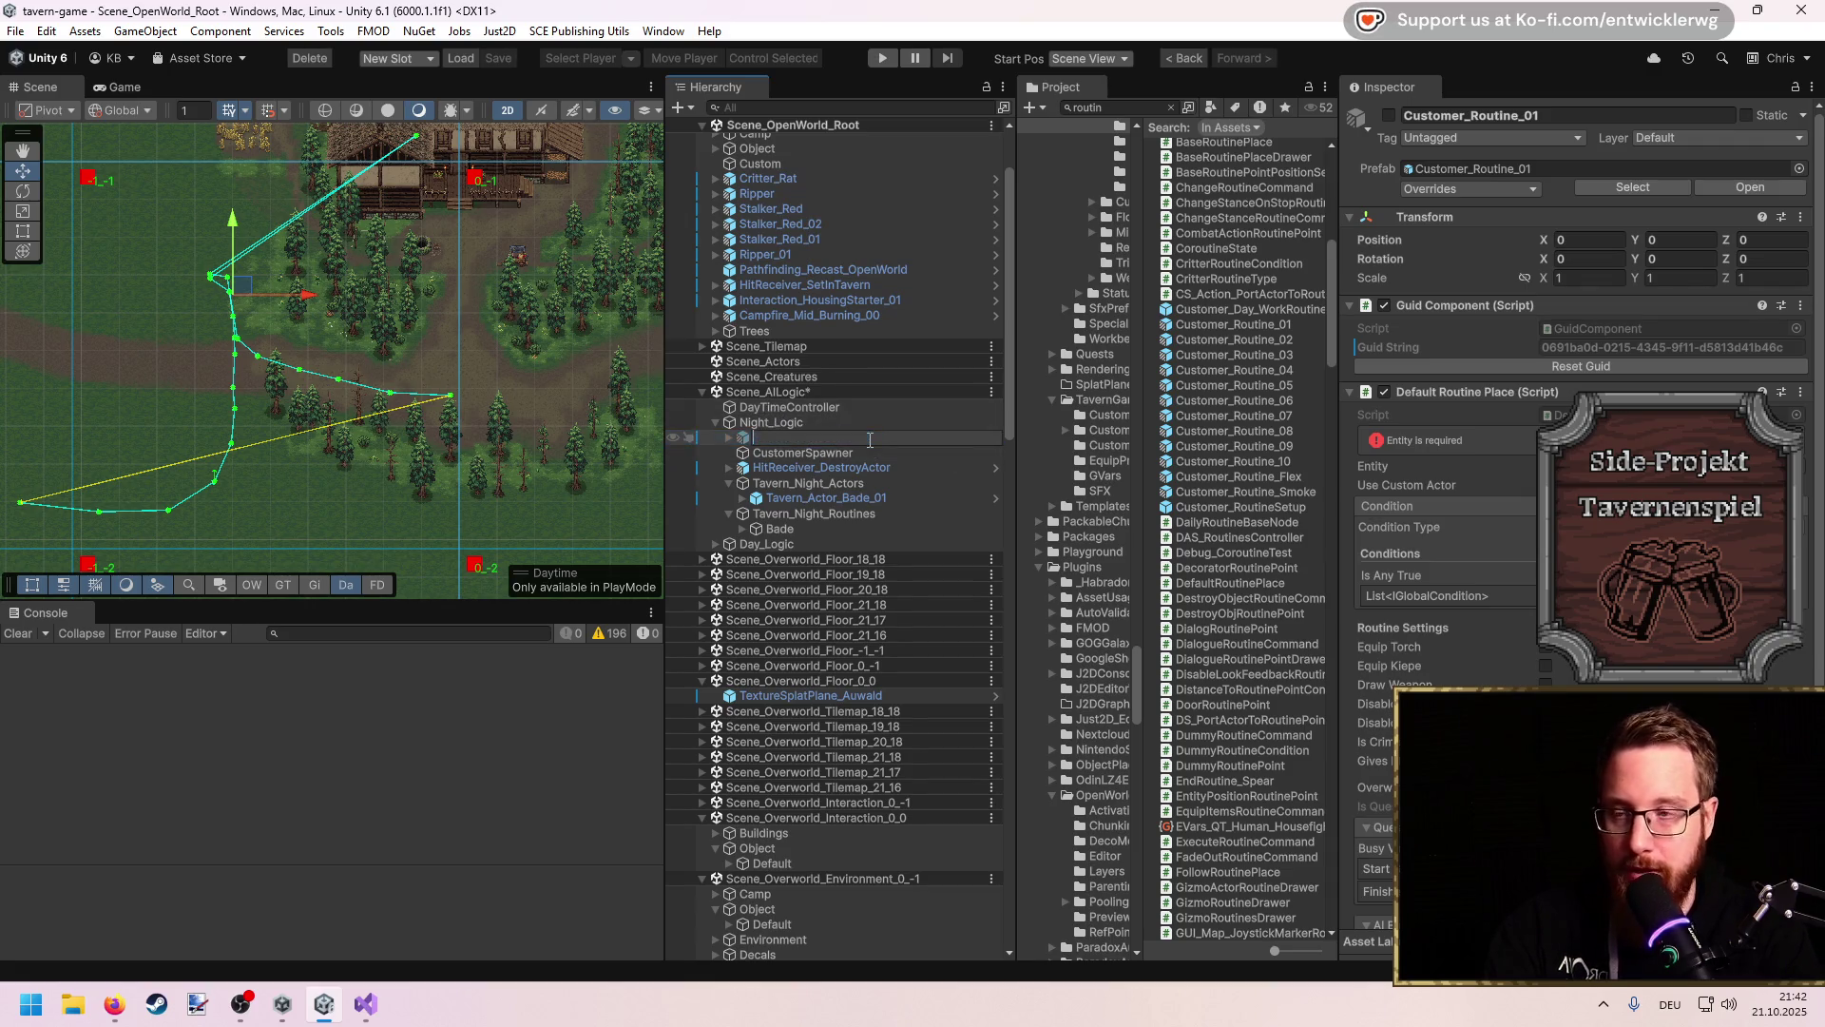
pyautogui.press('Escape')
pyautogui.press('Delete')
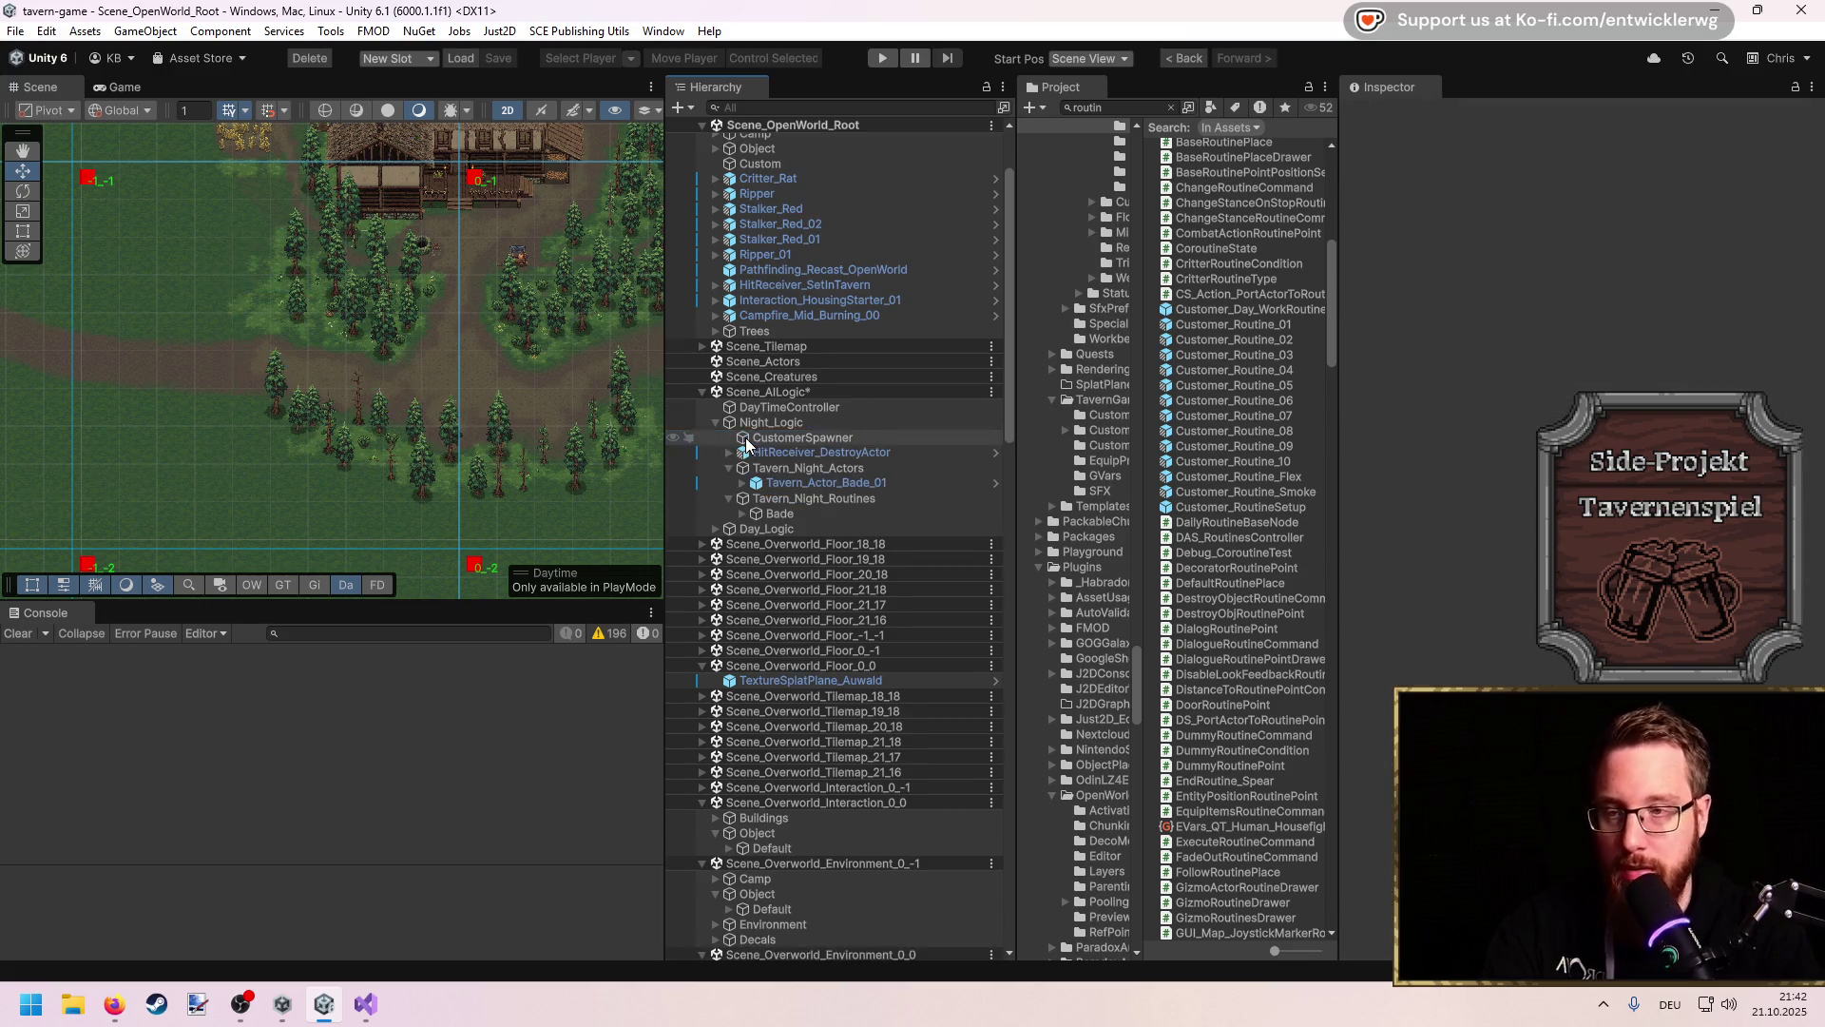
pyautogui.click(1279, 494)
pyautogui.press('Up')
pyautogui.press('Up')
pyautogui.press('Up')
pyautogui.press('Up')
pyautogui.press('Up')
pyautogui.press('Up')
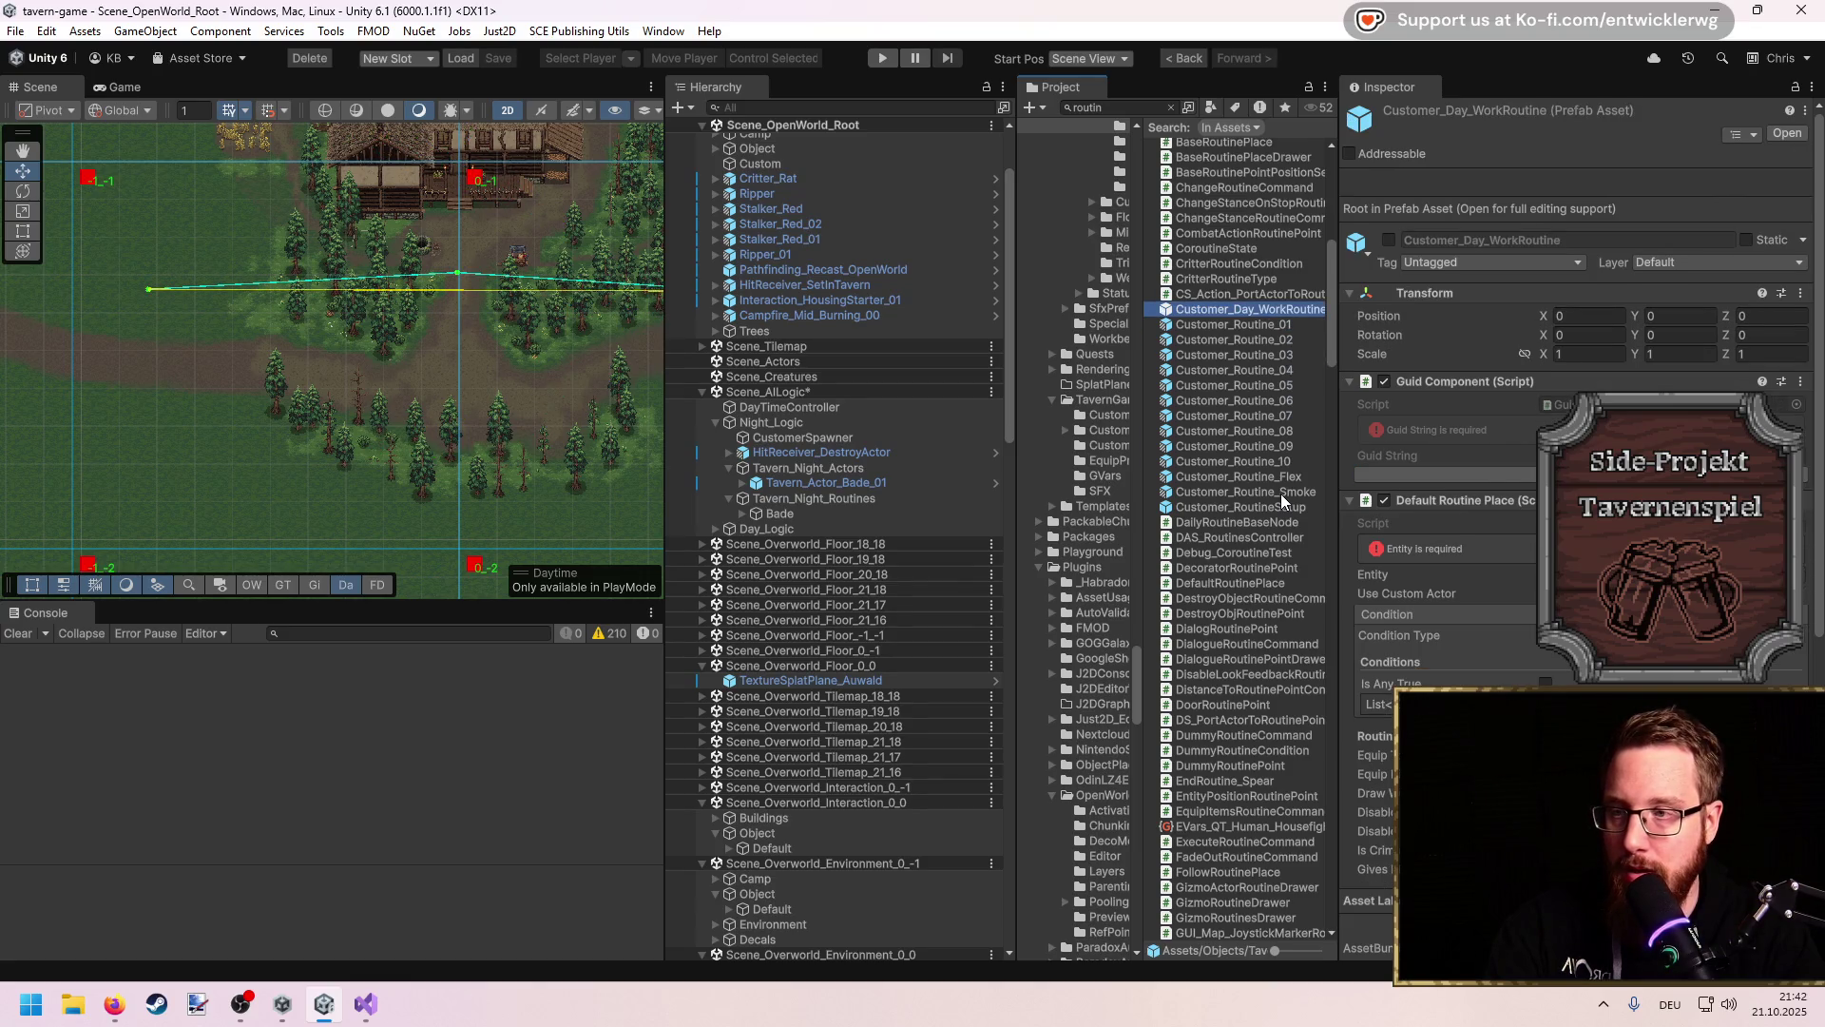
# Step: Place Customer_Day_WorkRoutine under Scene_AILogic and set its X and Y position to 0
pyautogui.moveTo(1338, 364)
pyautogui.mouseDown()
pyautogui.moveTo(1483, 365)
pyautogui.moveTo(1434, 363)
pyautogui.mouseUp()
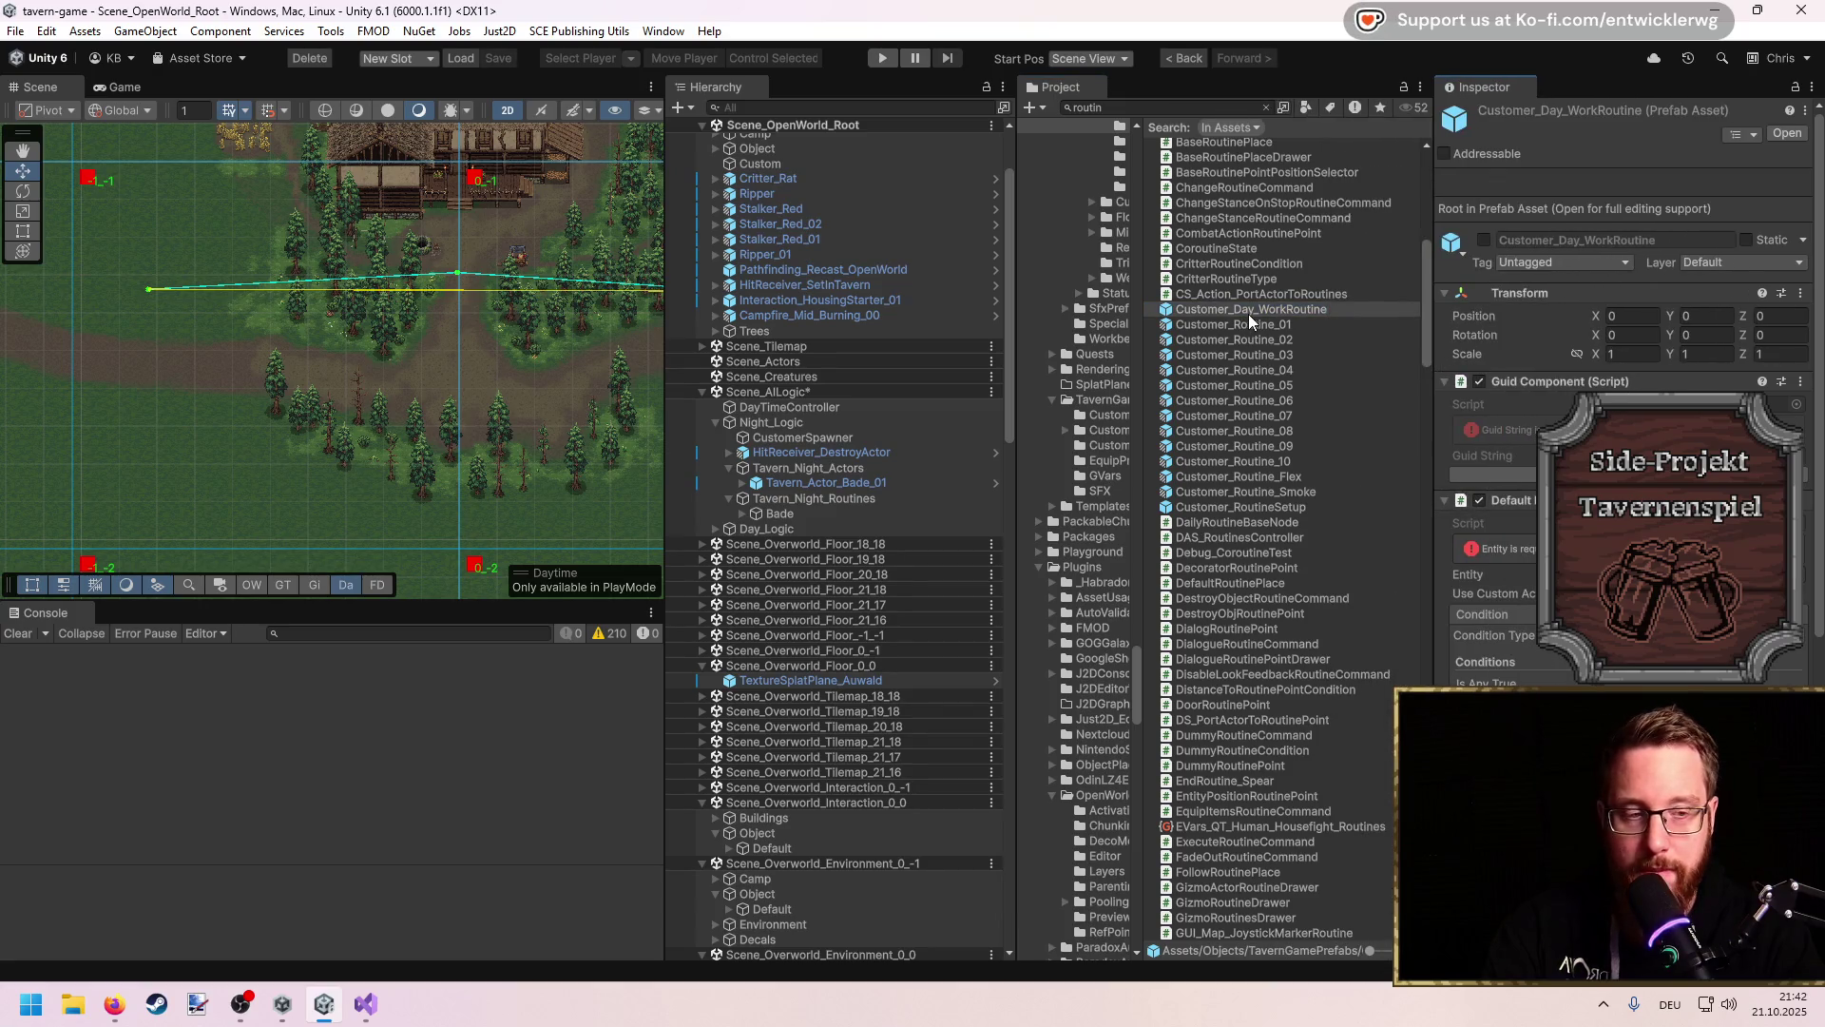
pyautogui.moveTo(1248, 314)
pyautogui.mouseDown()
pyautogui.moveTo(920, 430)
pyautogui.moveTo(861, 418)
pyautogui.mouseUp()
pyautogui.write('0')
pyautogui.press('Tab')
pyautogui.write('0')
# Step: Expand the routine and drag its three route points to new spots, framing them
pyautogui.click(717, 425)
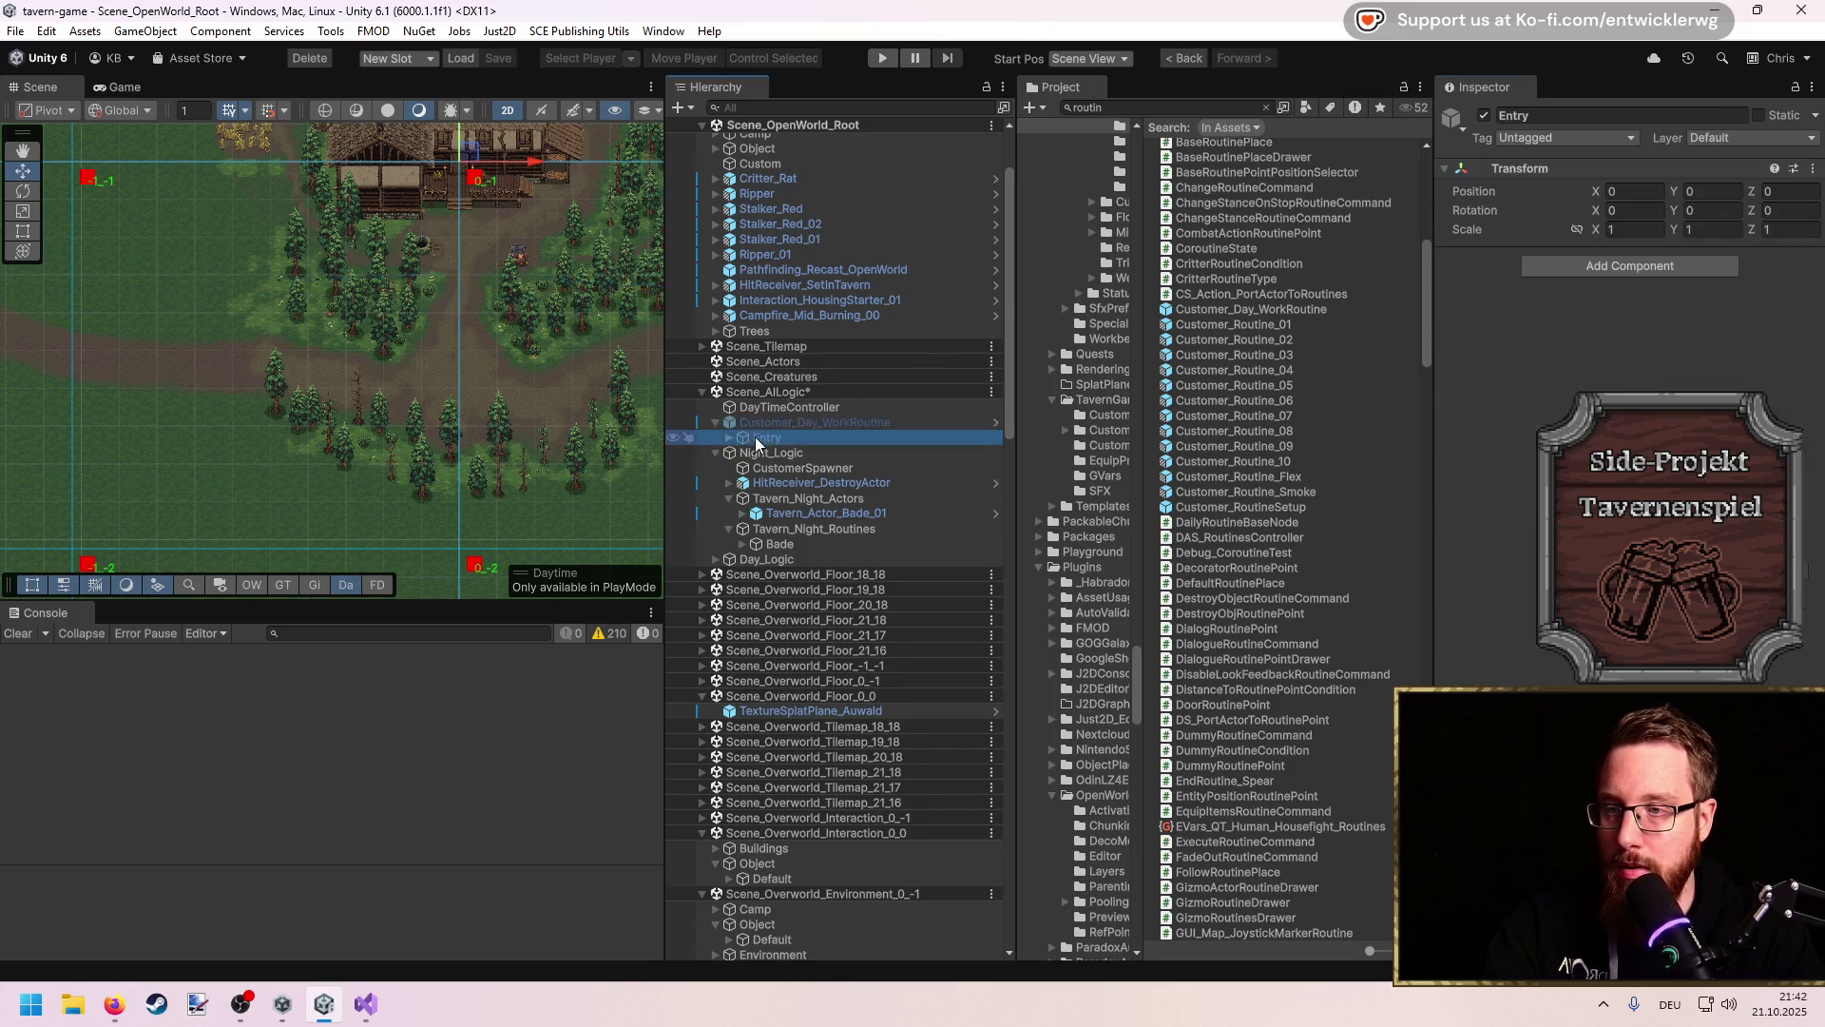
pyautogui.scroll(-4, 1626, 380)
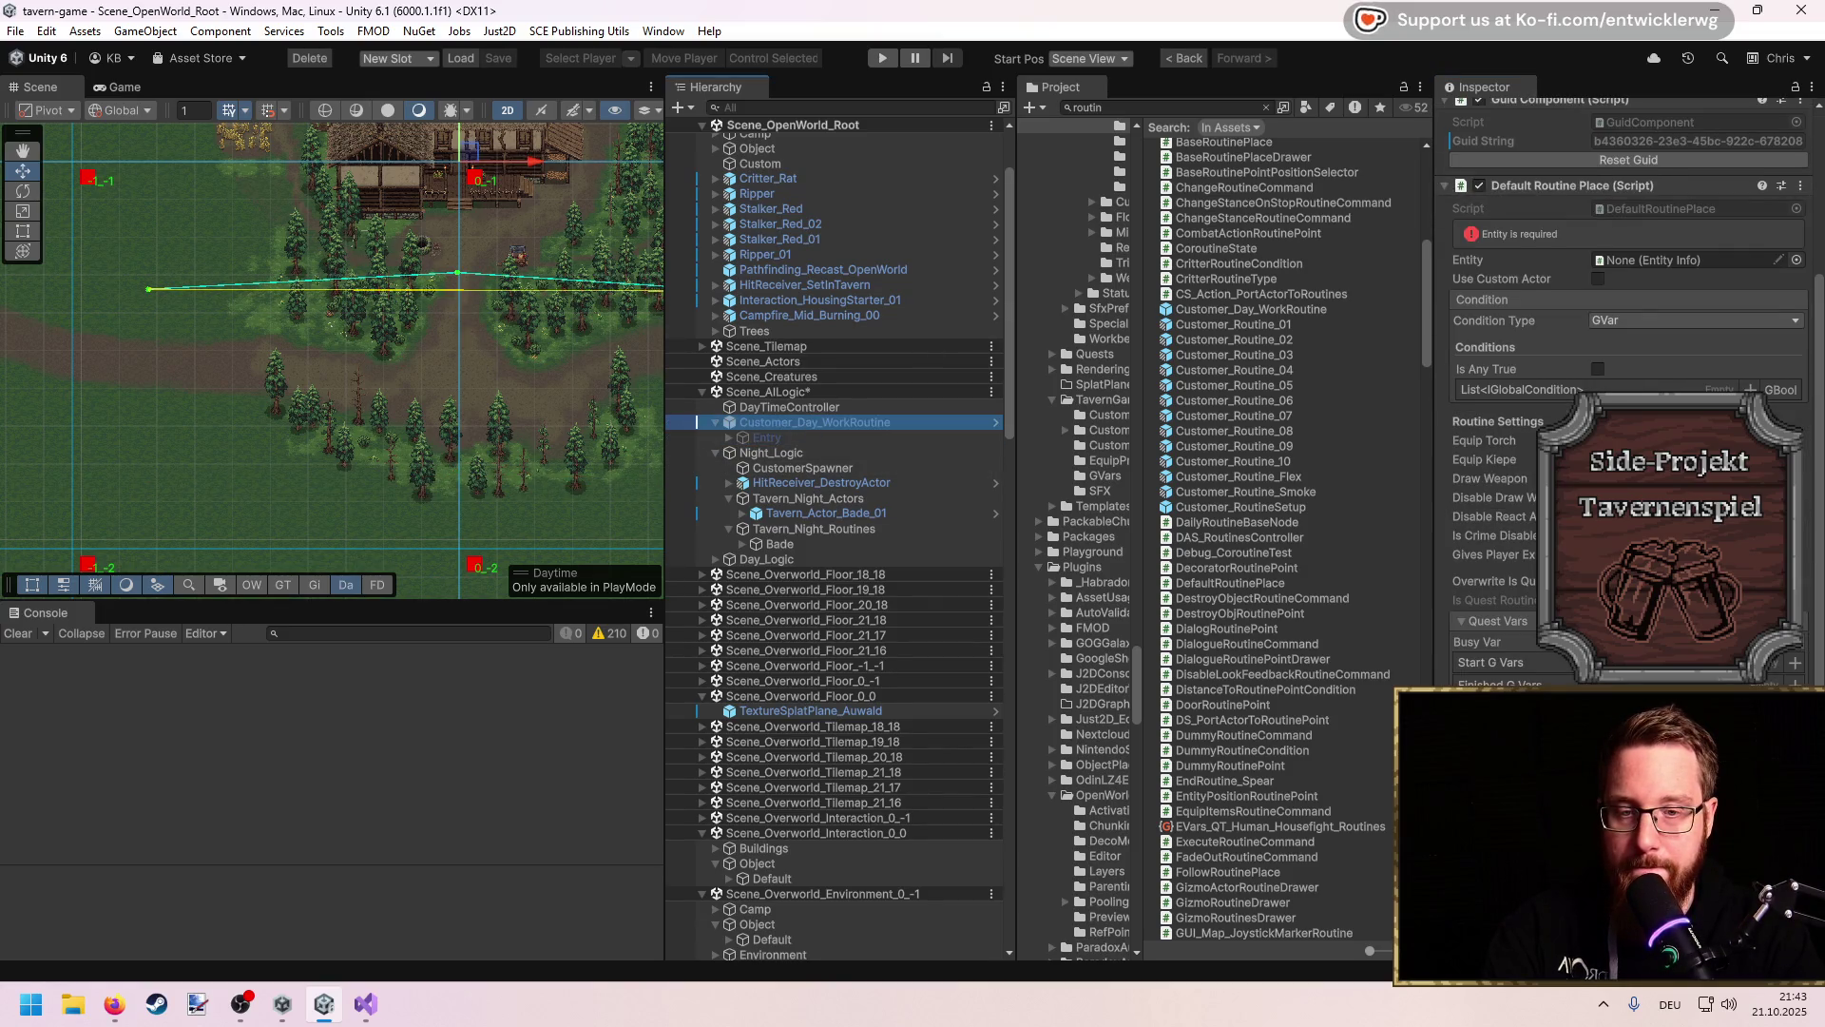
pyautogui.moveTo(150, 289); pyautogui.dragTo(123, 356)
pyautogui.moveTo(458, 274); pyautogui.dragTo(463, 376)
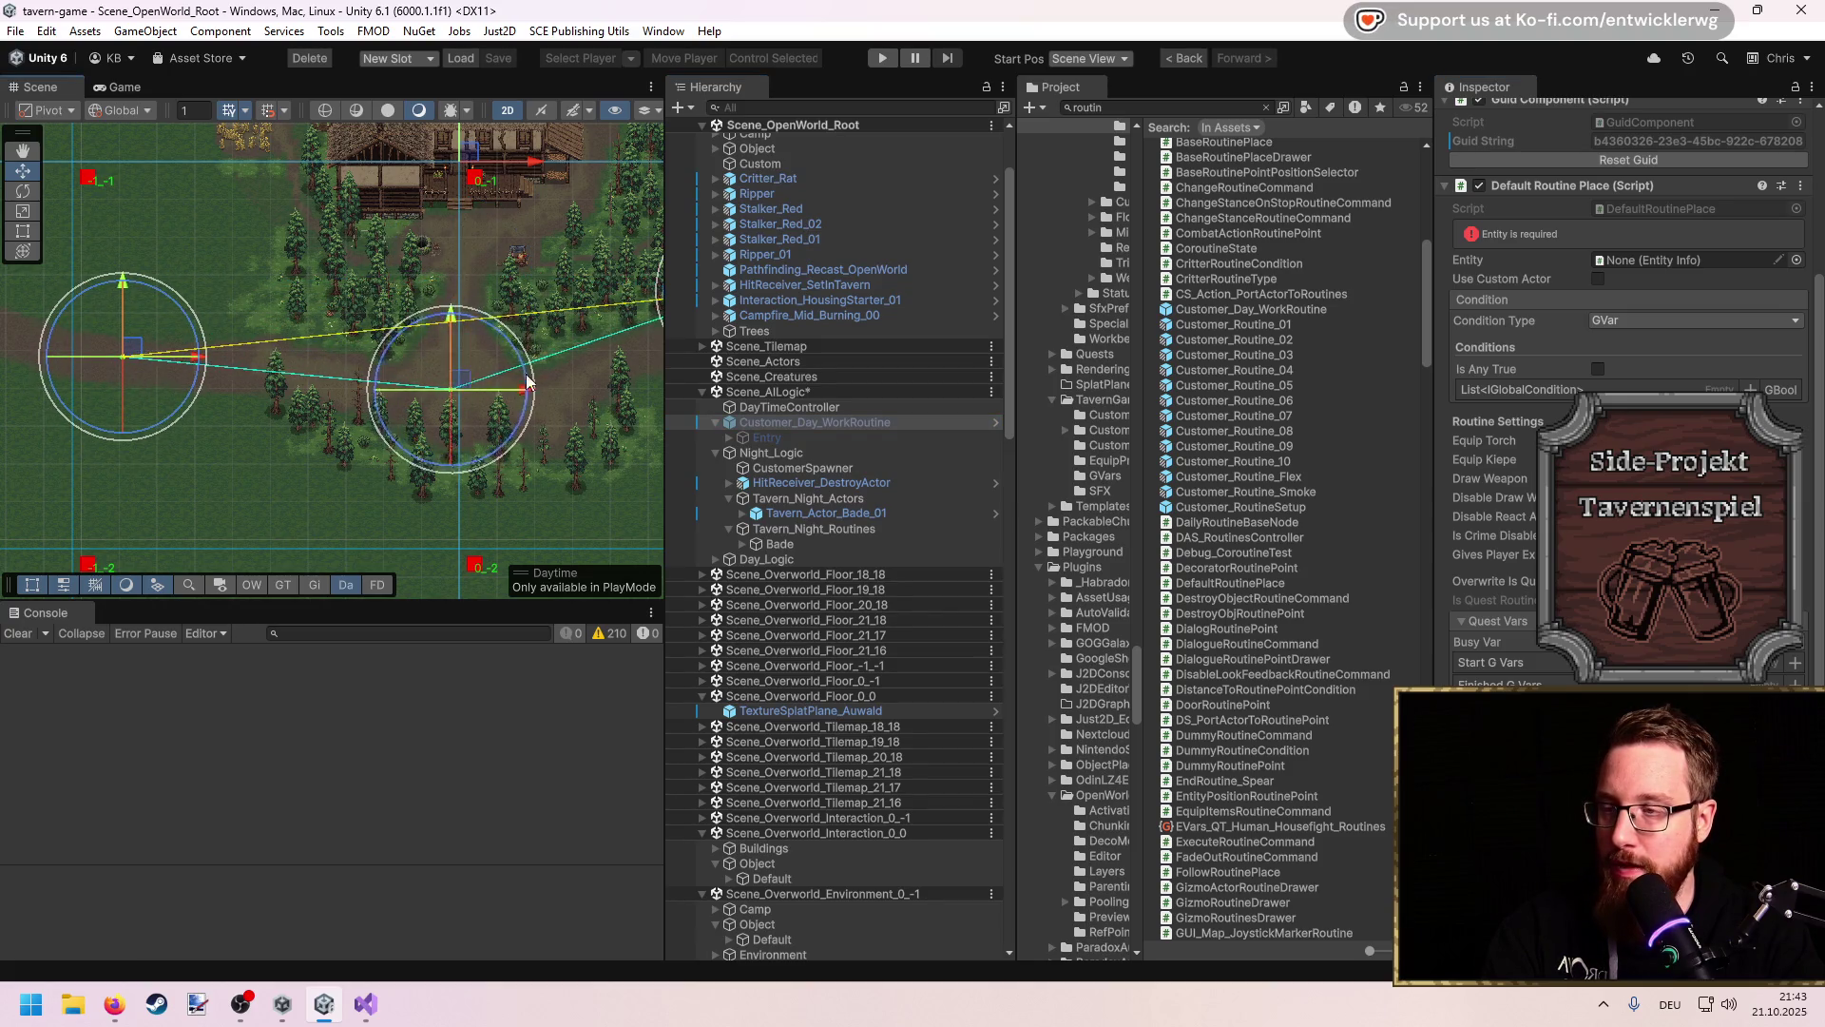
pyautogui.press('f')
pyautogui.moveTo(515, 314)
pyautogui.mouseDown()
pyautogui.moveTo(555, 321)
pyautogui.moveTo(524, 326)
pyautogui.mouseUp()
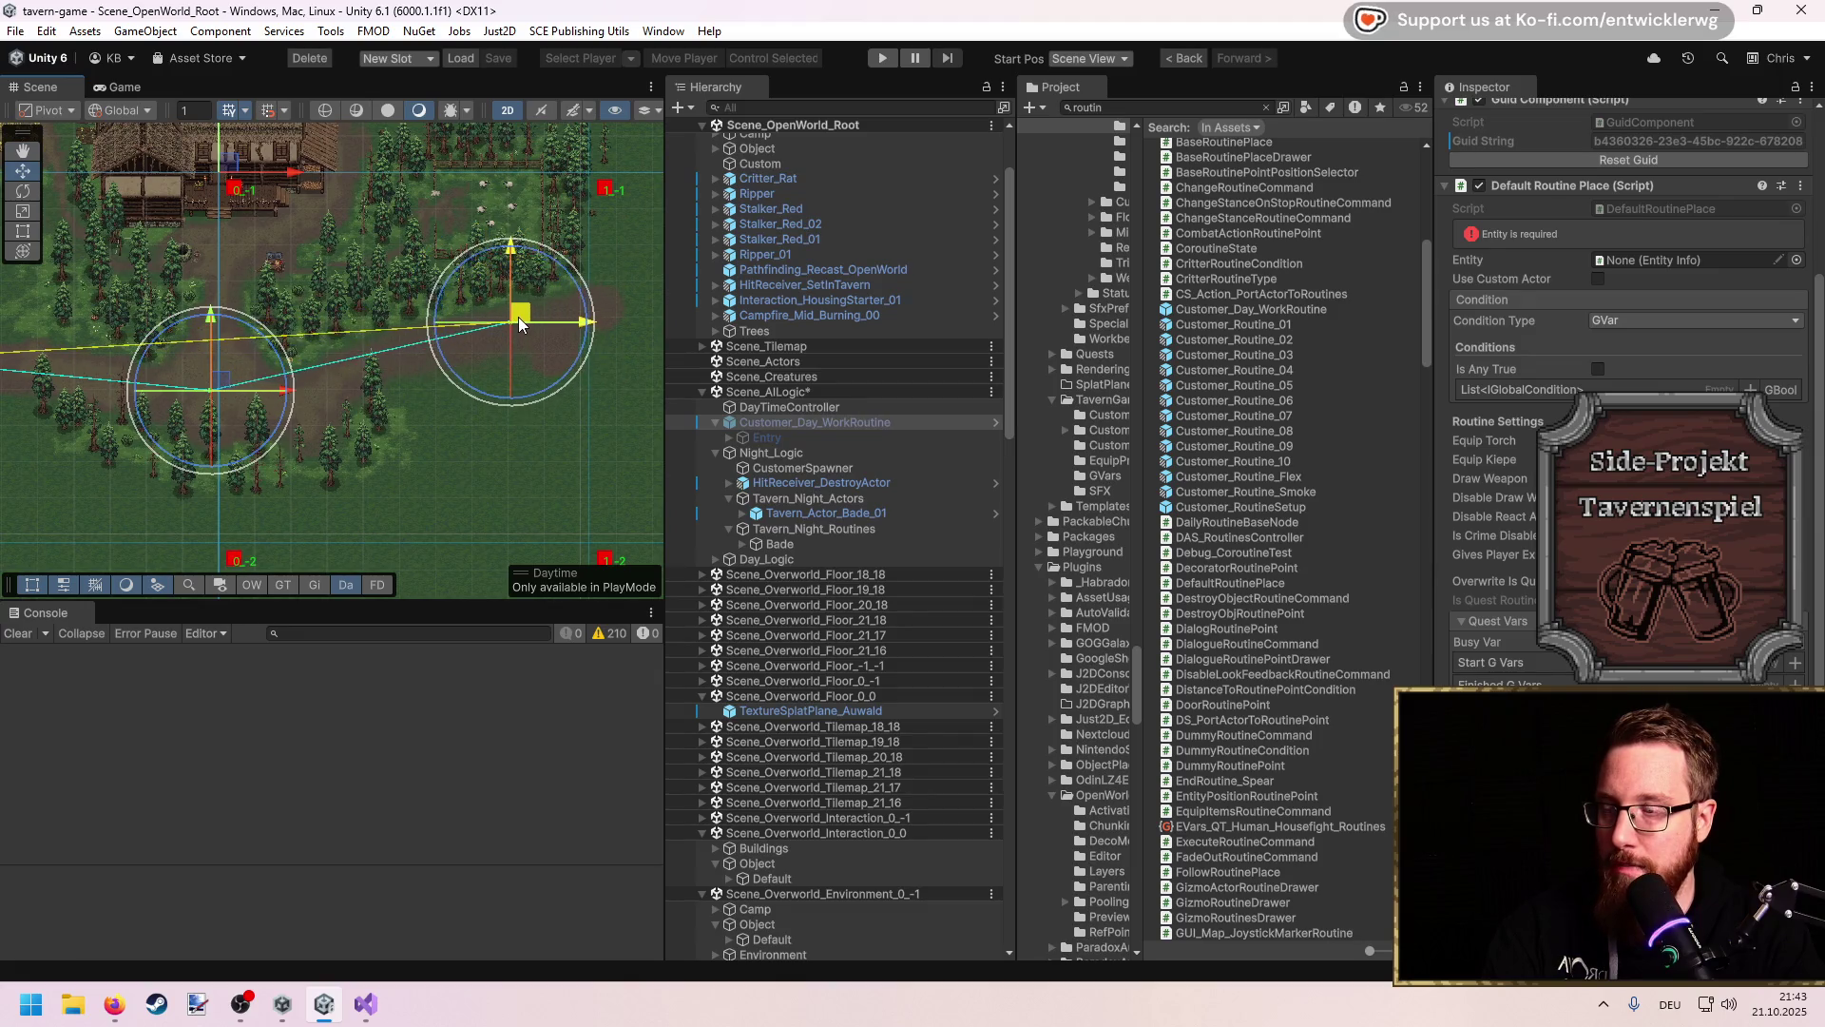
pyautogui.press('f')
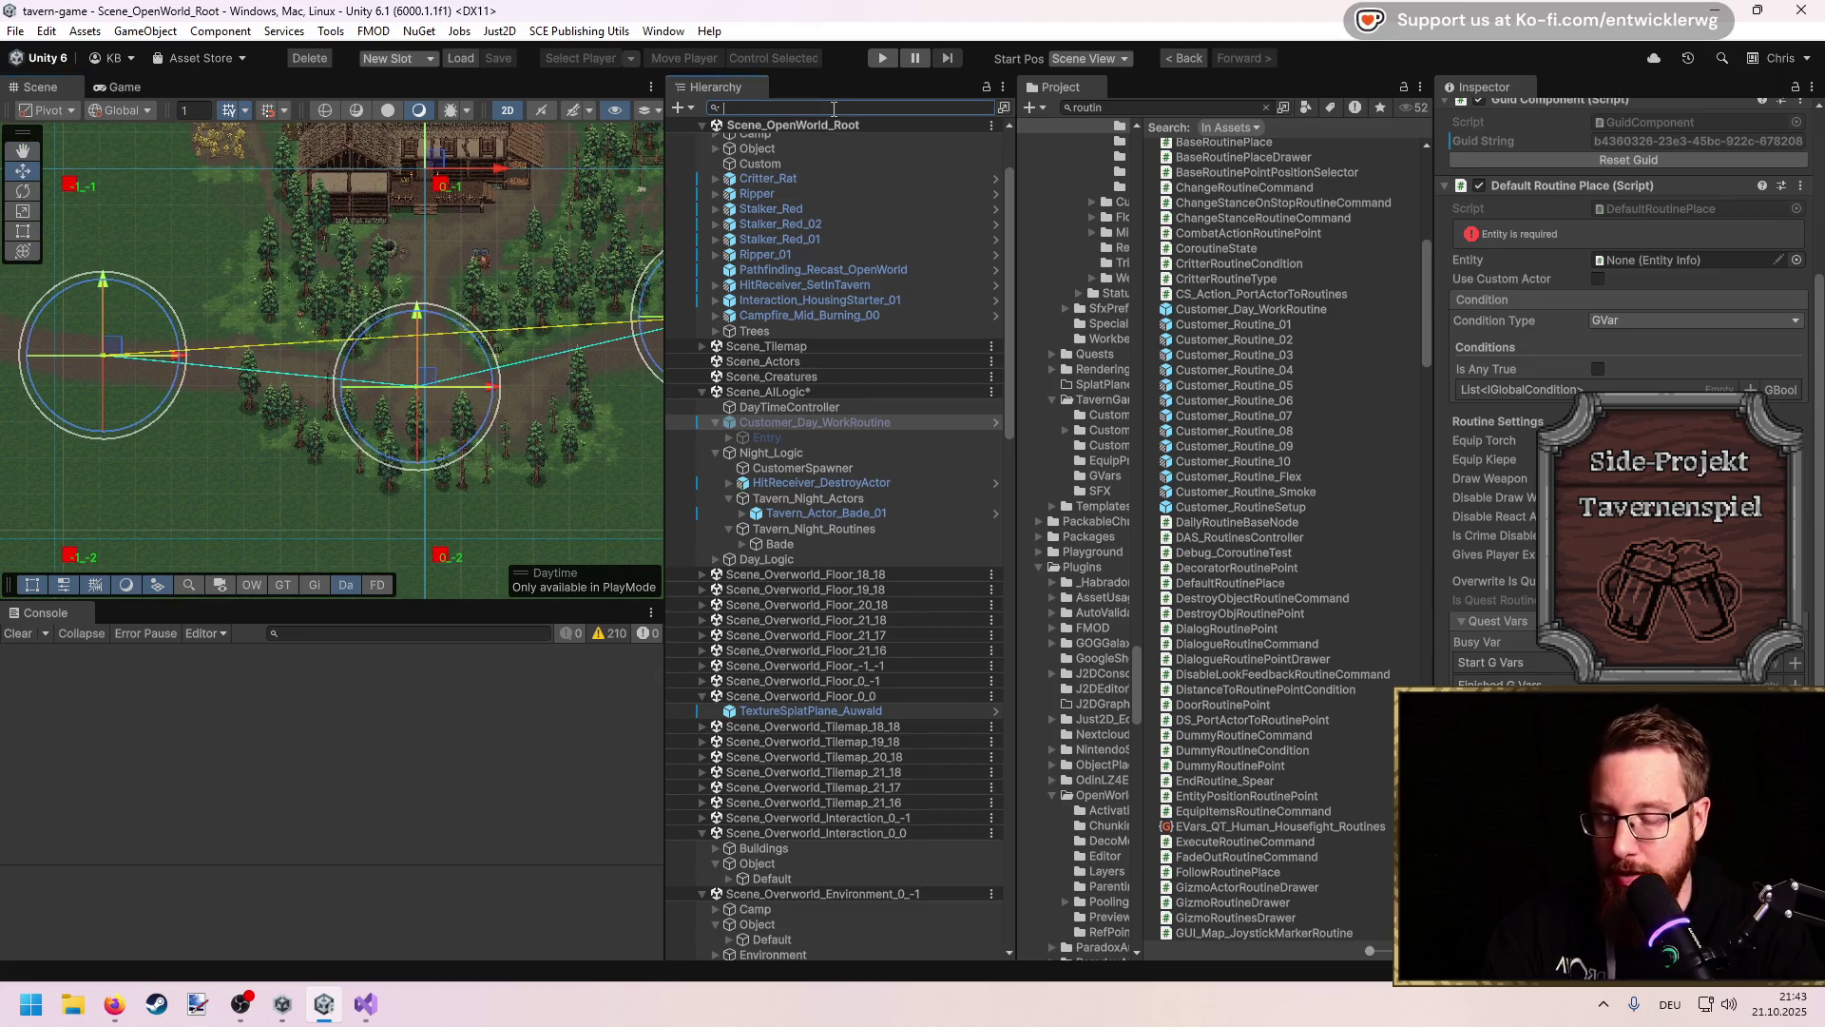
pyautogui.write('hit col')
# Step: Clear the Hierarchy search, check CustomerSpawner and frame HitReceiver_DestroyActor in the scene
pyautogui.hotkey('ctrl', 'a')
pyautogui.press('BackSpace')
pyautogui.click(874, 582)
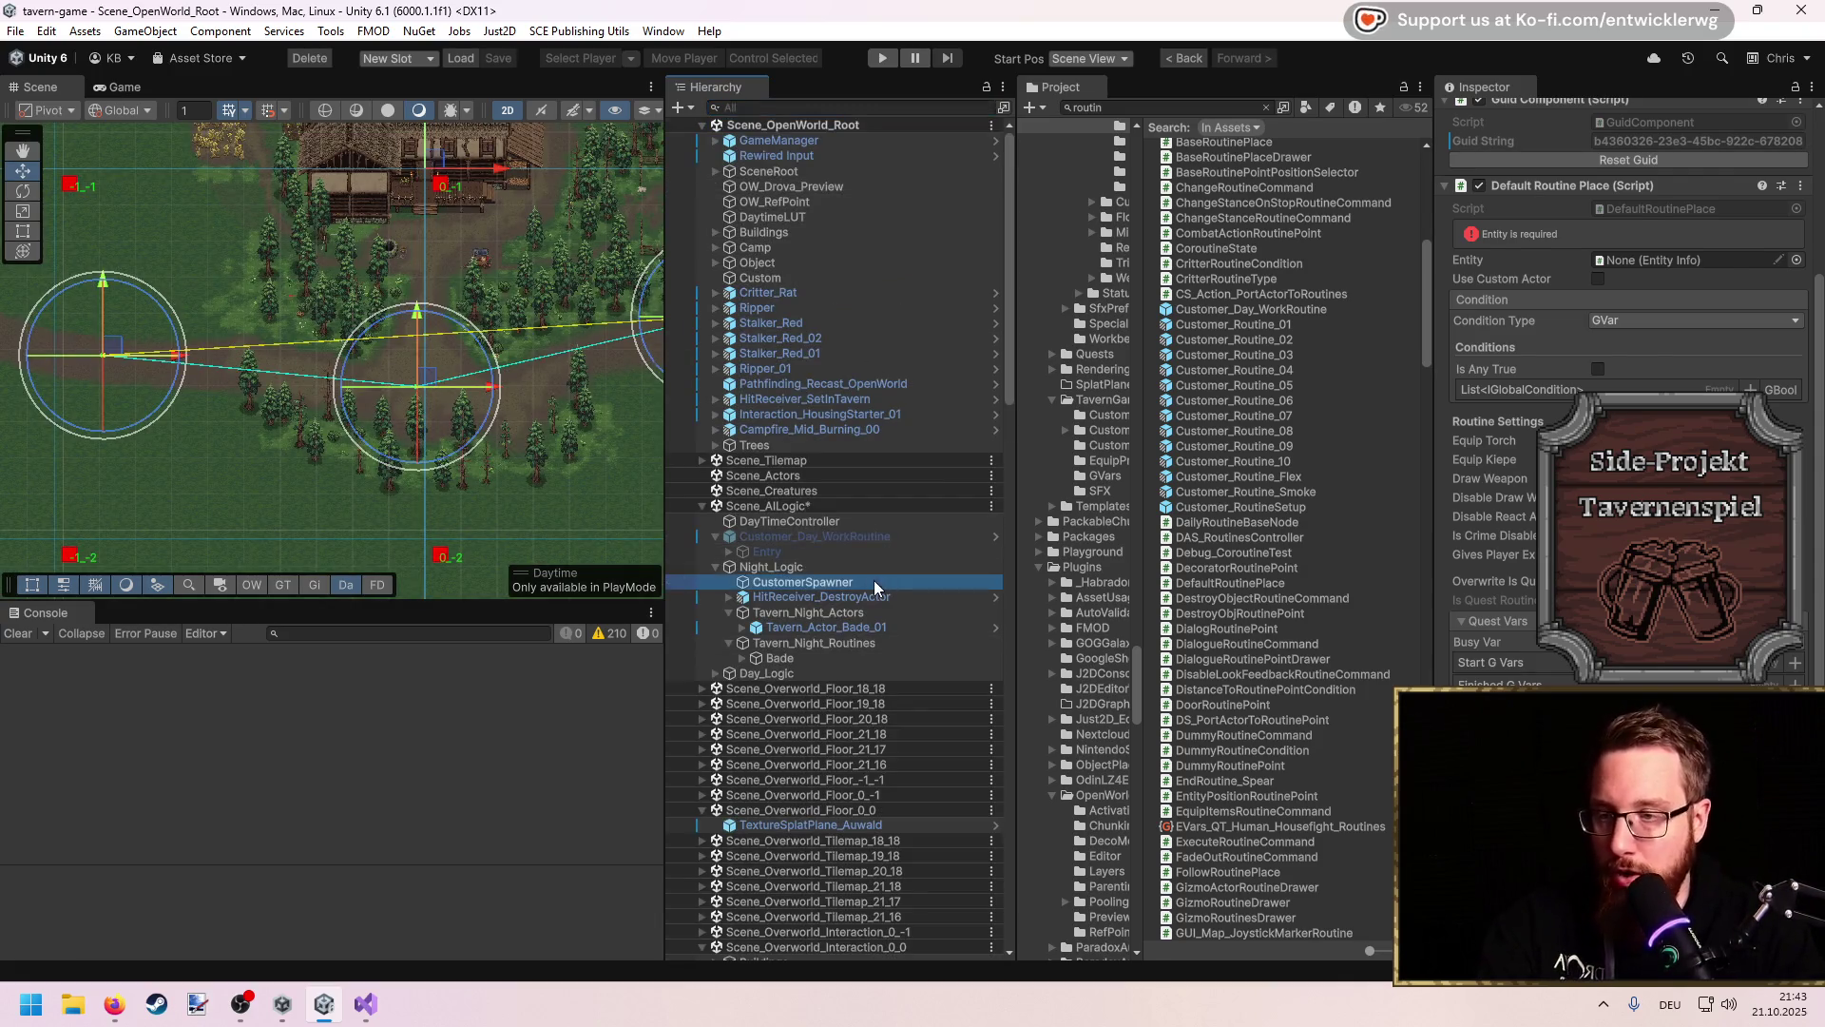
pyautogui.moveTo(447, 392); pyautogui.dragTo(191, 393)
pyautogui.click(821, 597)
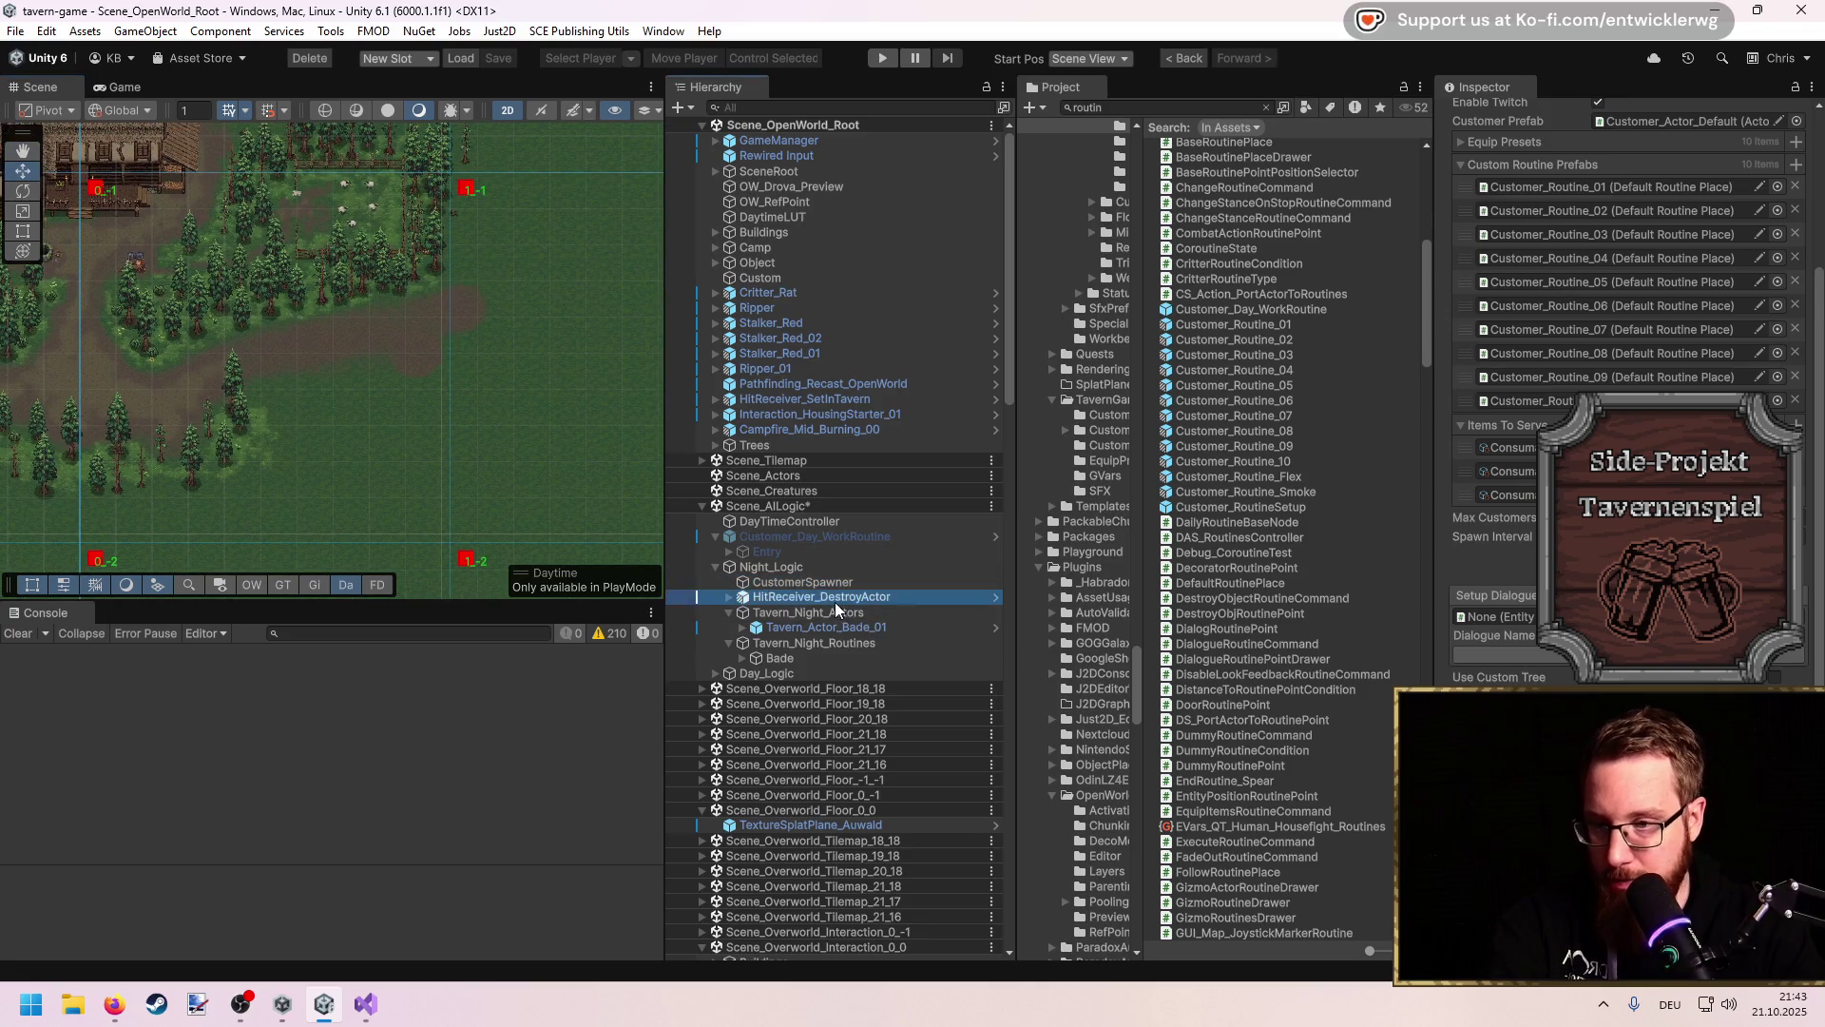
pyautogui.press('f')
pyautogui.press('w')
pyautogui.moveTo(383, 332); pyautogui.dragTo(574, 403)
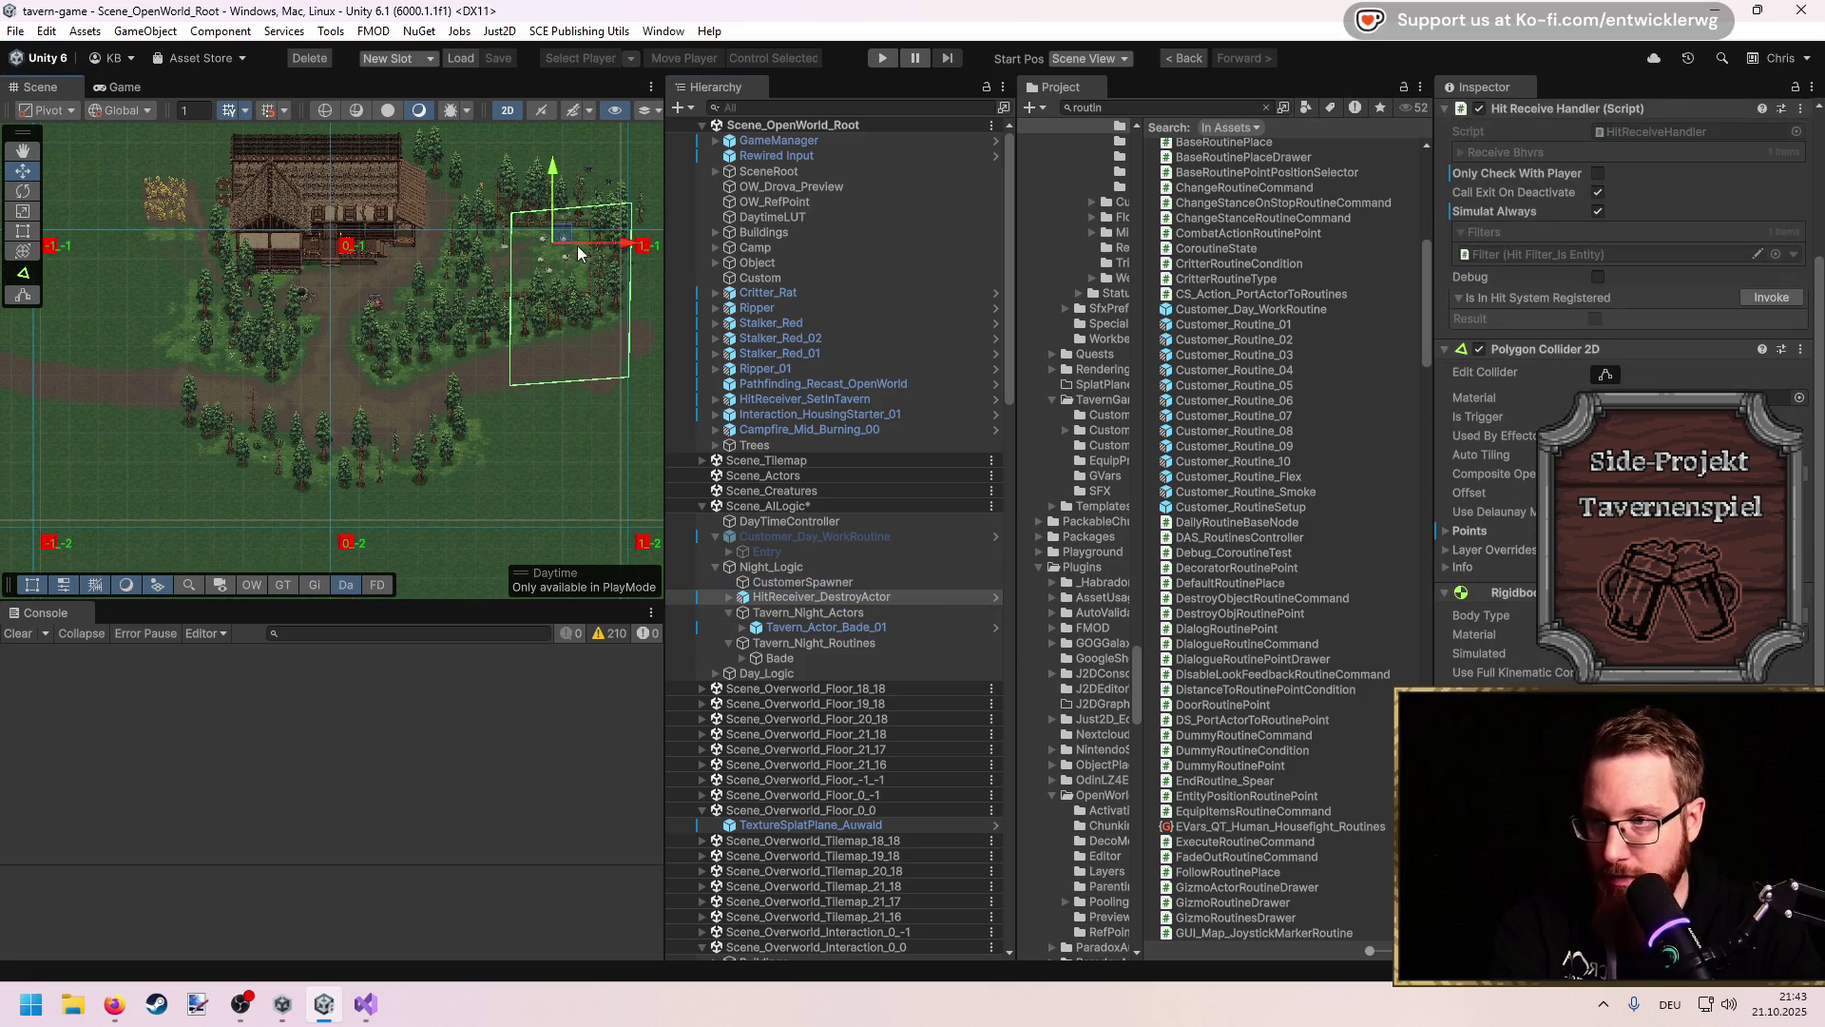
# Step: Inspect Tavern_Night_Actors and Tavern_Night_Routines, framing the routines, then enter Play mode
pyautogui.click(825, 613)
pyautogui.click(874, 639)
pyautogui.press('f')
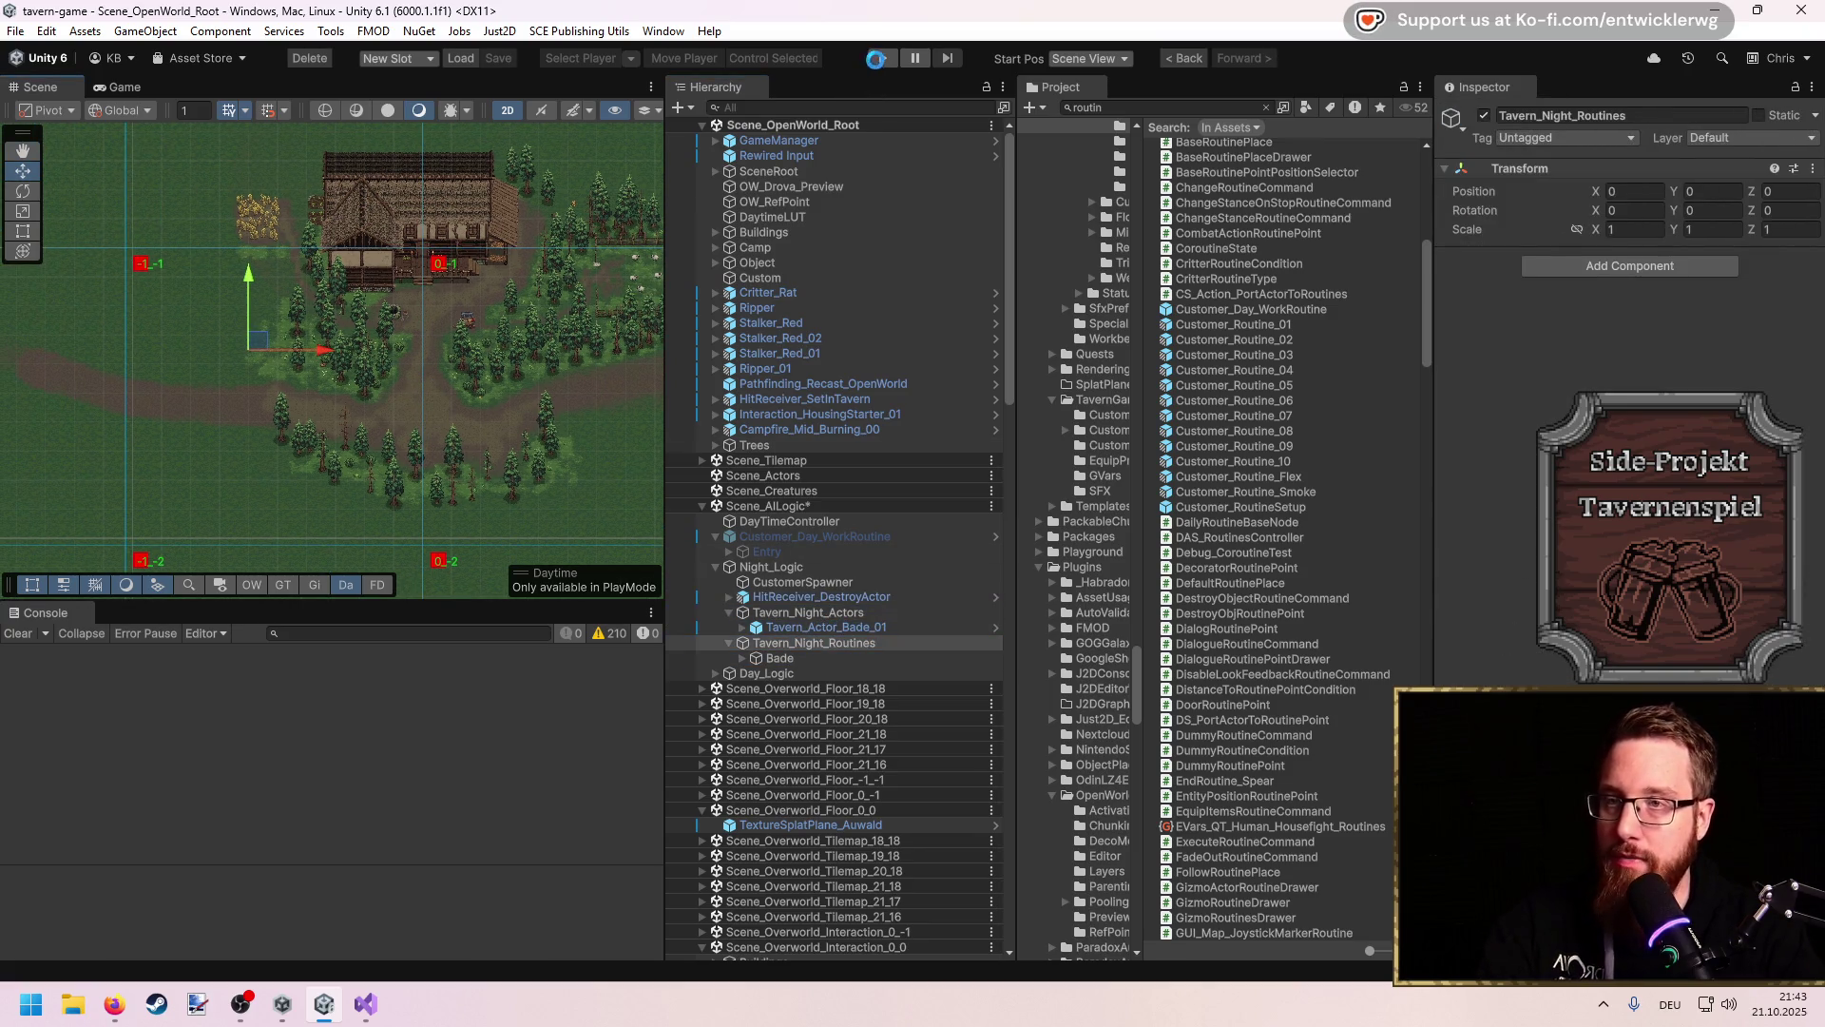
pyautogui.click(882, 57)
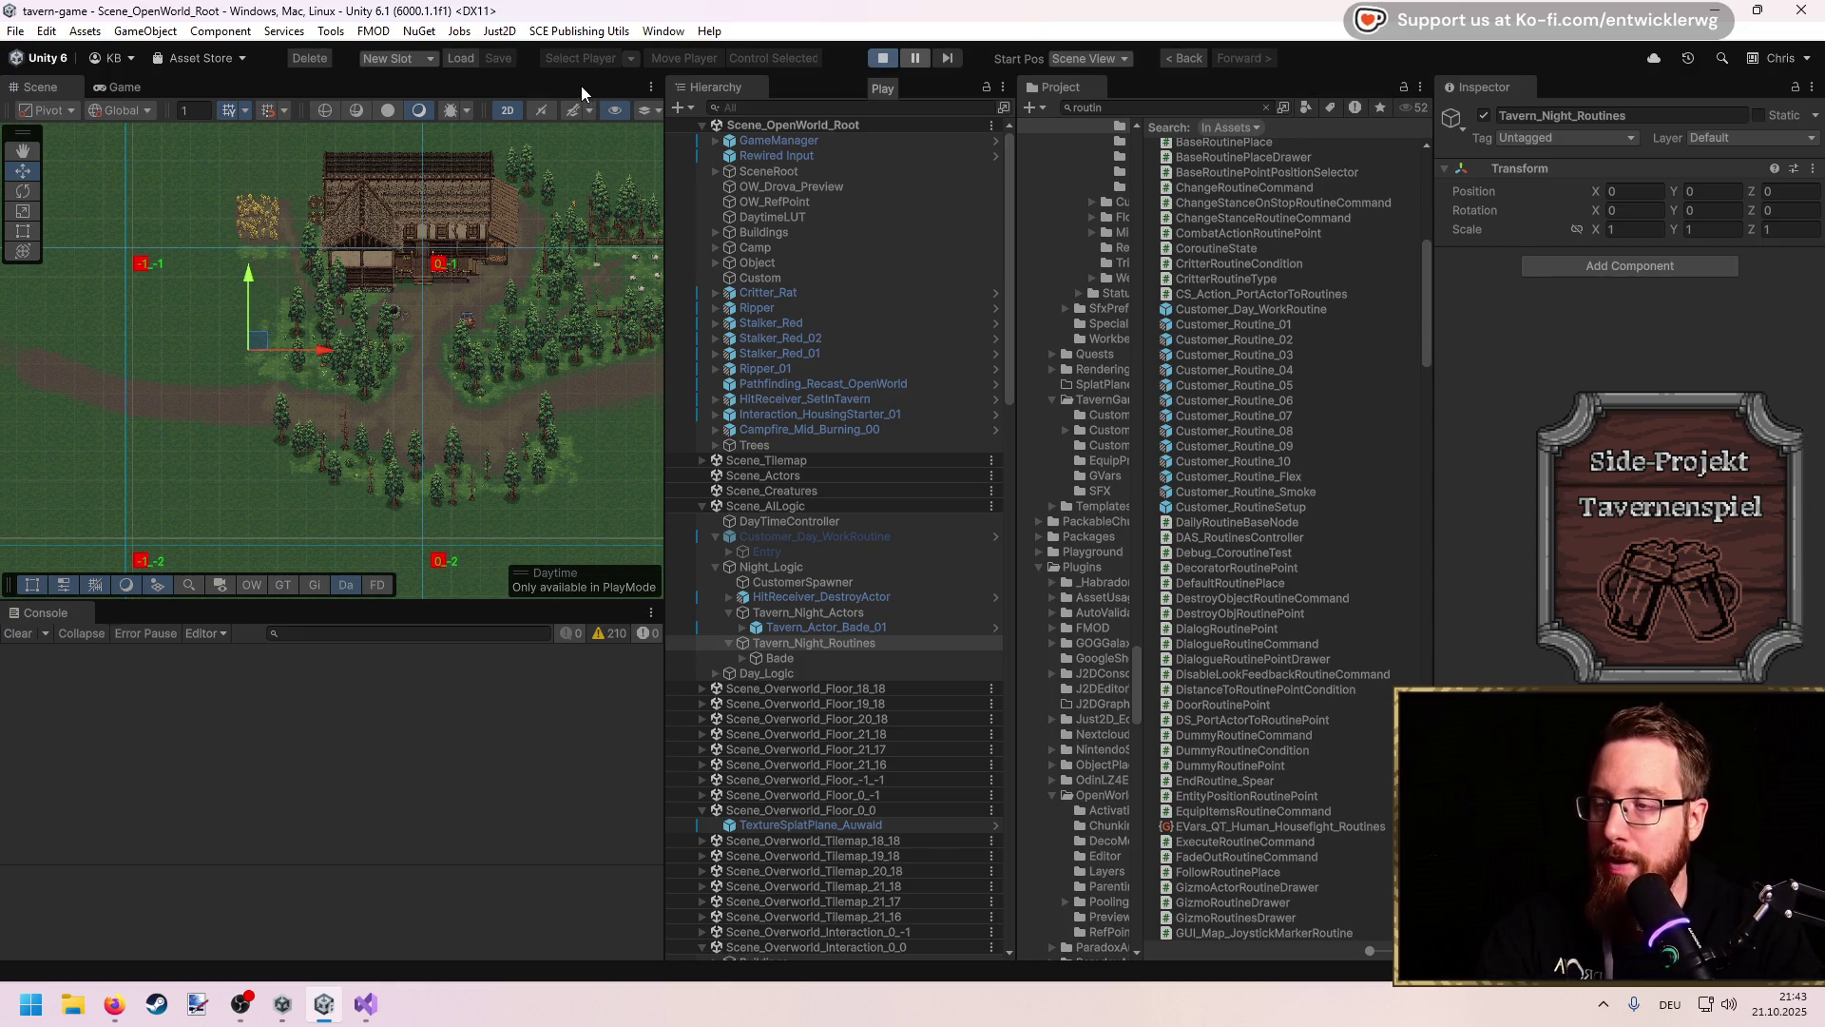
# Step: Walk the character south-west around the tree stump through the forest, then pause the game
pyautogui.press('s')
pyautogui.press('a')
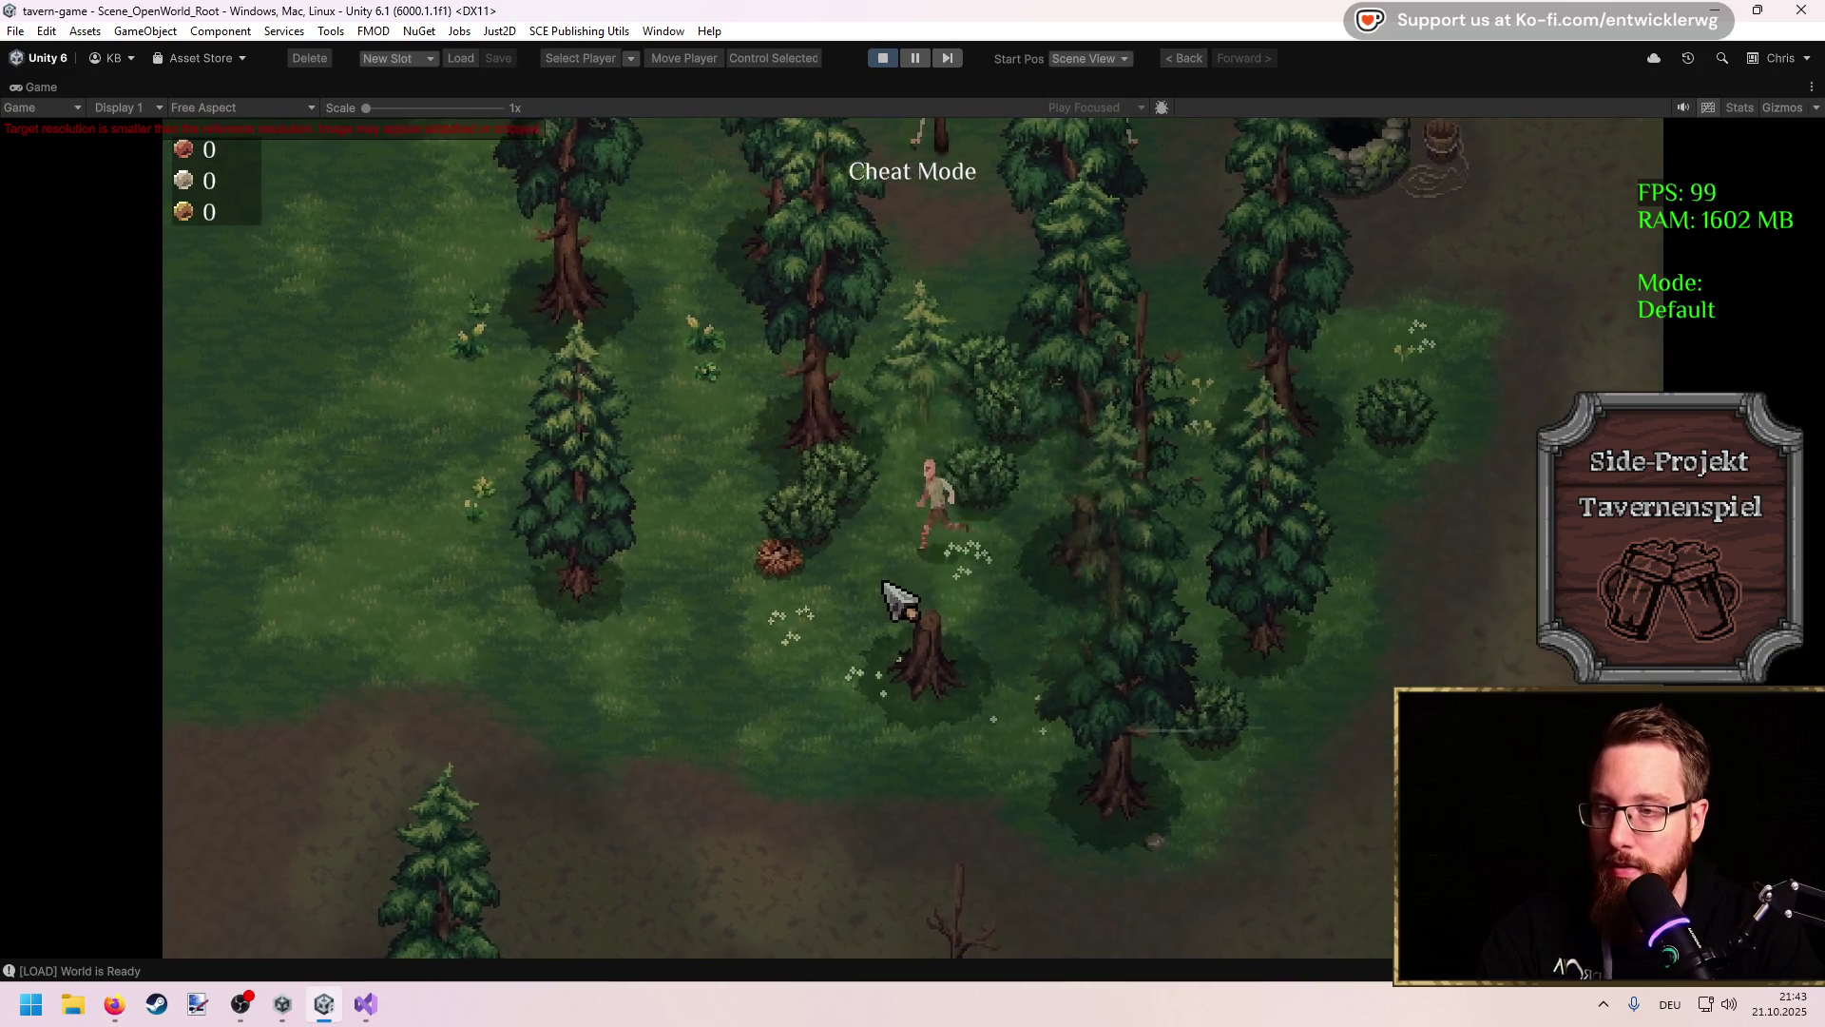
pyautogui.press('a')
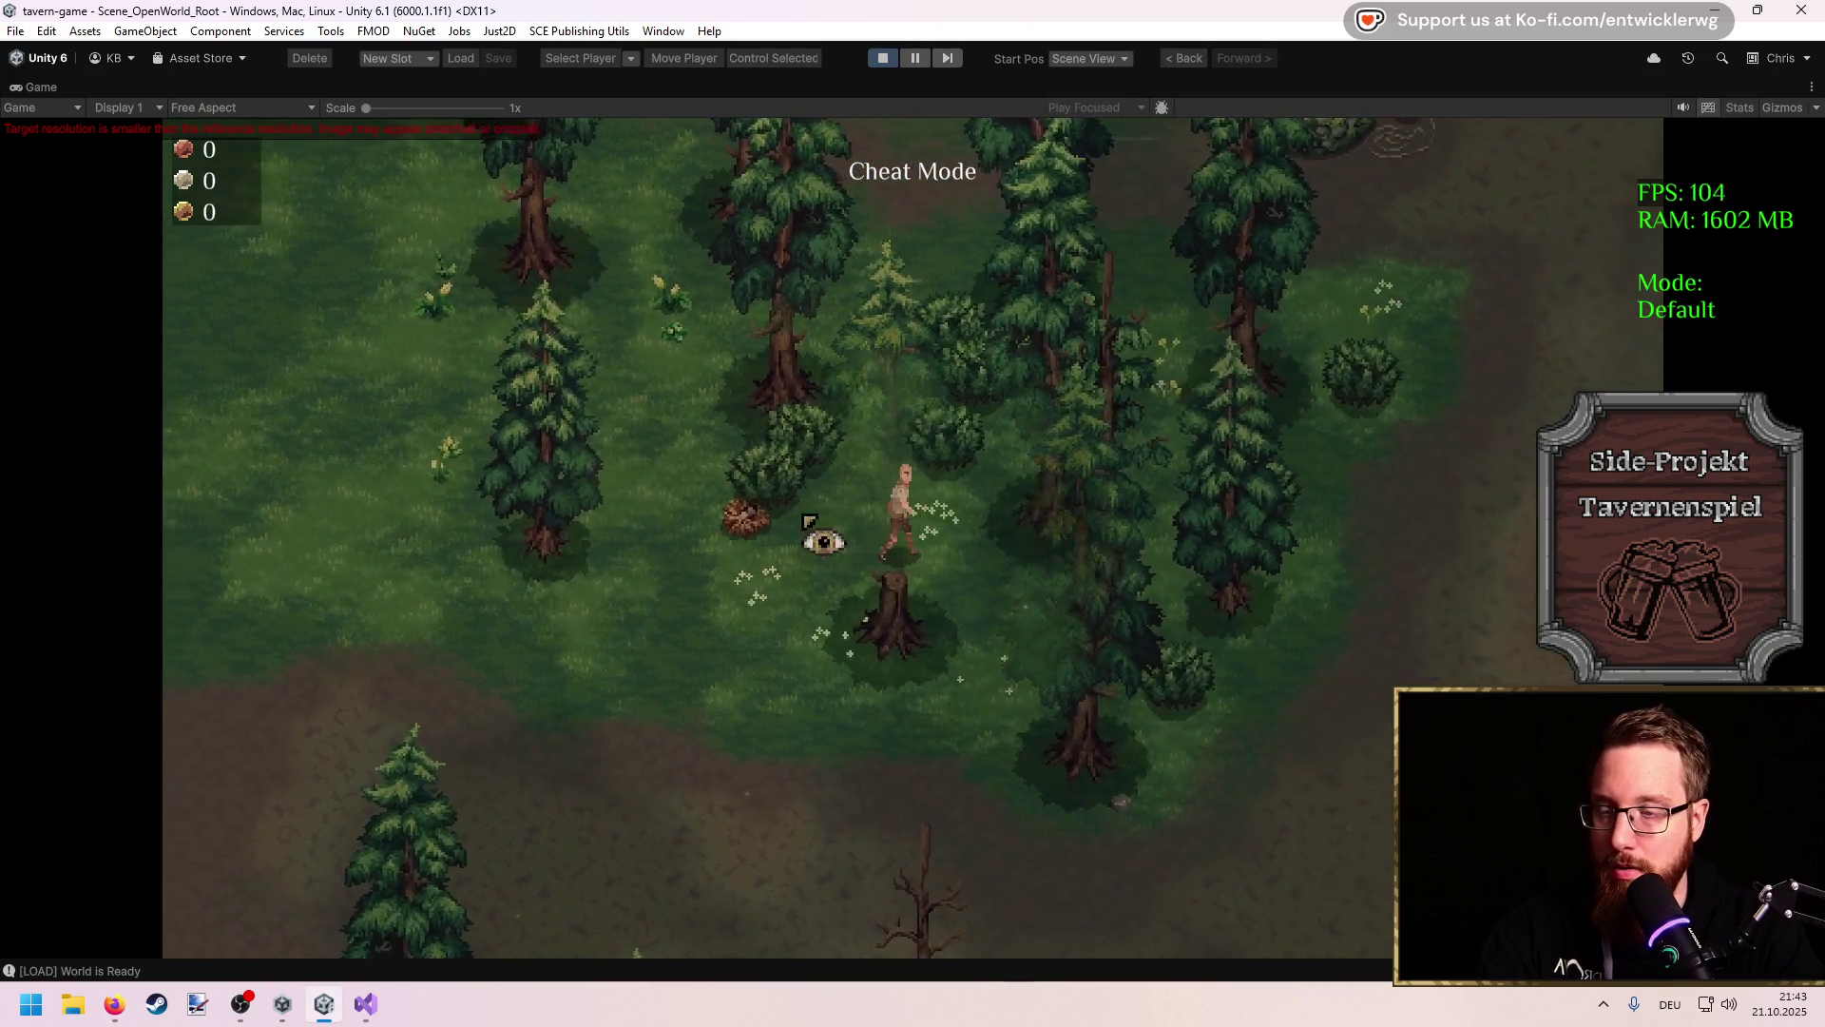
pyautogui.press('s')
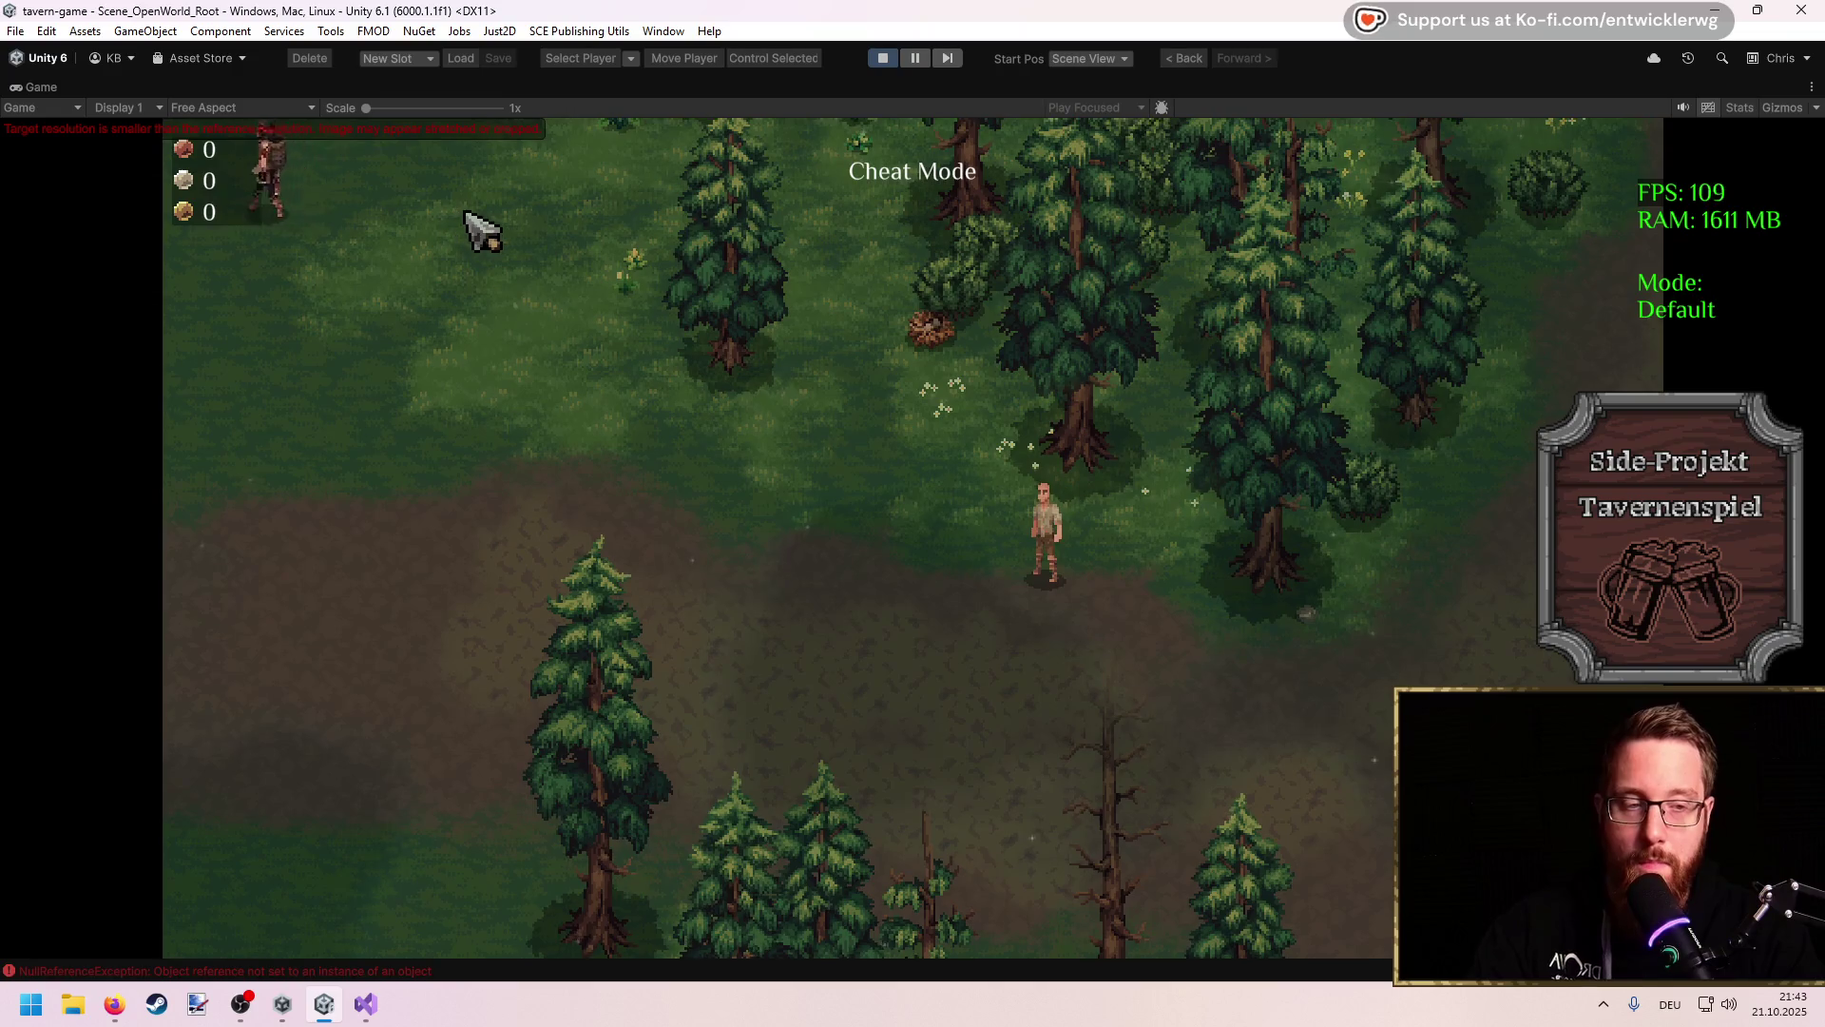
pyautogui.hotkey('w', 'a')
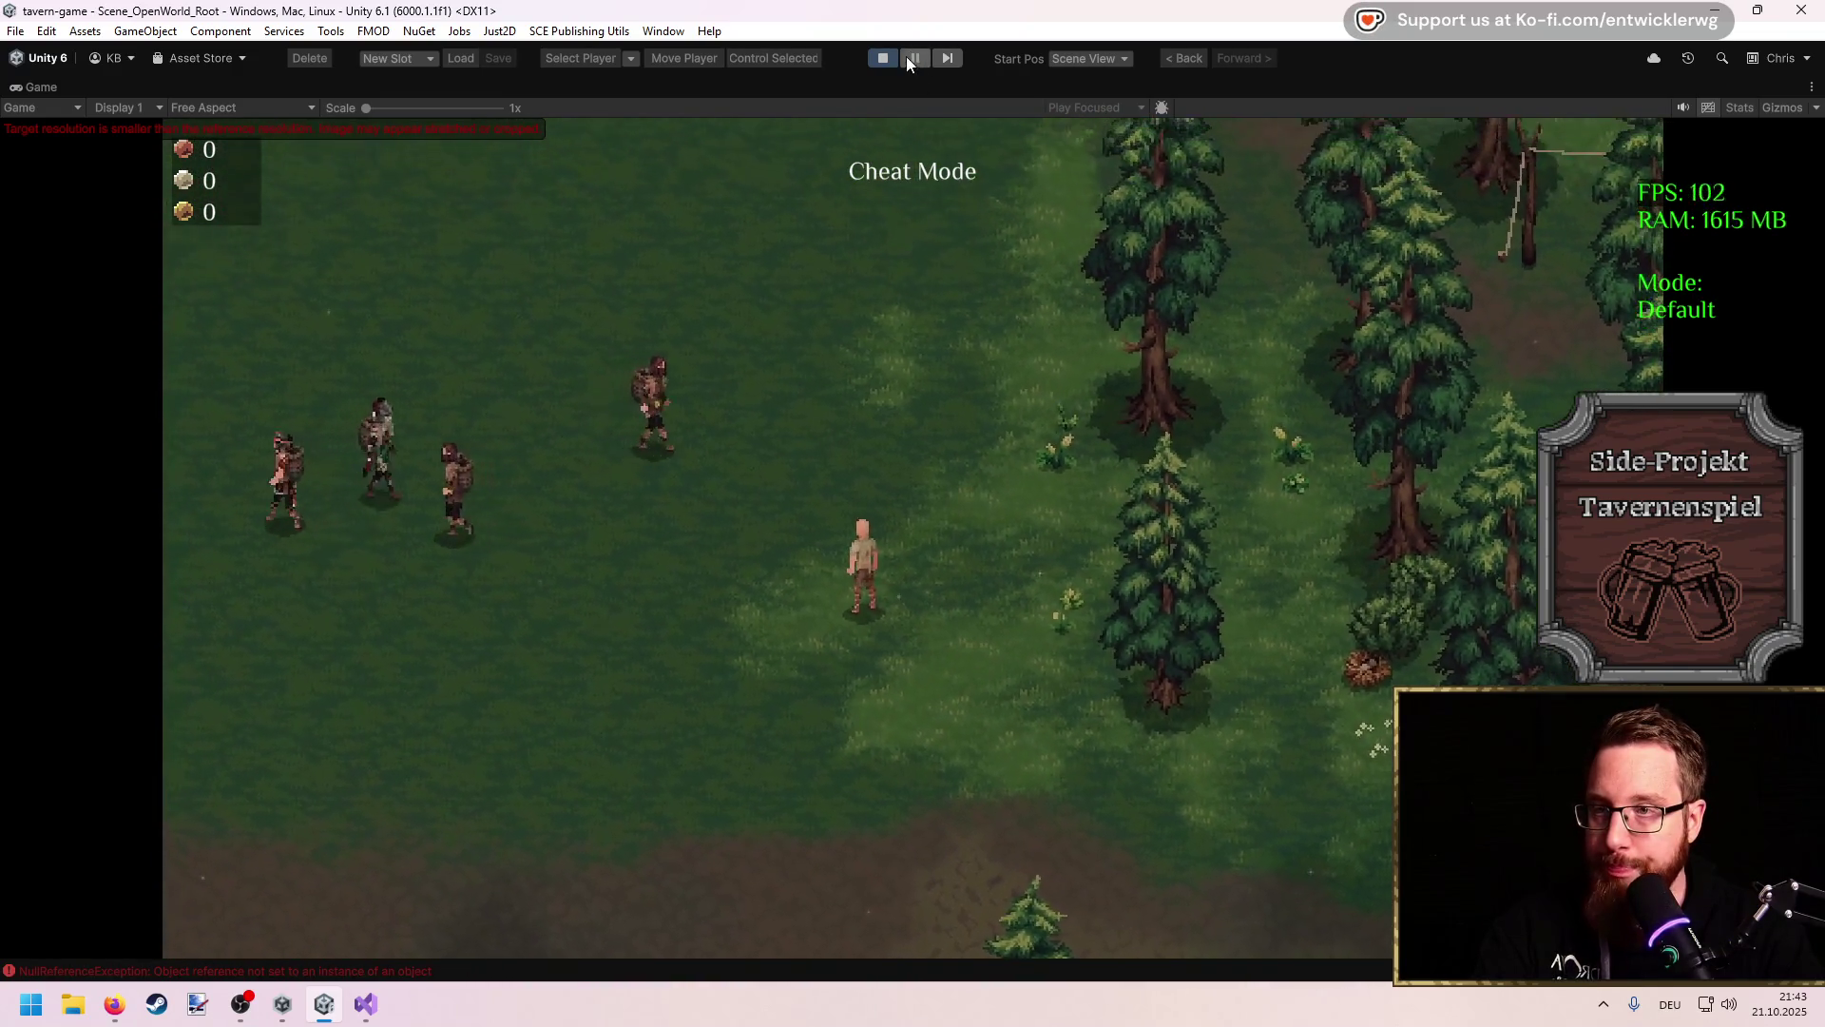
pyautogui.click(913, 58)
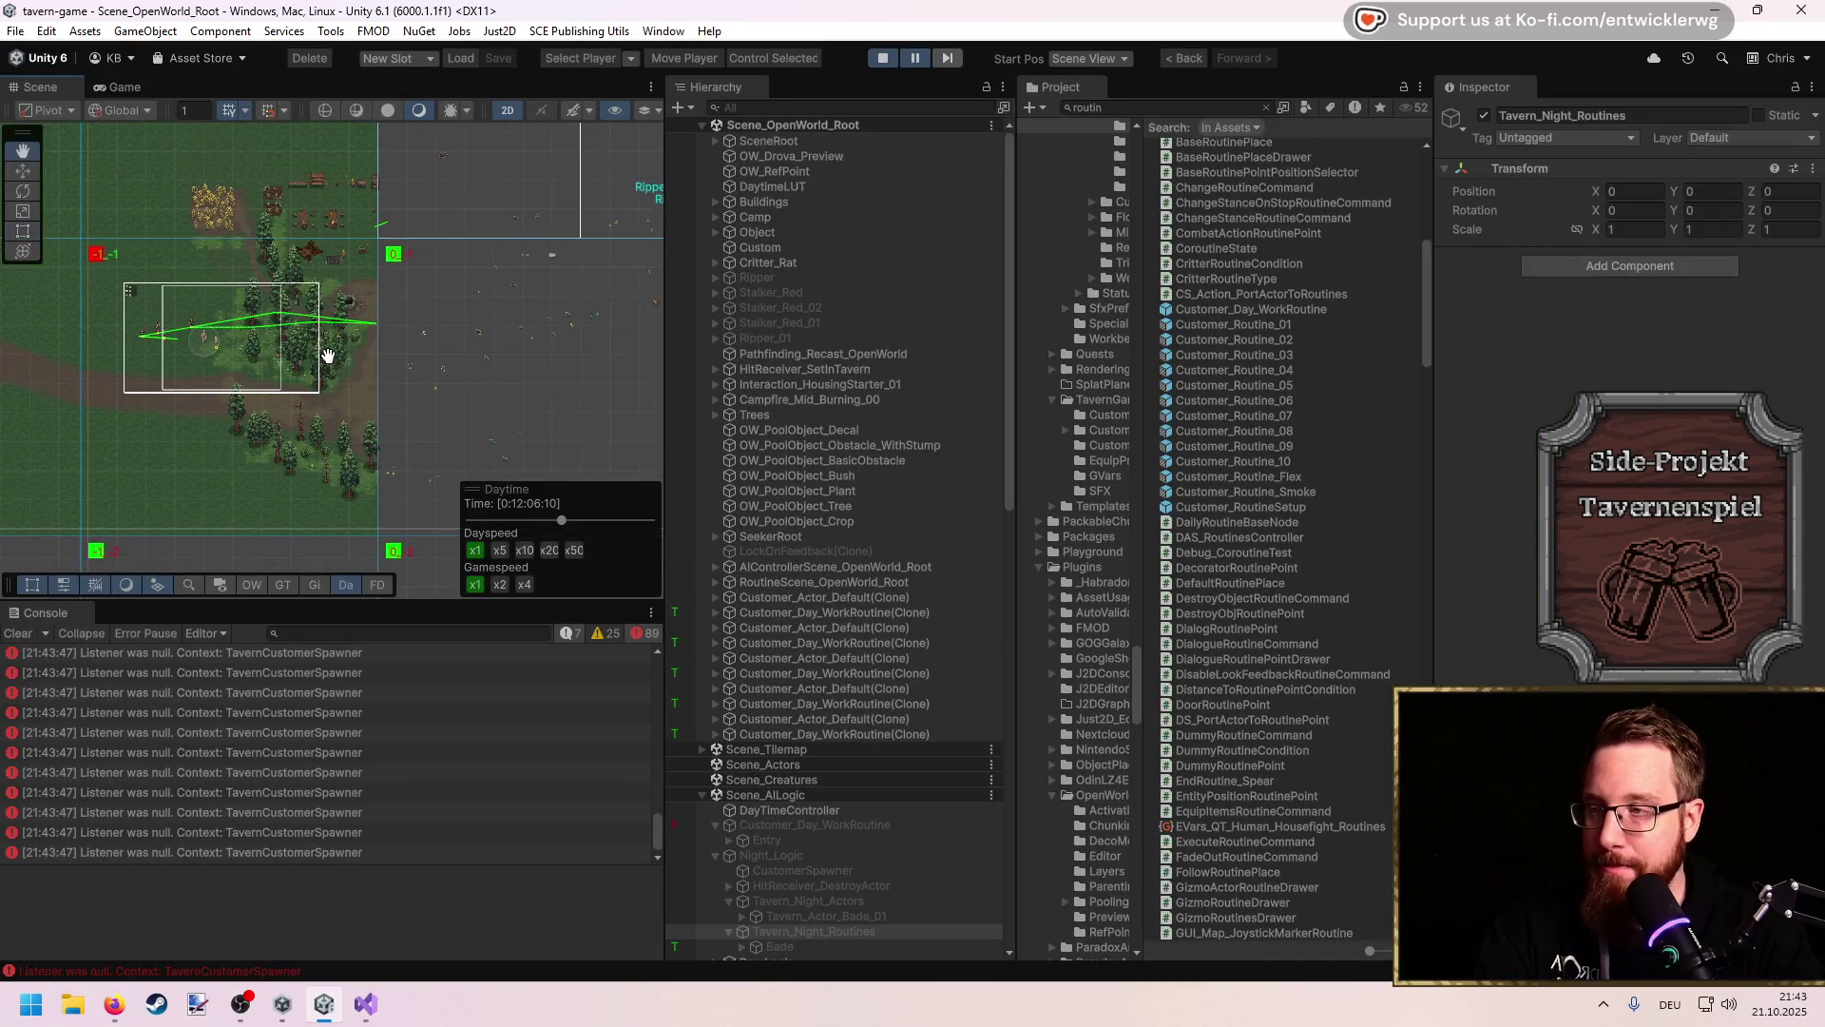
# Step: Stop Play mode and review the Customer_Day_WorkRoutine instance and its prefab overrides
pyautogui.click(884, 57)
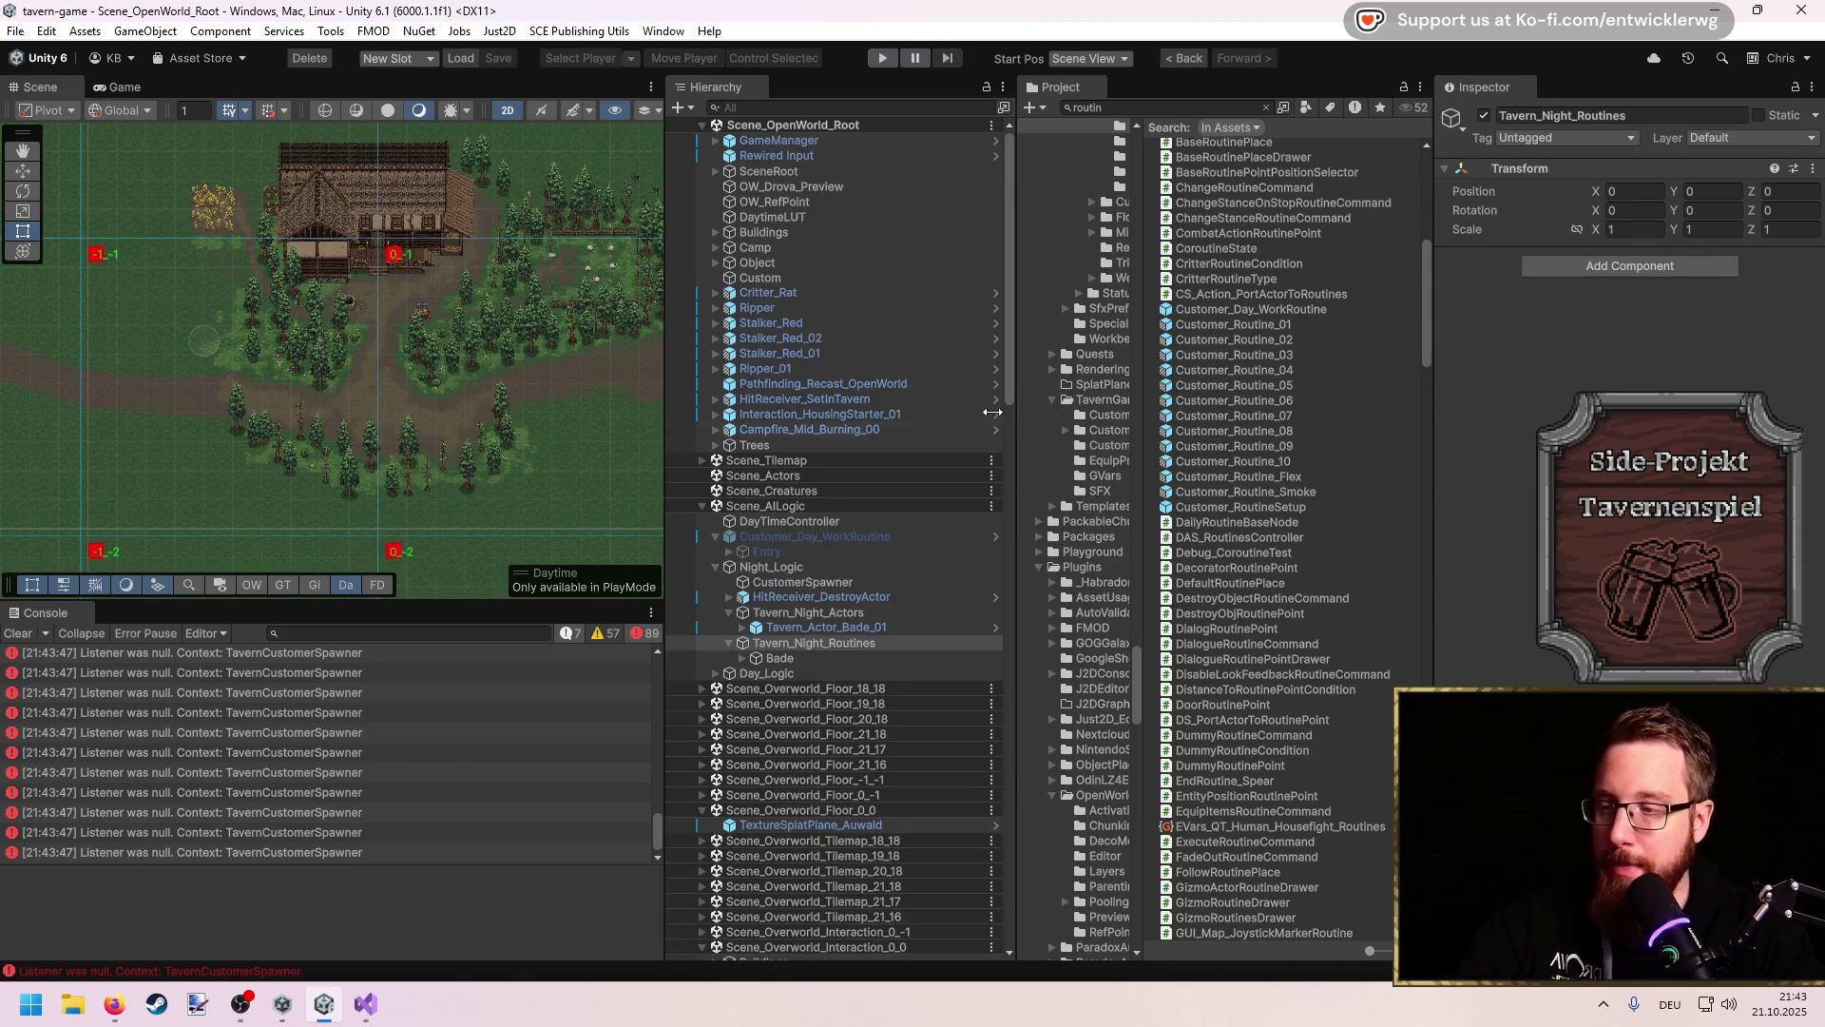
pyautogui.click(1285, 310)
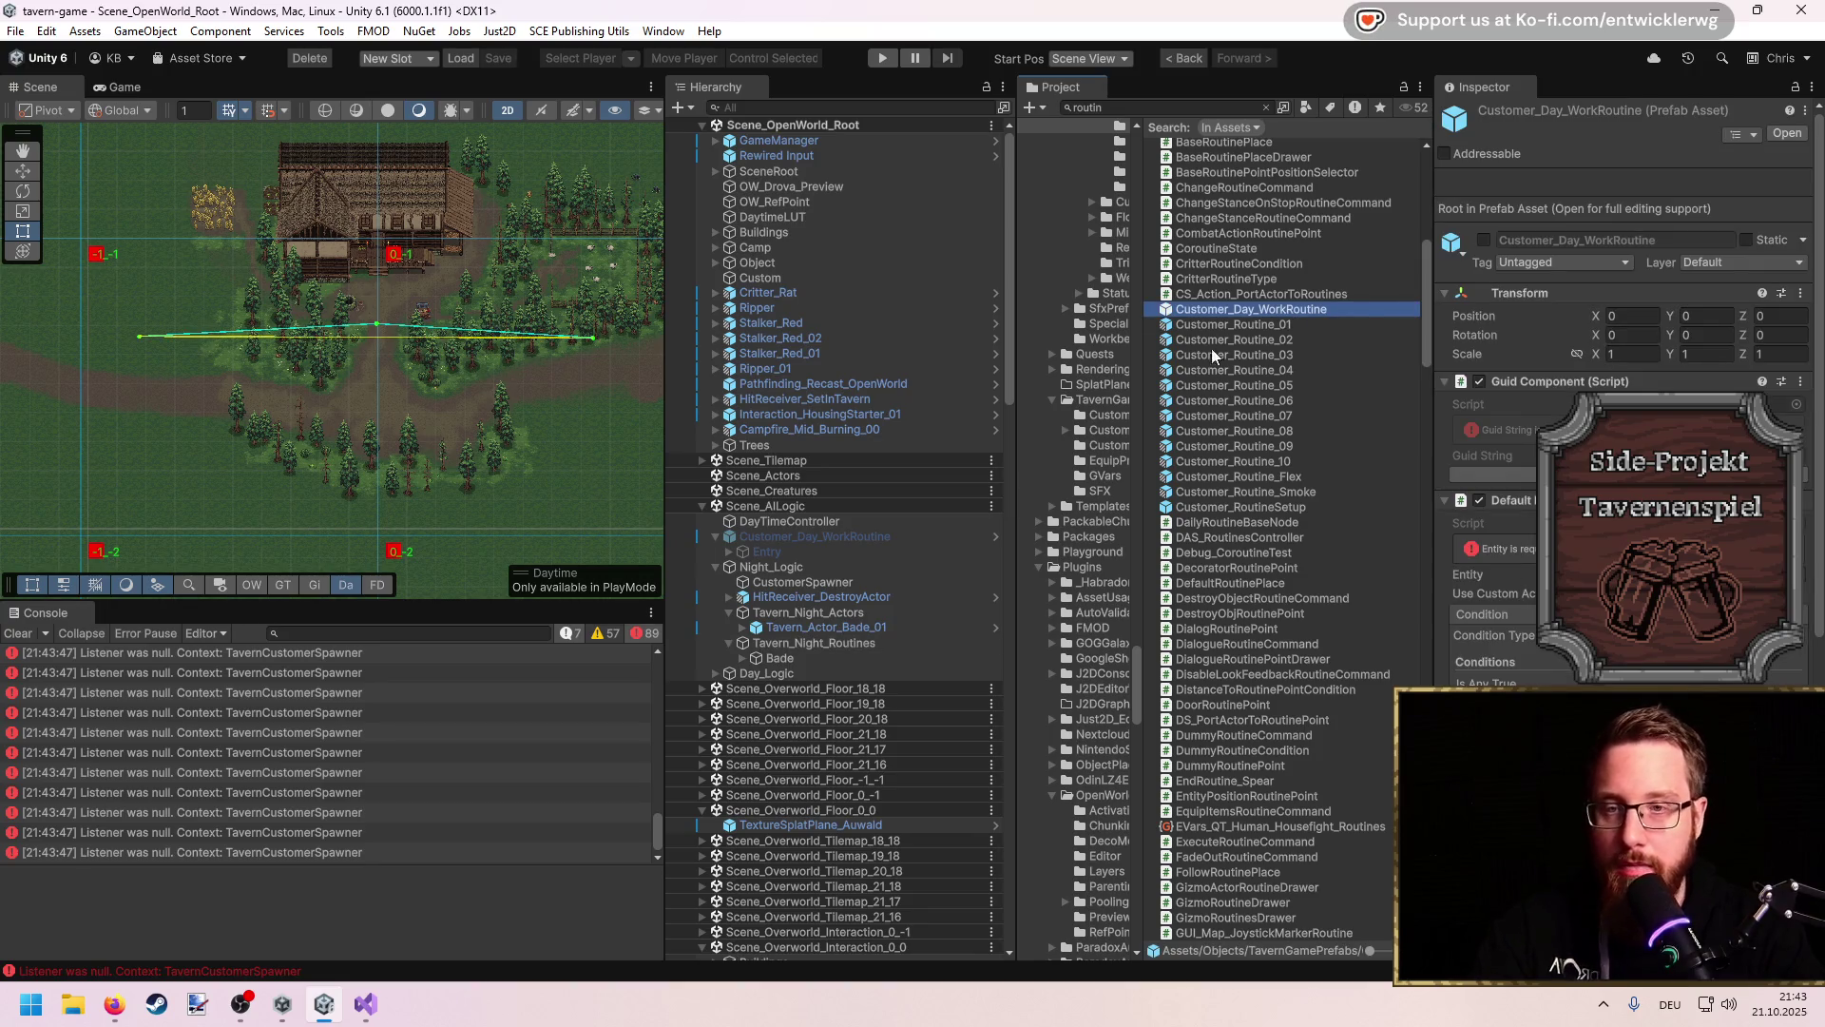
pyautogui.click(798, 537)
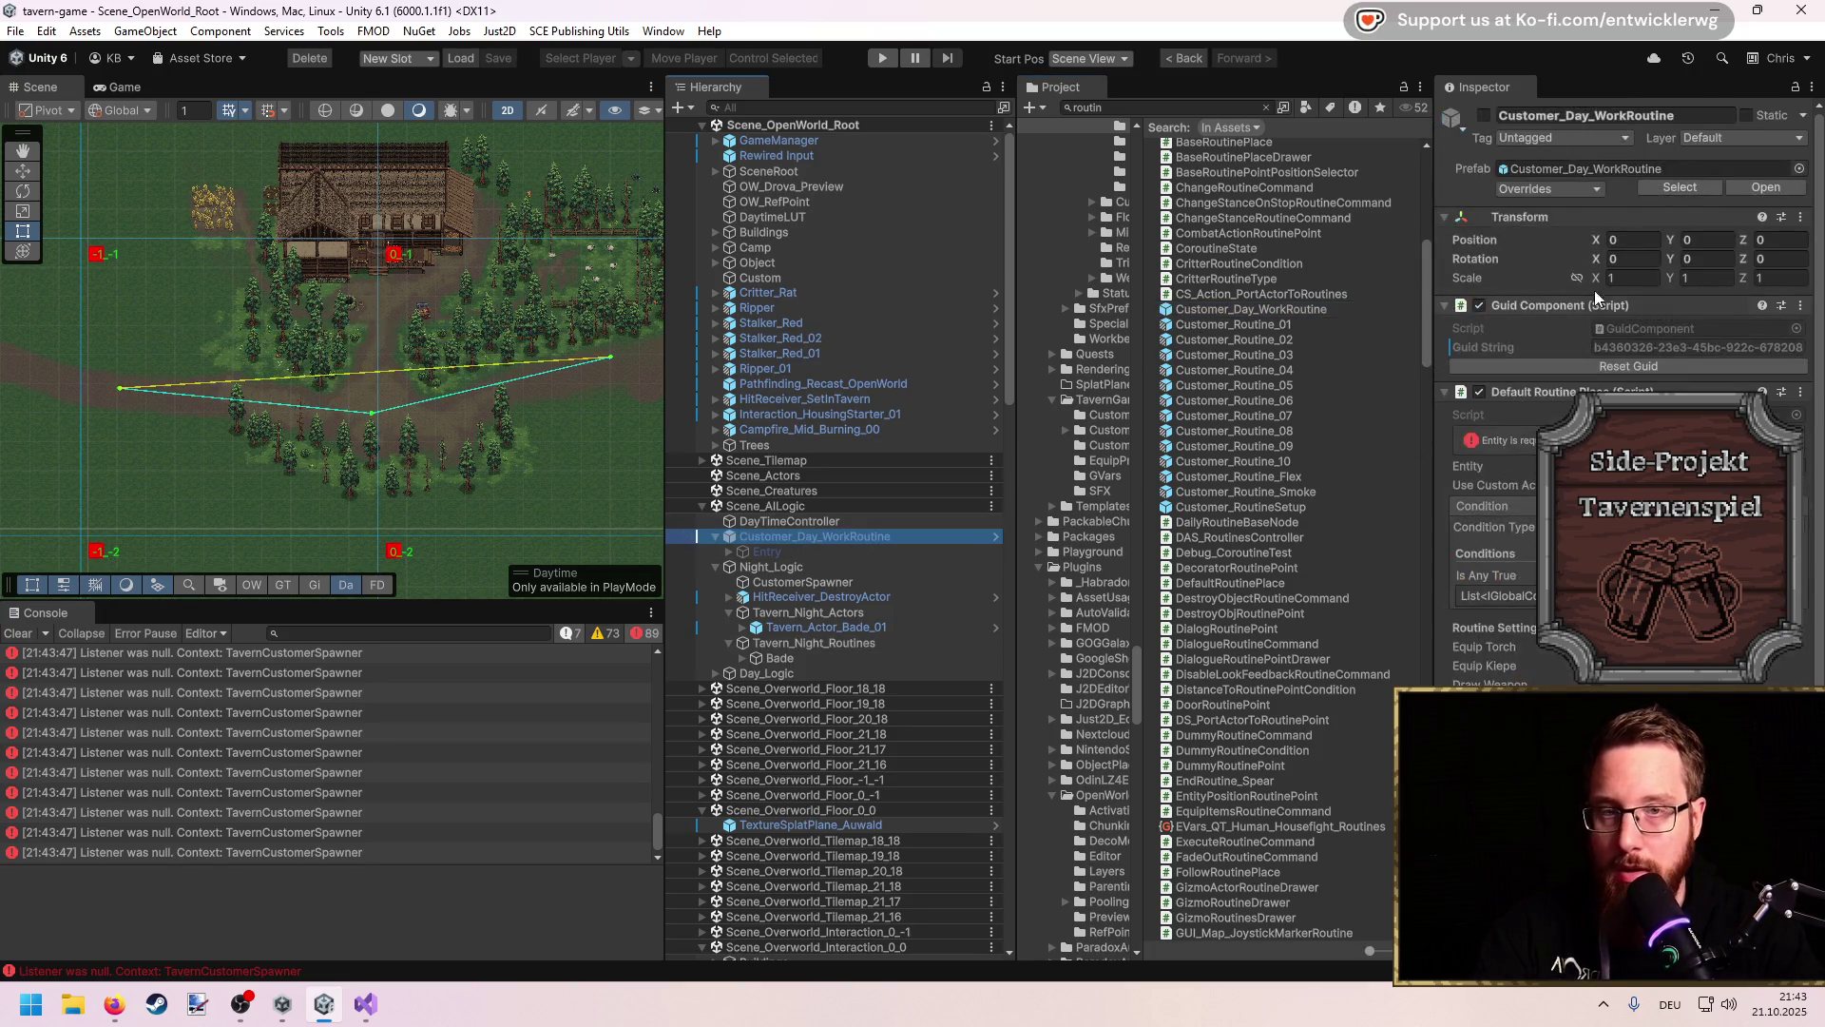
pyautogui.click(1582, 188)
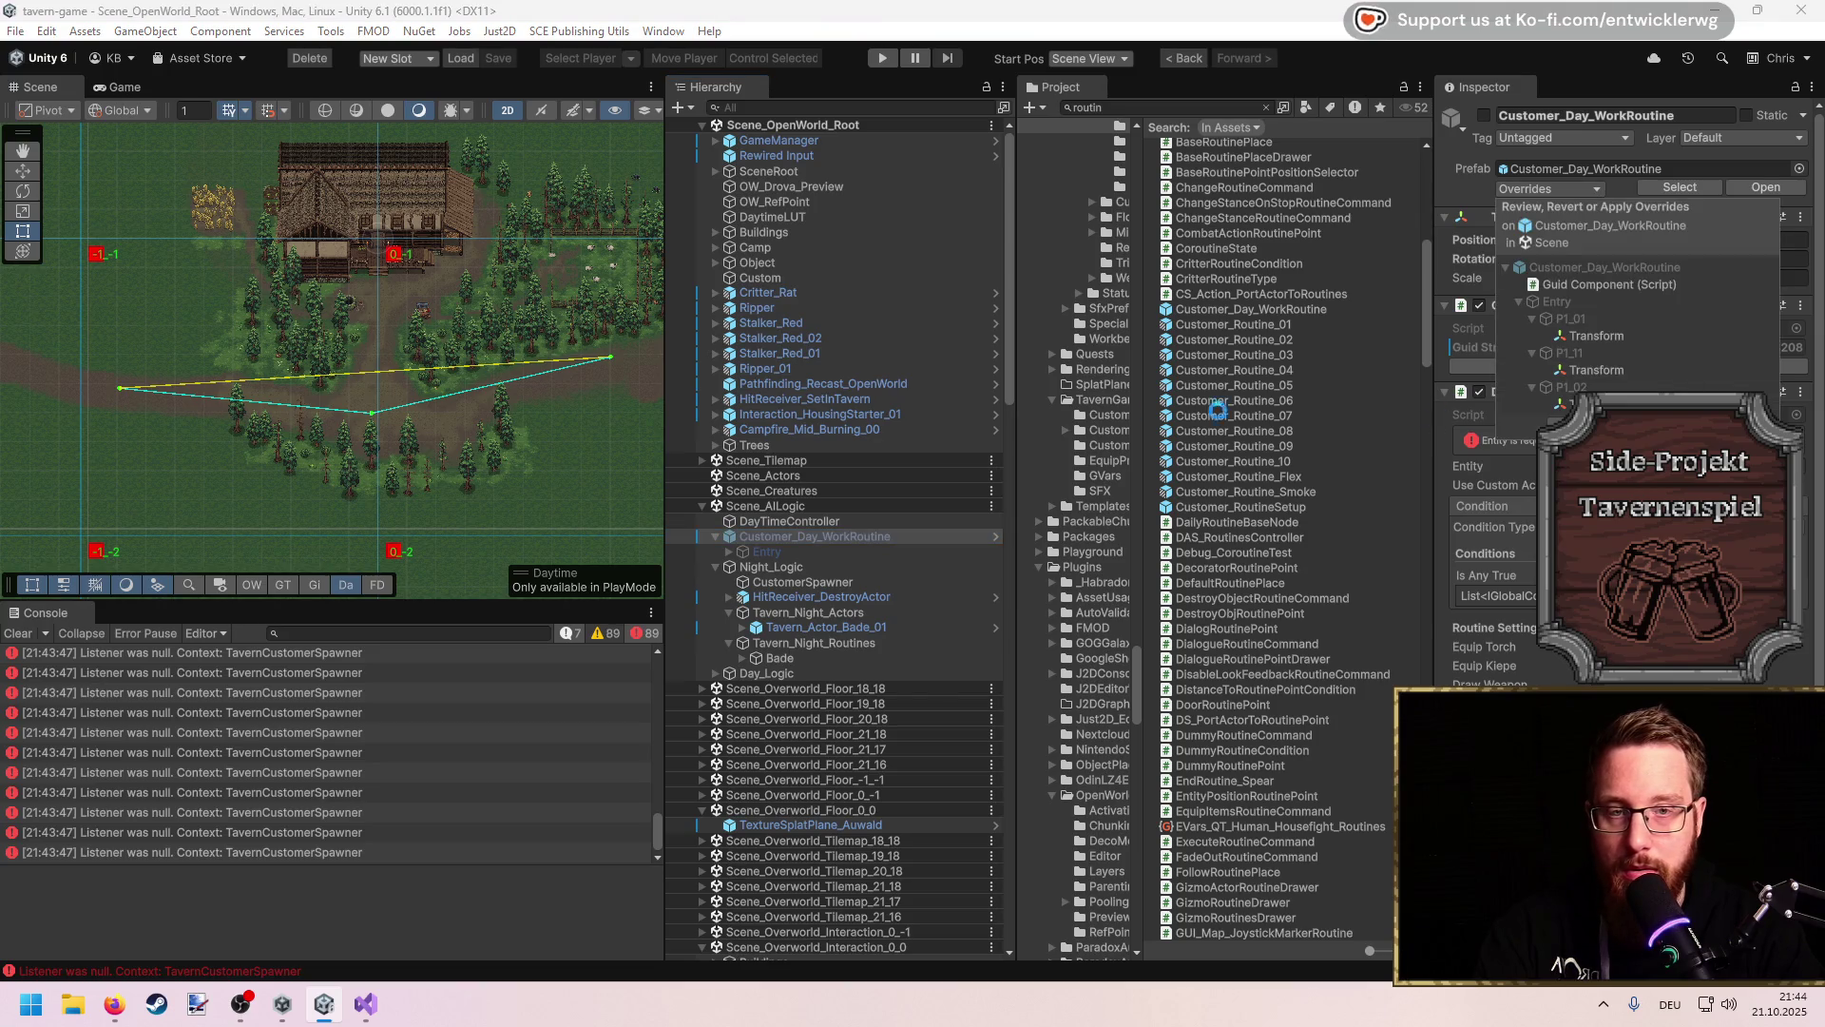
pyautogui.click(1396, 278)
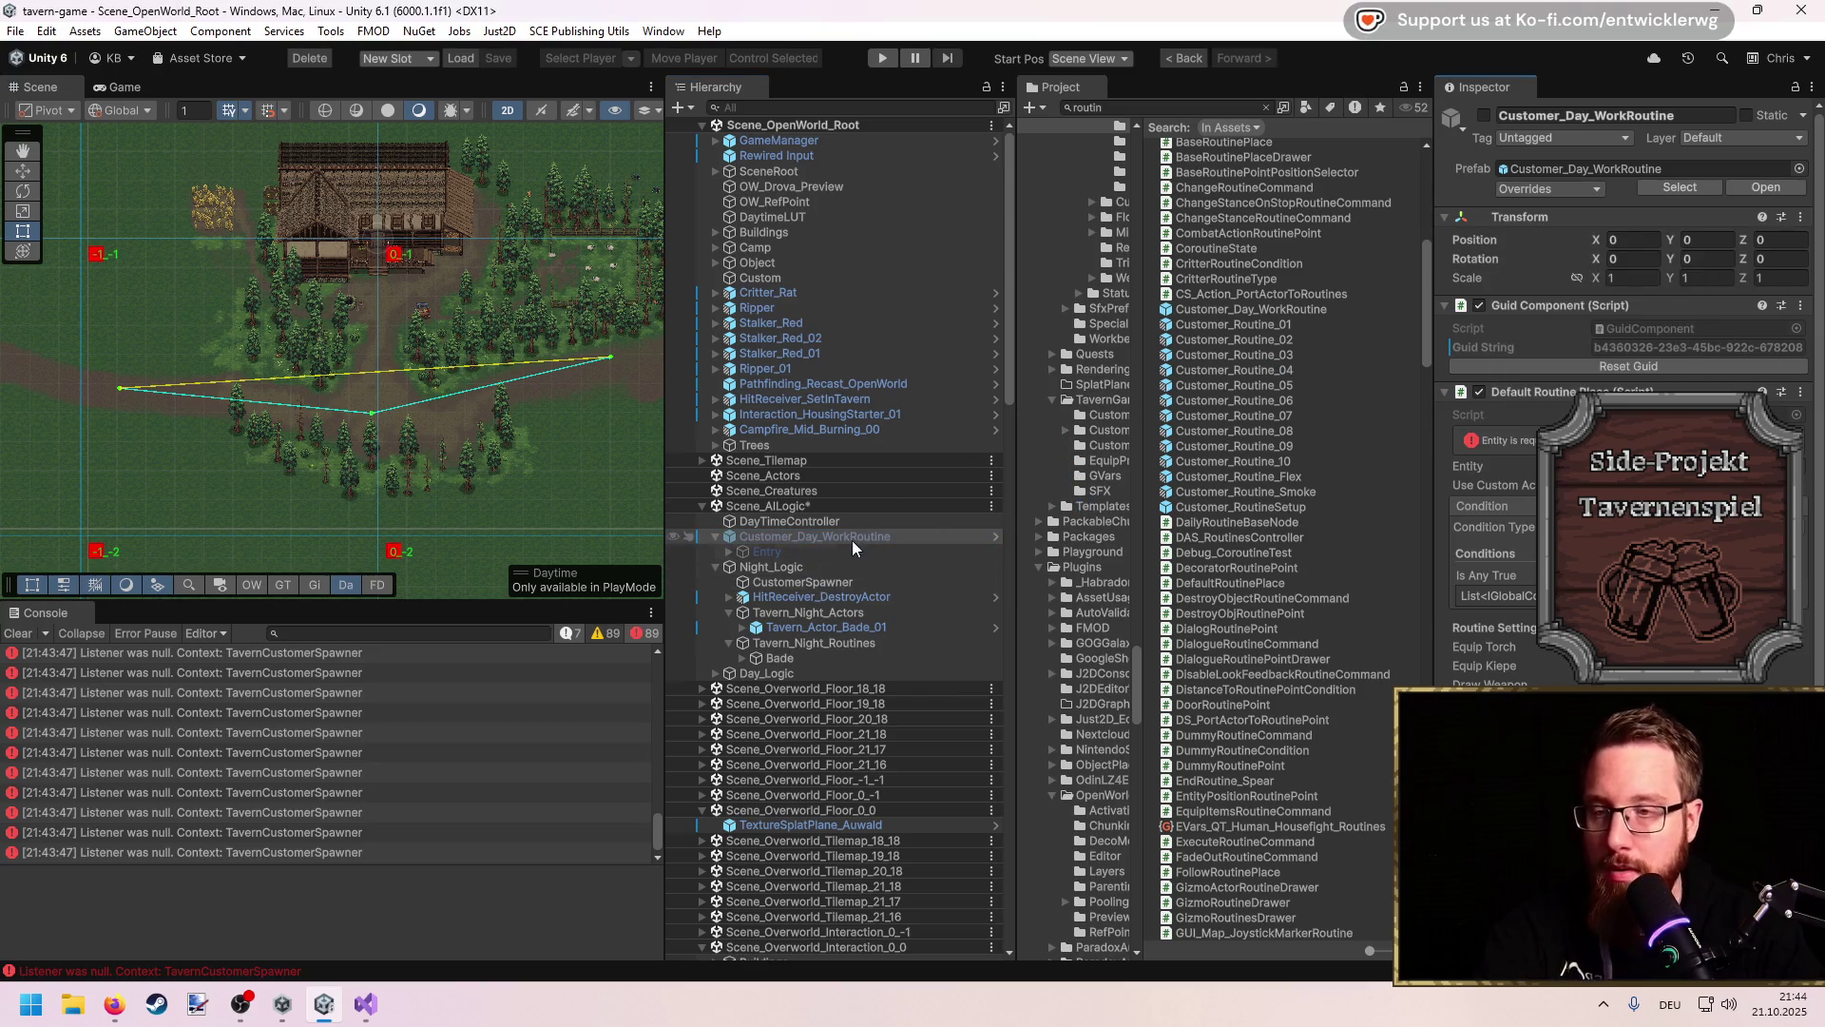
# Step: Delete the Customer_Day_WorkRoutine instance from the scene and start Play mode again
pyautogui.moveTo(854, 536); pyautogui.dragTo(880, 549)
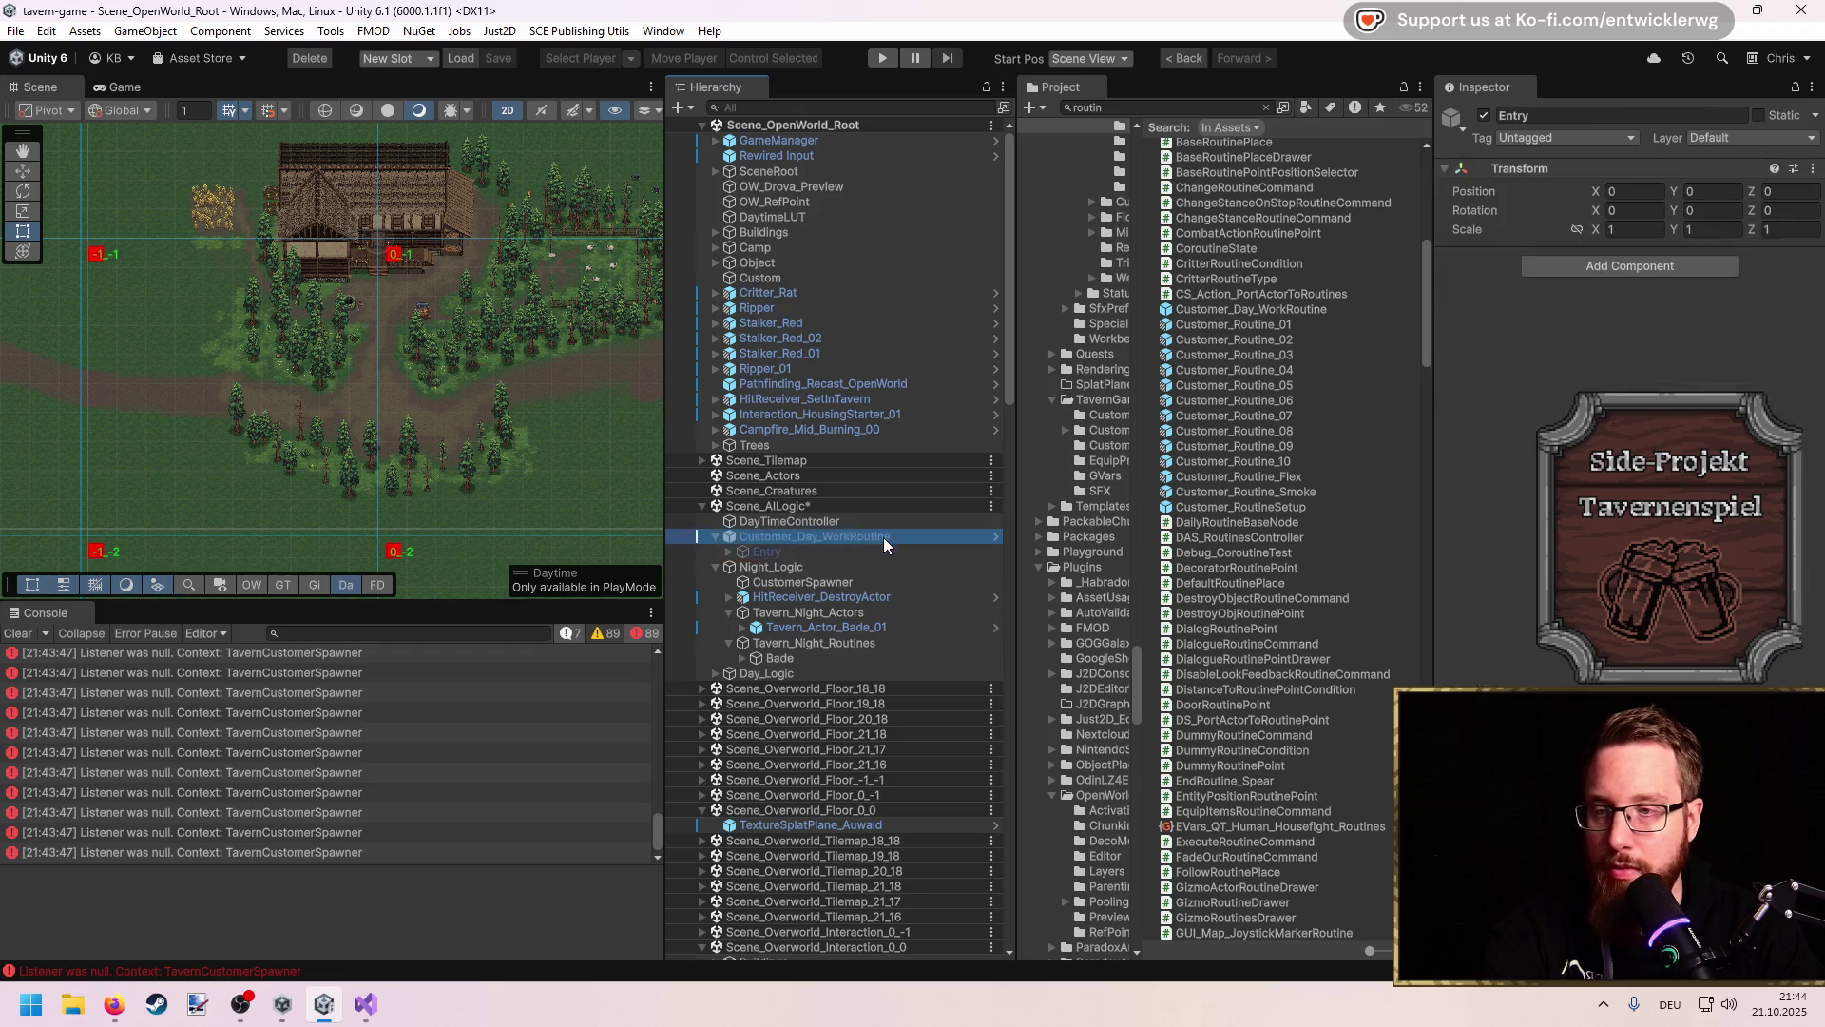
pyautogui.press('Delete')
pyautogui.click(1251, 309)
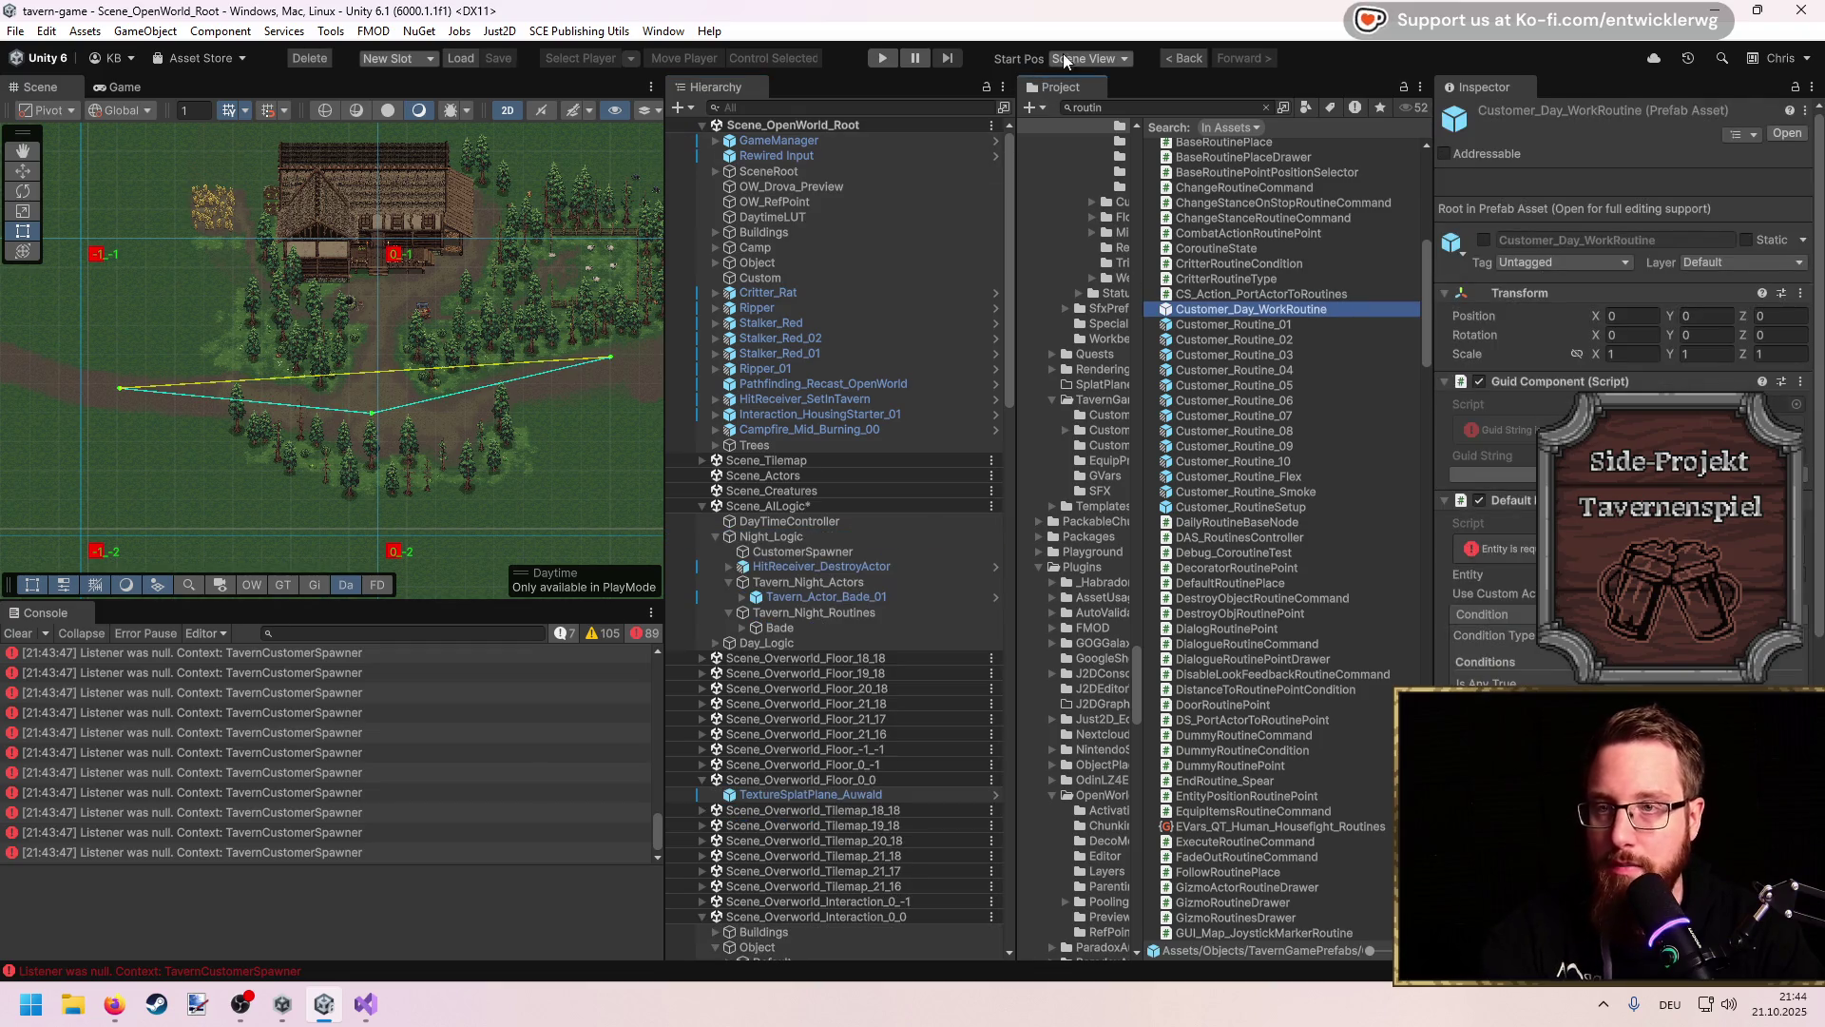
pyautogui.click(882, 58)
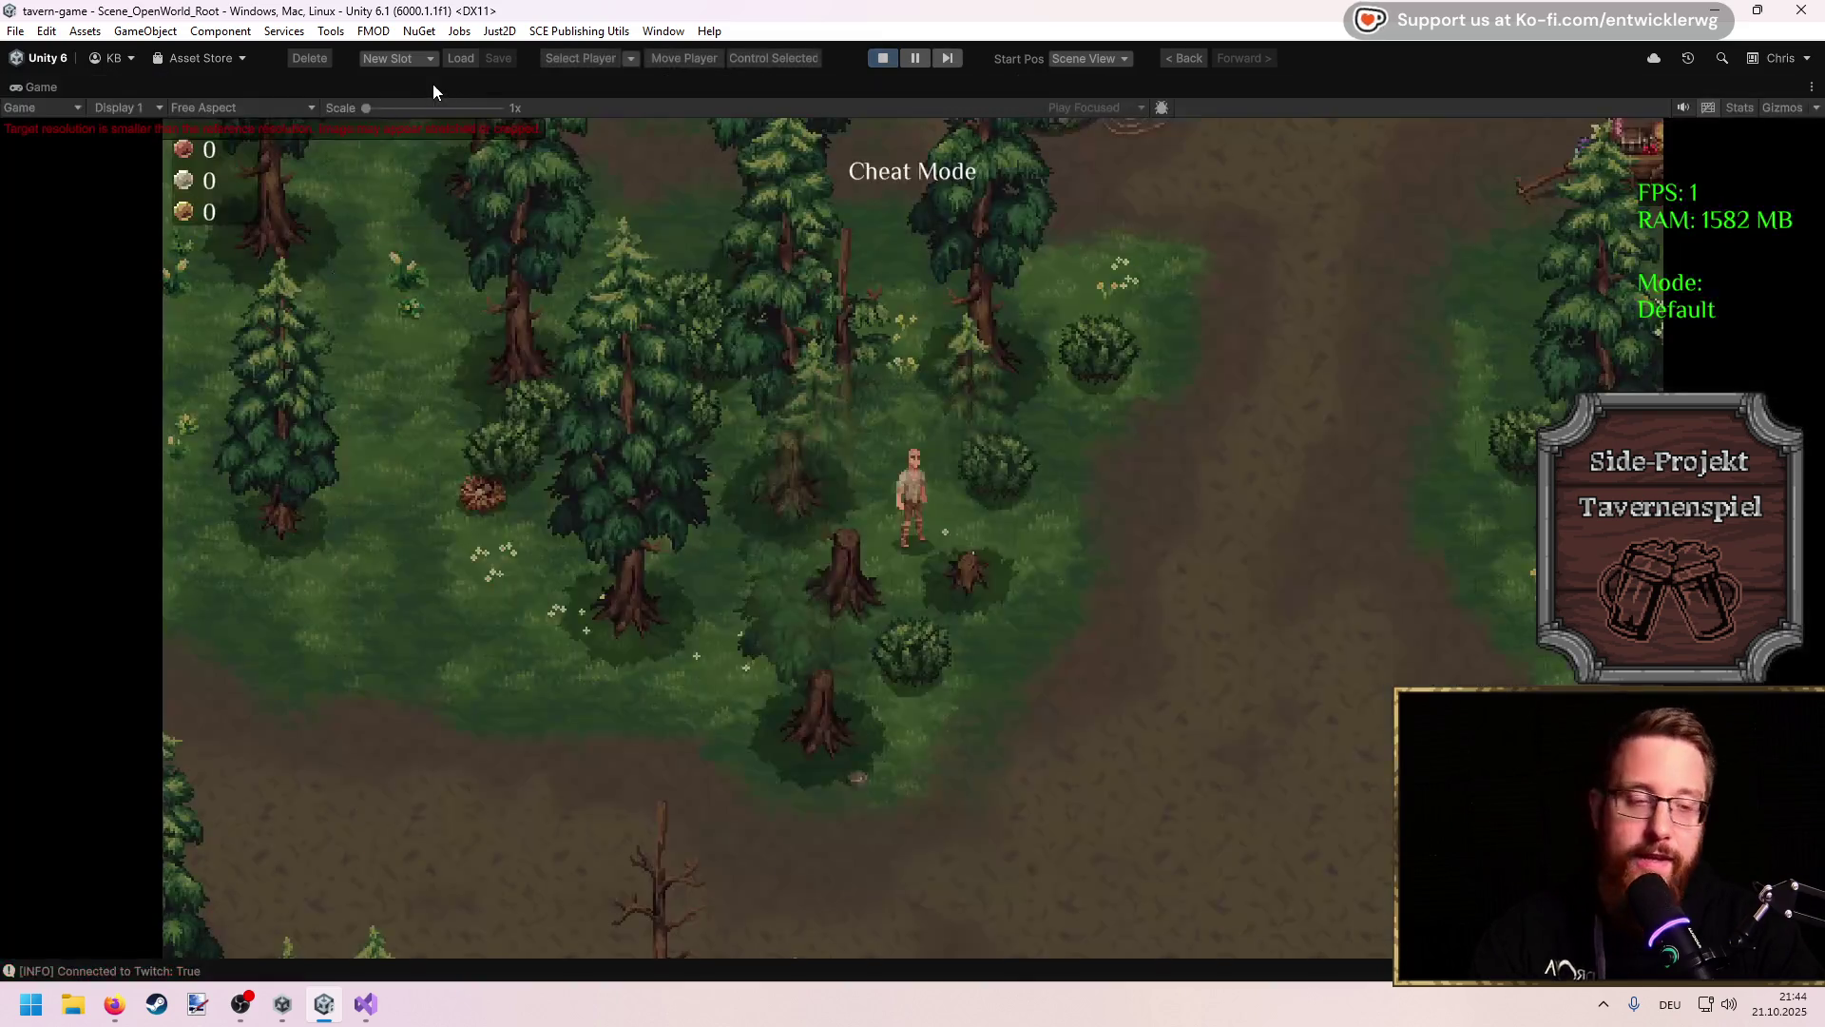
# Step: Walk the player south-west through the forest onto the dirt path, then east alongside the customers
pyautogui.press('a')
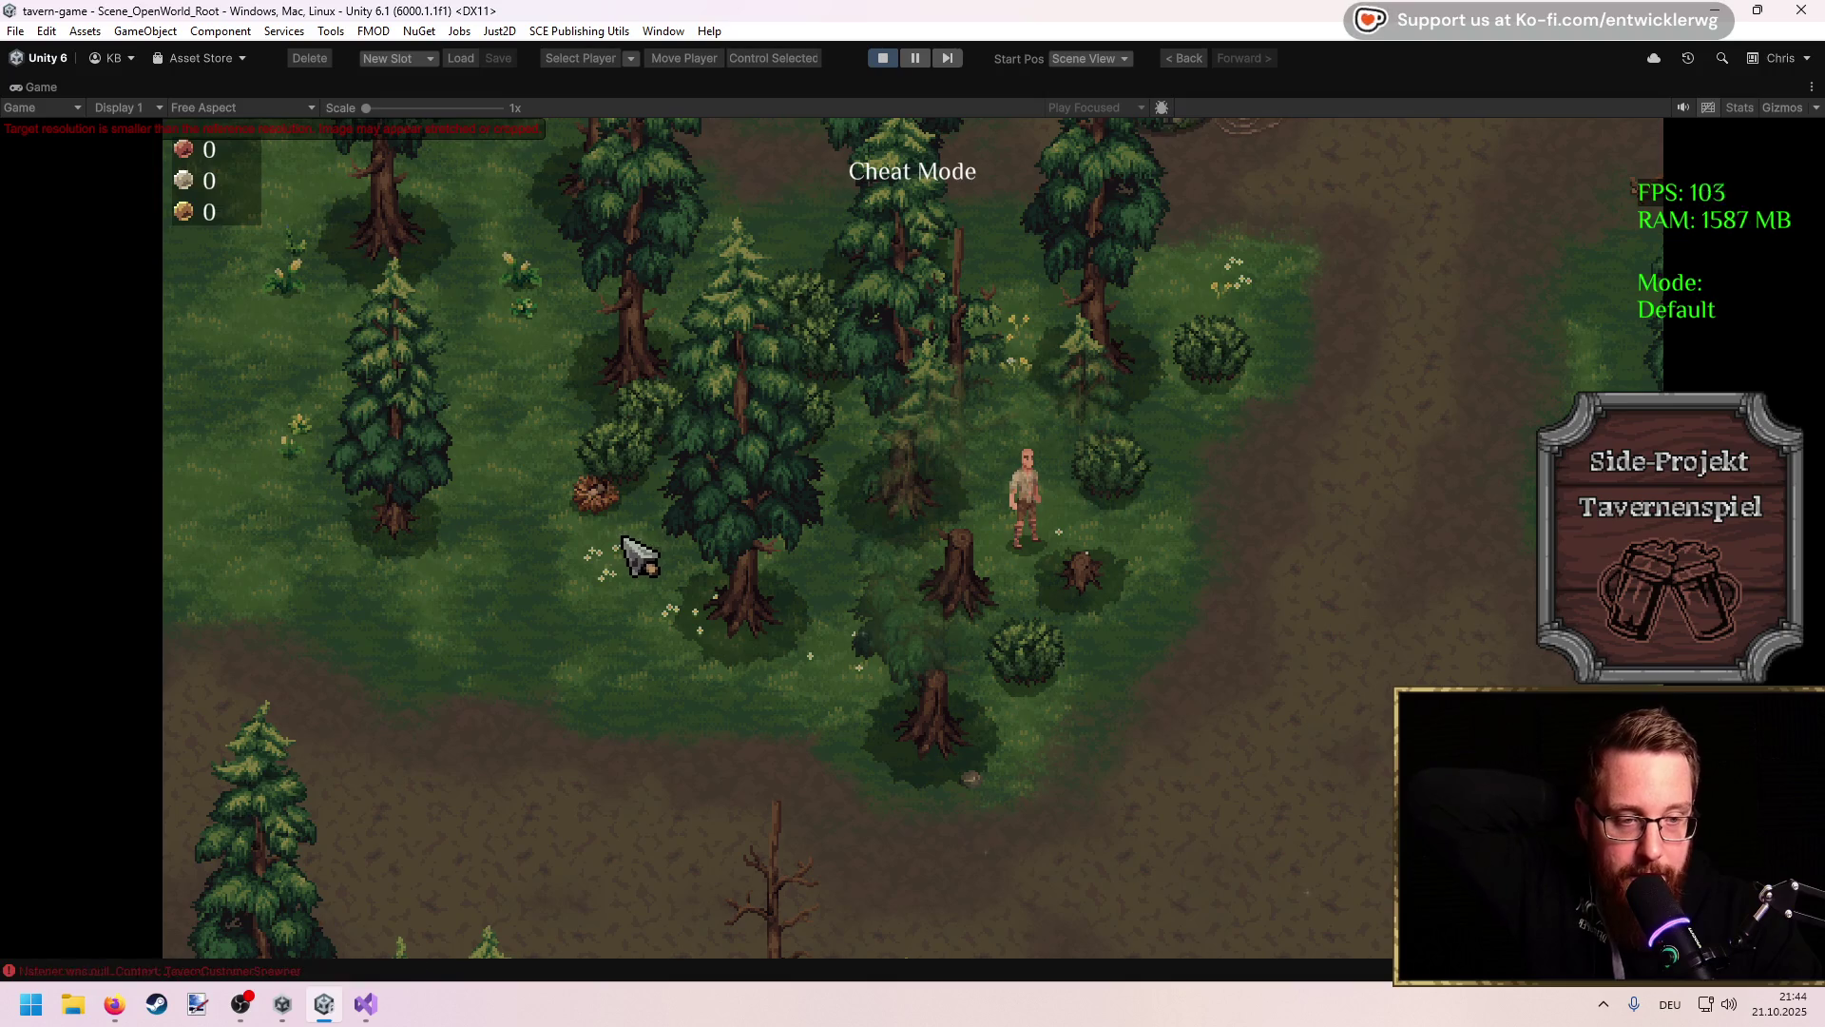
pyautogui.press('d')
pyautogui.press('s')
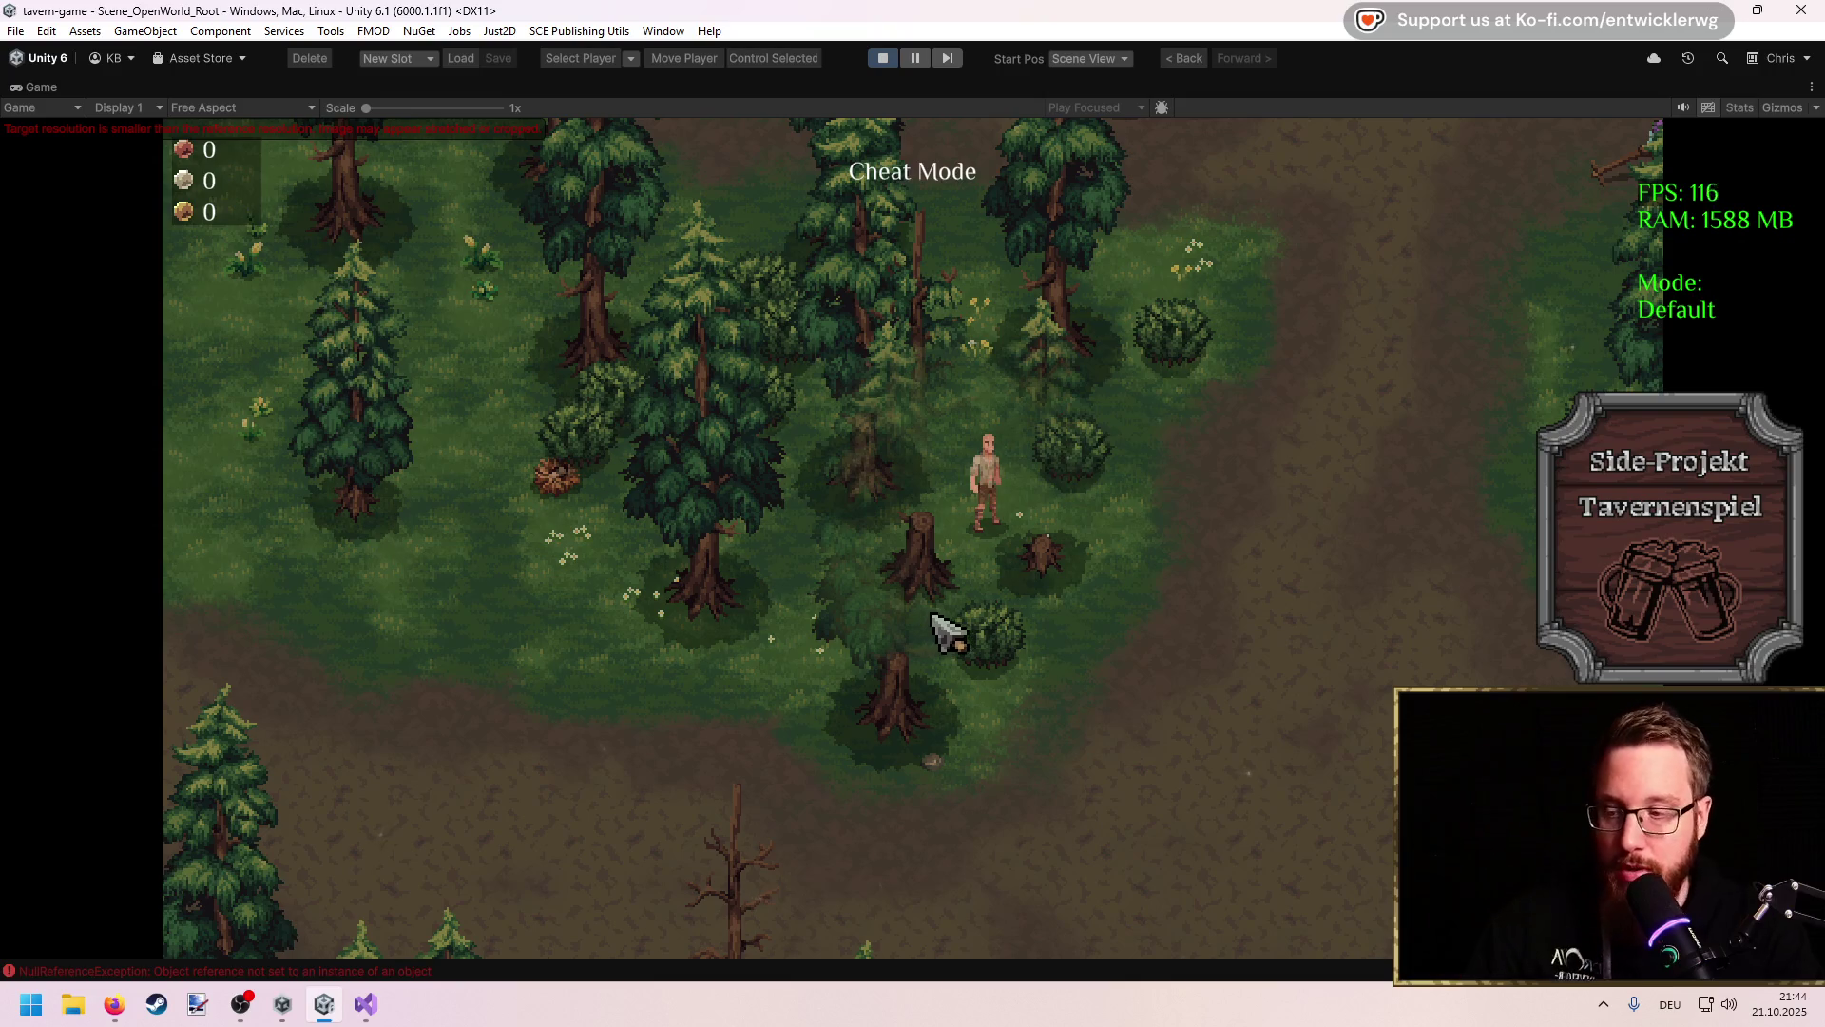
pyautogui.press('a')
pyautogui.press('s')
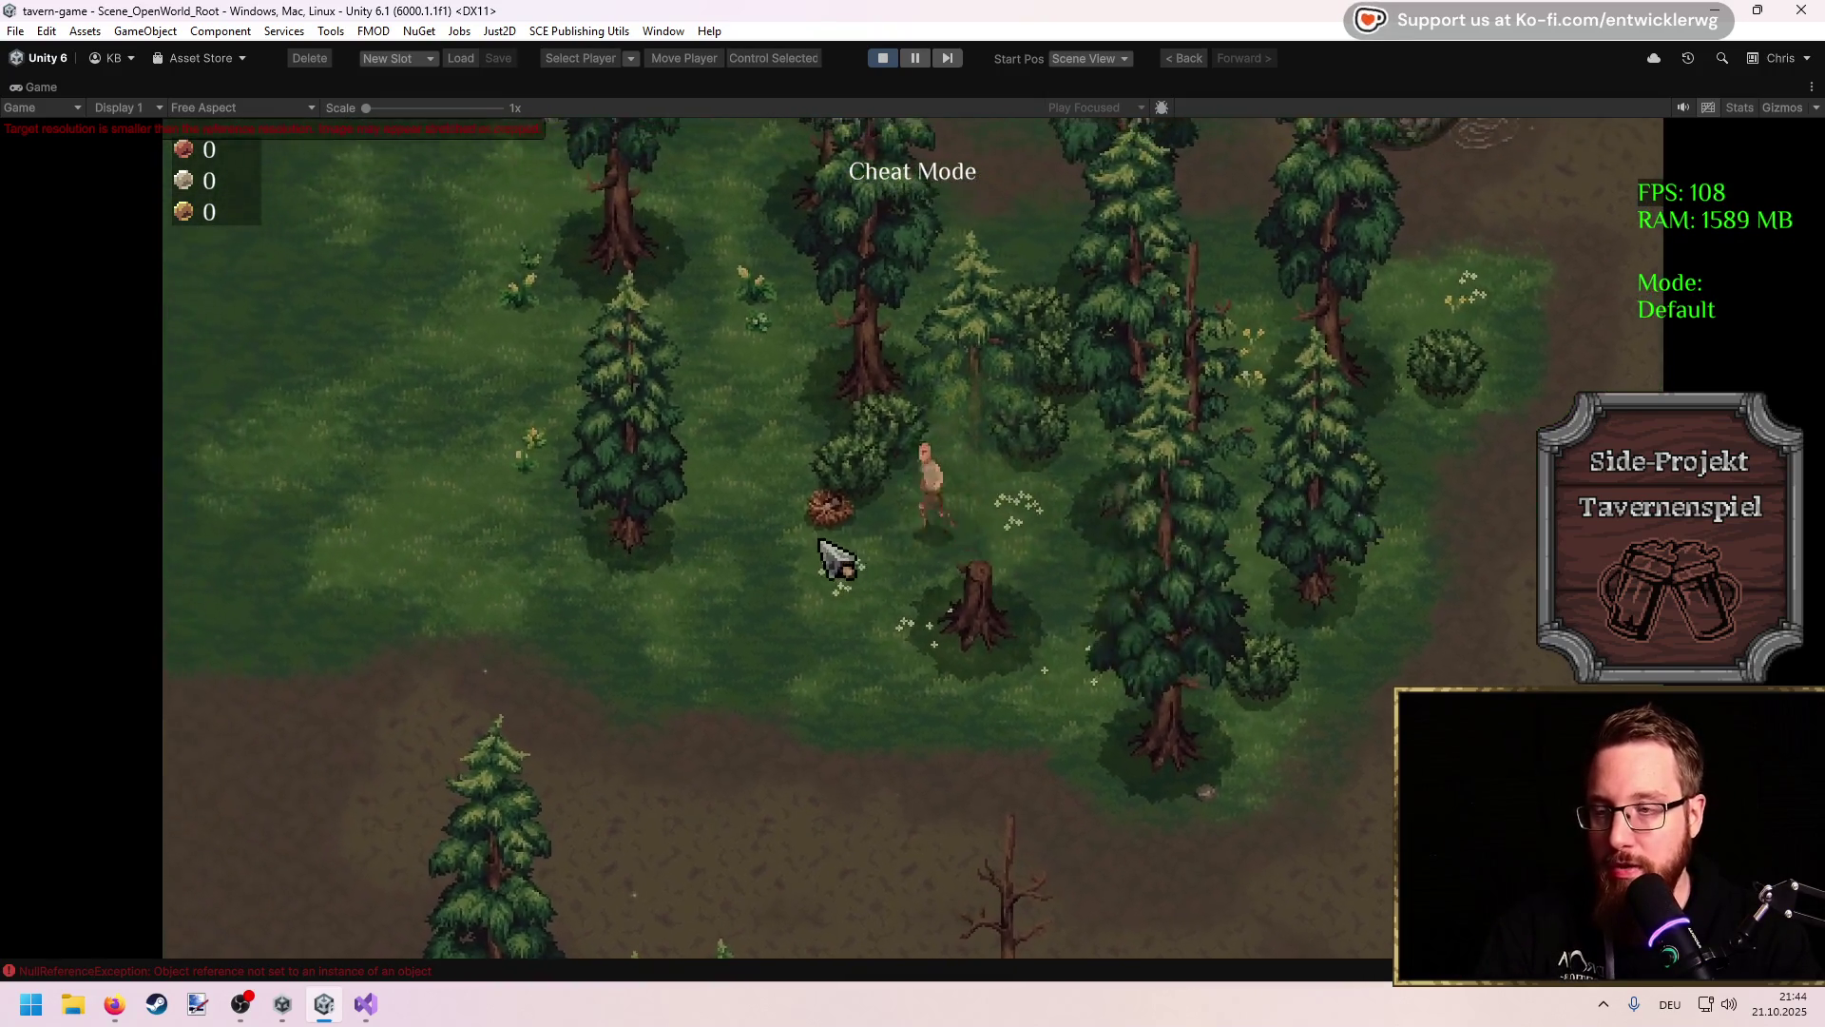
pyautogui.press('a')
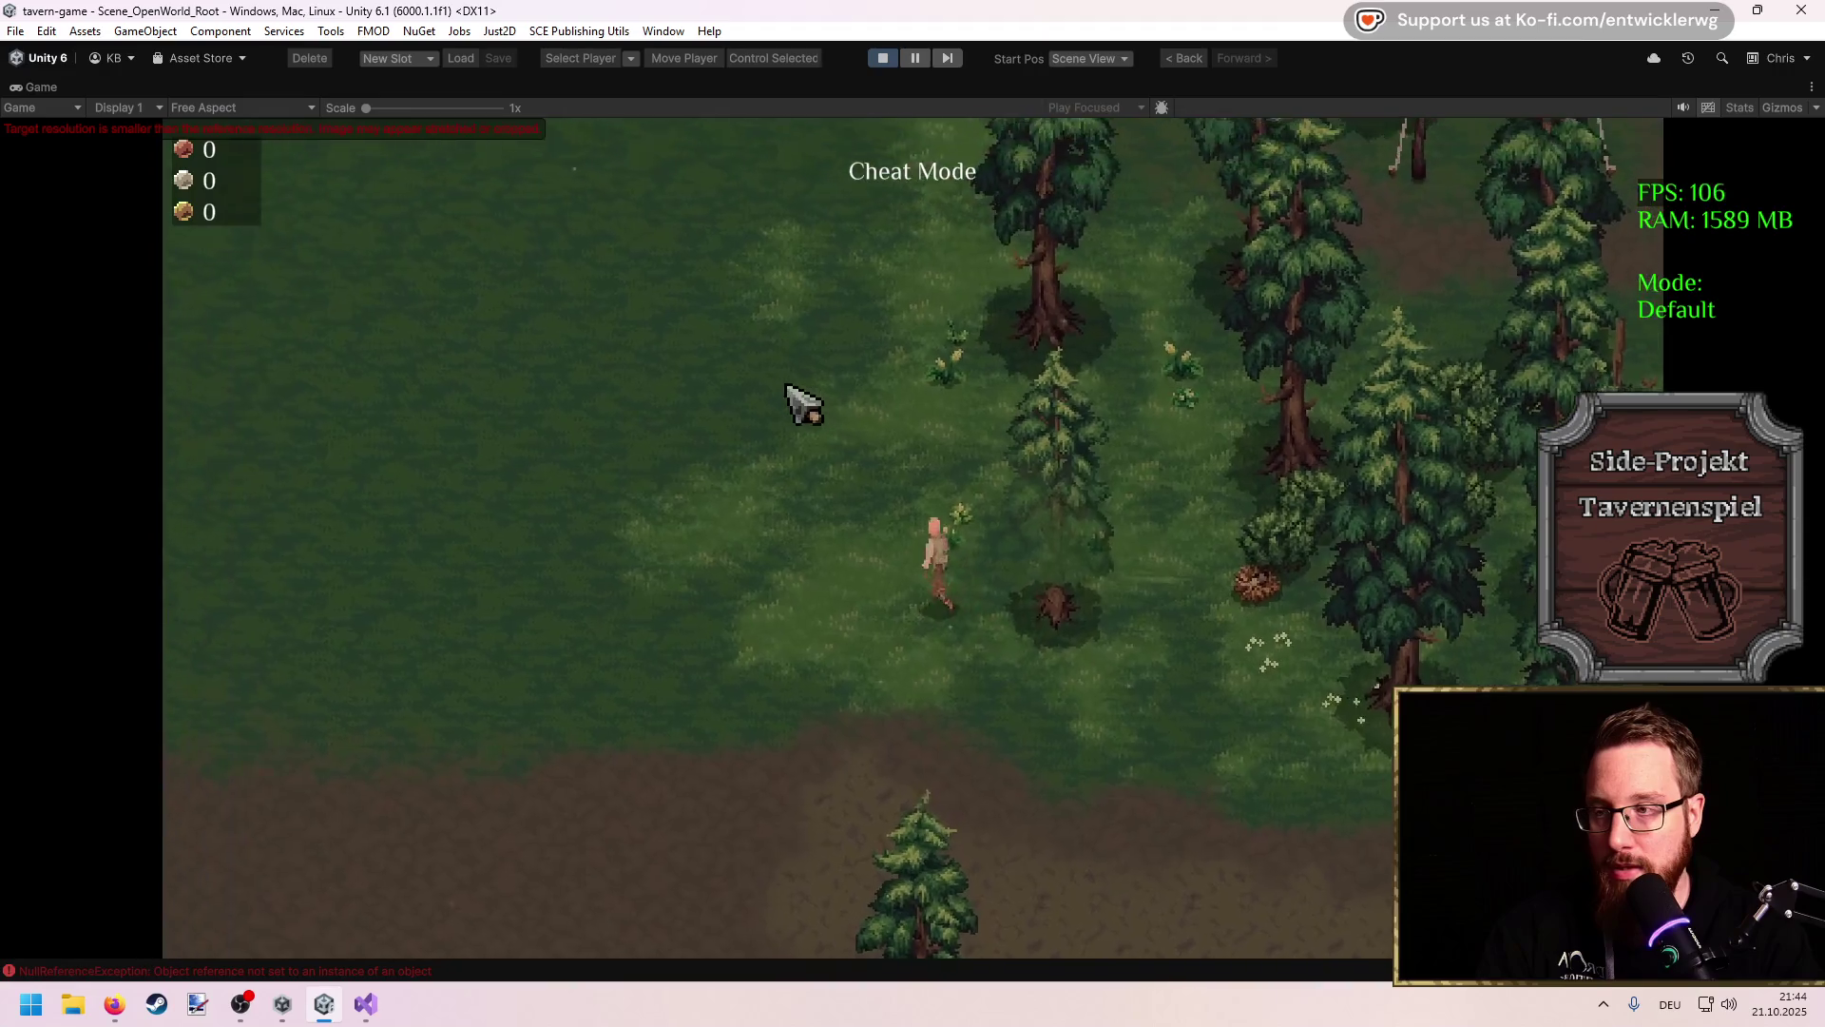
pyautogui.press('s')
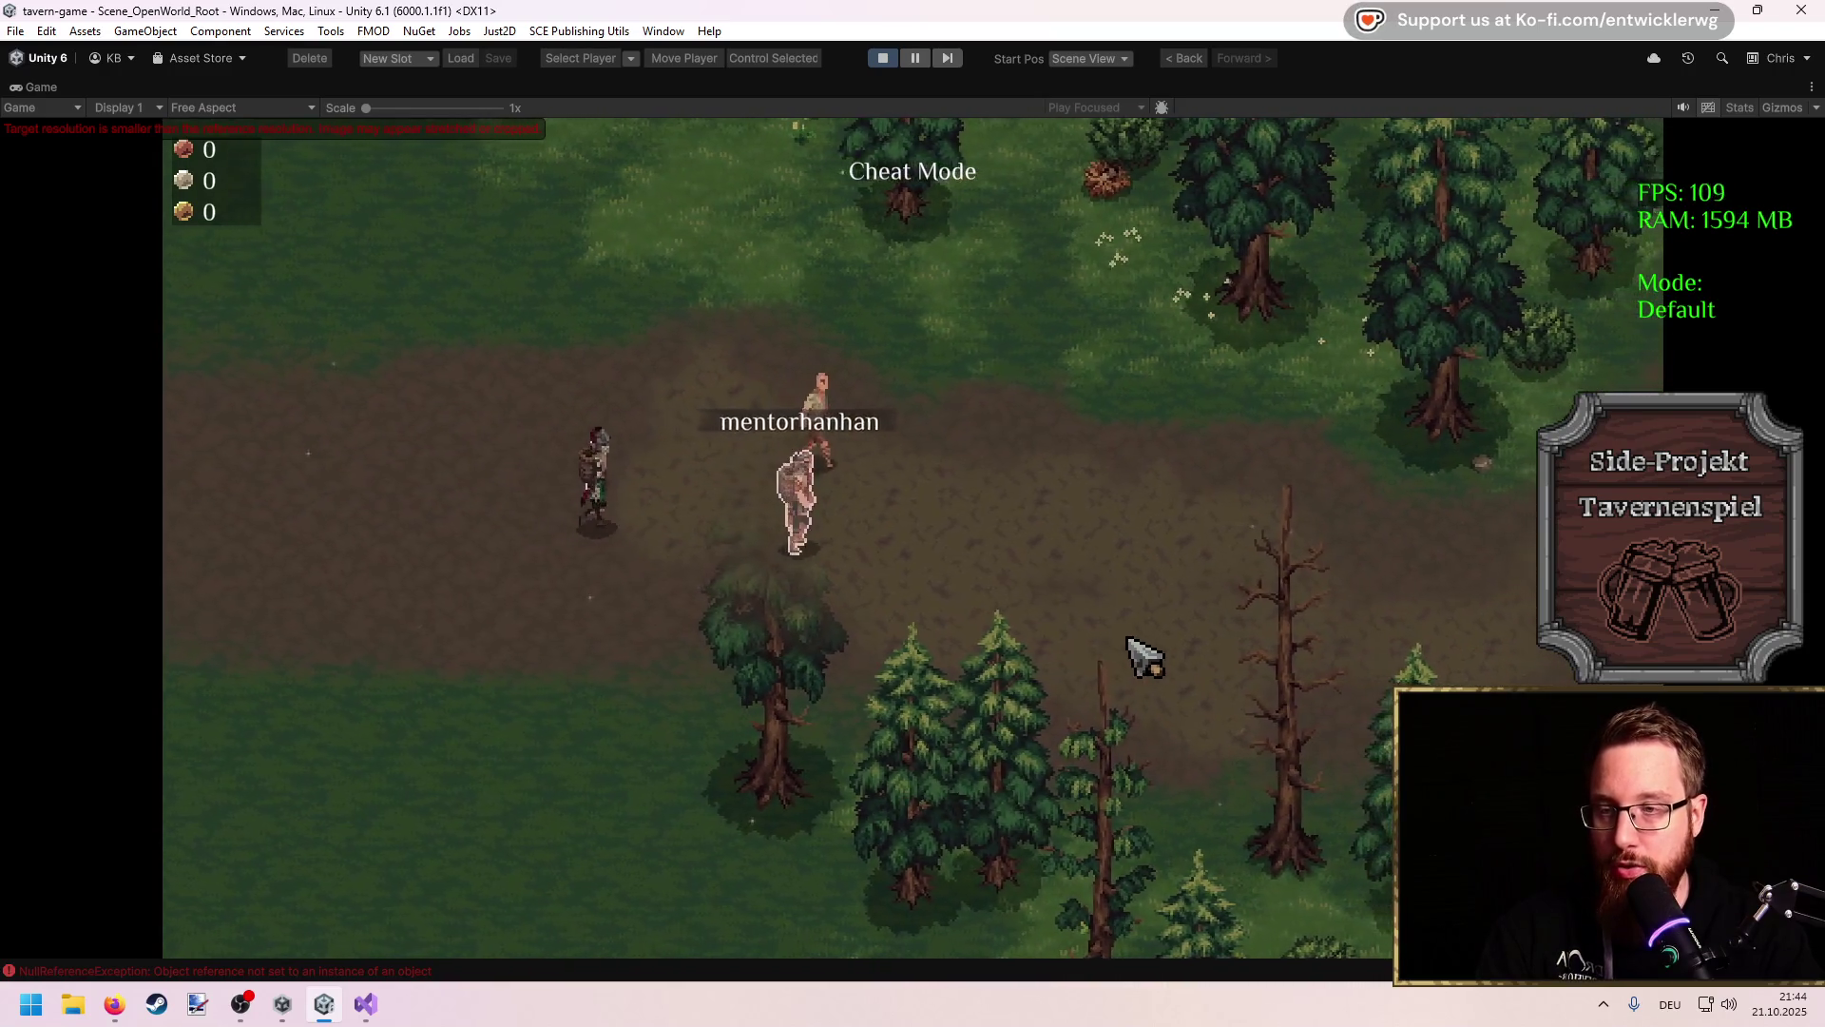
pyautogui.press('d')
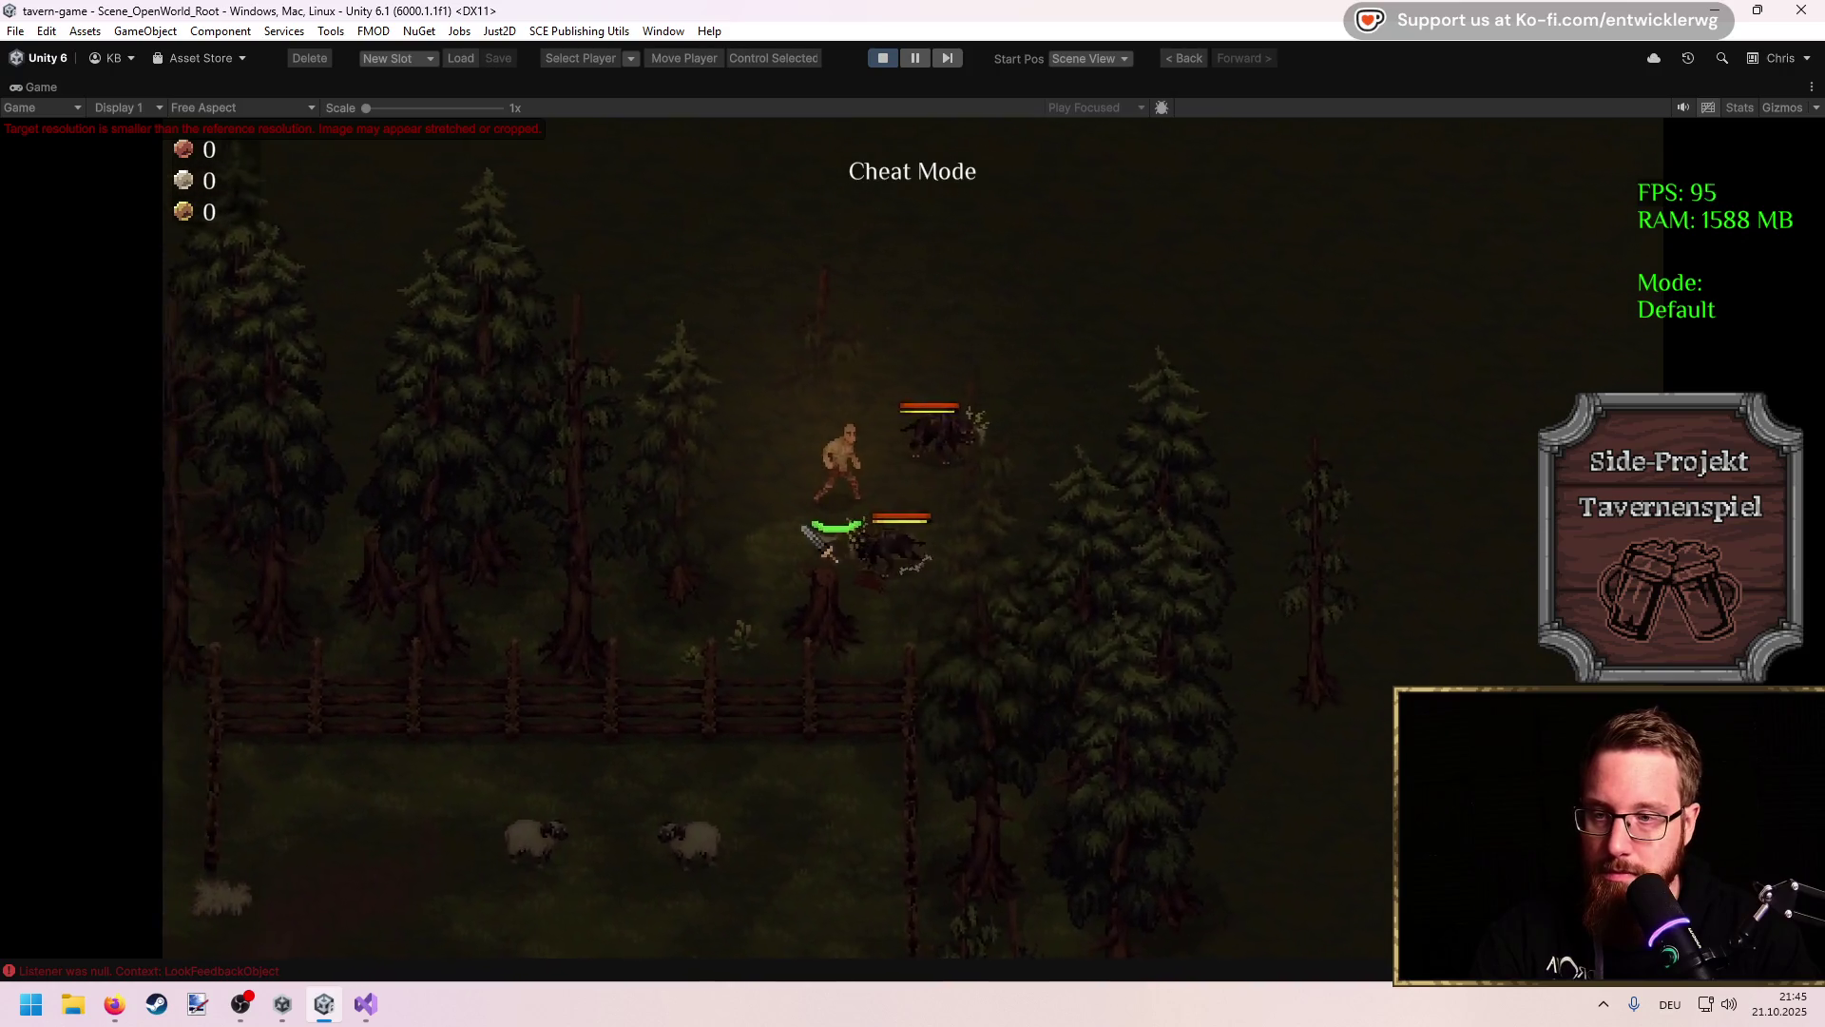
# Step: Kill both wolves and loot their Saftiges Fleisch and Klaue
pyautogui.click(1015, 501)
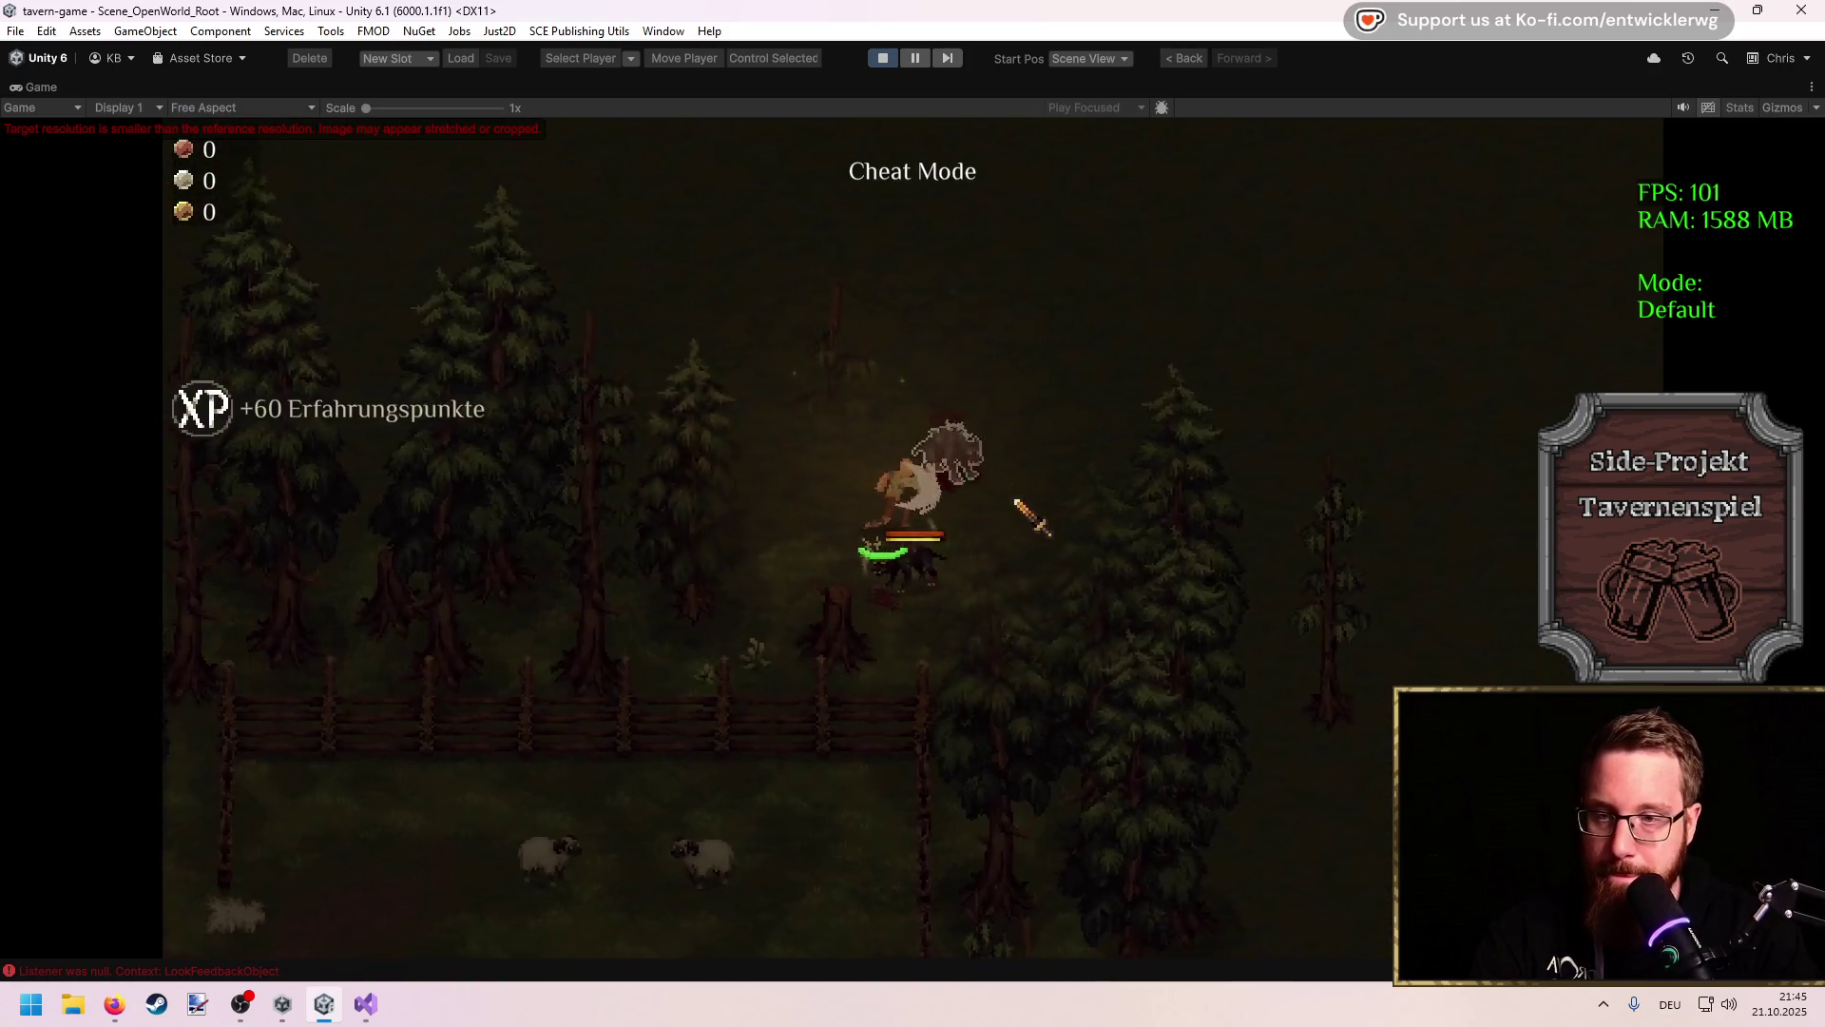
pyautogui.click(905, 582)
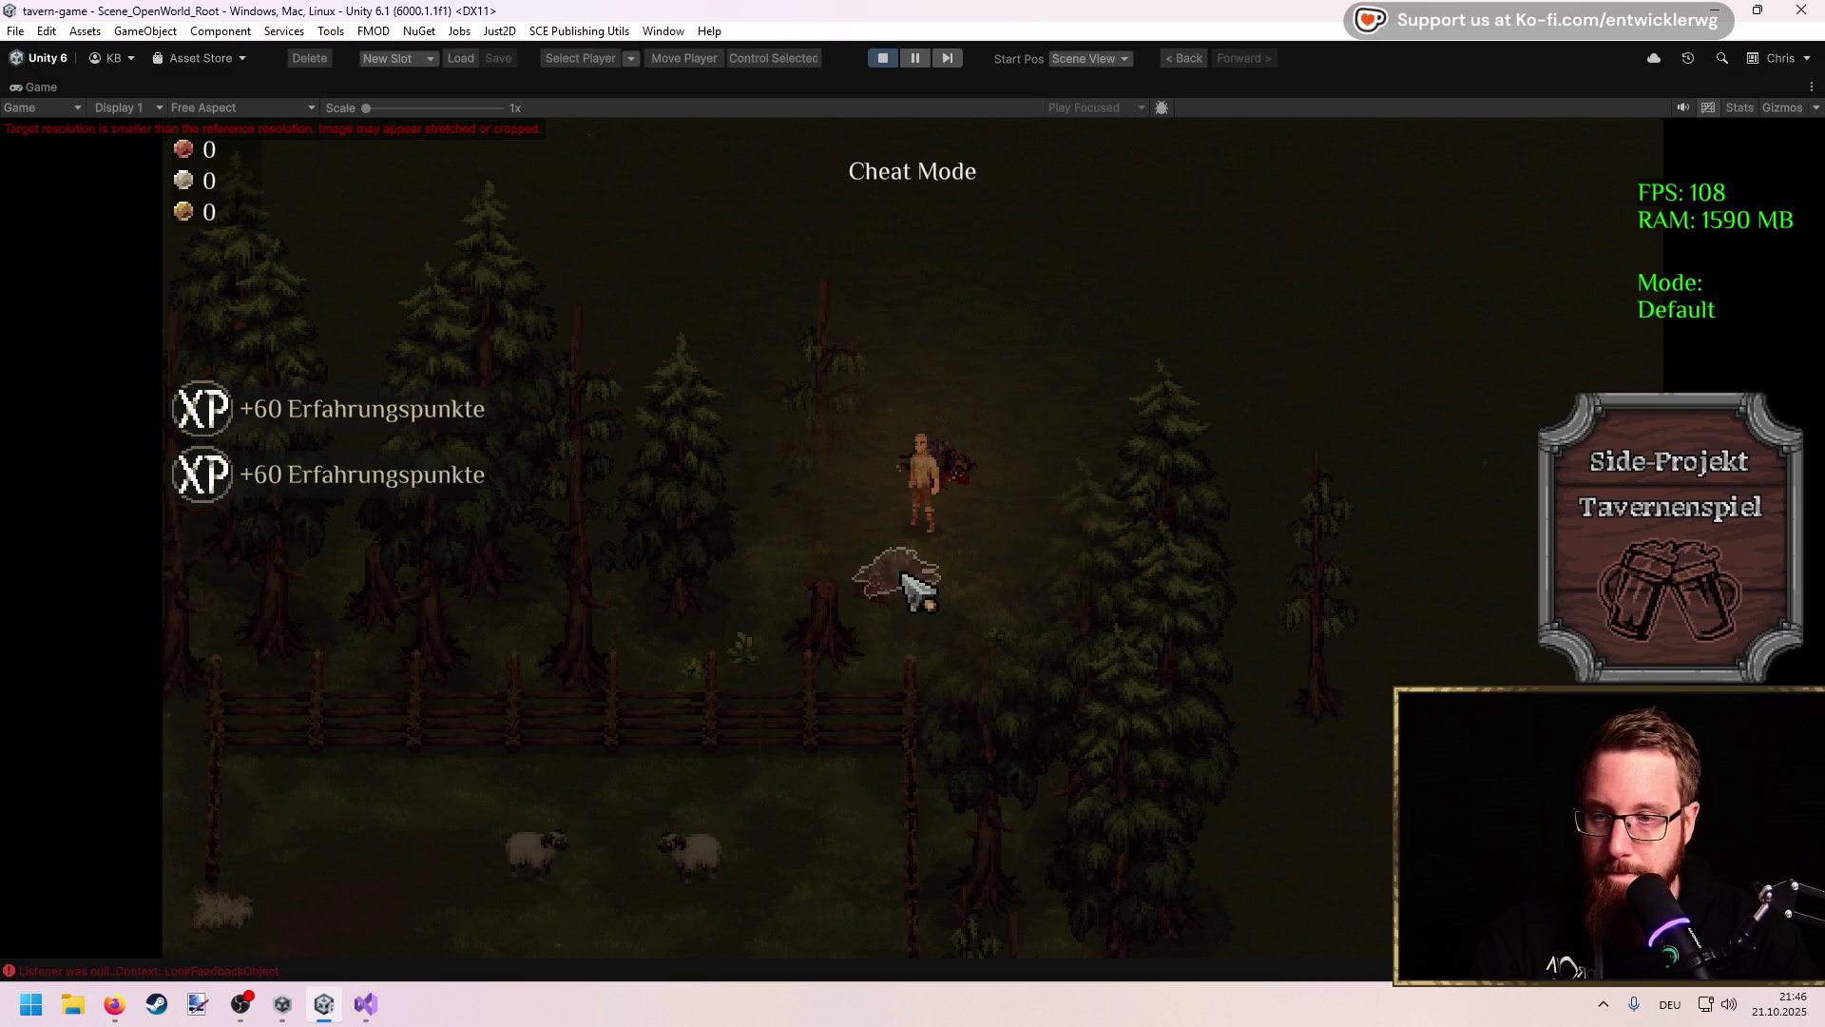
pyautogui.click(730, 709)
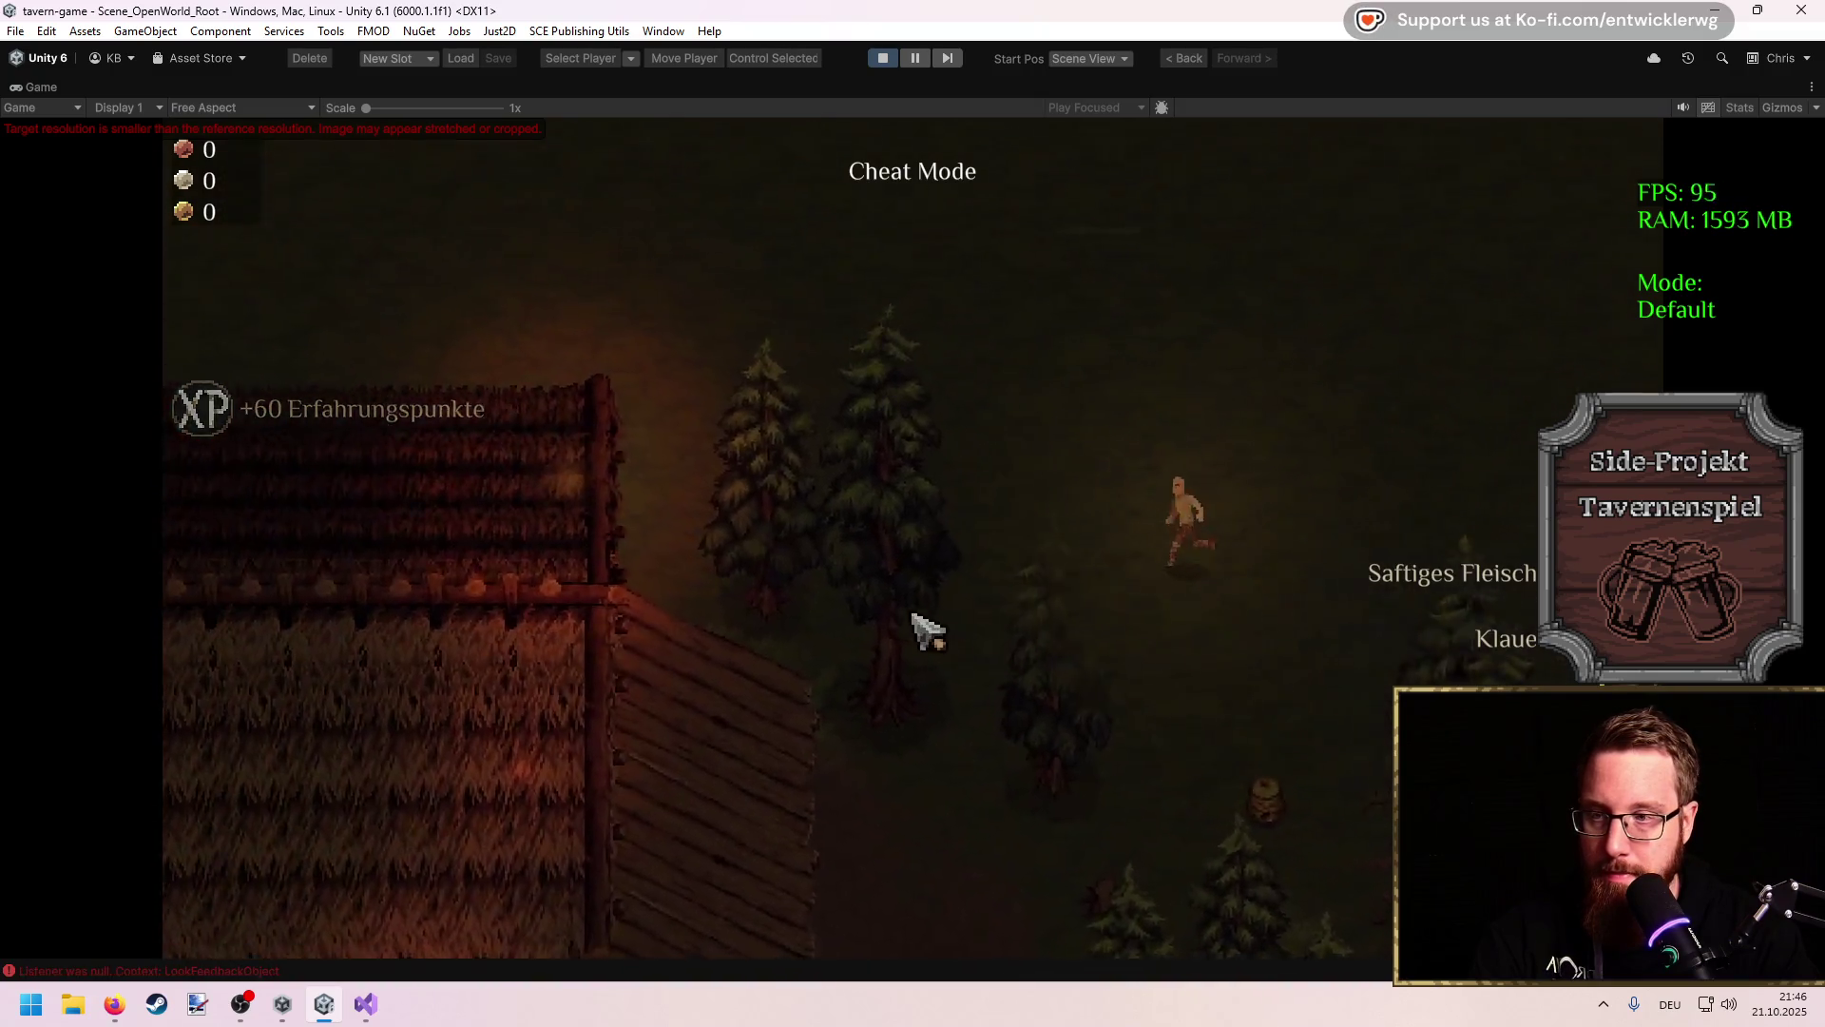
# Step: Check the campfire's Handwerk cooking window twice, closing it each time
pyautogui.click(1020, 619)
pyautogui.click(1428, 208)
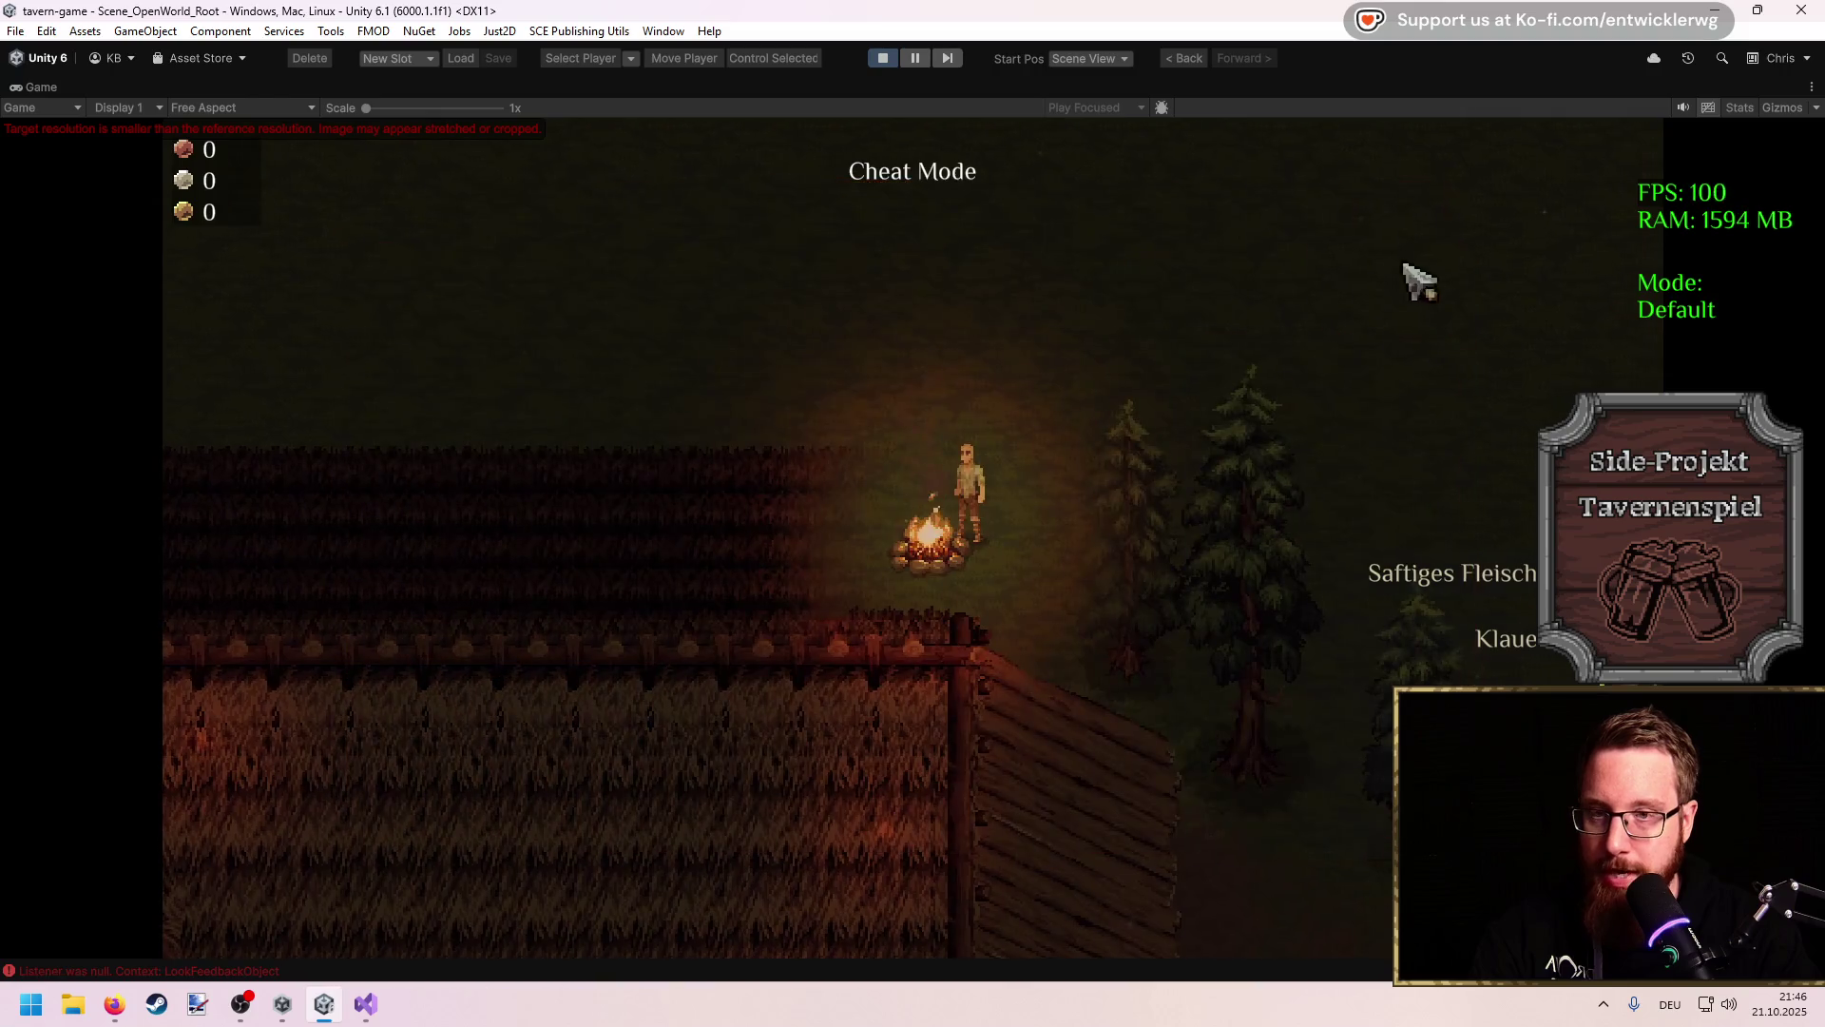
pyautogui.click(1136, 540)
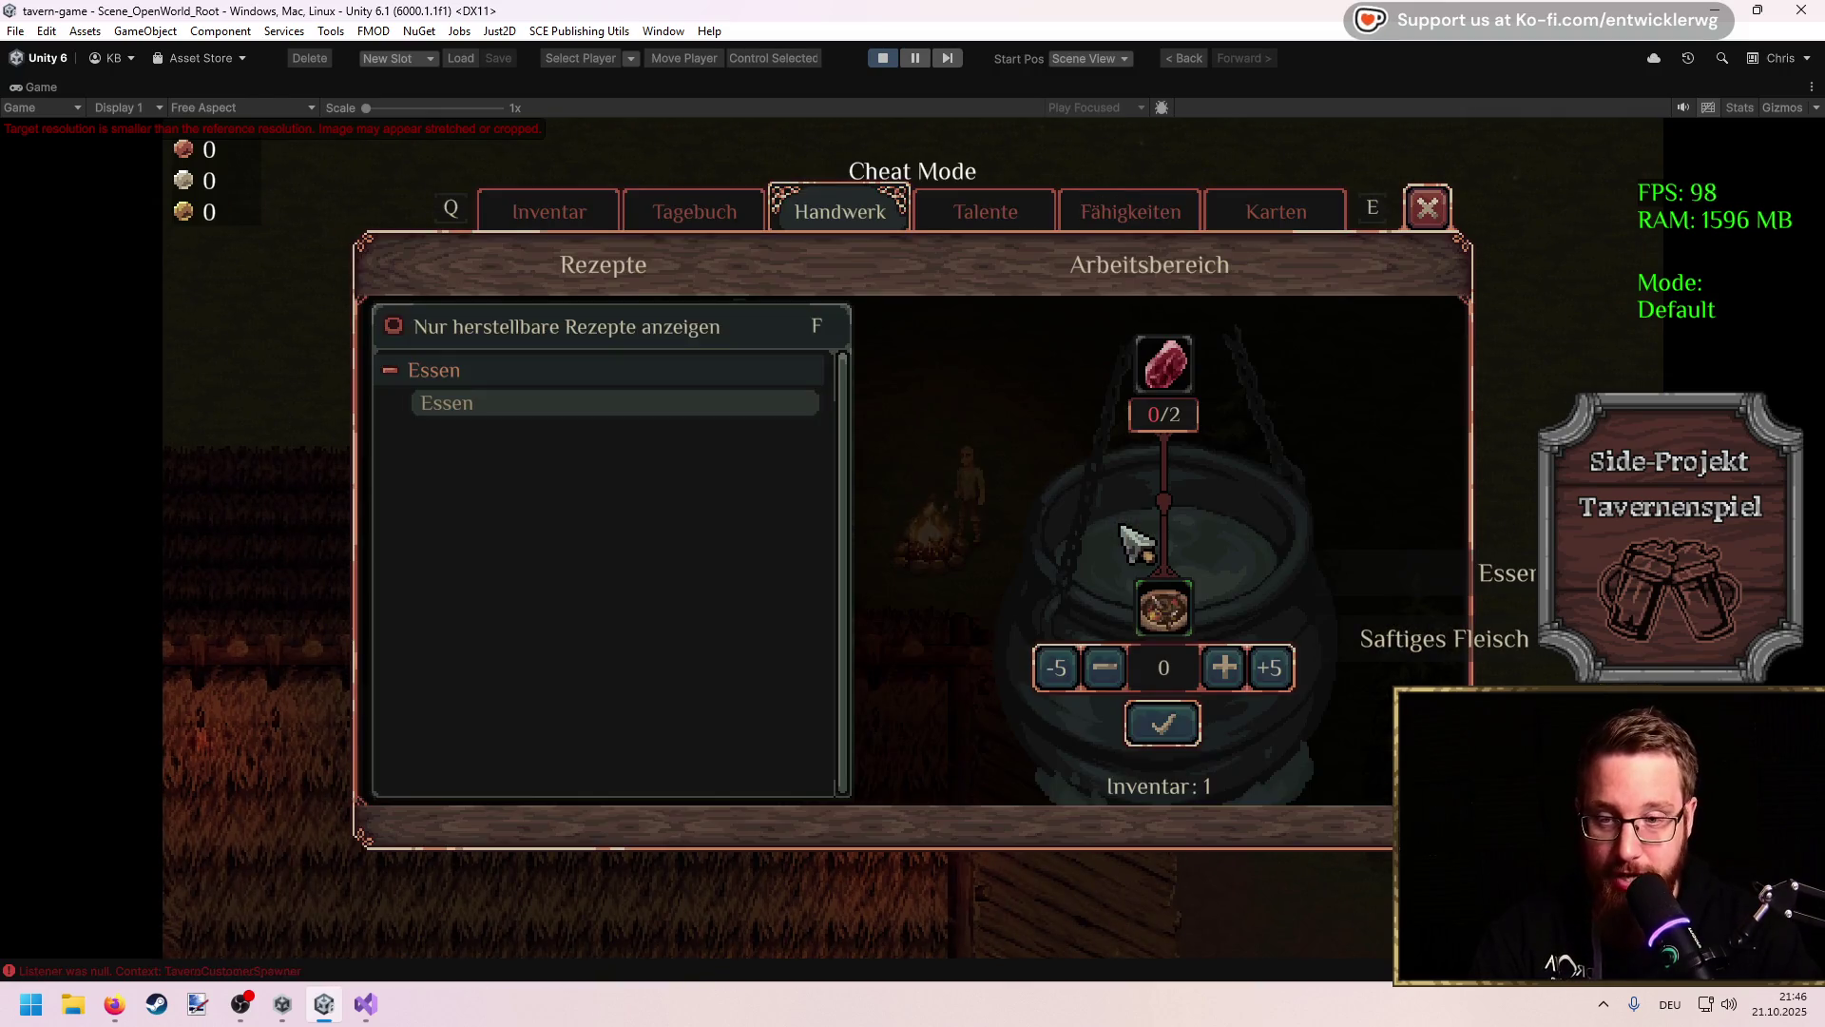
pyautogui.click(1426, 205)
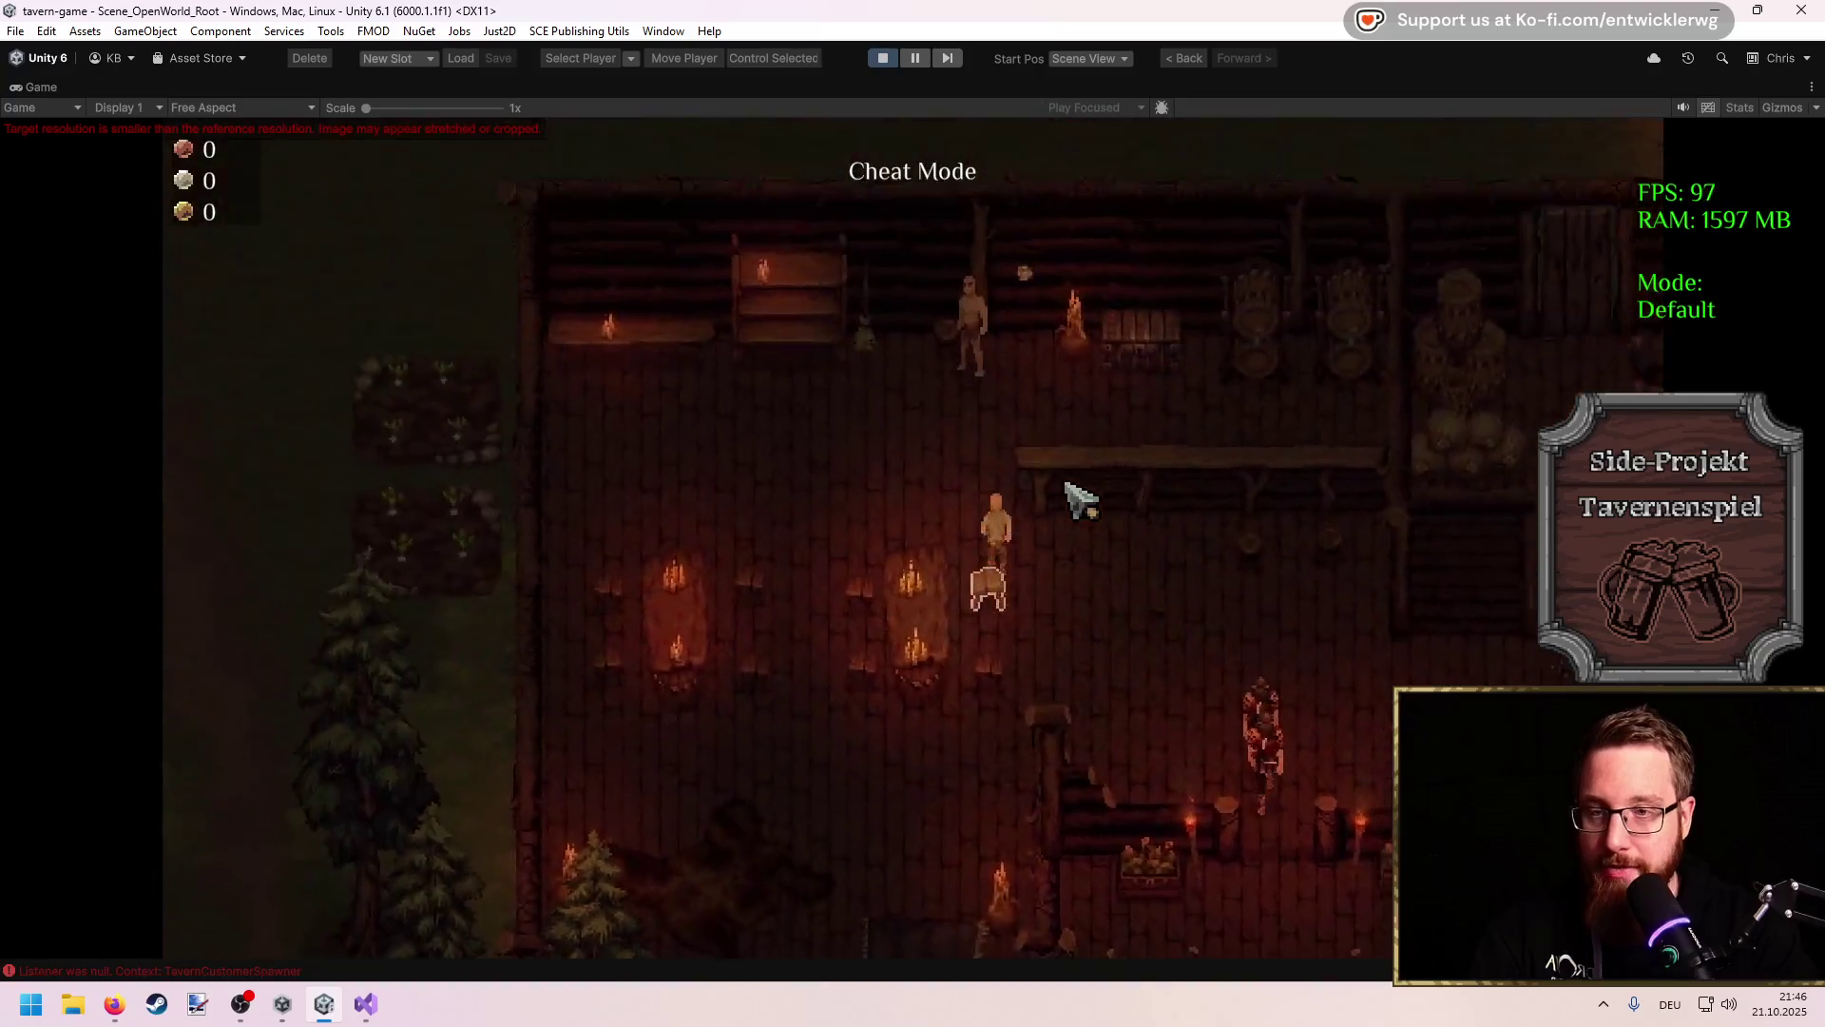
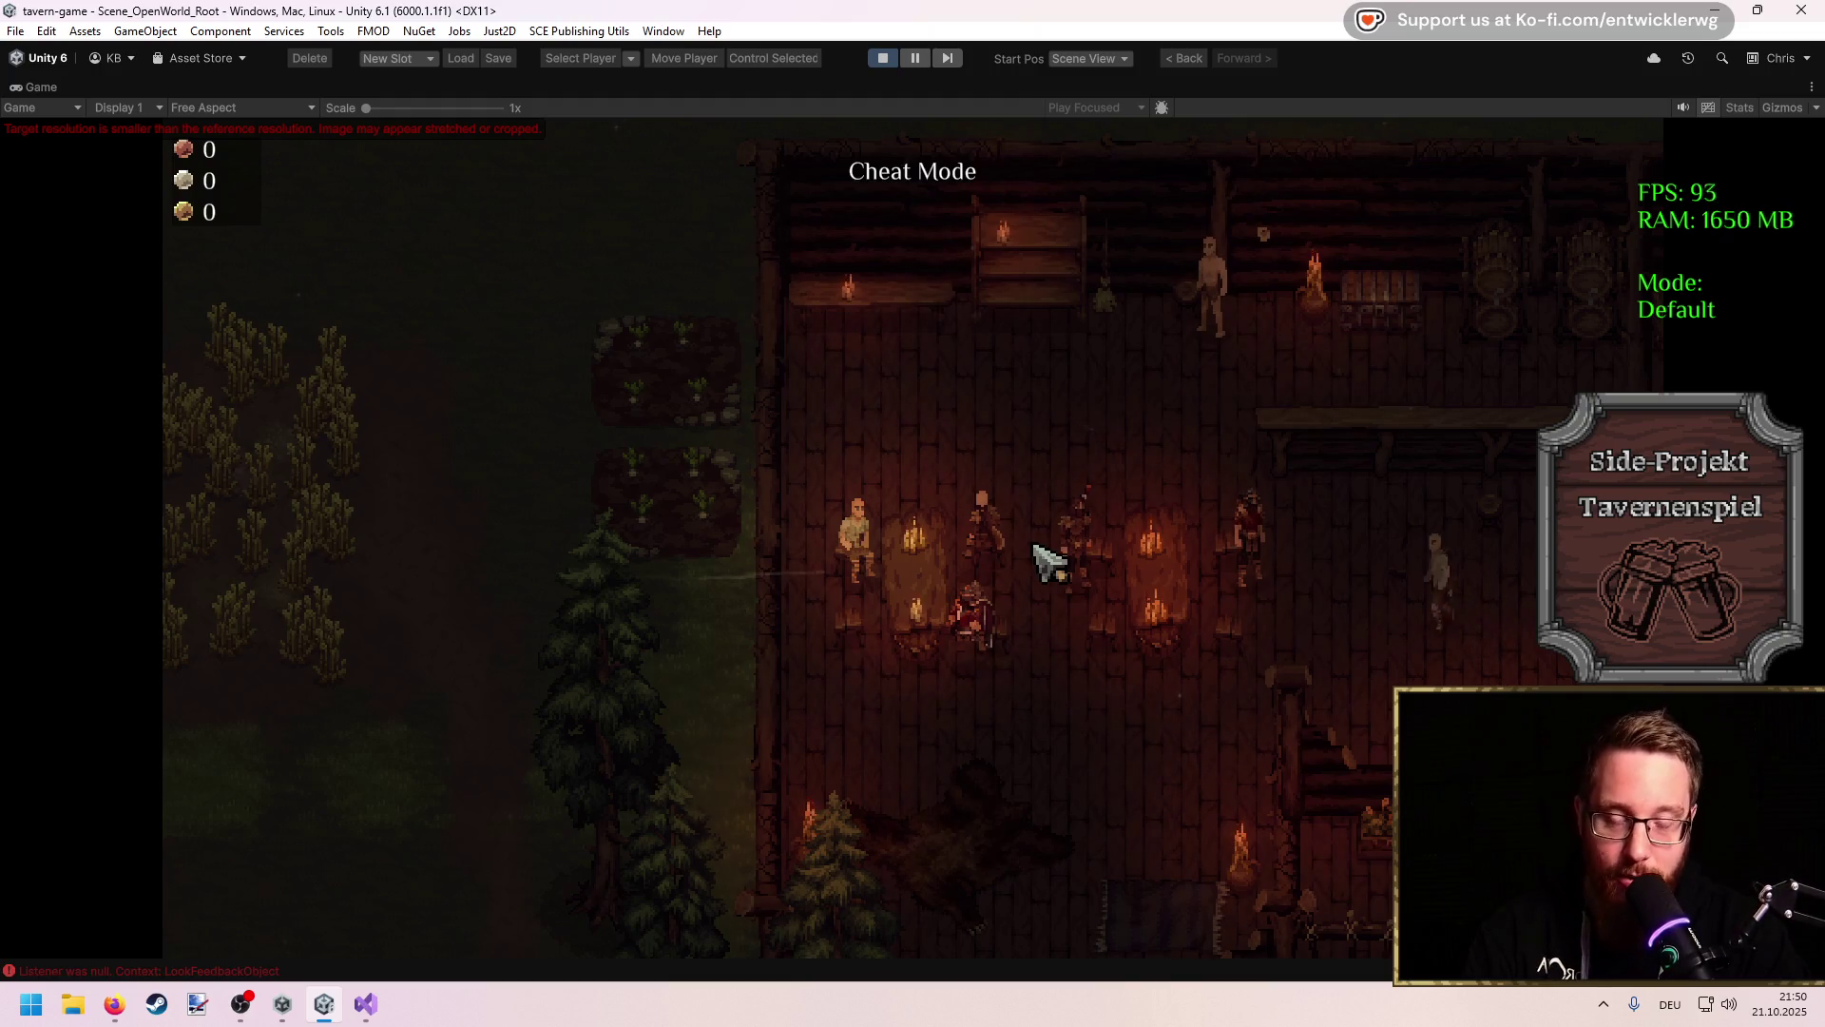
# Step: Walk the player from the guests' tables across the tavern to the chest behind the bar
pyautogui.press('s')
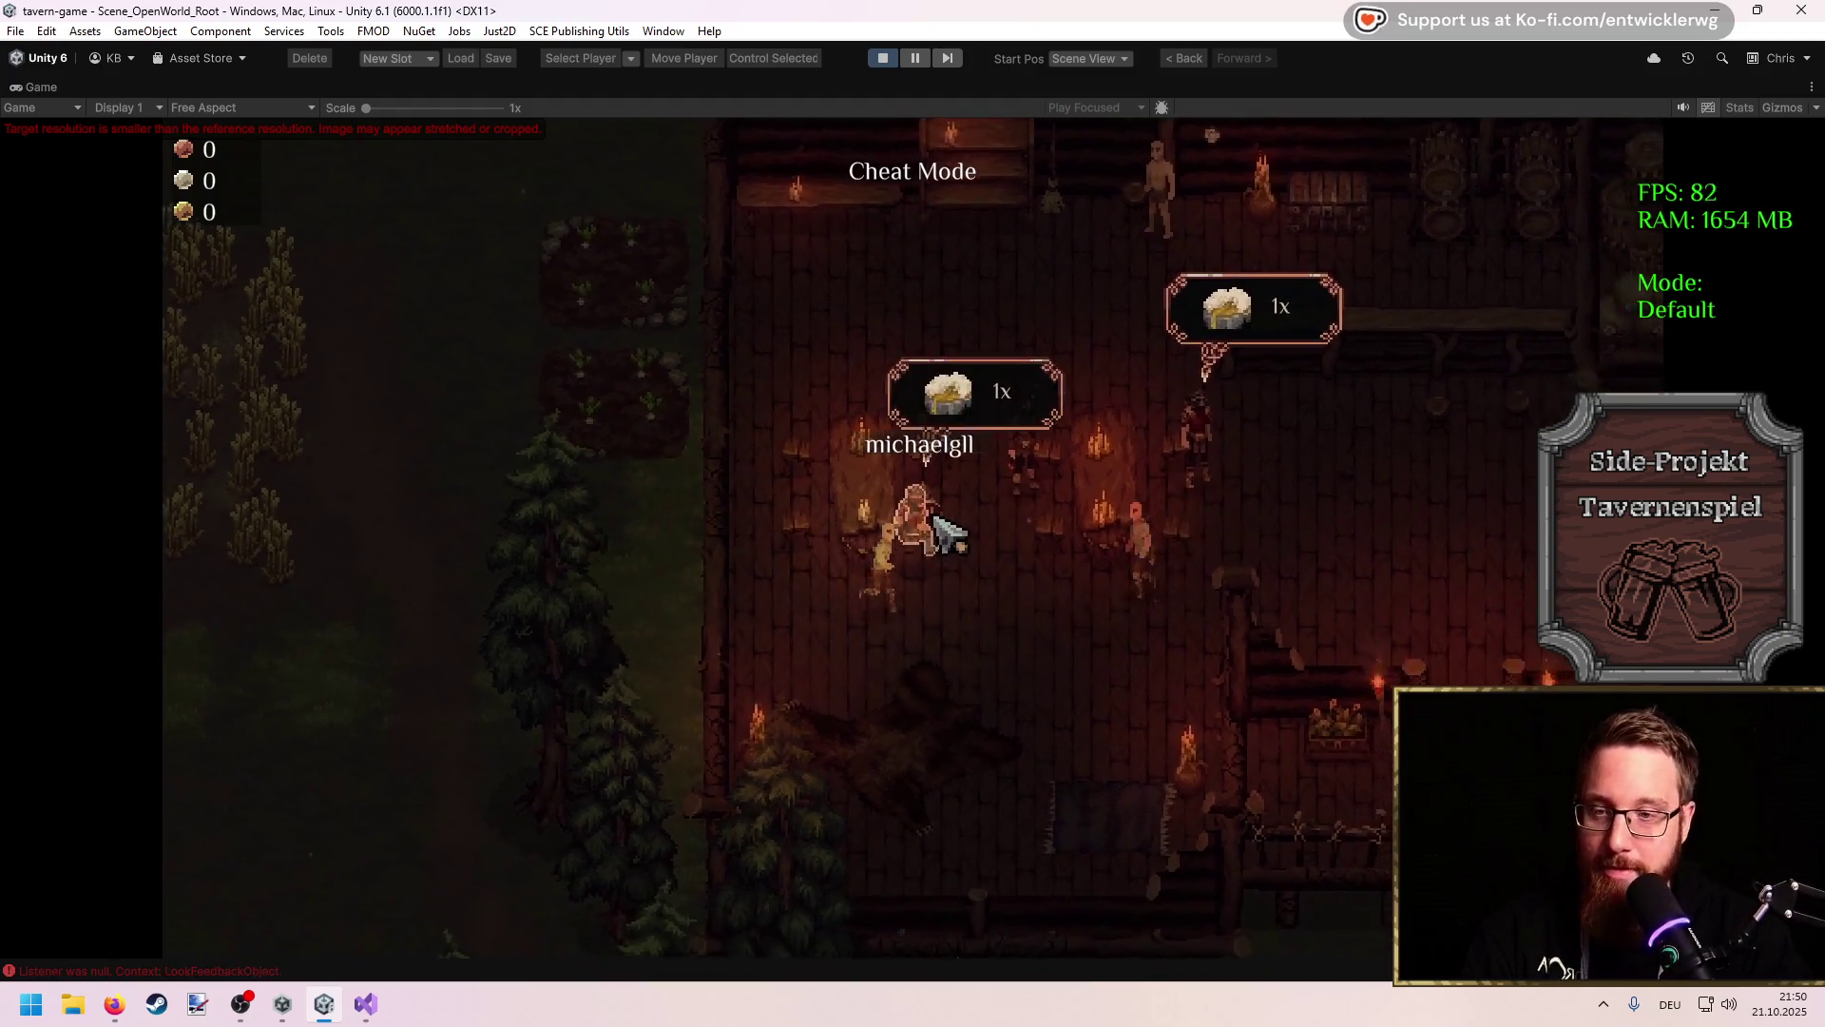
pyautogui.press('d')
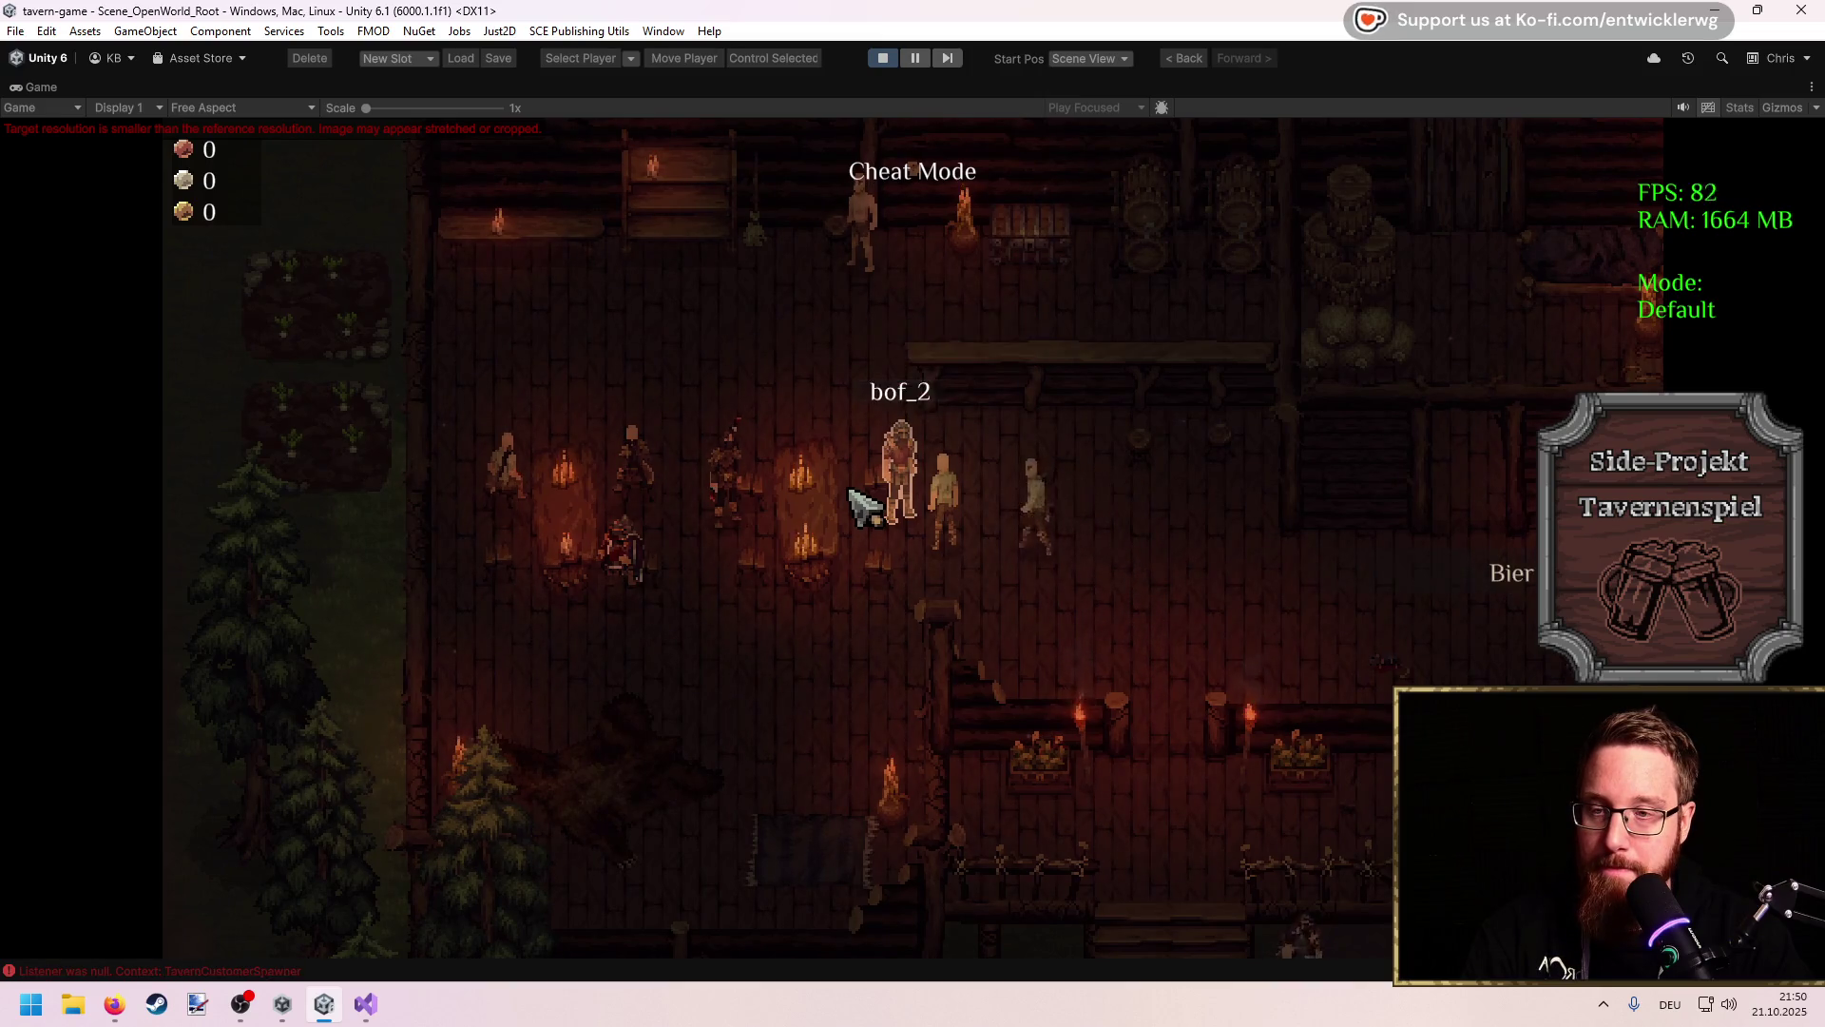
pyautogui.press('a')
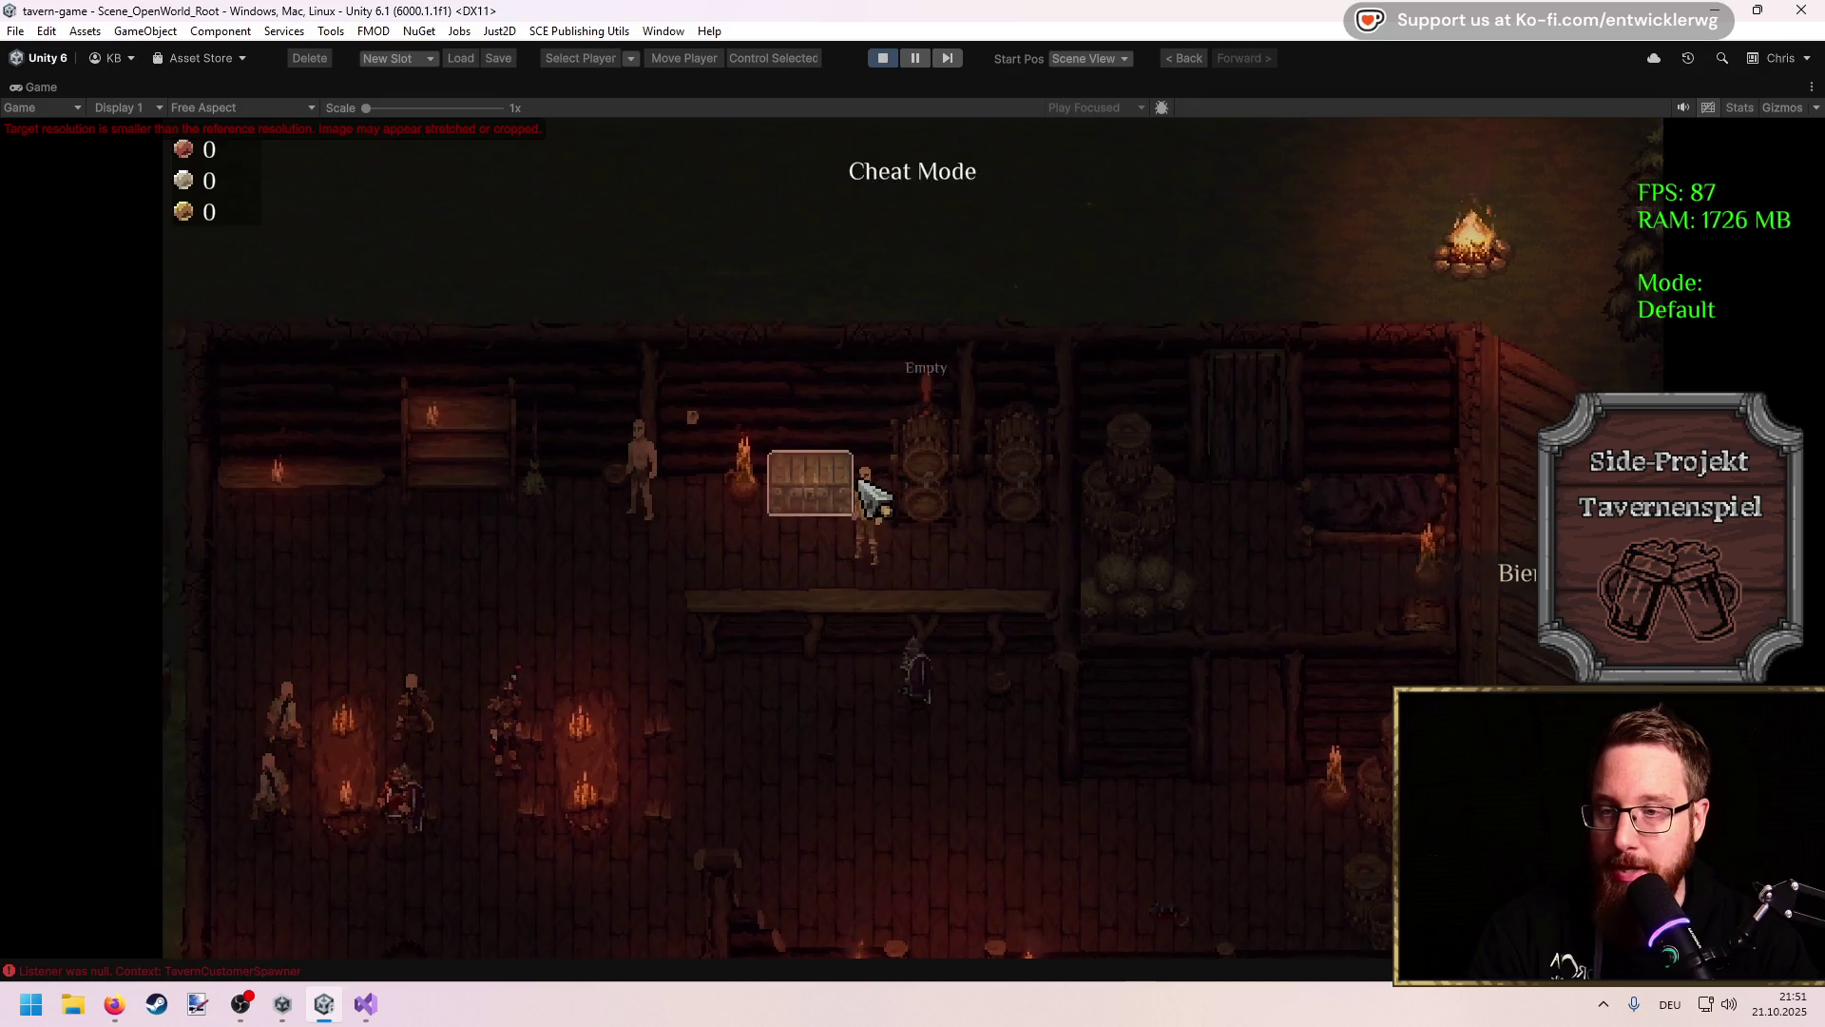
# Step: Take everything from the chest behind the bar, then walk back among the guests' tables
pyautogui.click(862, 483)
pyautogui.click(704, 741)
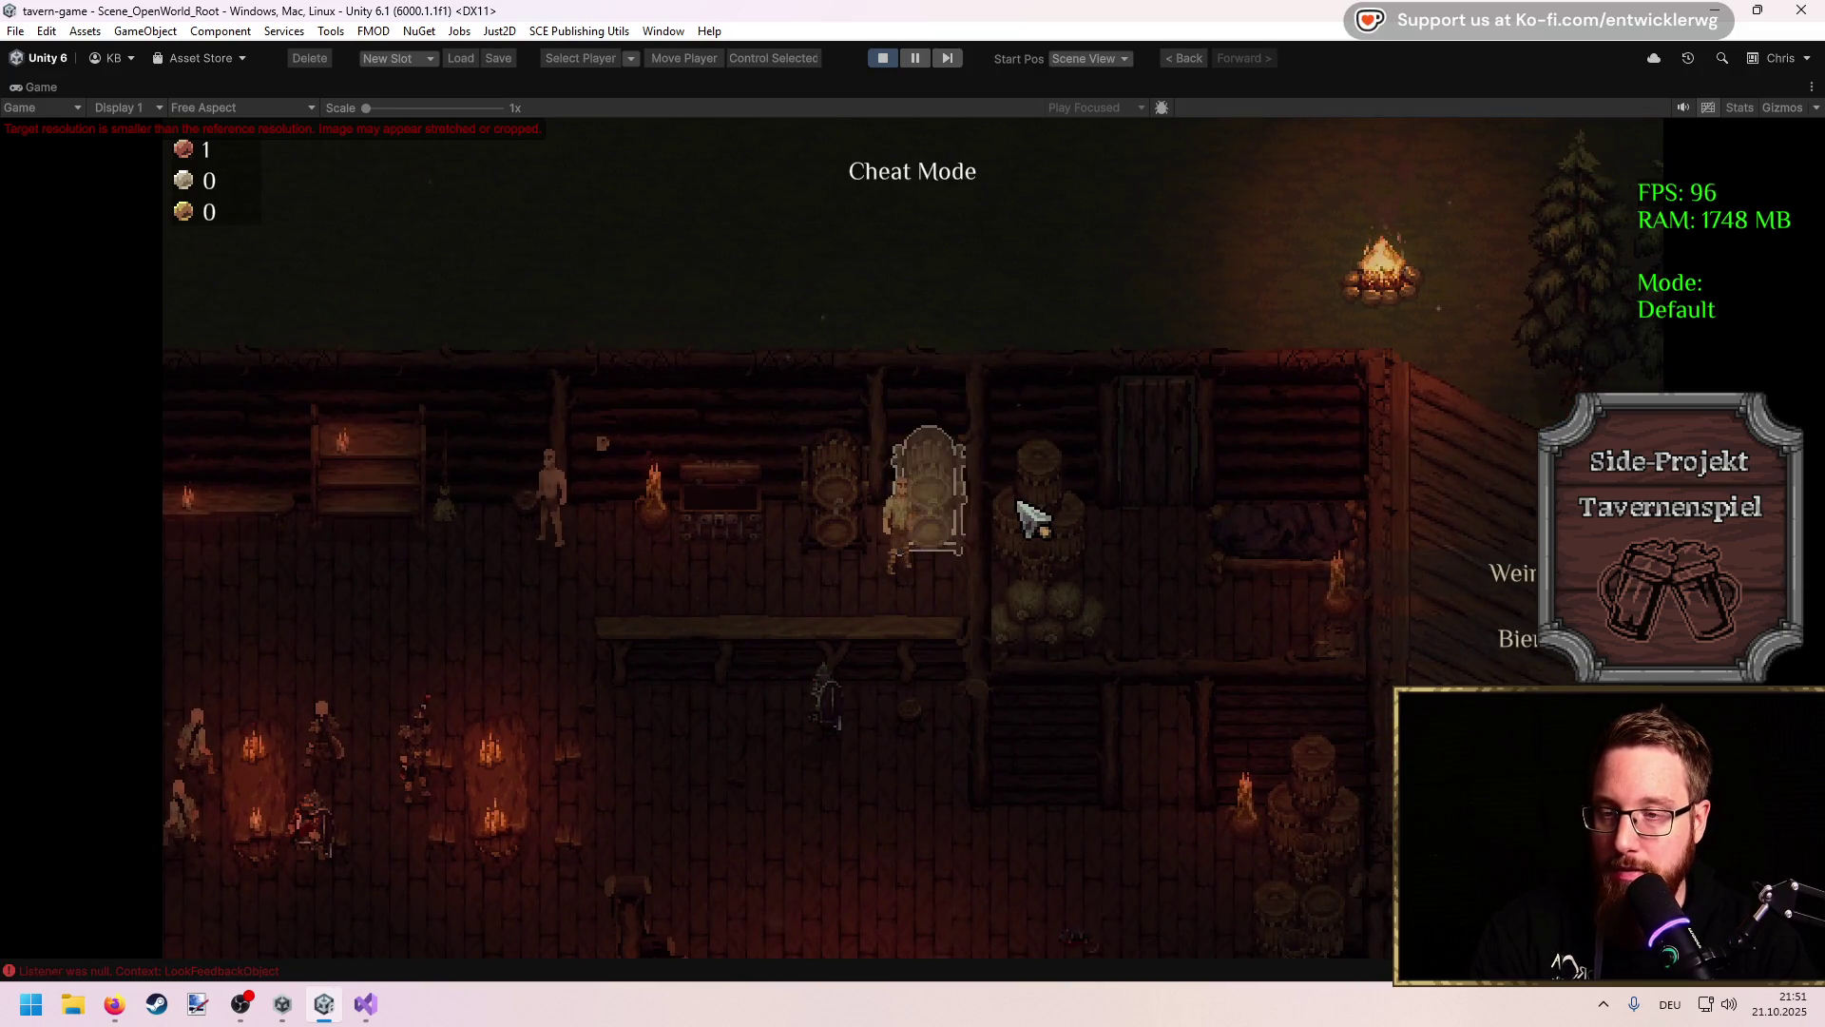
pyautogui.press('s')
pyautogui.press('a')
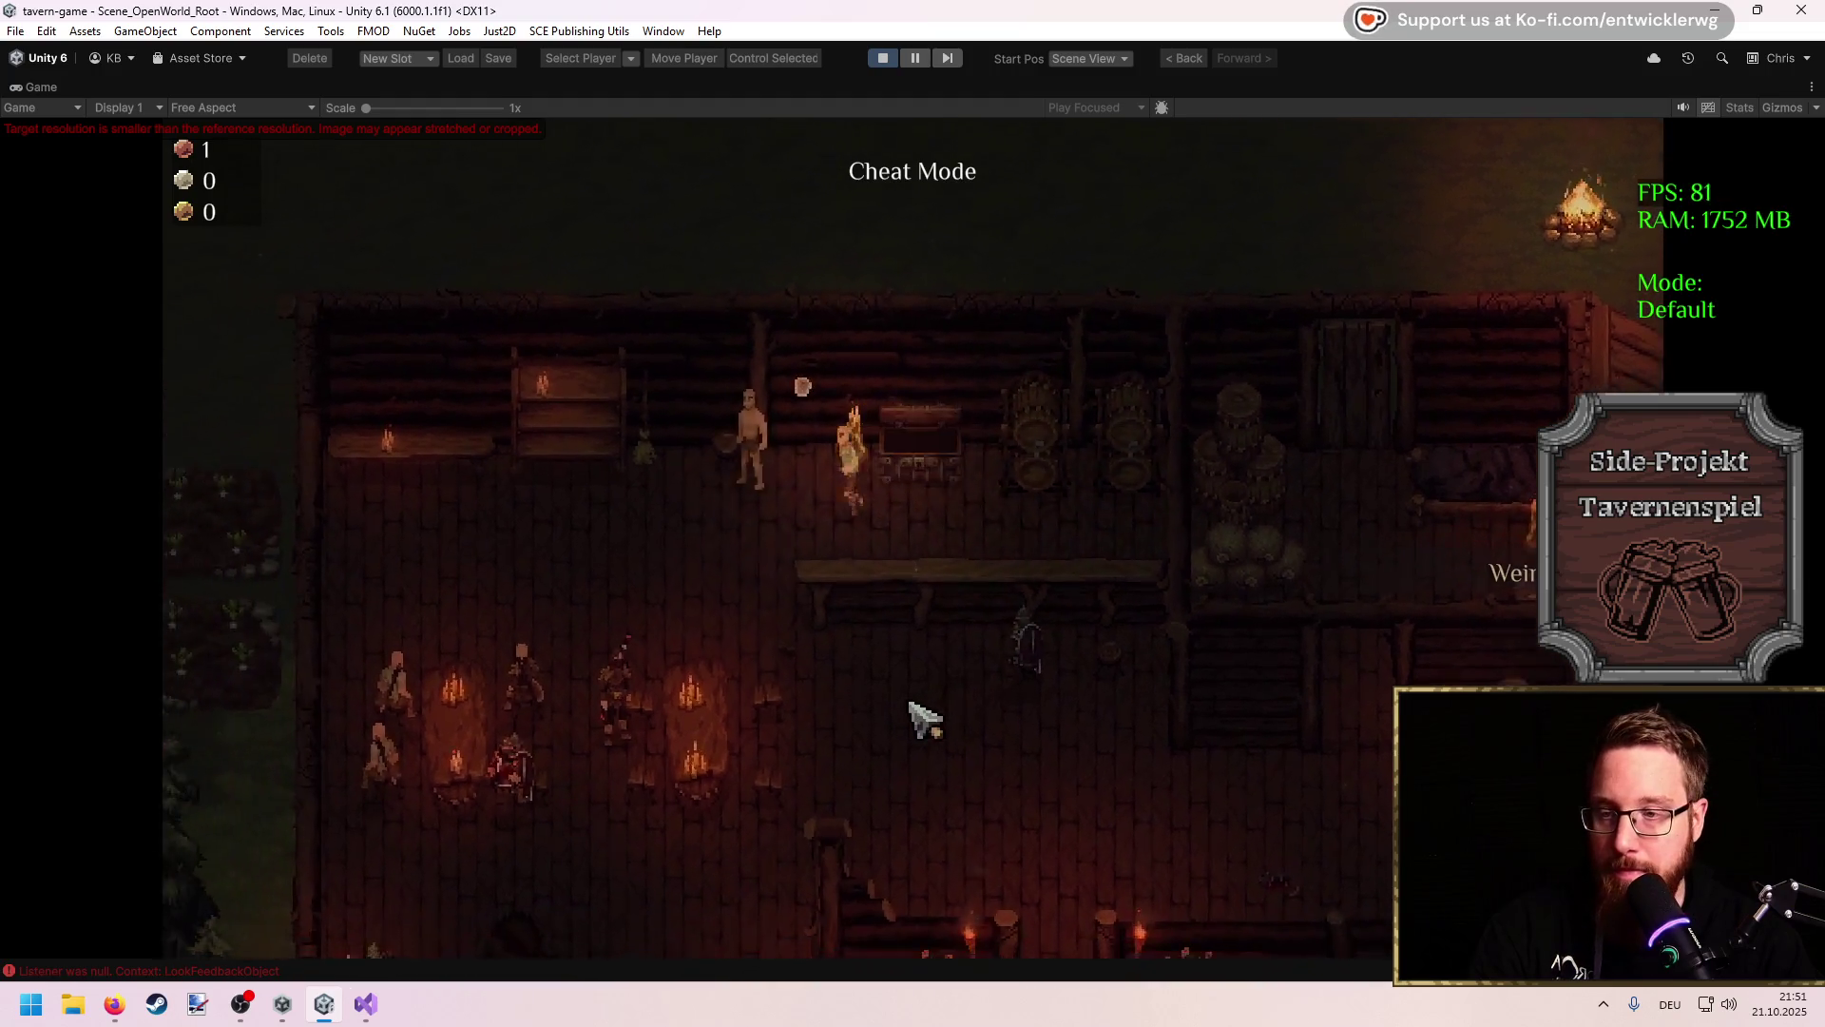
pyautogui.press('d')
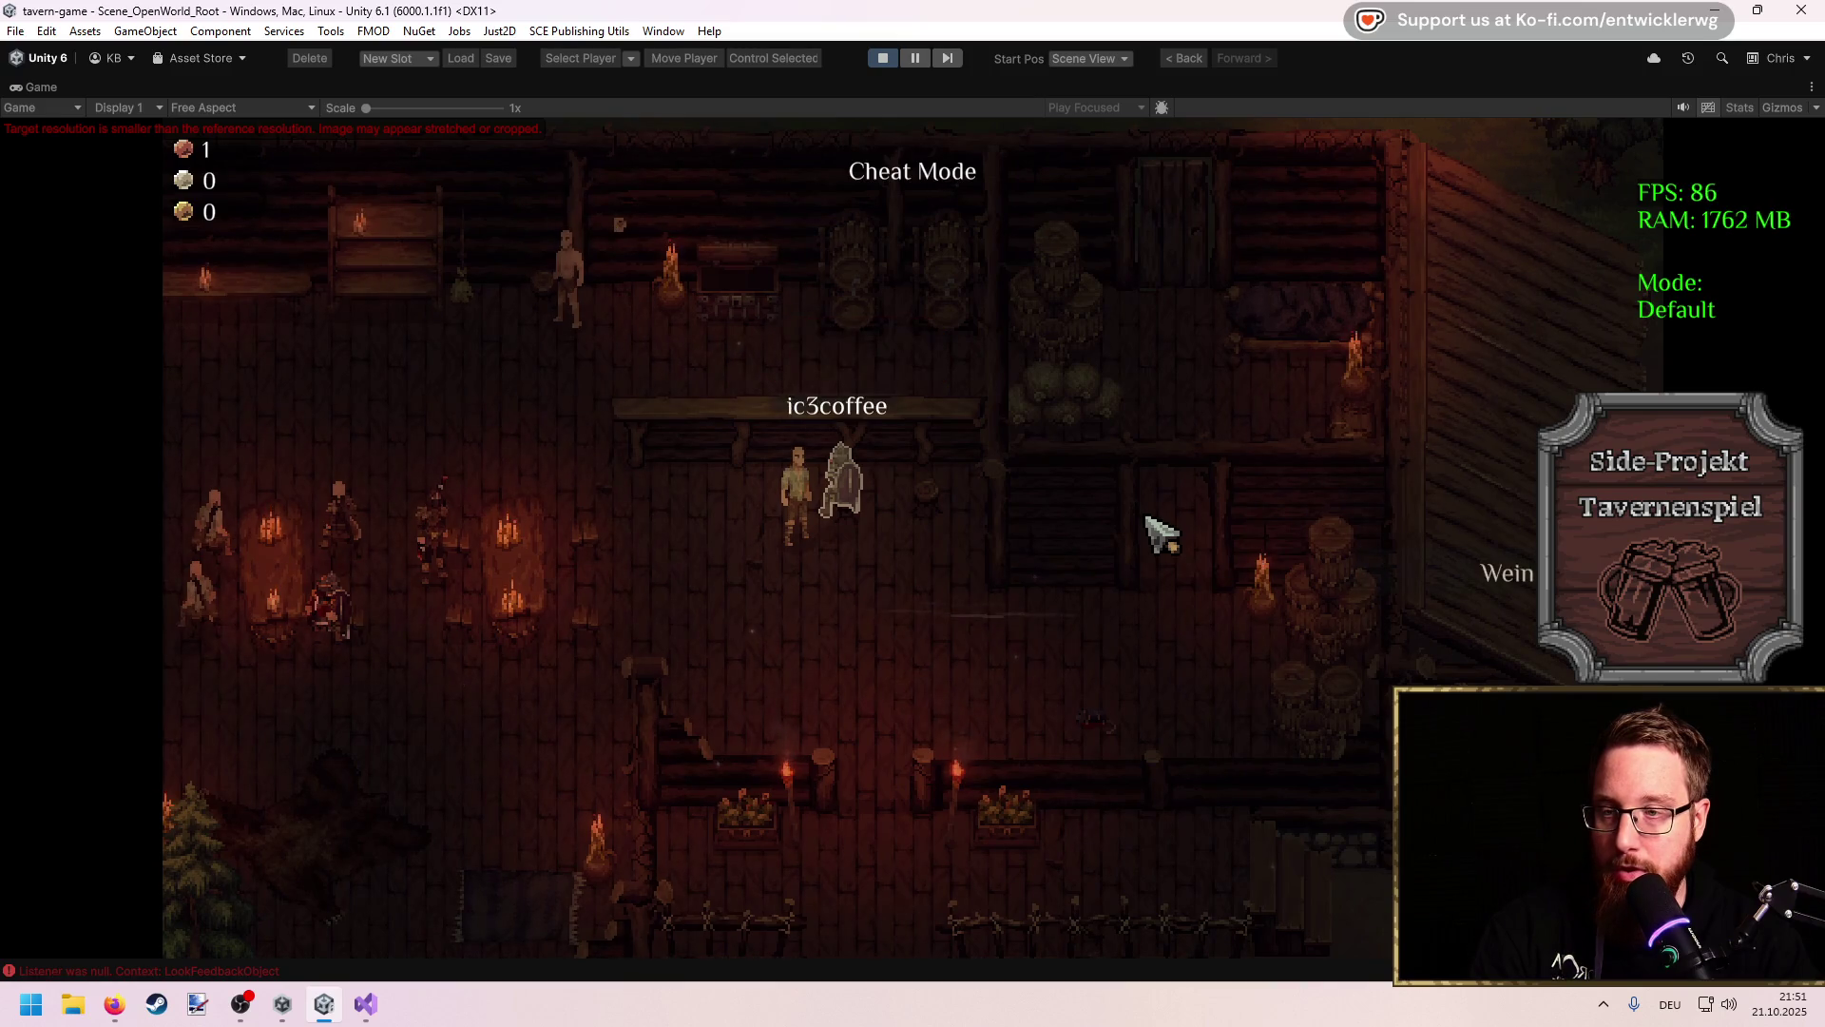
pyautogui.press('a')
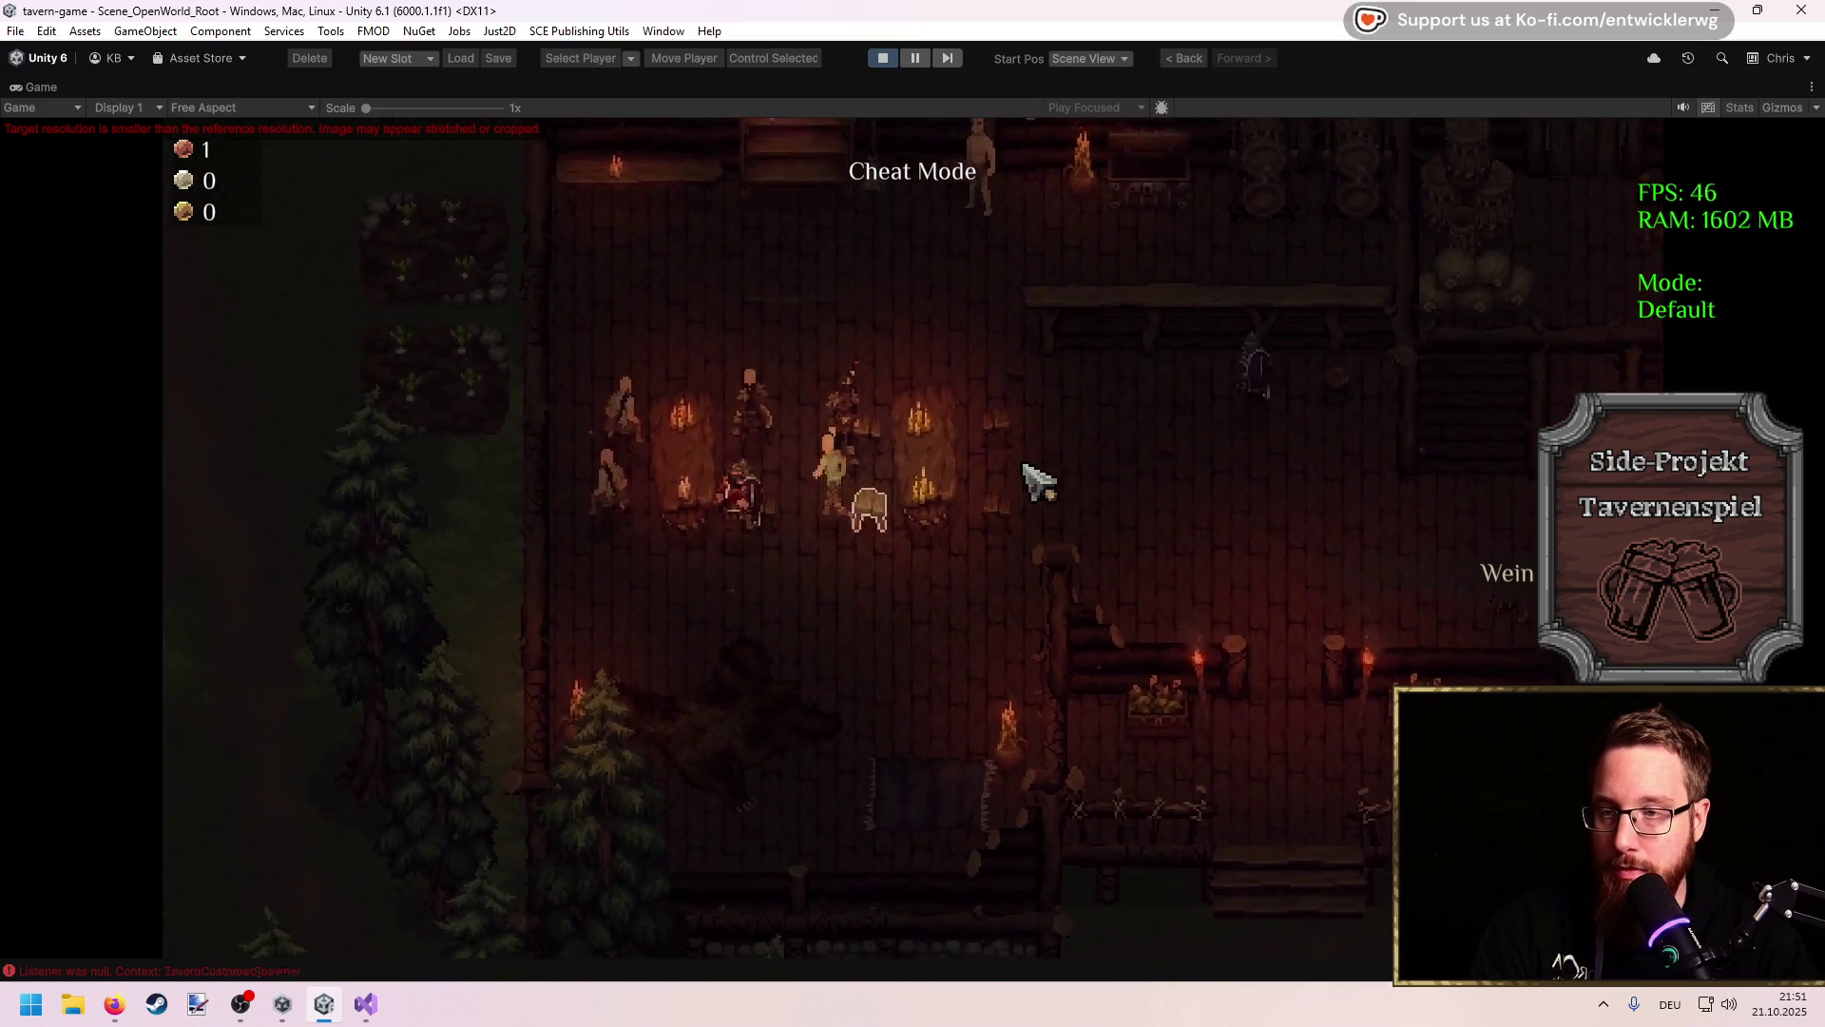
pyautogui.press('w')
pyautogui.press('a')
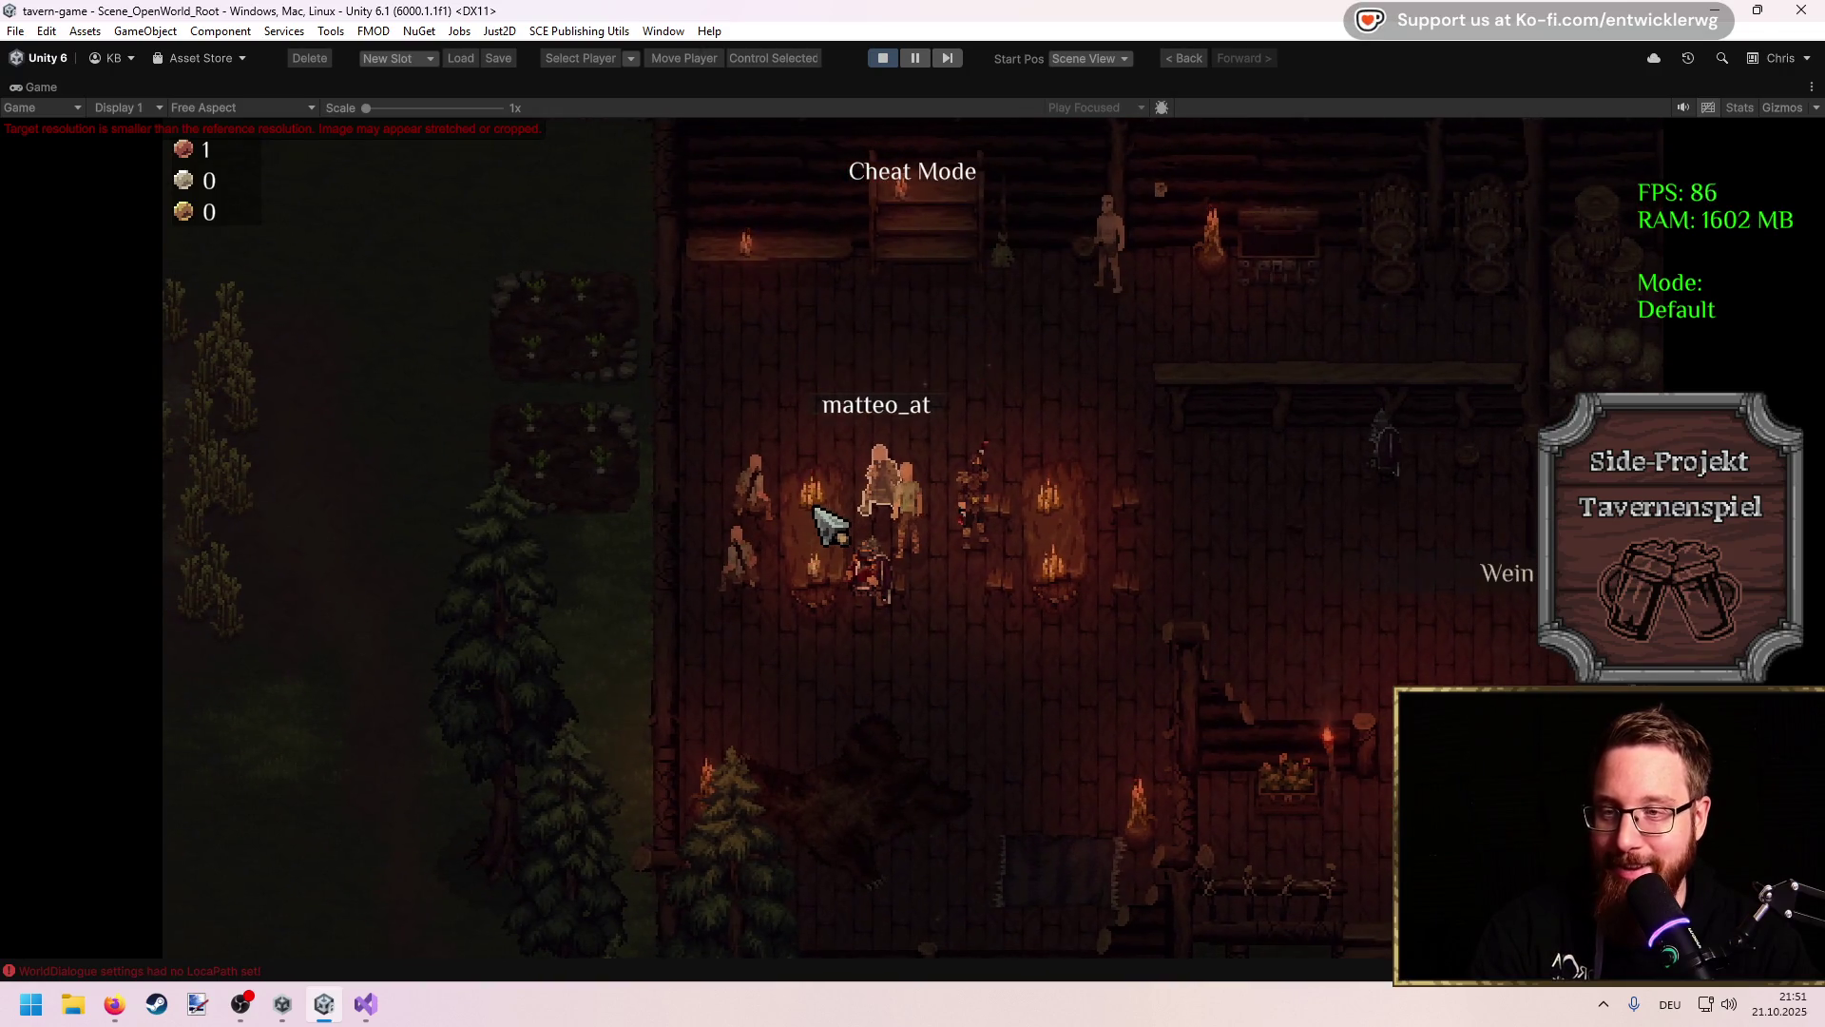
# Step: Walk around the tables, out the tavern entrance and back inside
pyautogui.press('s')
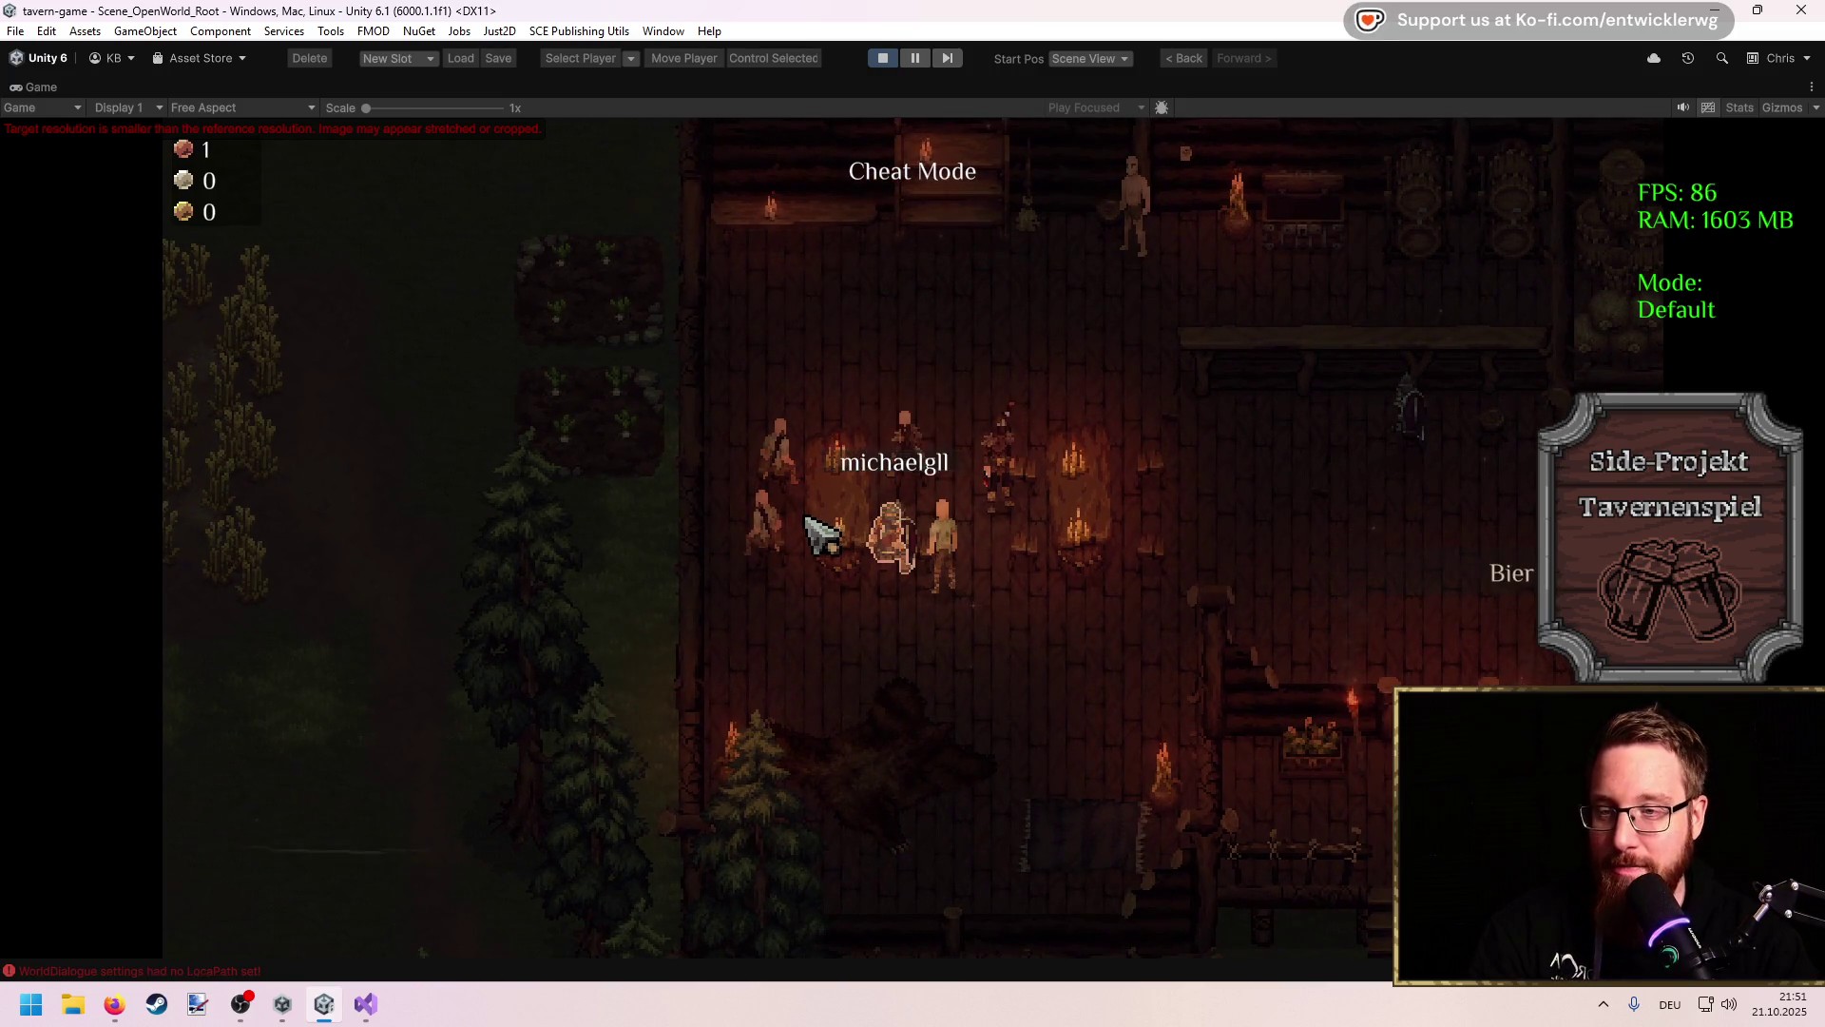
pyautogui.press('w')
pyautogui.press('a')
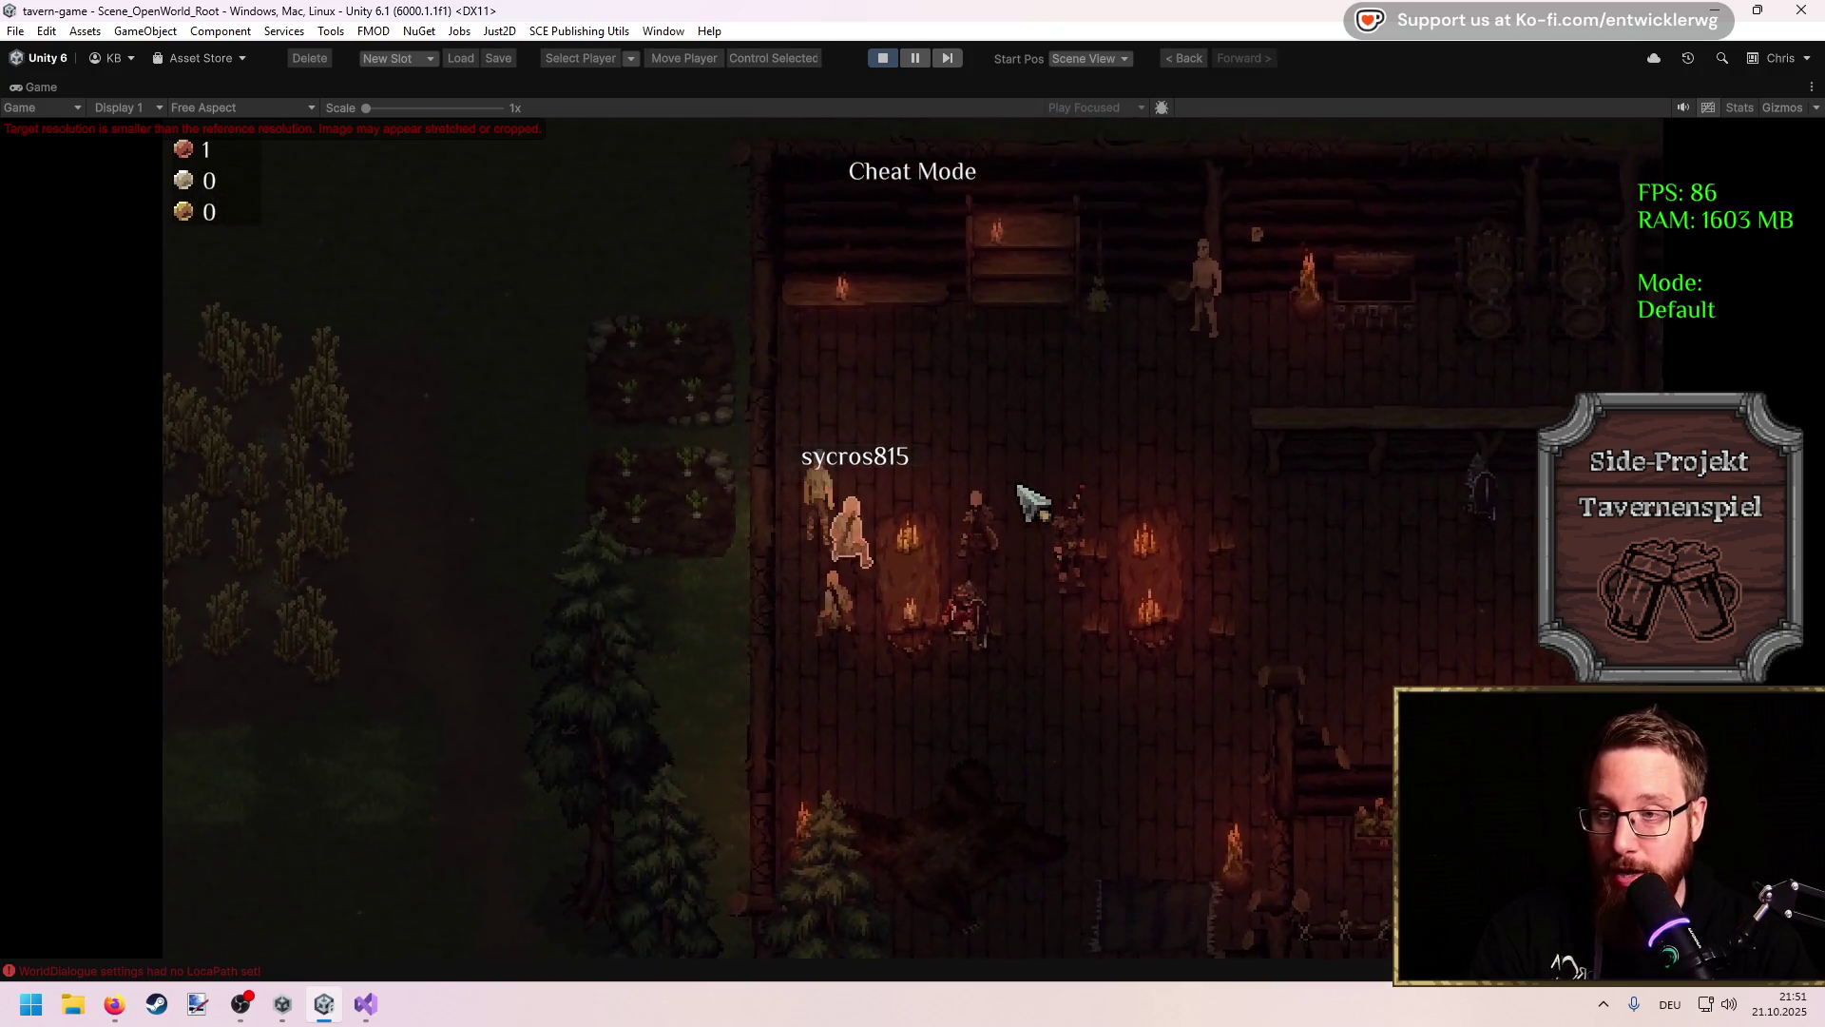
pyautogui.press('w')
pyautogui.press('d')
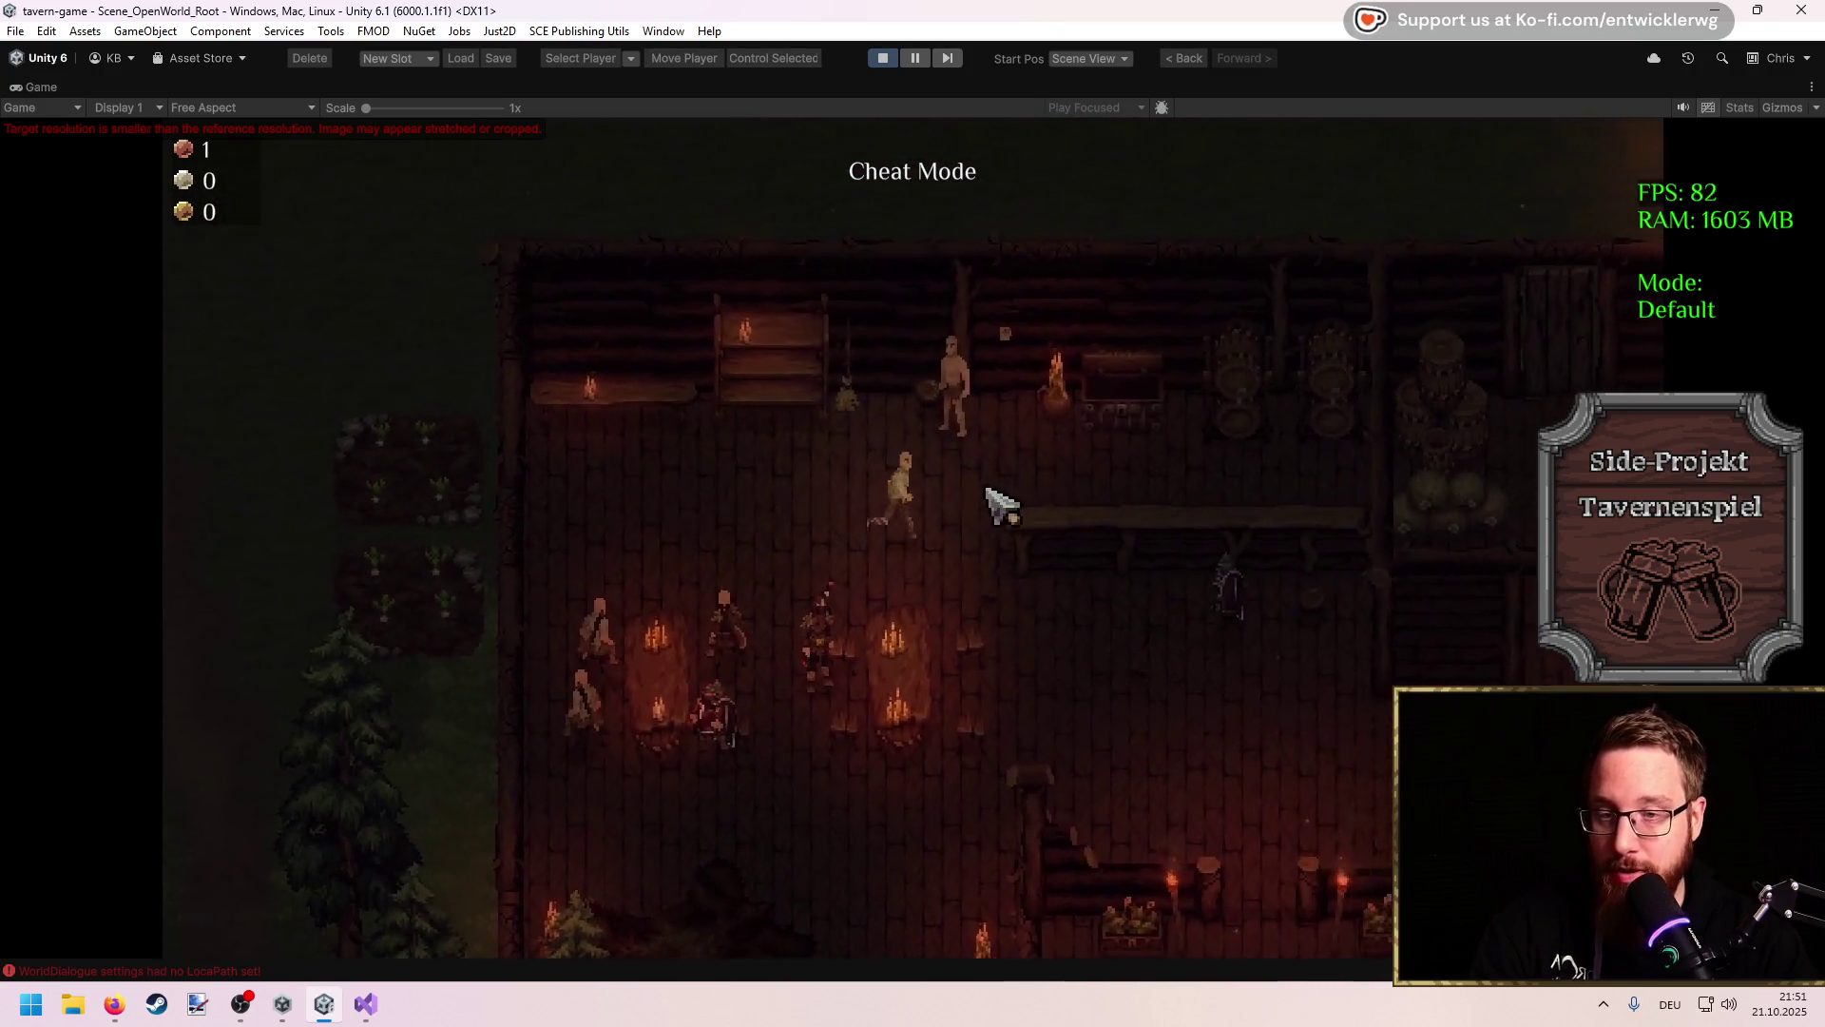
pyautogui.press('d')
pyautogui.press('s')
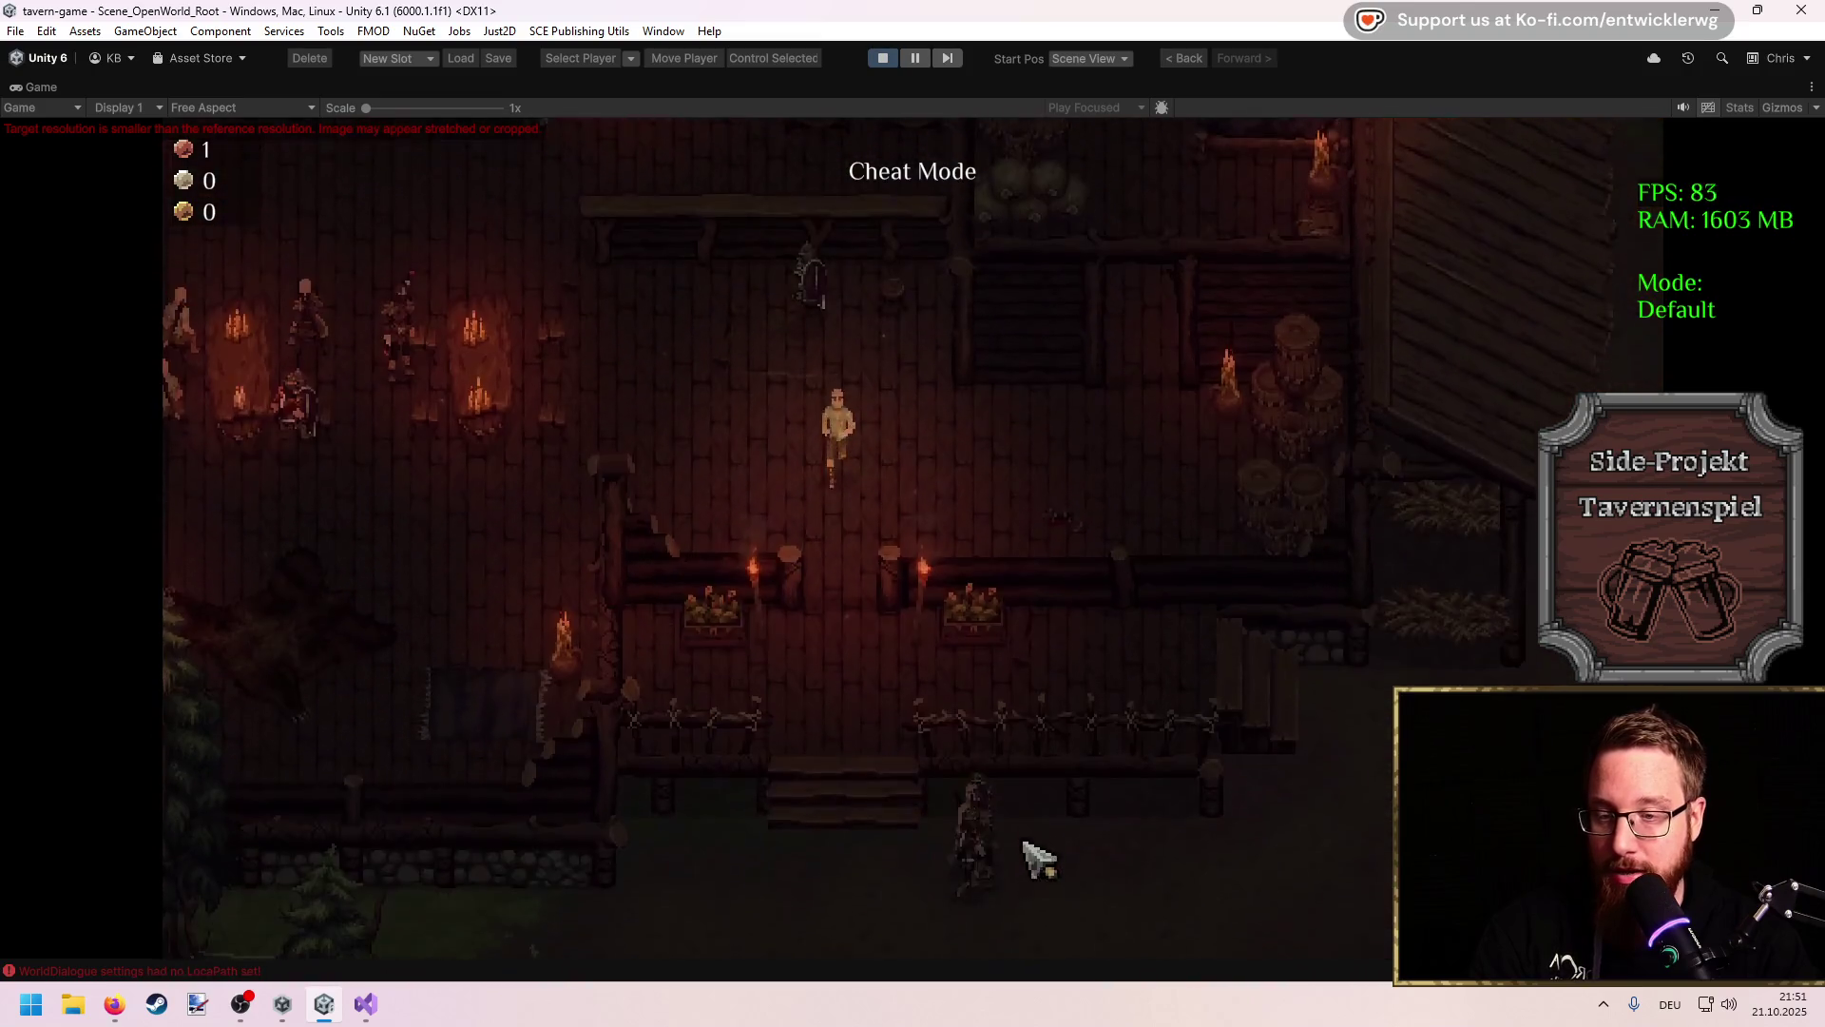
pyautogui.press('s')
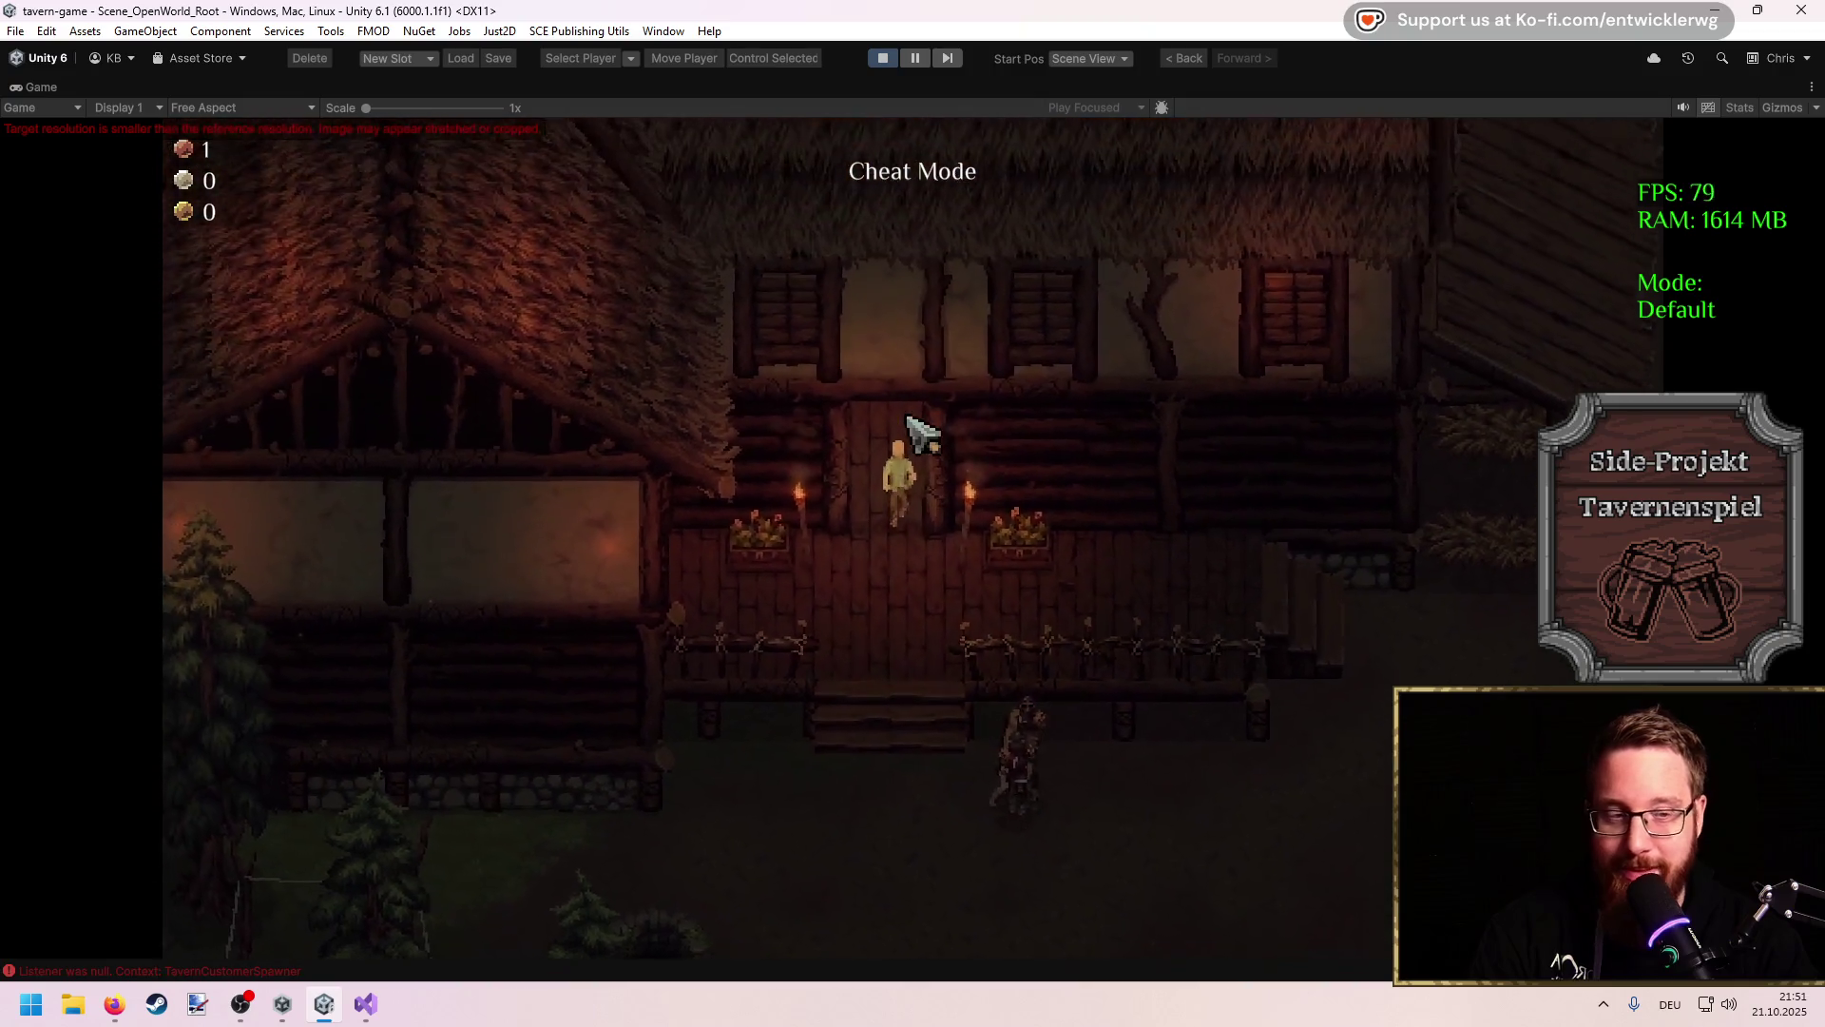
pyautogui.press('w')
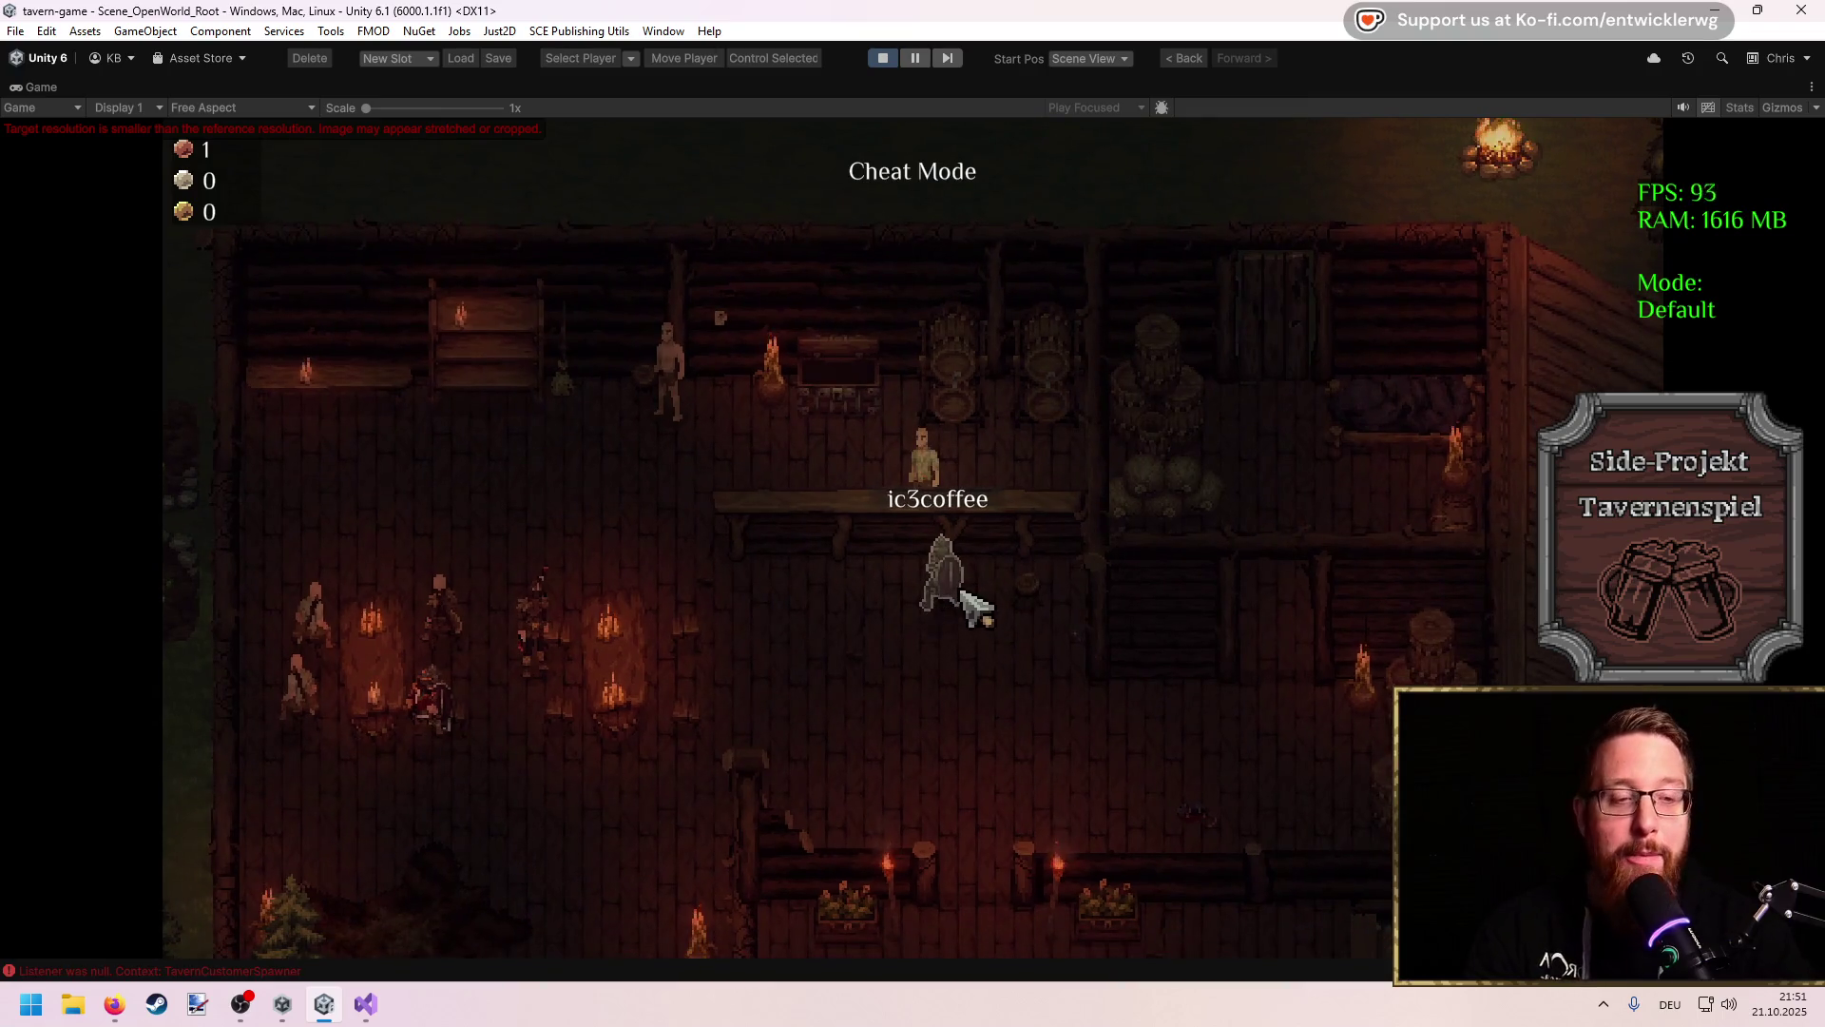
# Step: Check the character's inventory, close it, and walk around the tables and back to the bar
pyautogui.press('i')
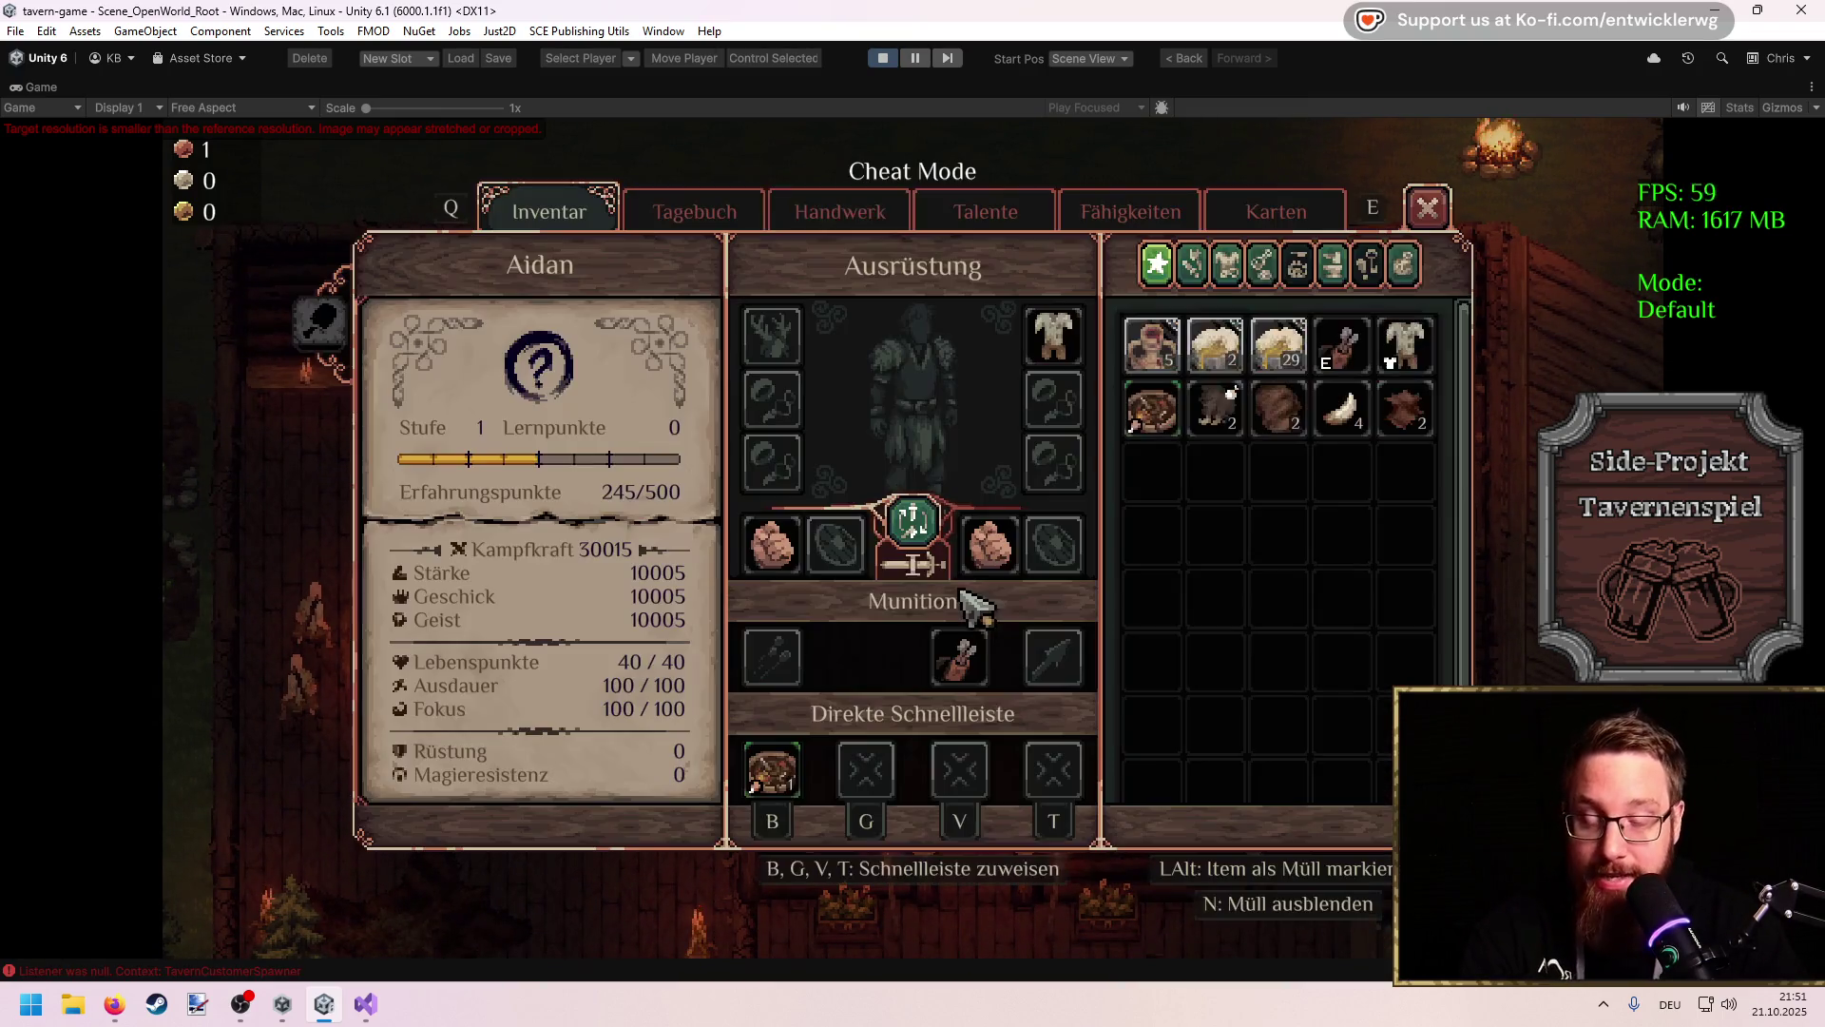
pyautogui.moveTo(1146, 433)
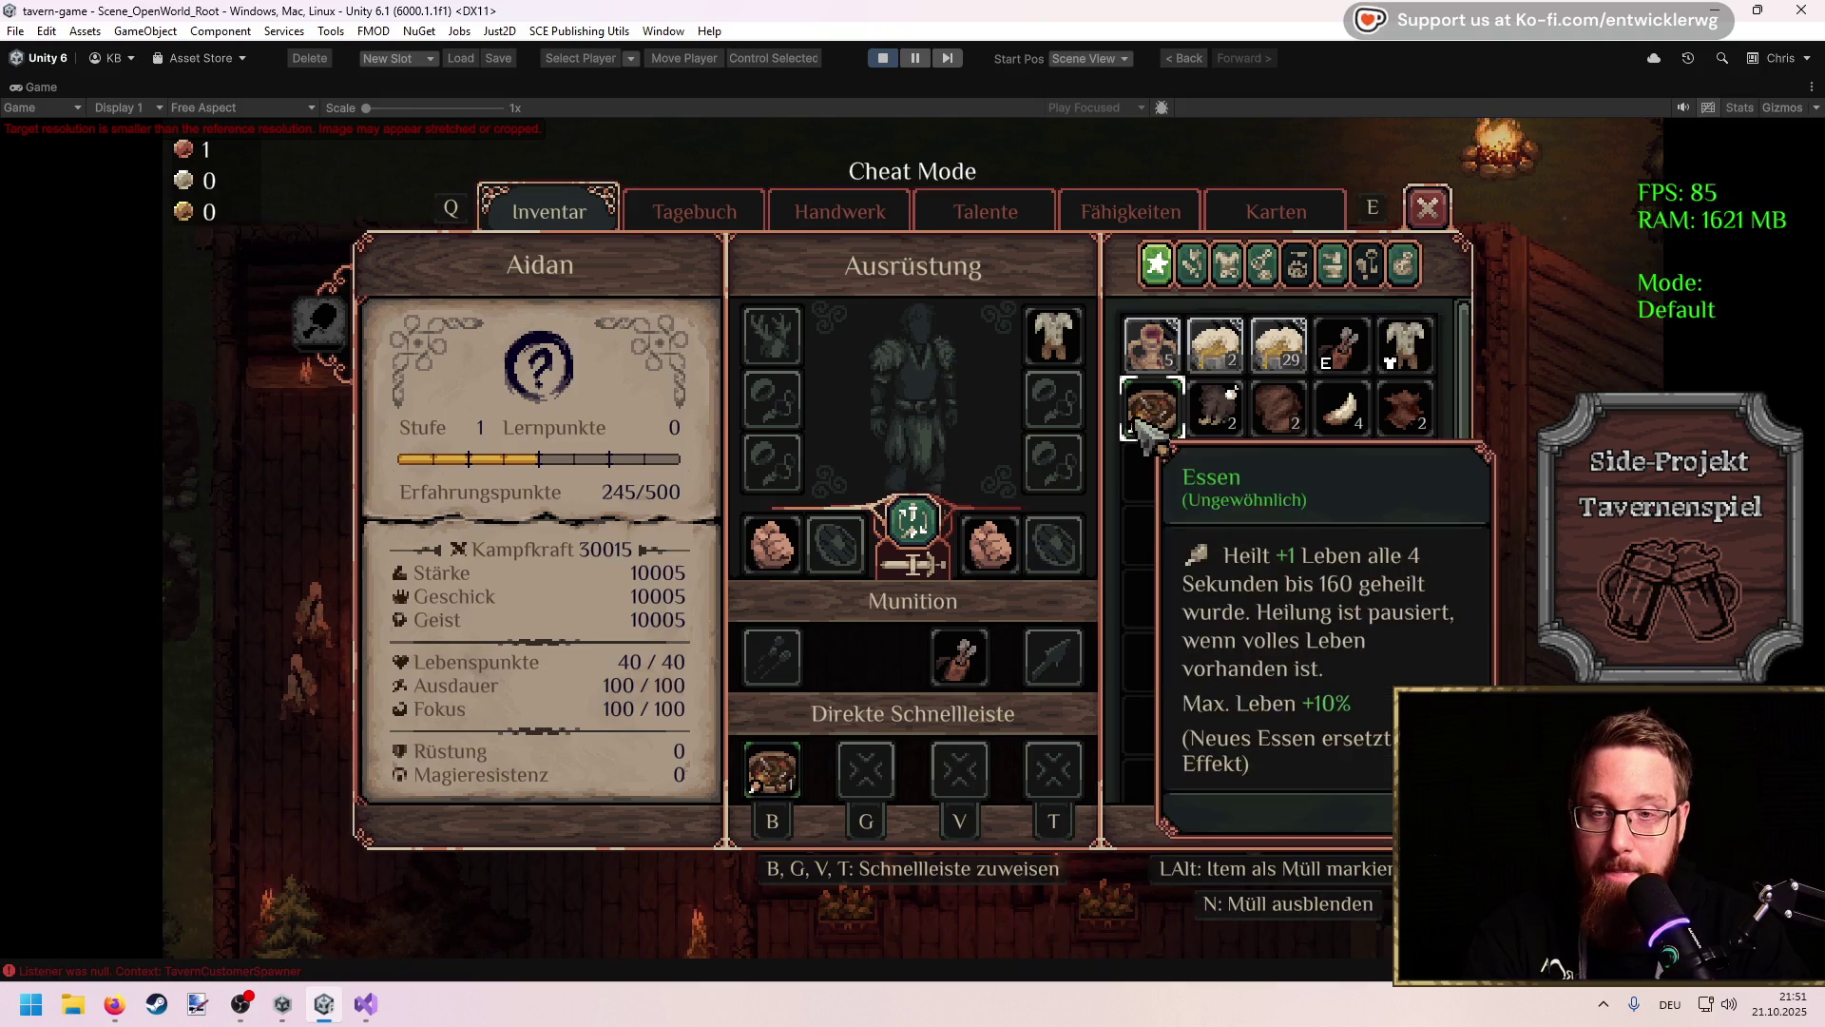
pyautogui.click(1428, 216)
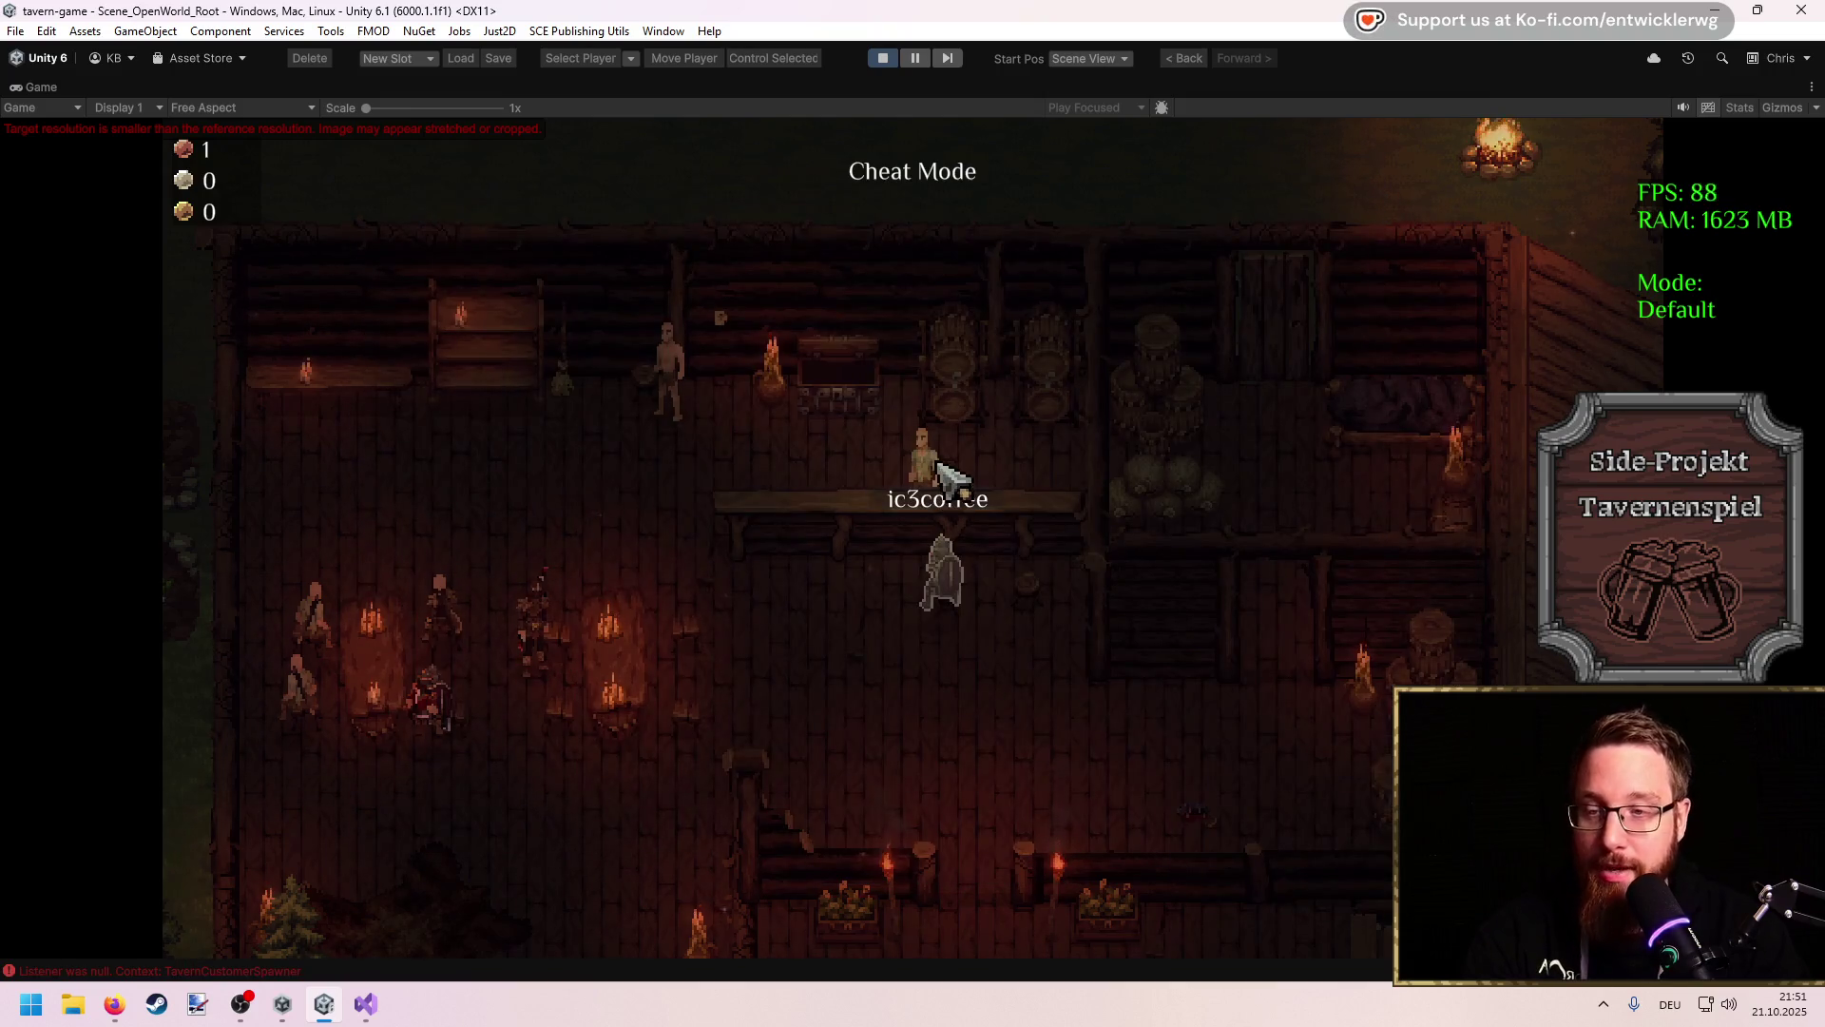
pyautogui.press('a')
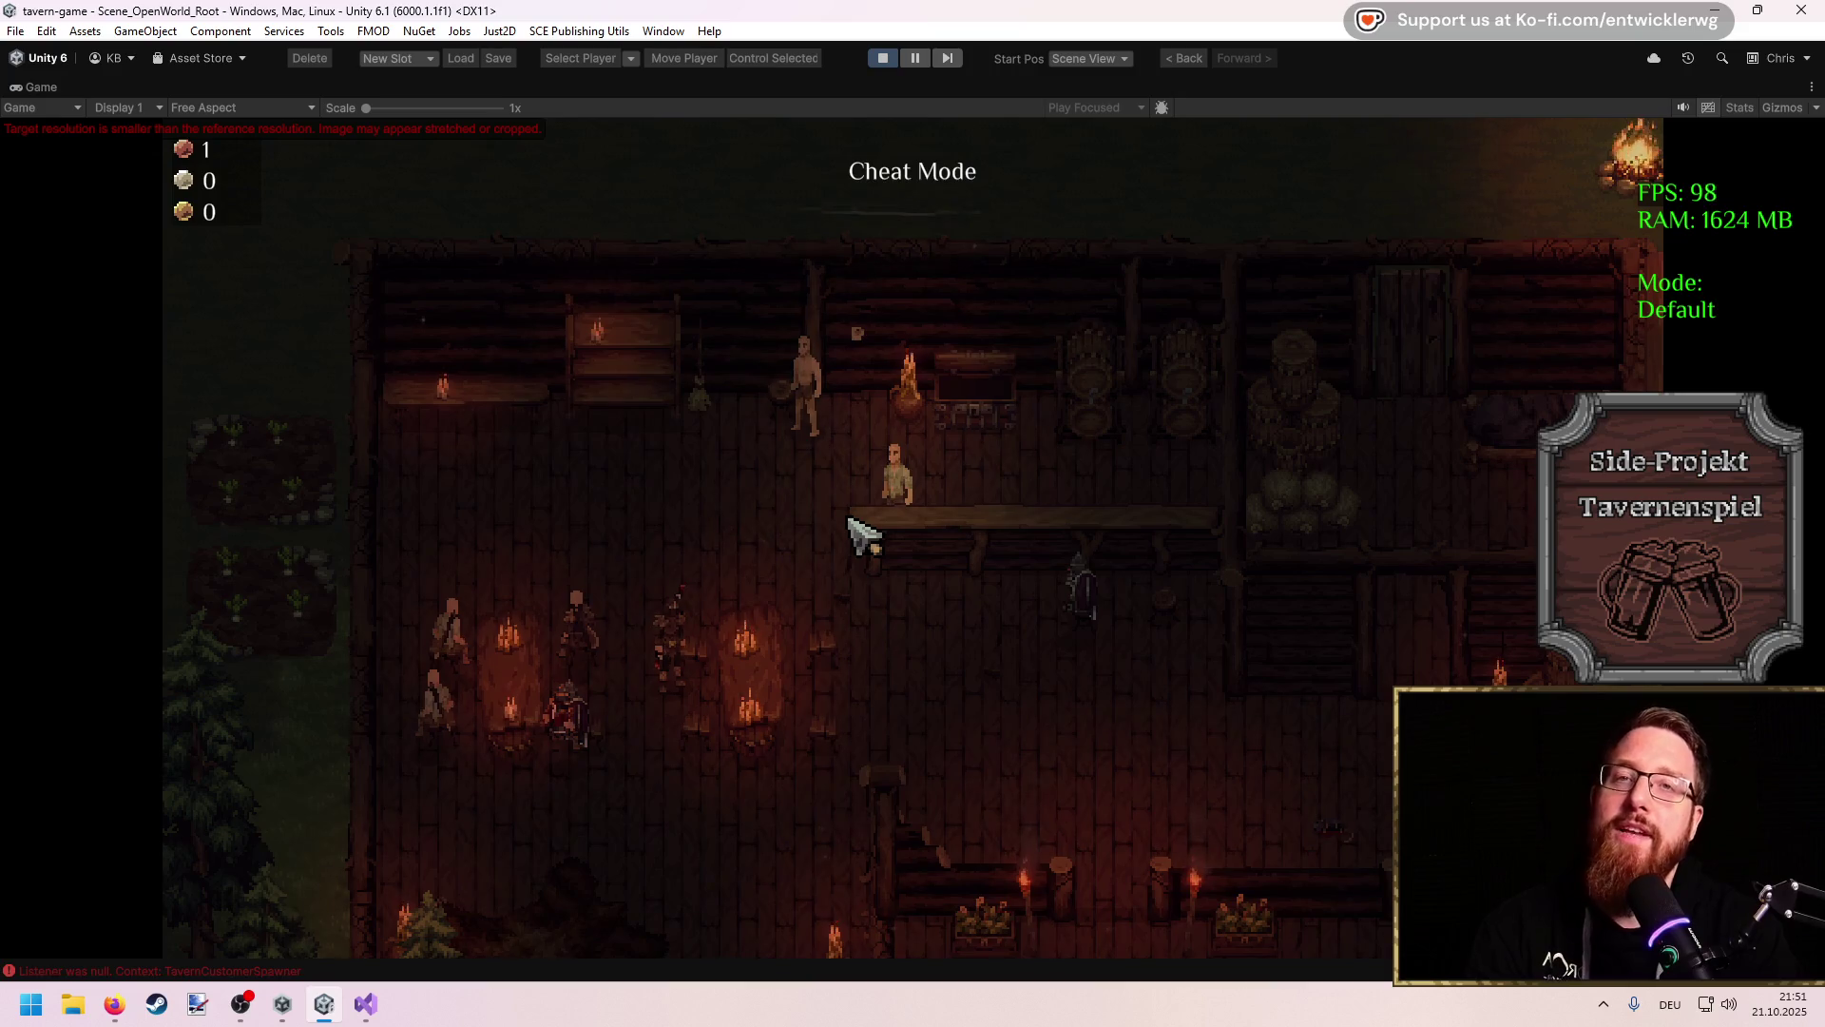
pyautogui.press('a')
pyautogui.press('s')
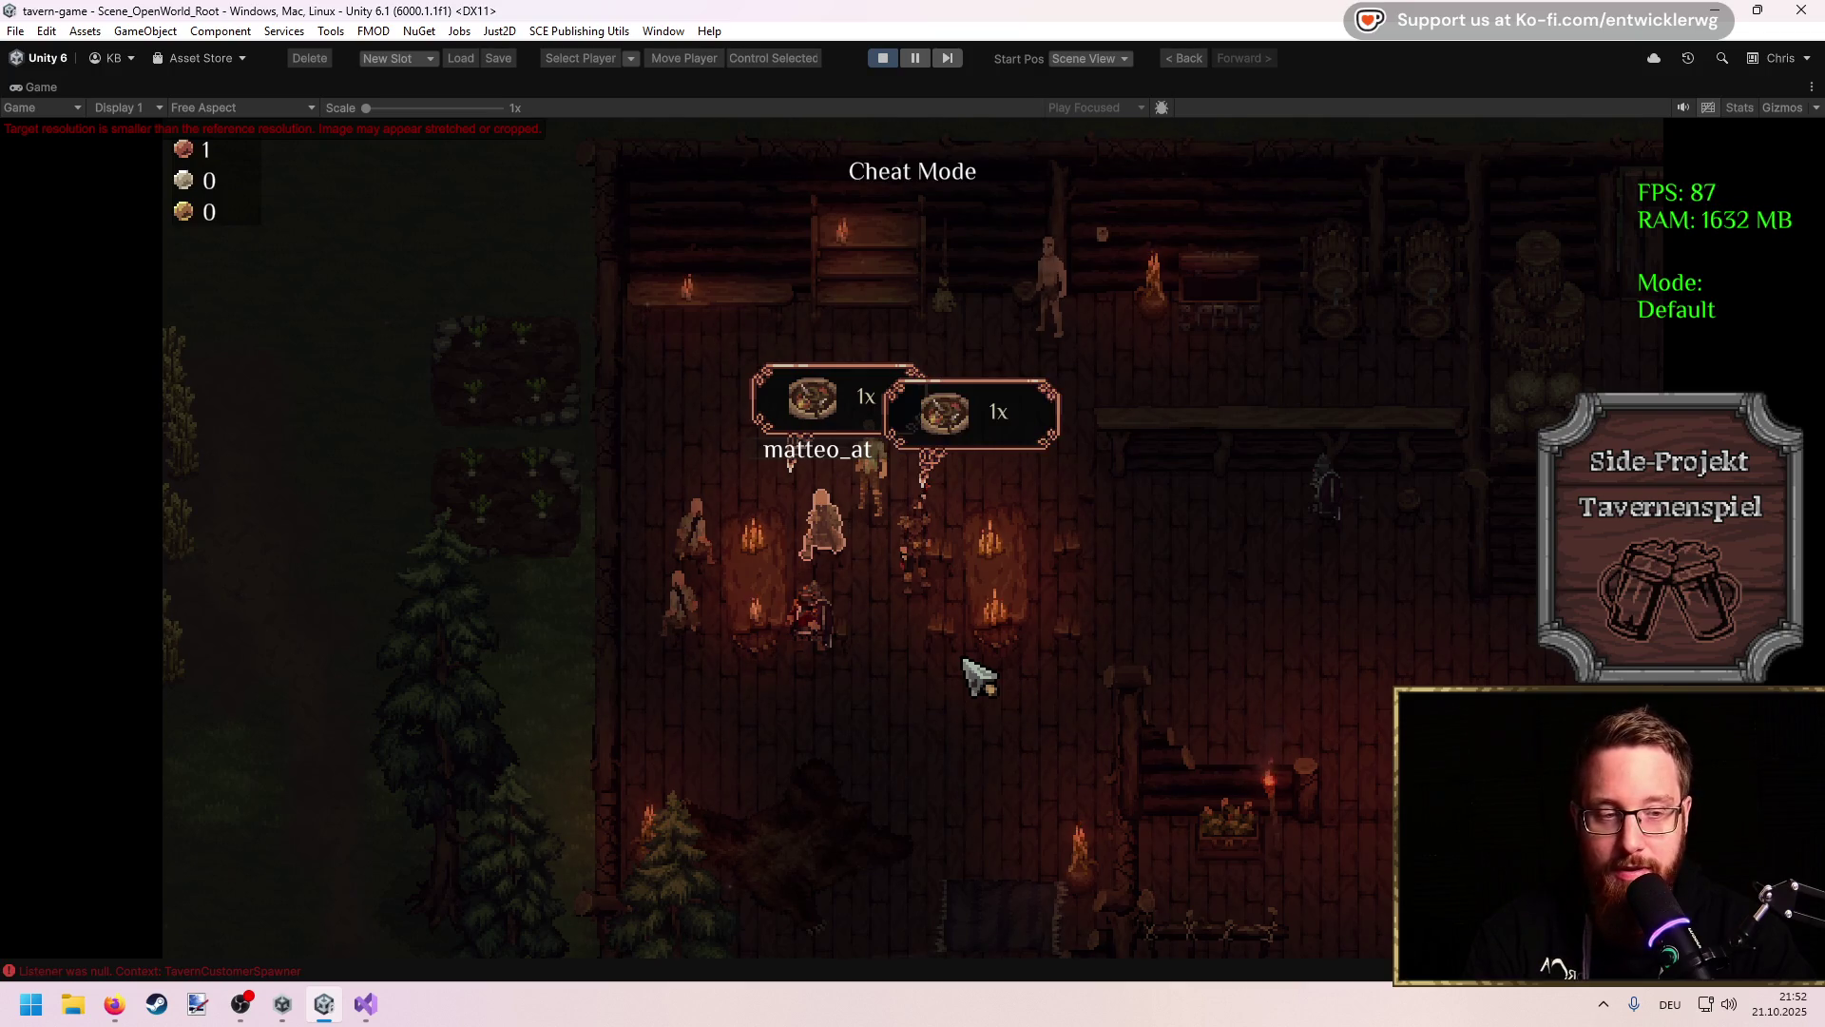
pyautogui.press('d')
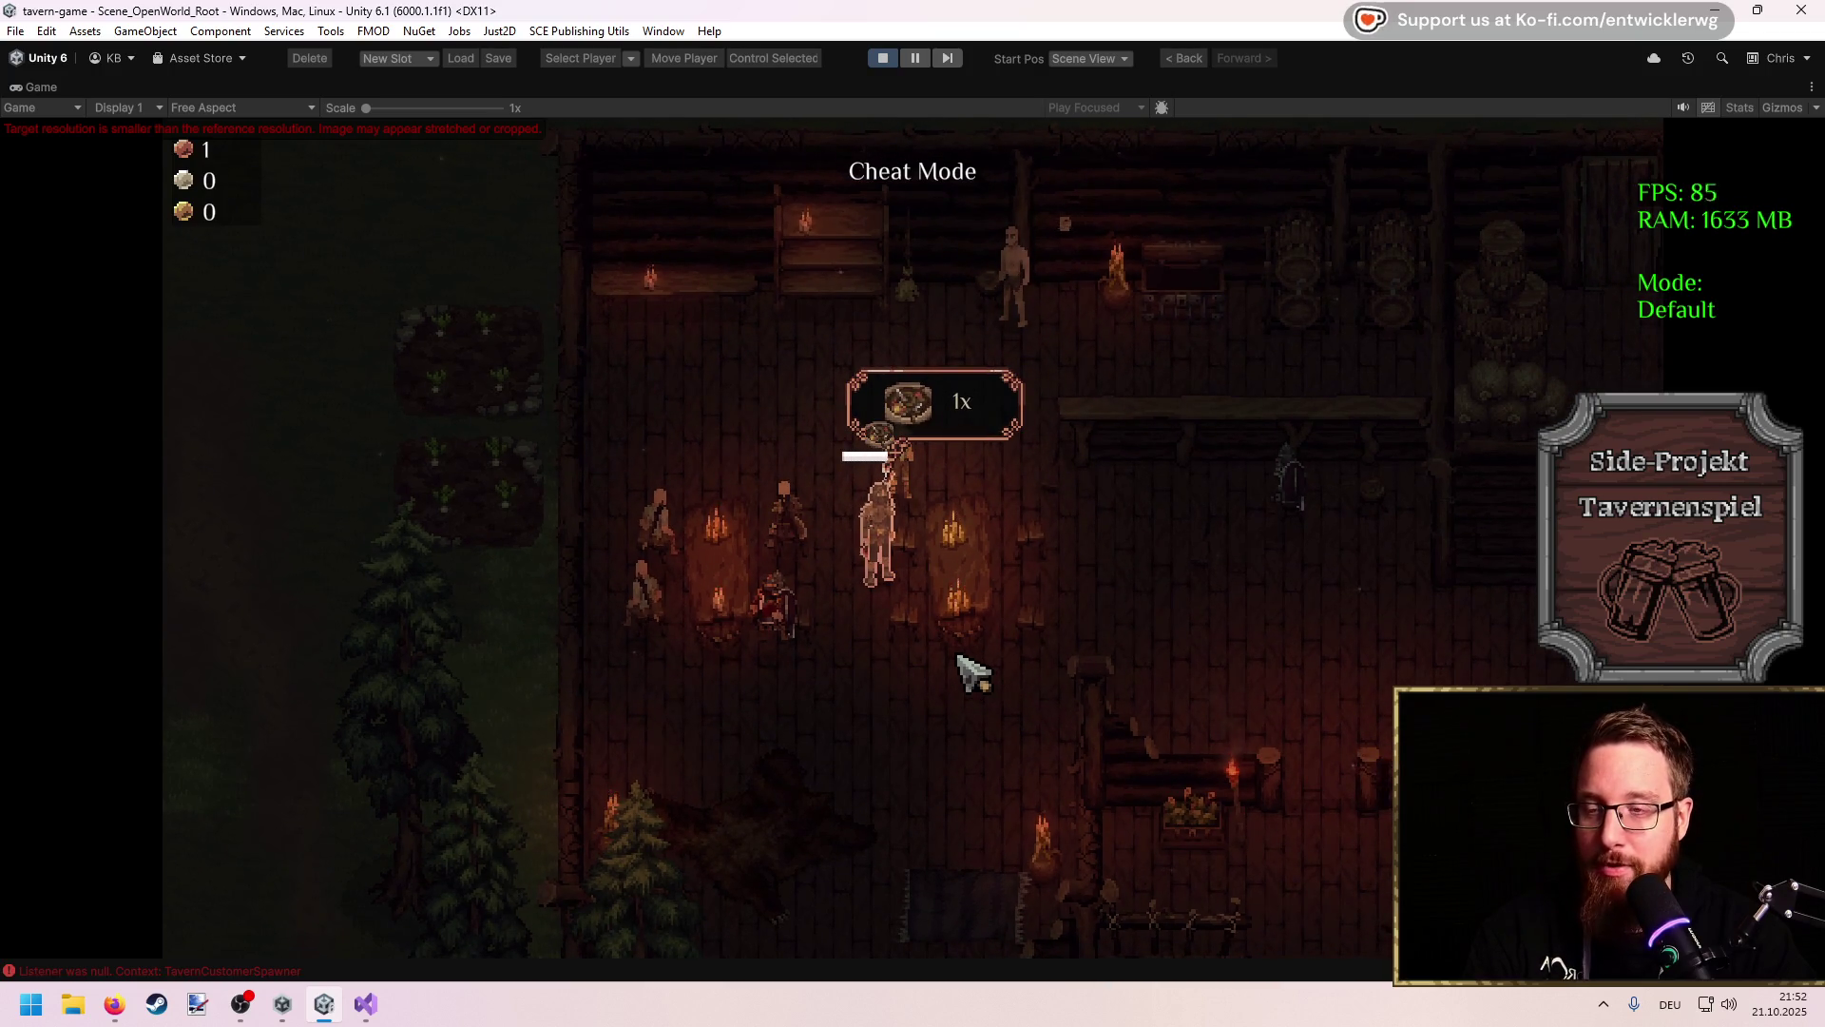
pyautogui.press('w')
pyautogui.press('d')
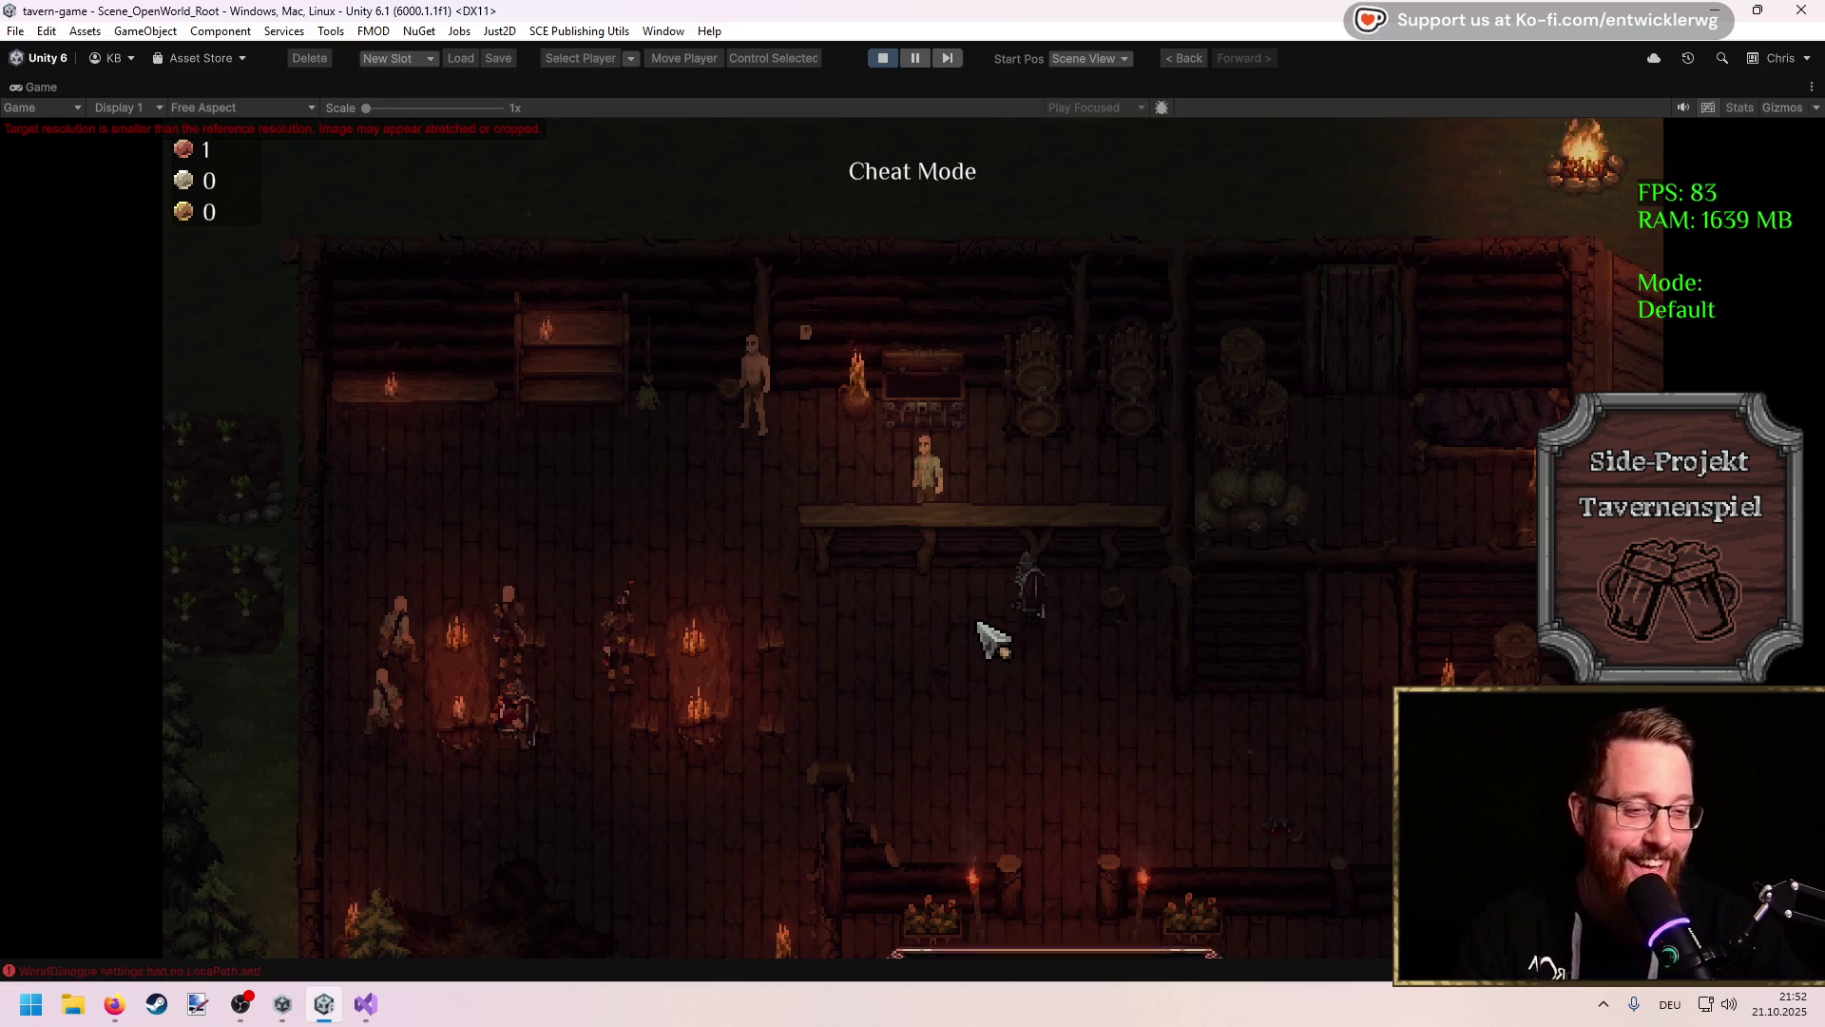
# Step: Walk out onto the porch, back in to the guests' tables, then out to the path
pyautogui.press('s')
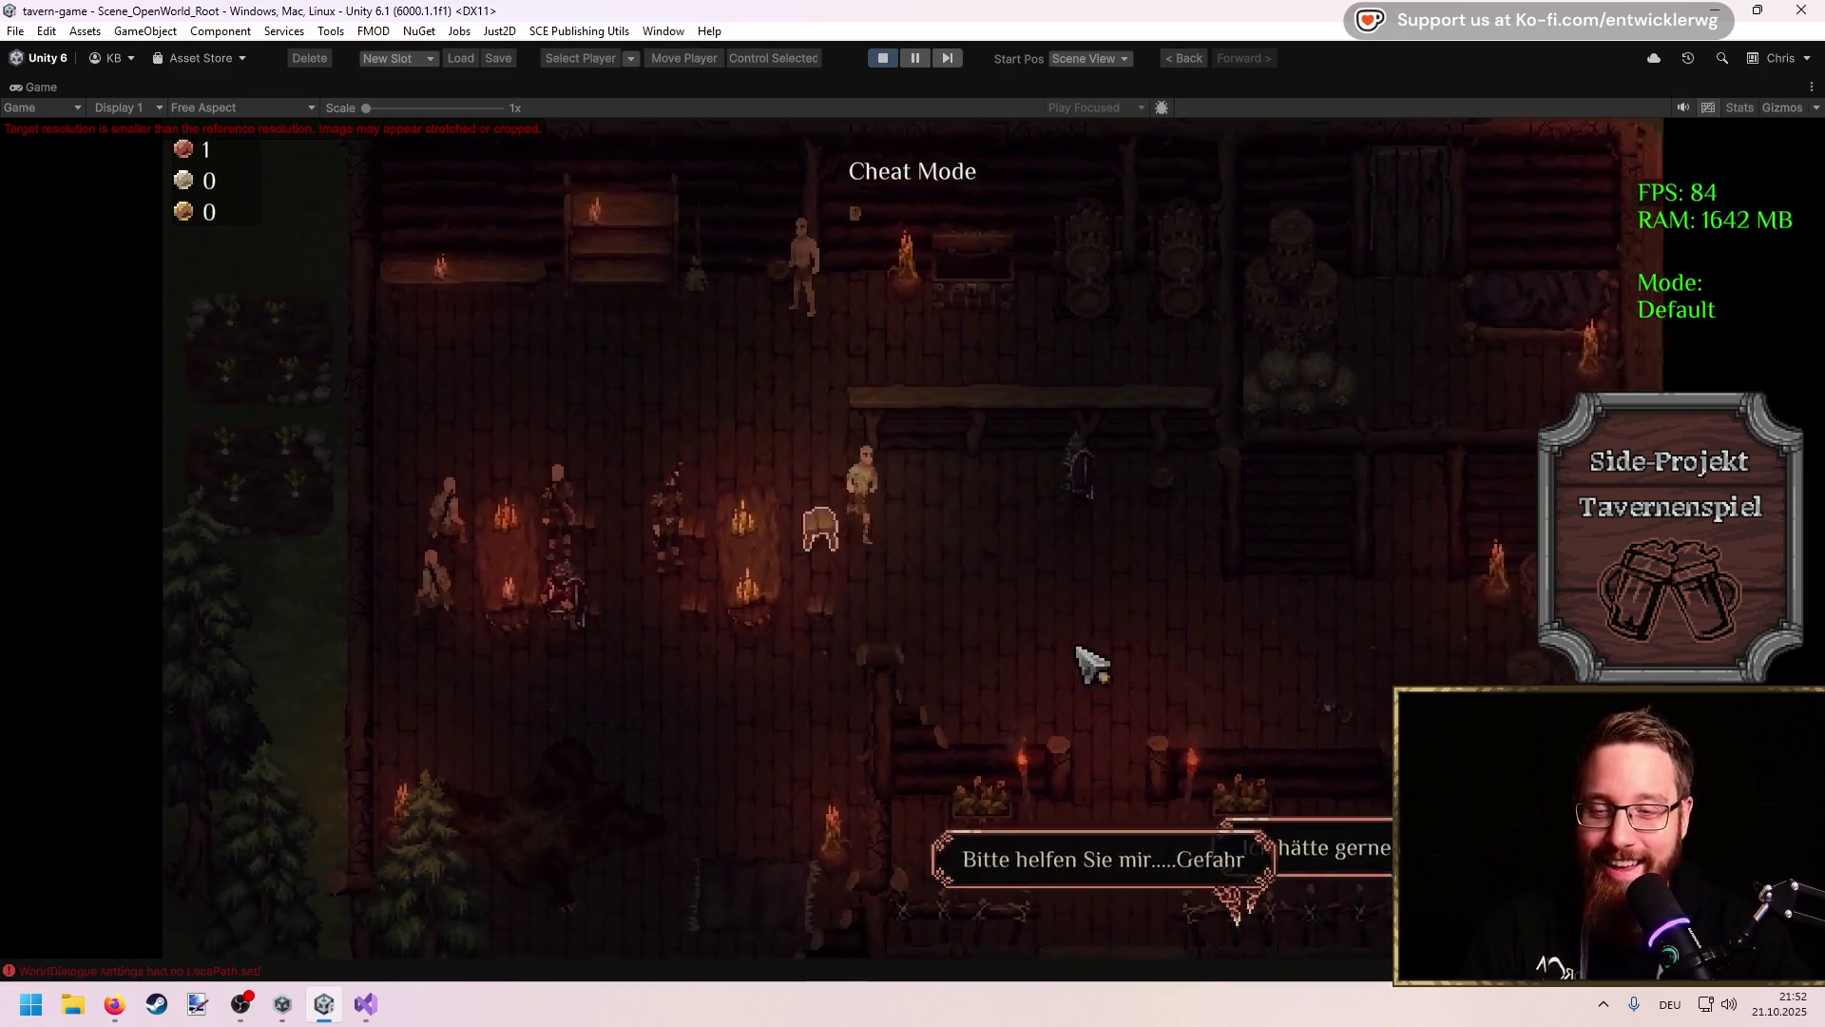
pyautogui.press('s')
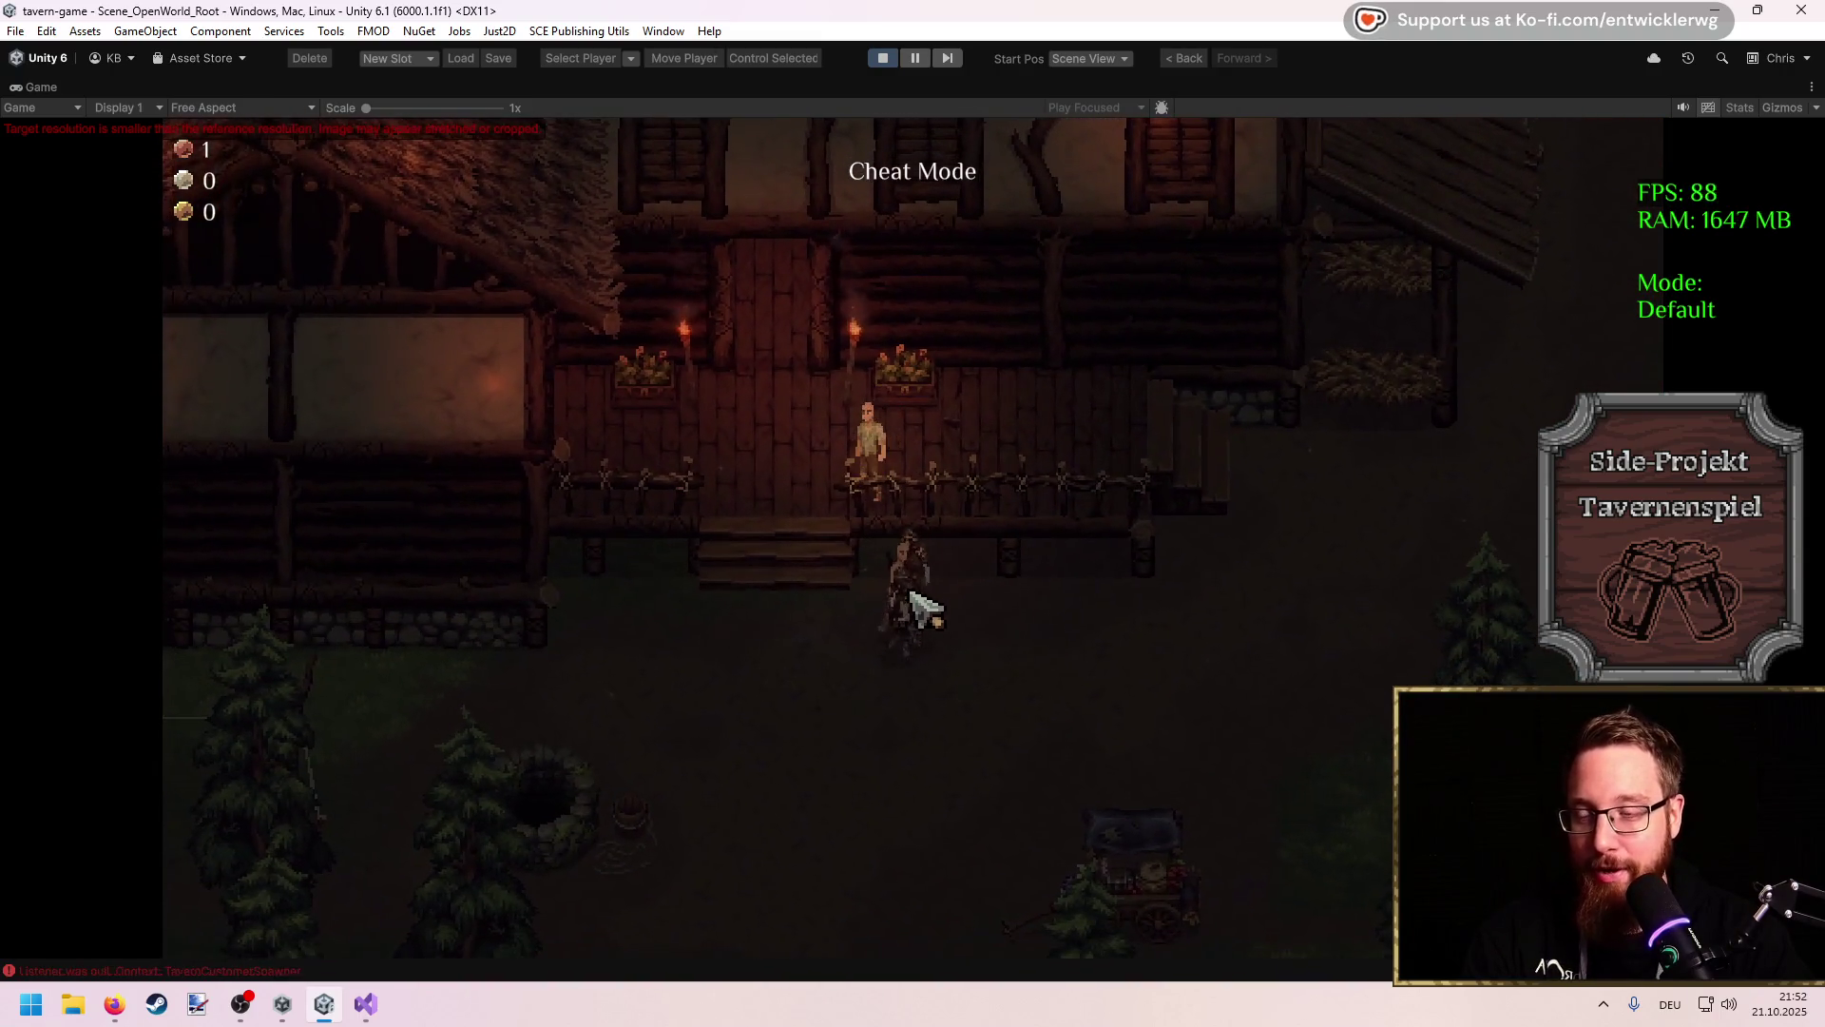
pyautogui.press('w')
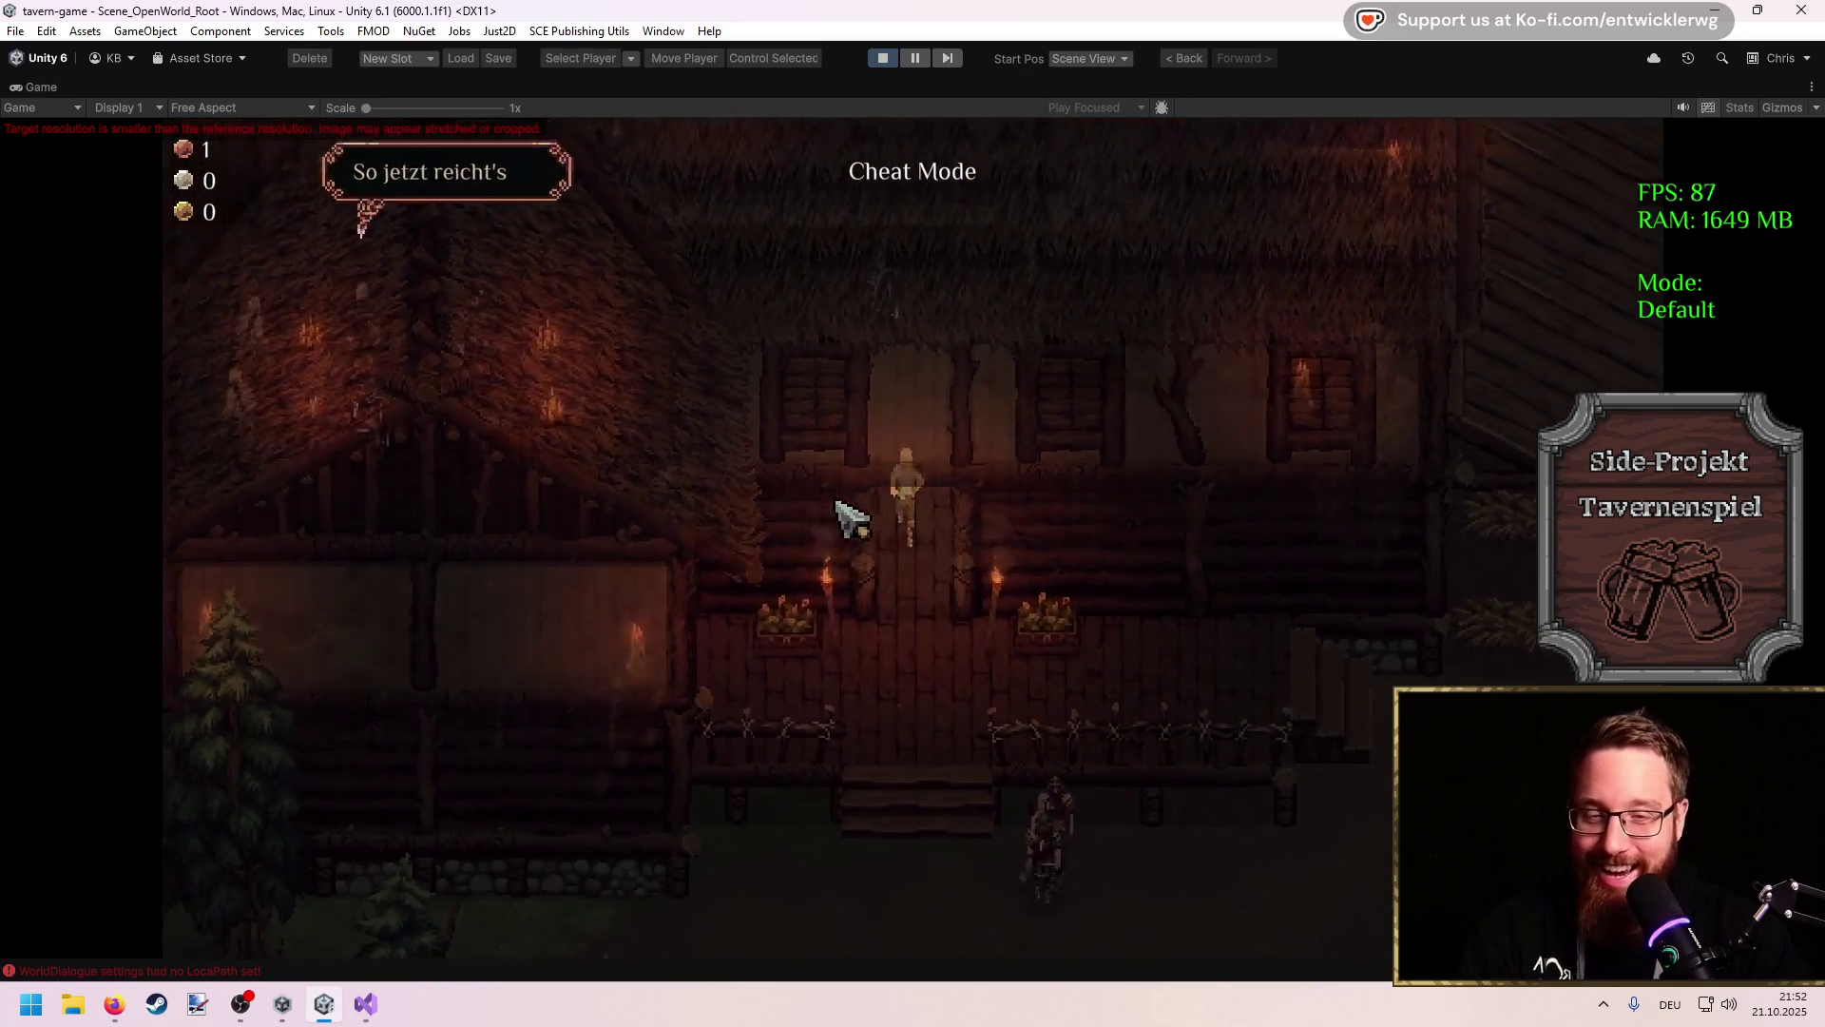
pyautogui.press('a')
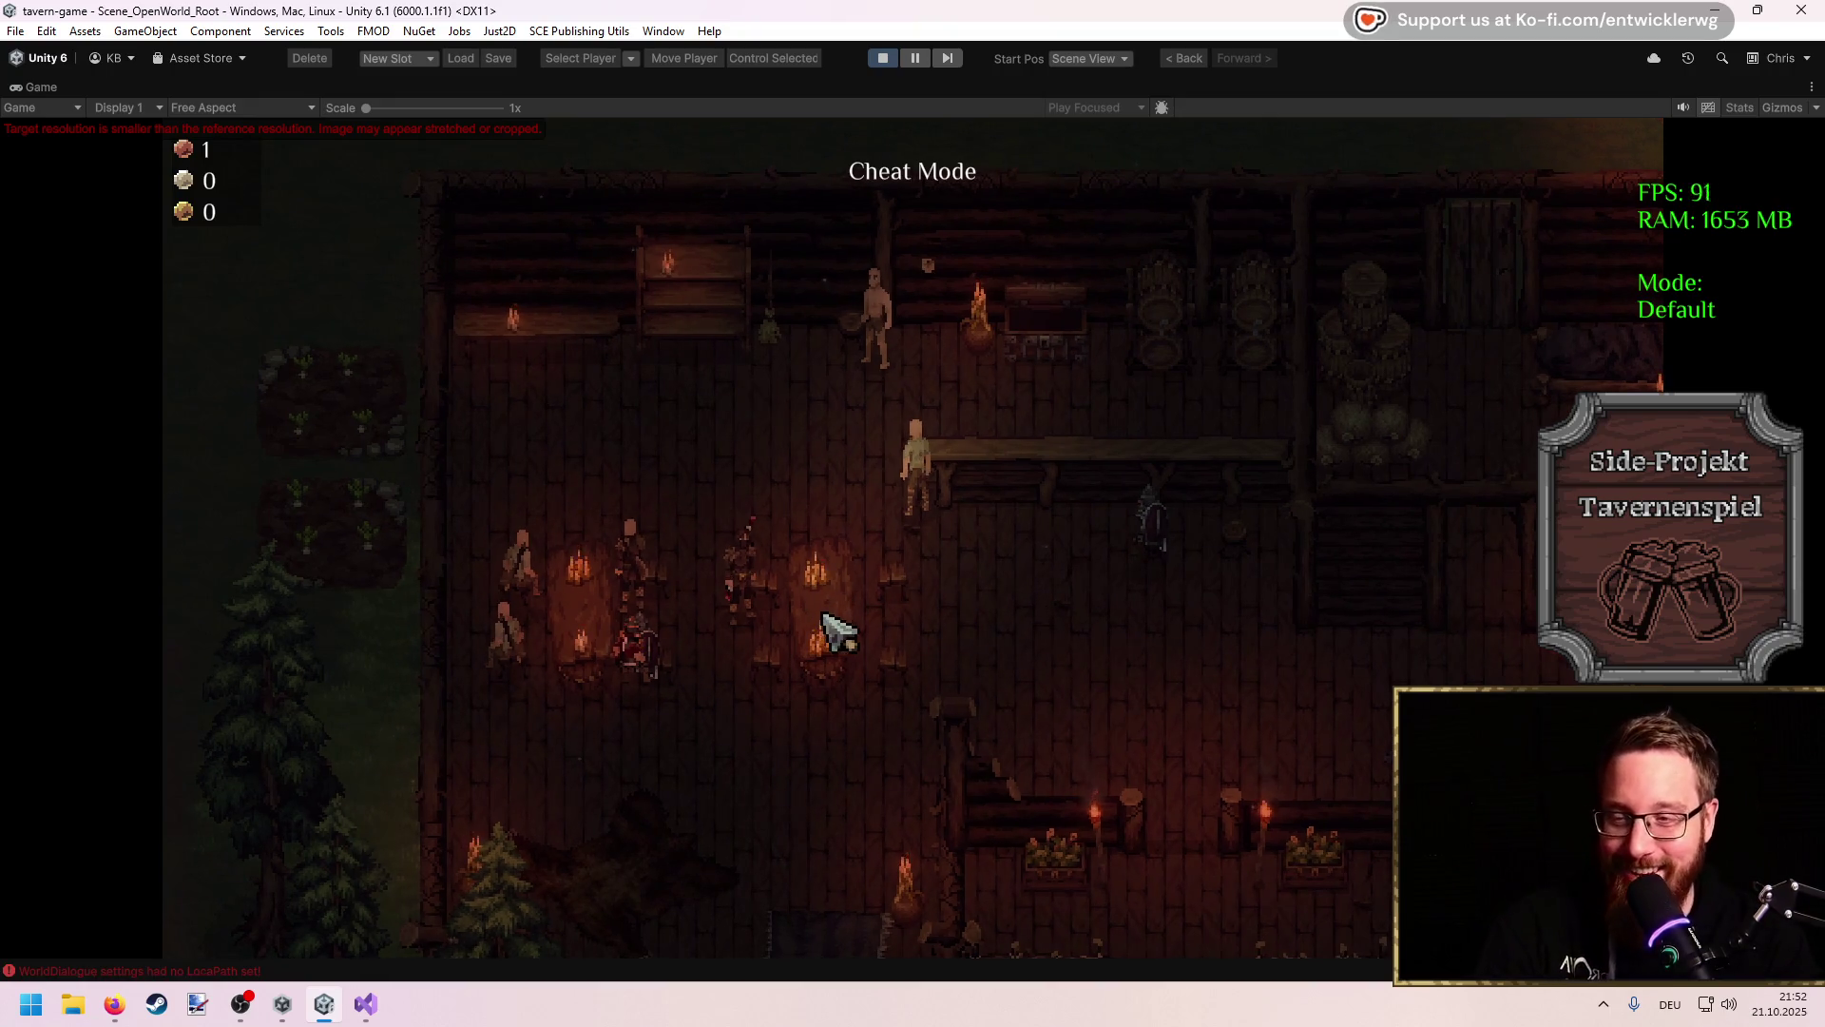
pyautogui.press('a')
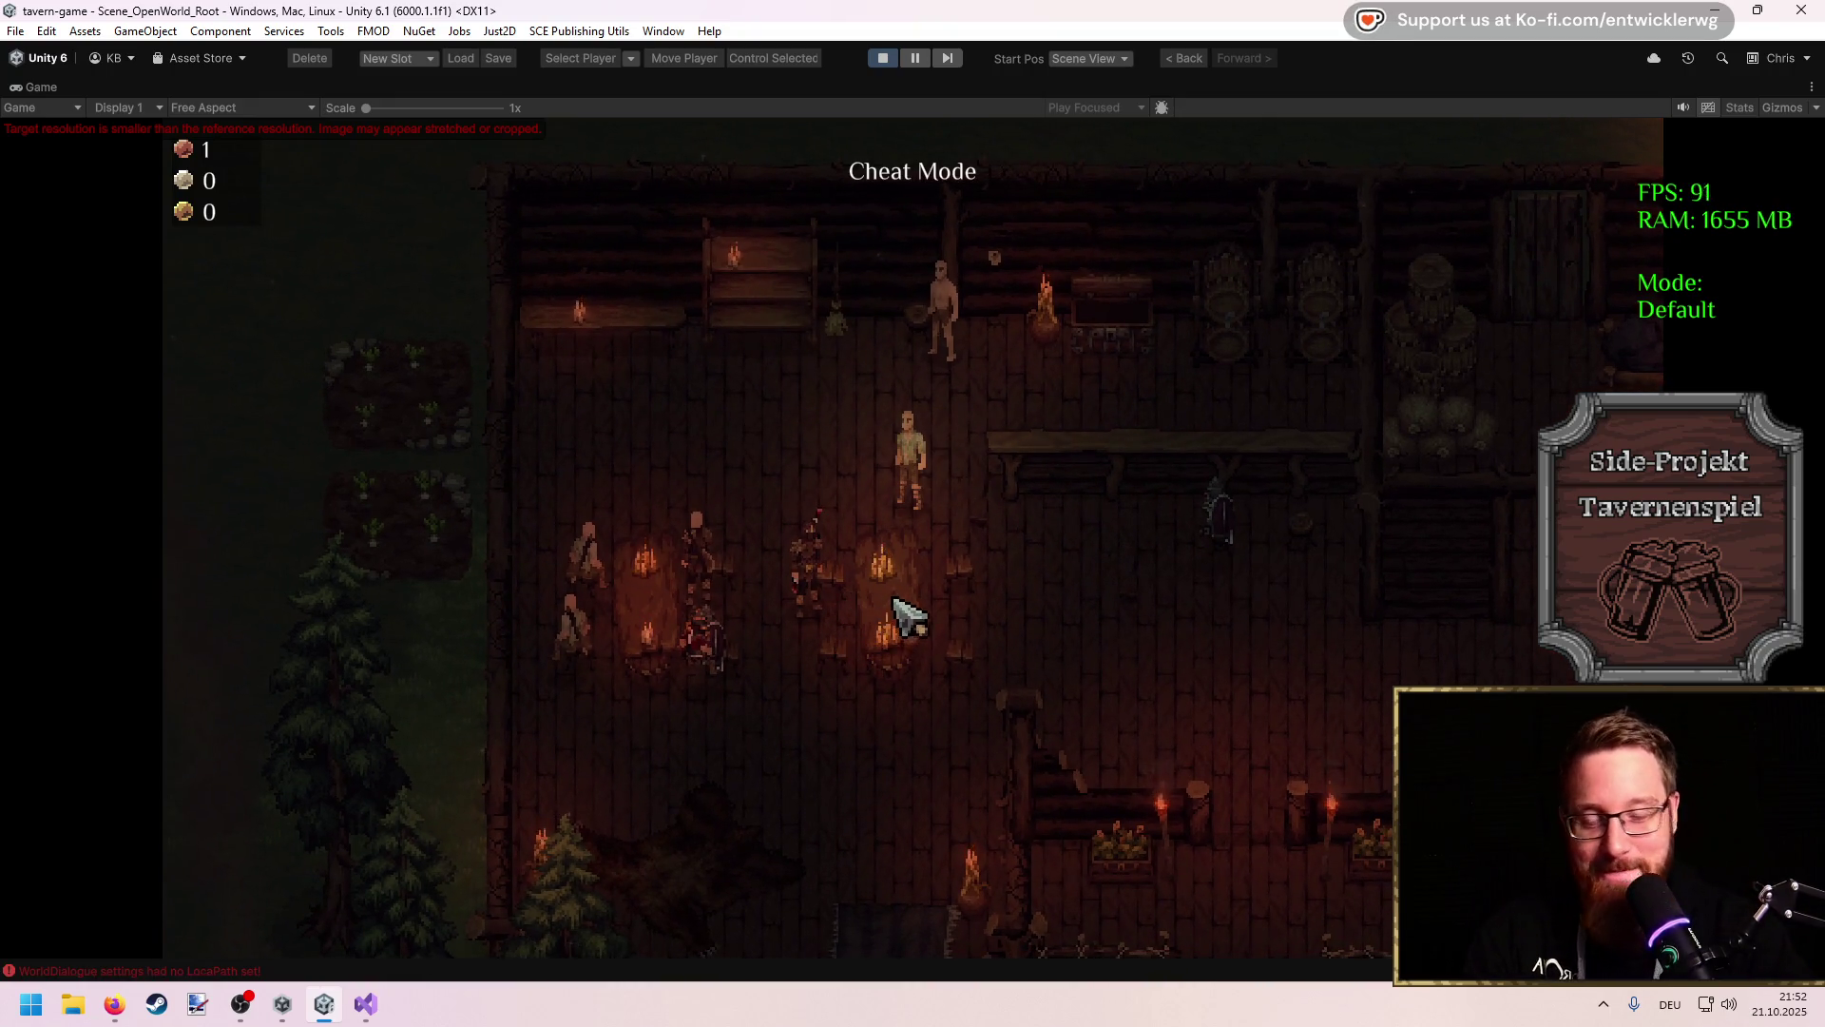
pyautogui.press('a')
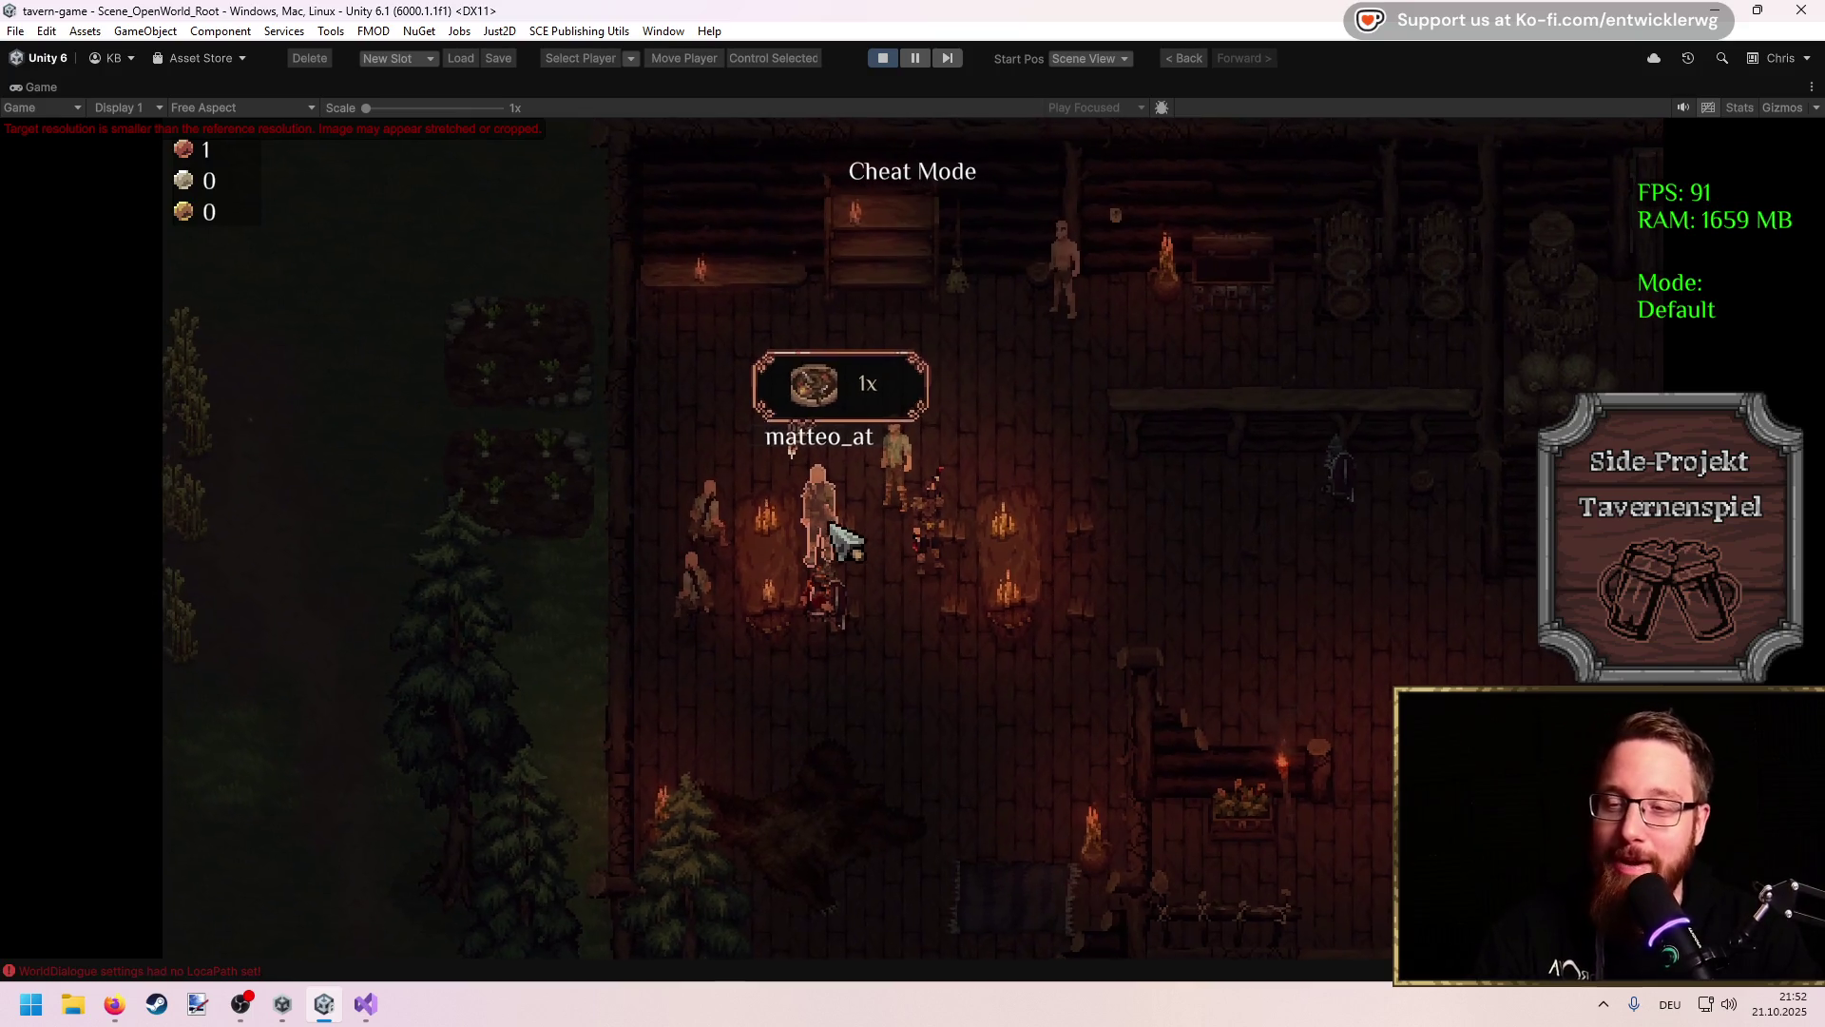
pyautogui.press('a')
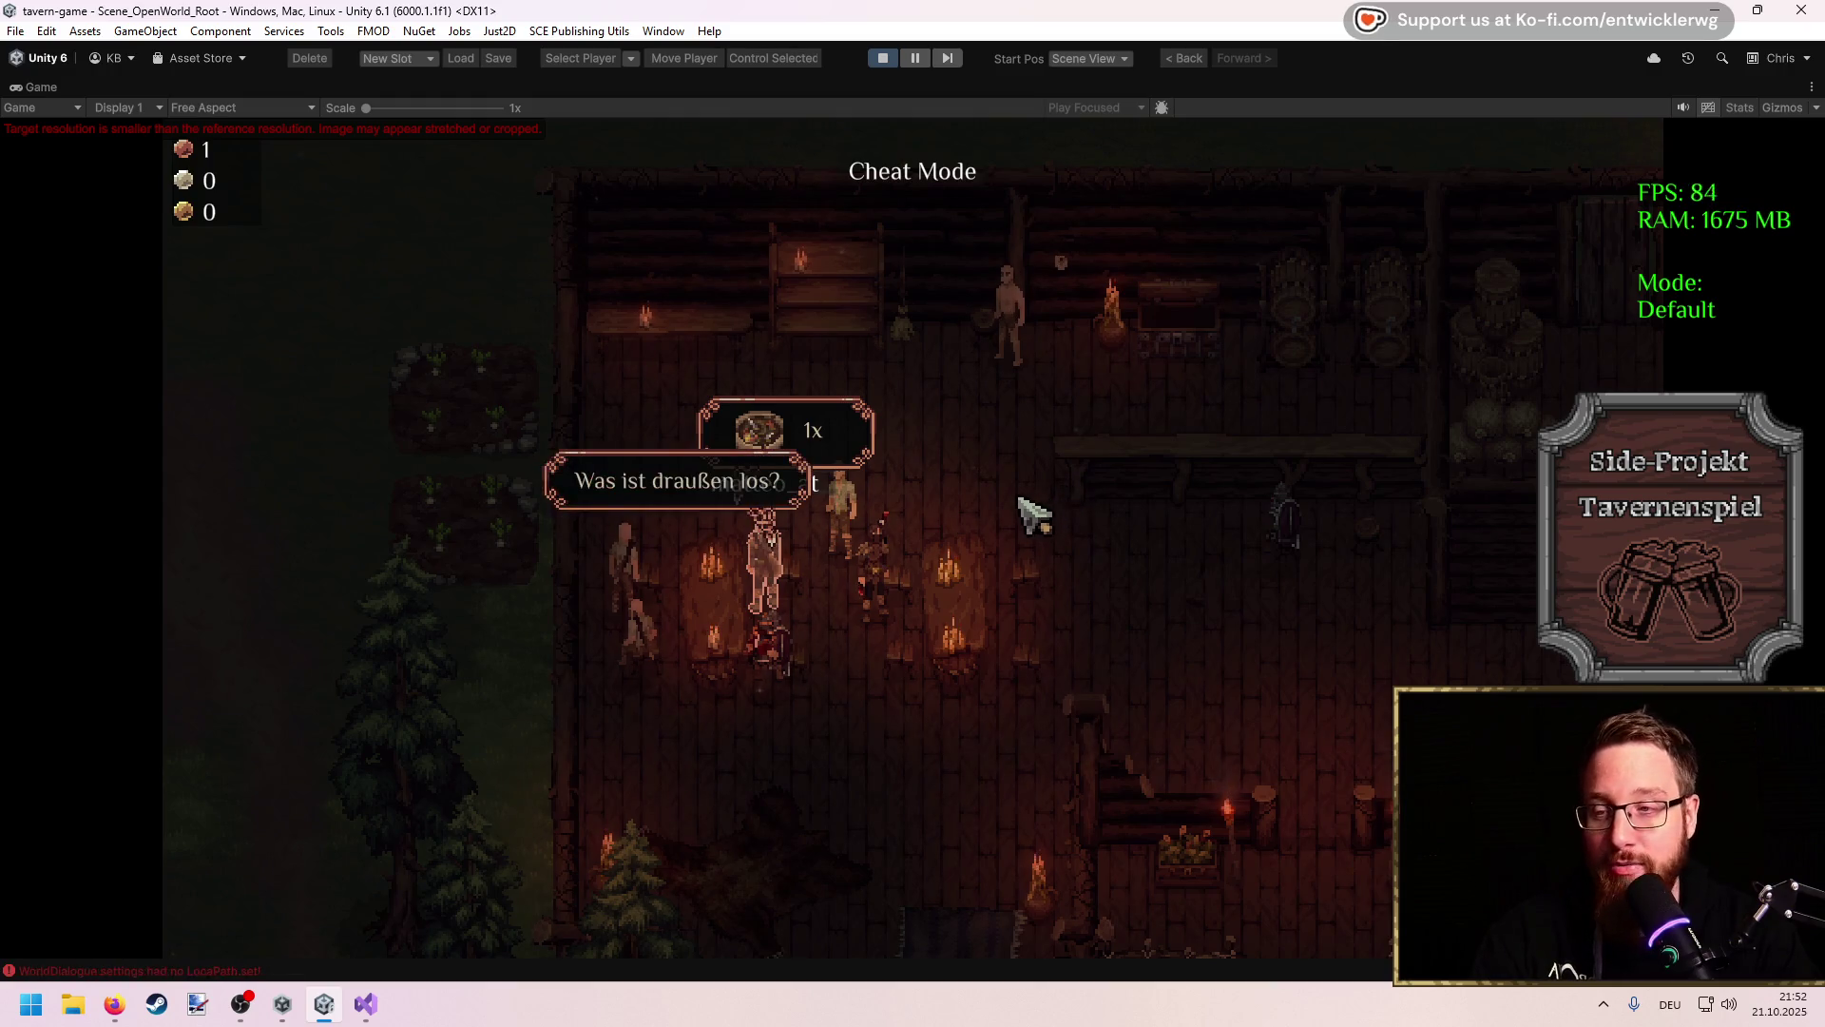
pyautogui.press('d')
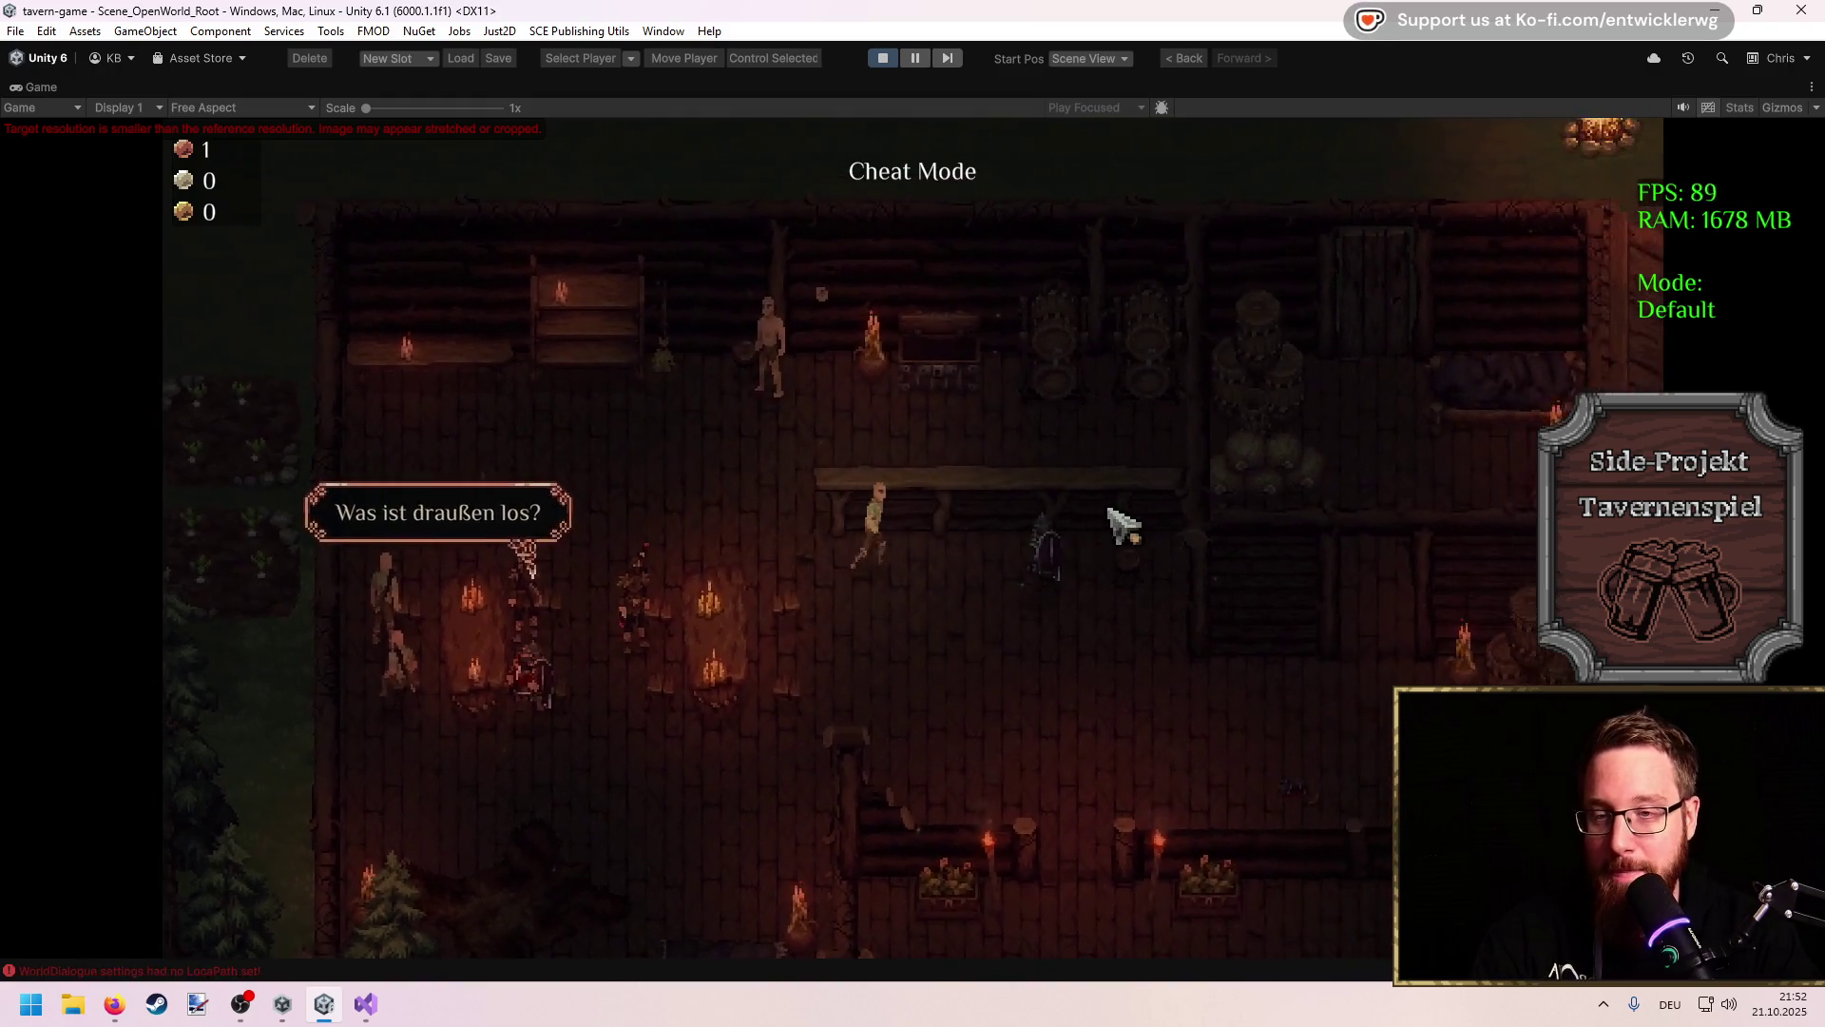
pyautogui.press('s')
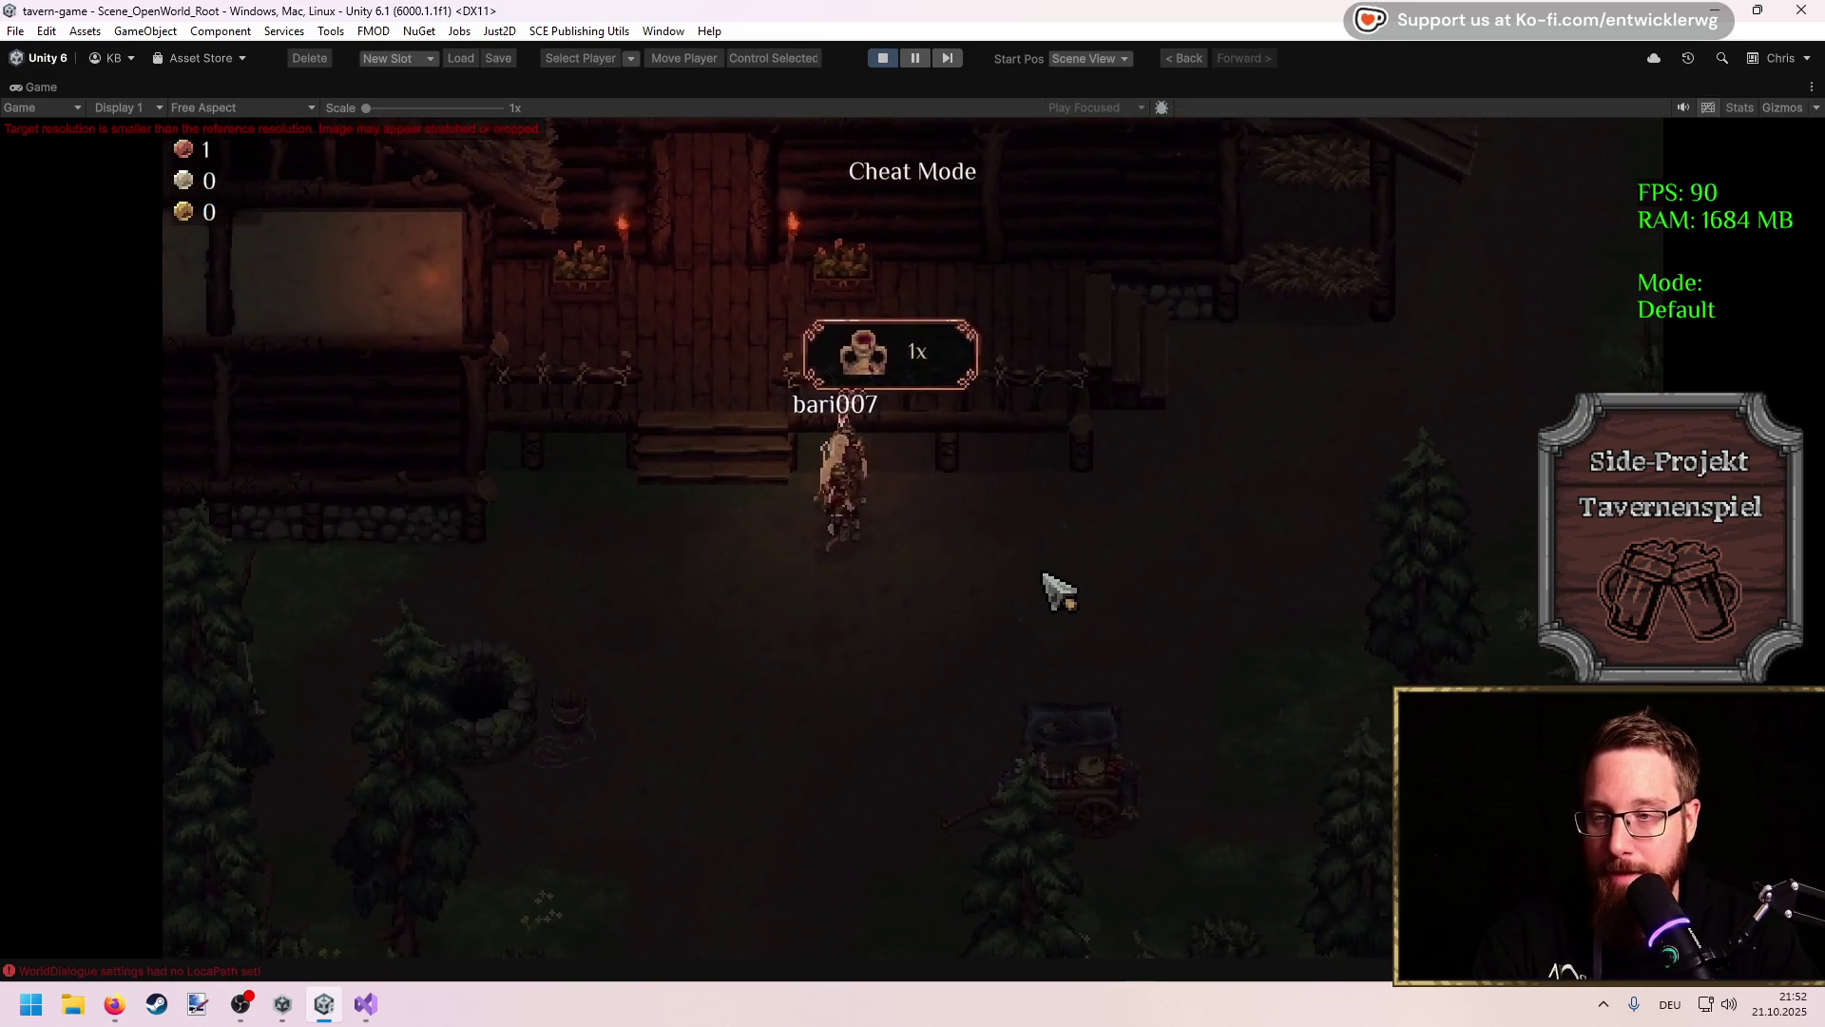
# Step: Swing the weapon near the guests outside, then walk up the steps through the tavern door
pyautogui.press('a')
pyautogui.click(916, 520)
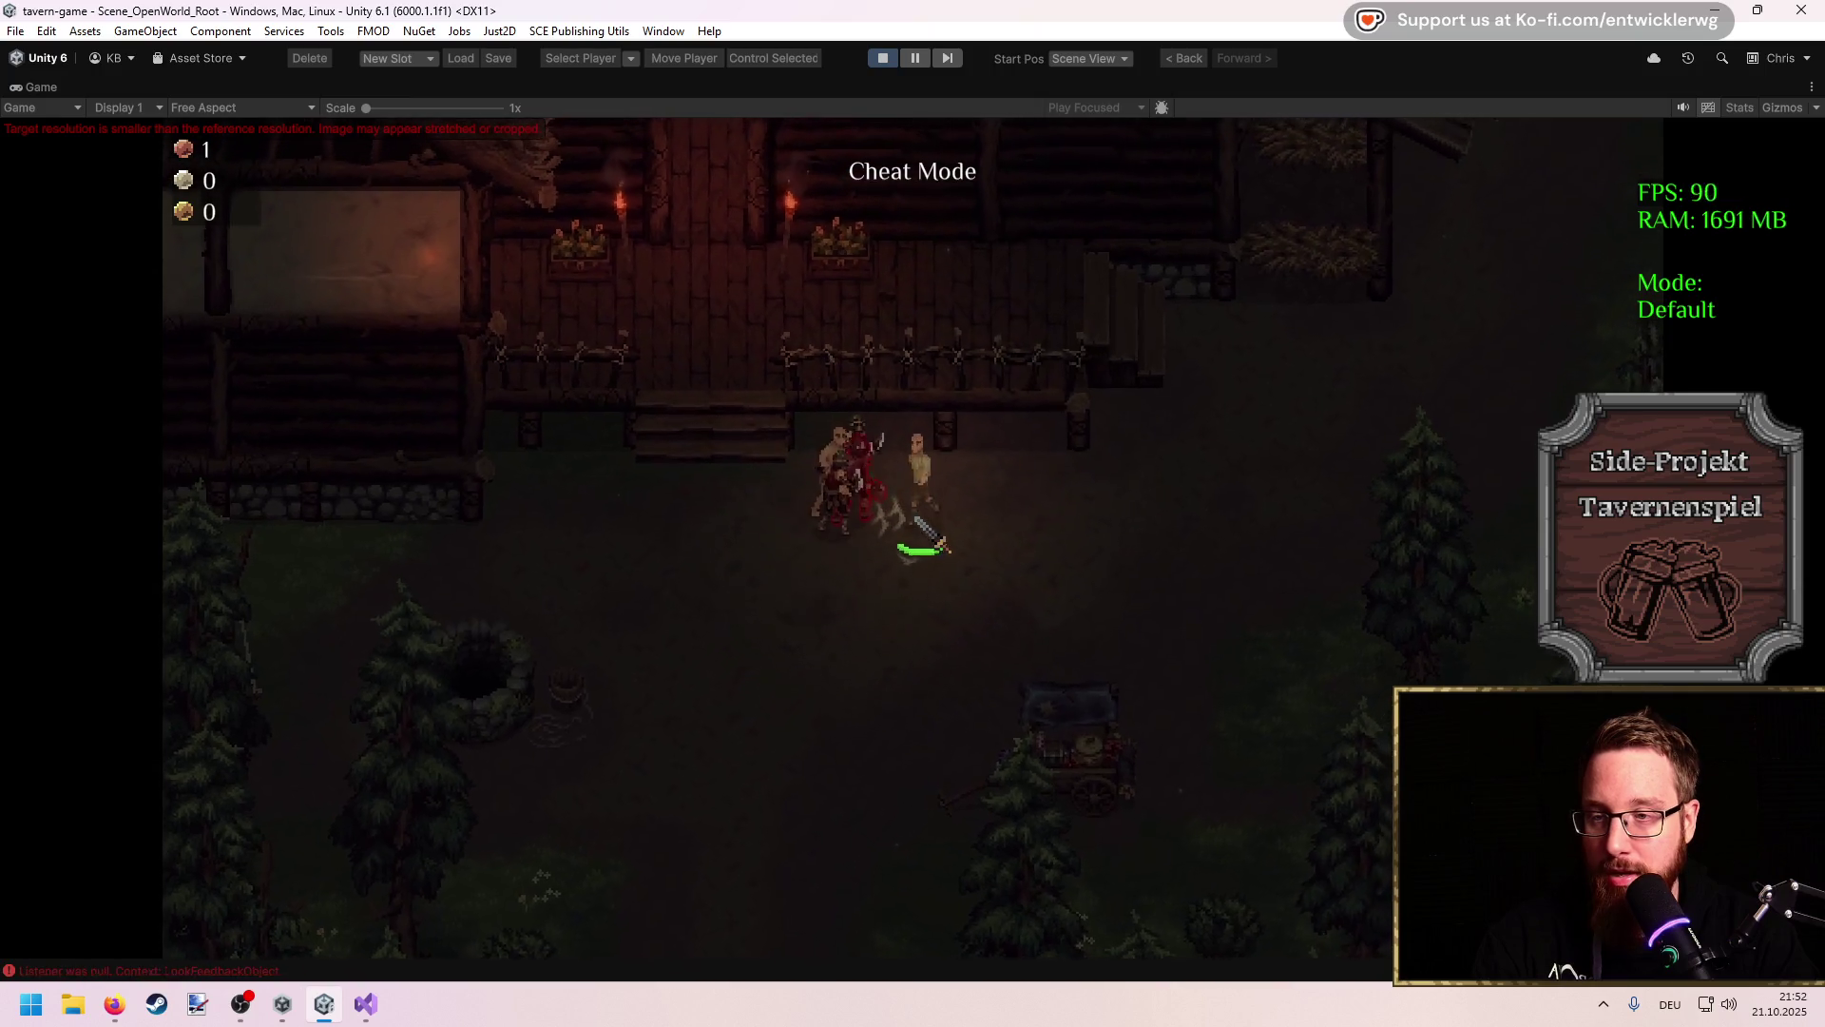
pyautogui.press('a')
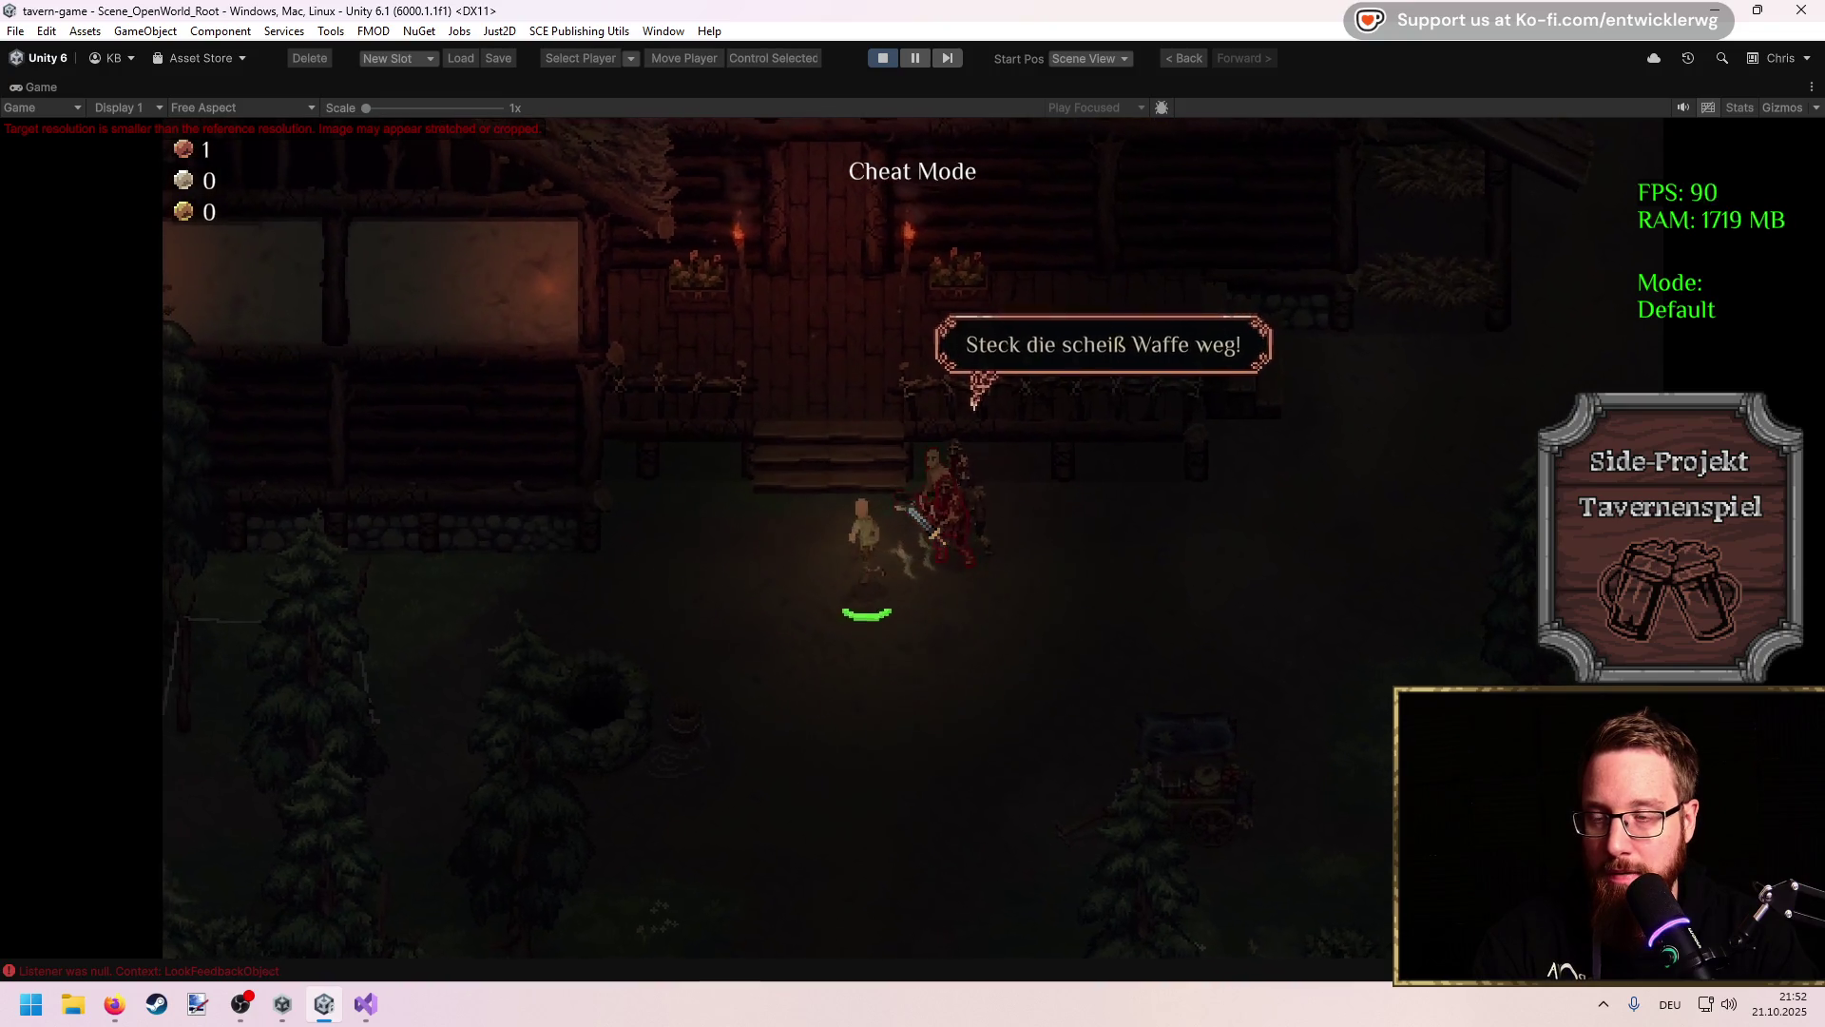
pyautogui.press('w')
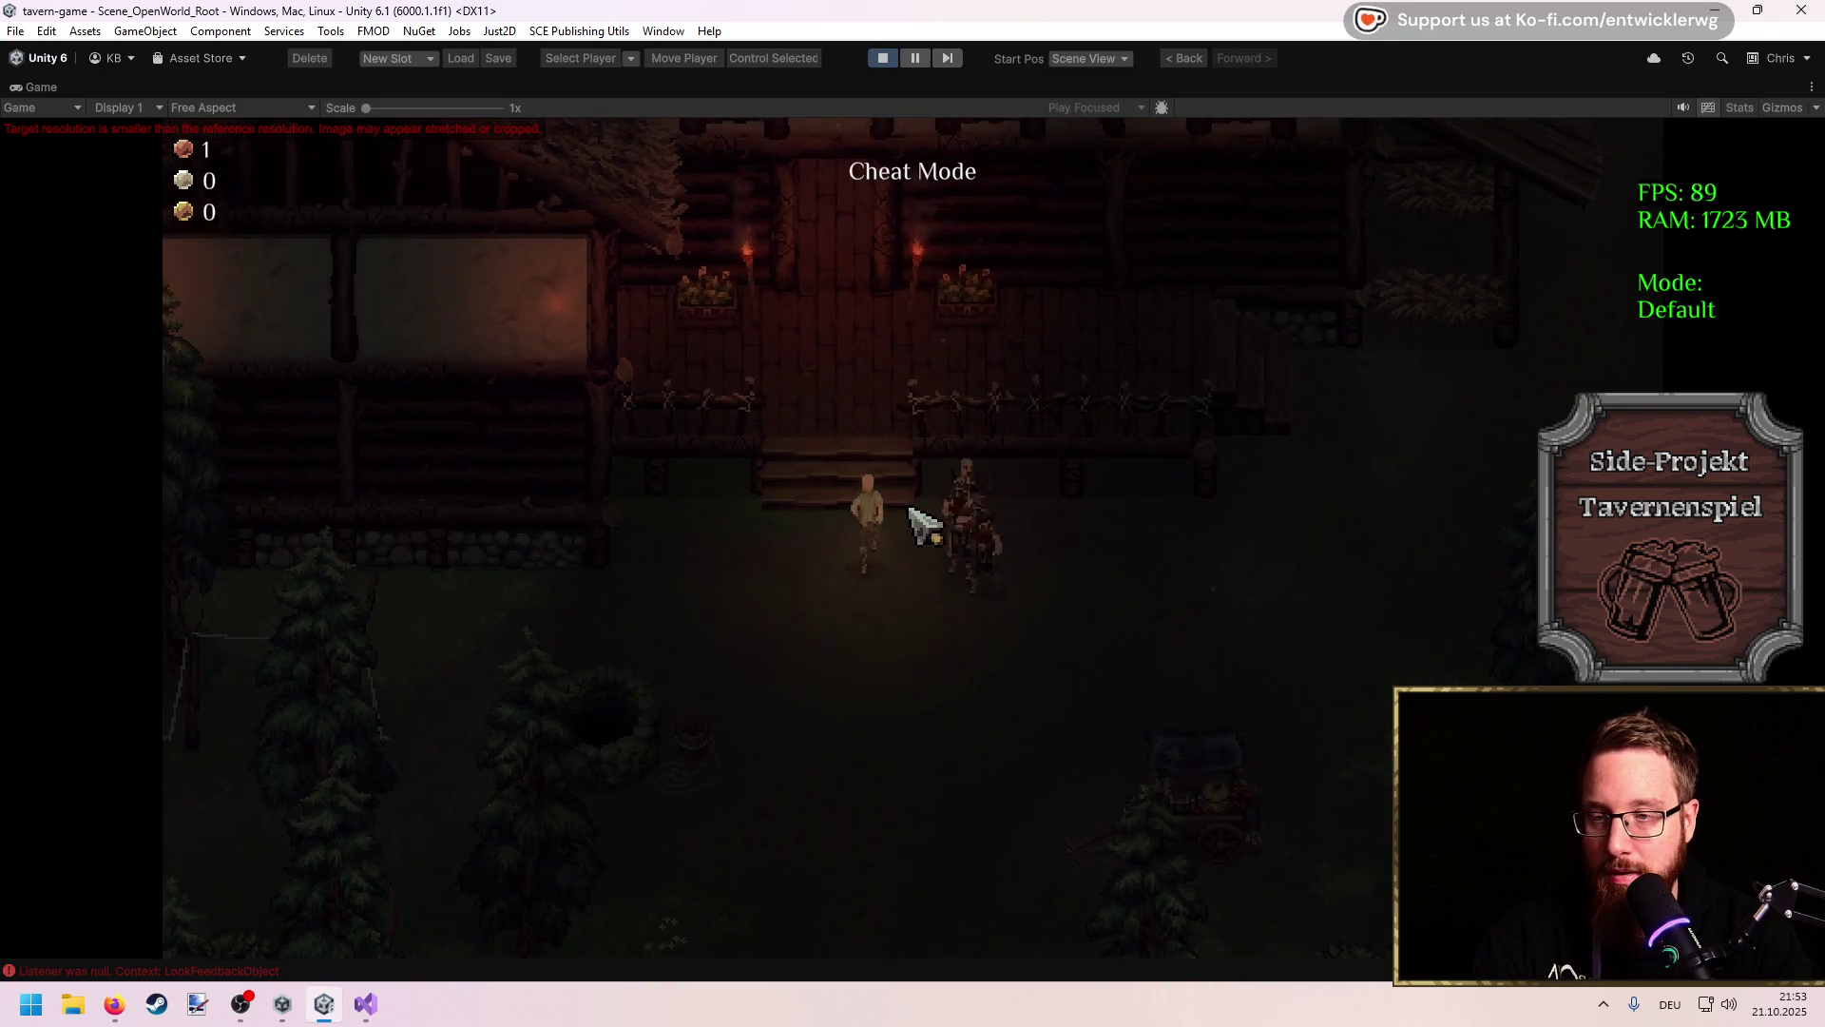
pyautogui.press('w')
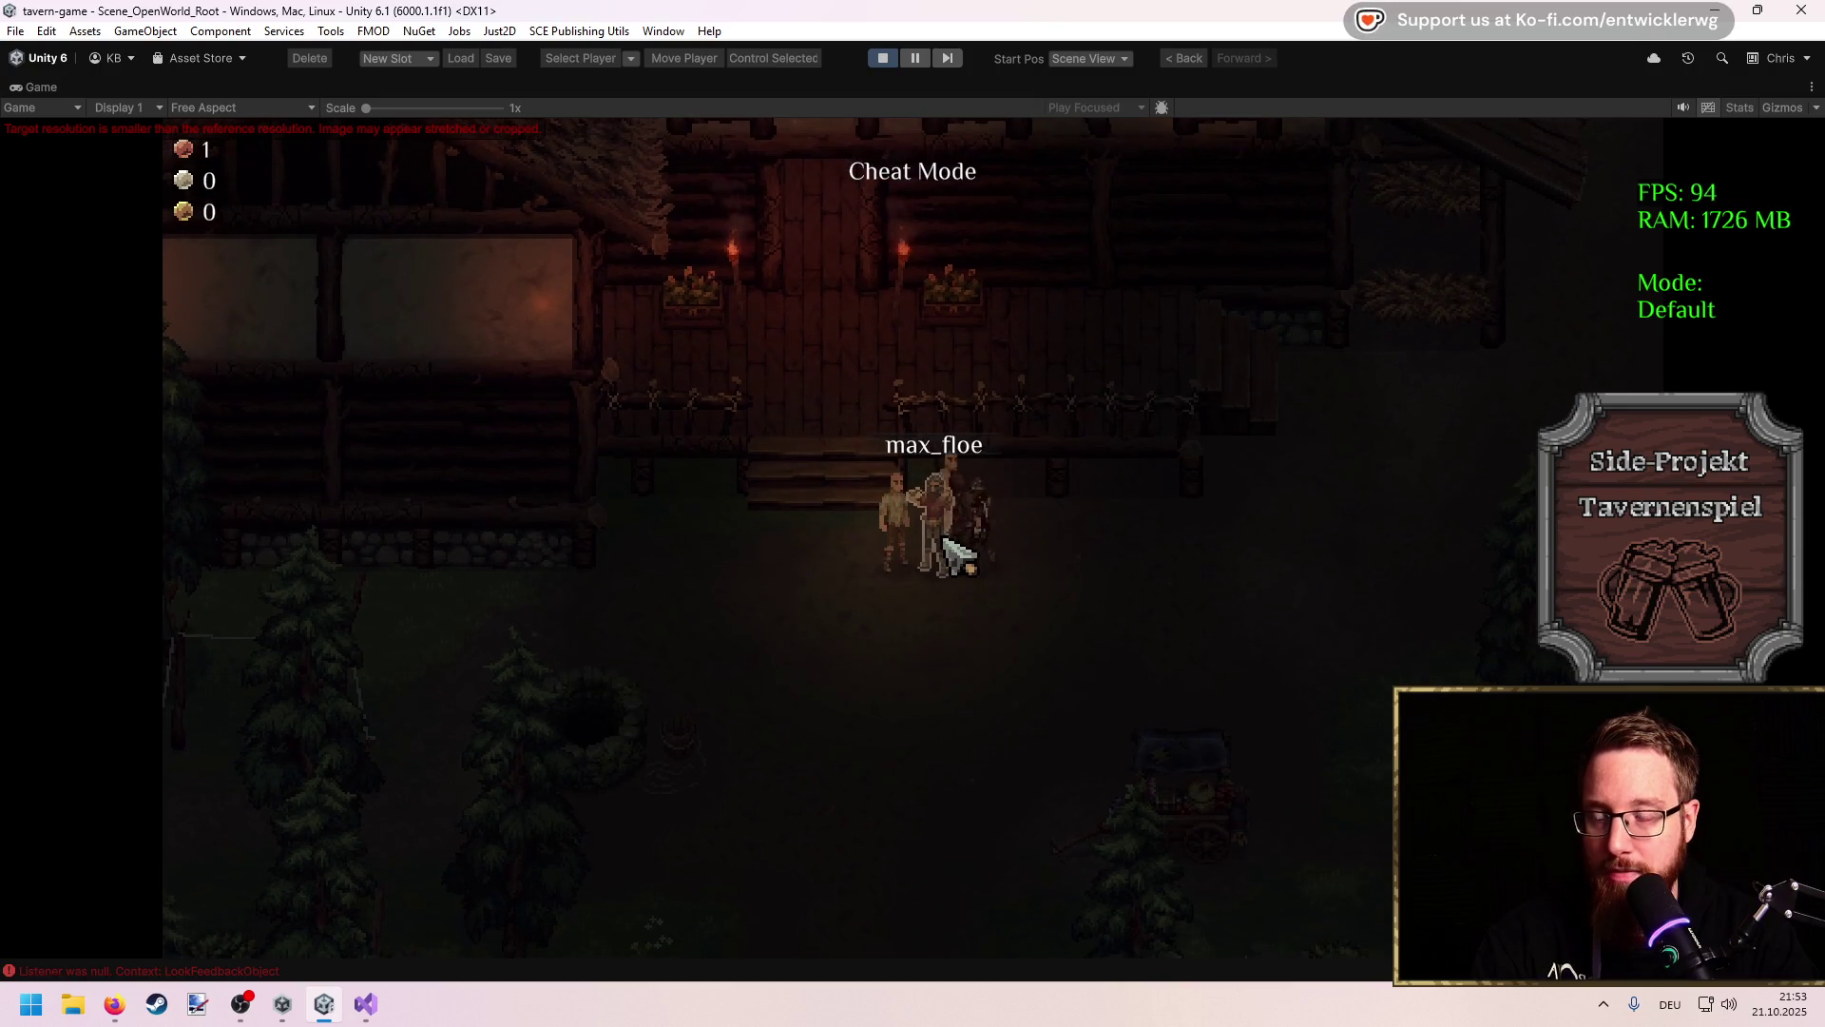
pyautogui.press('w')
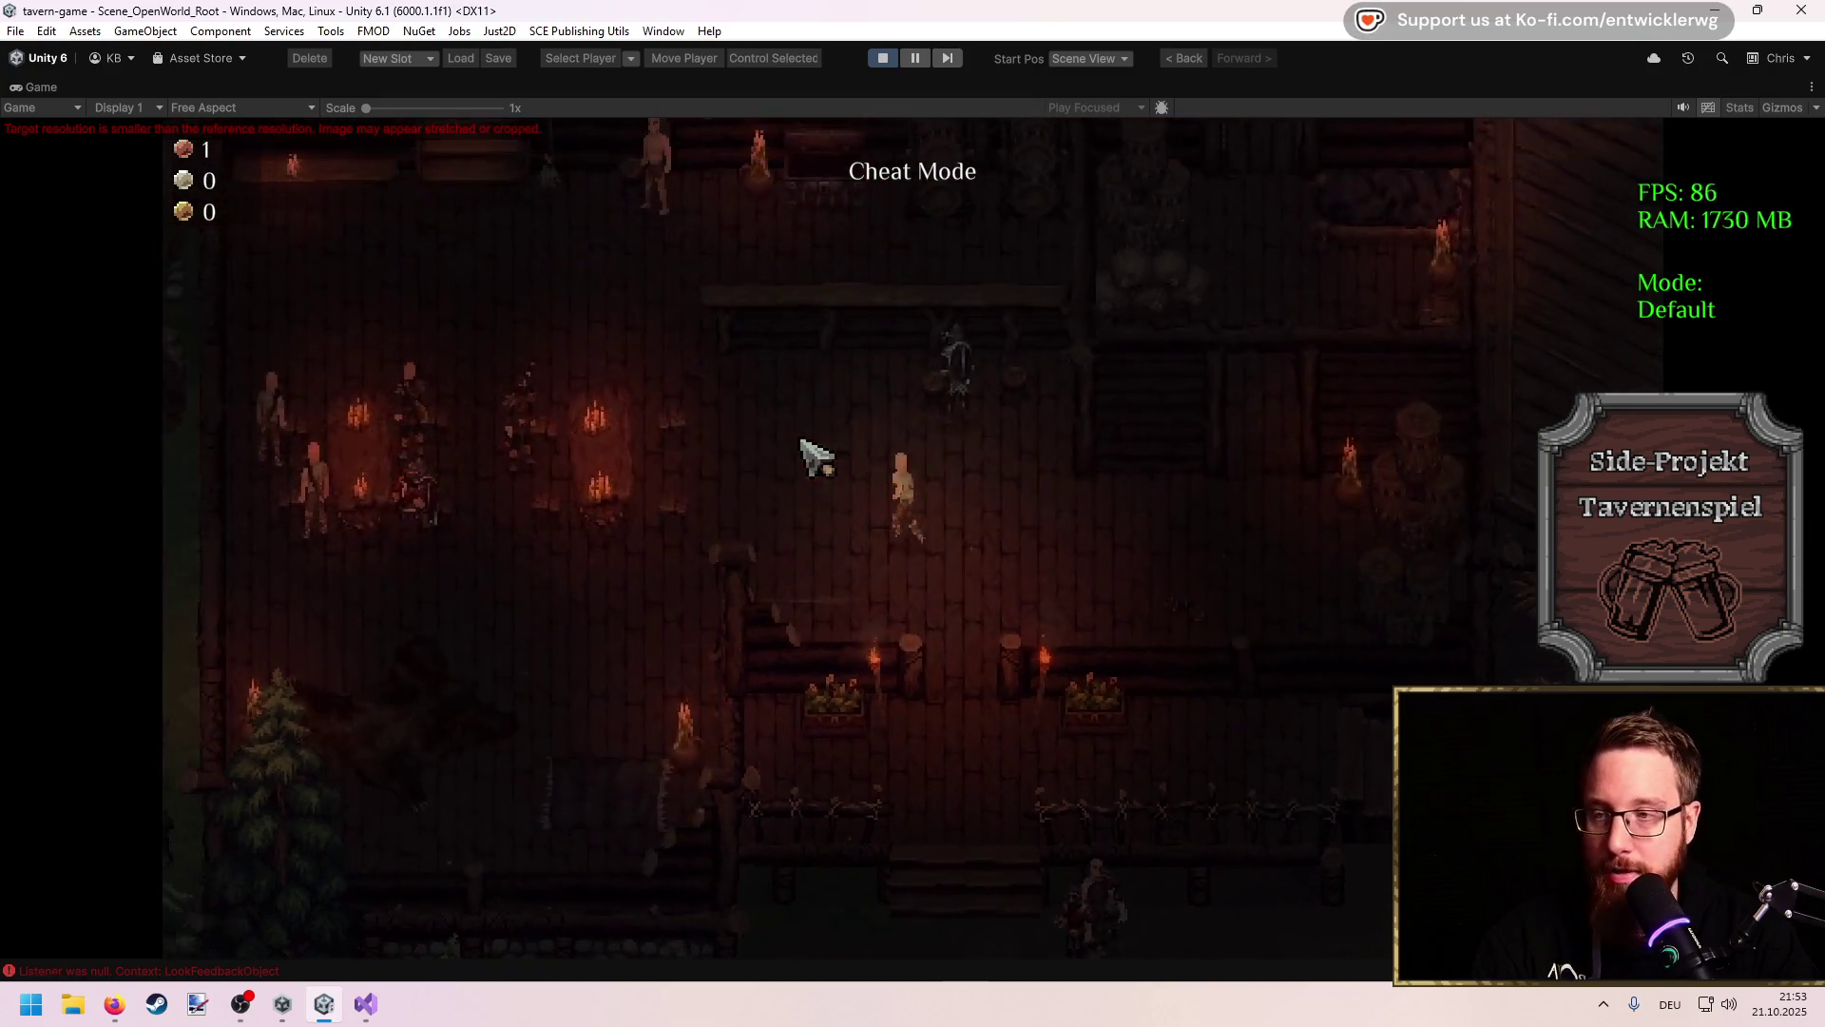
# Step: Circle the tavern interior past the guests, walk back out, and stop the game
pyautogui.press('a')
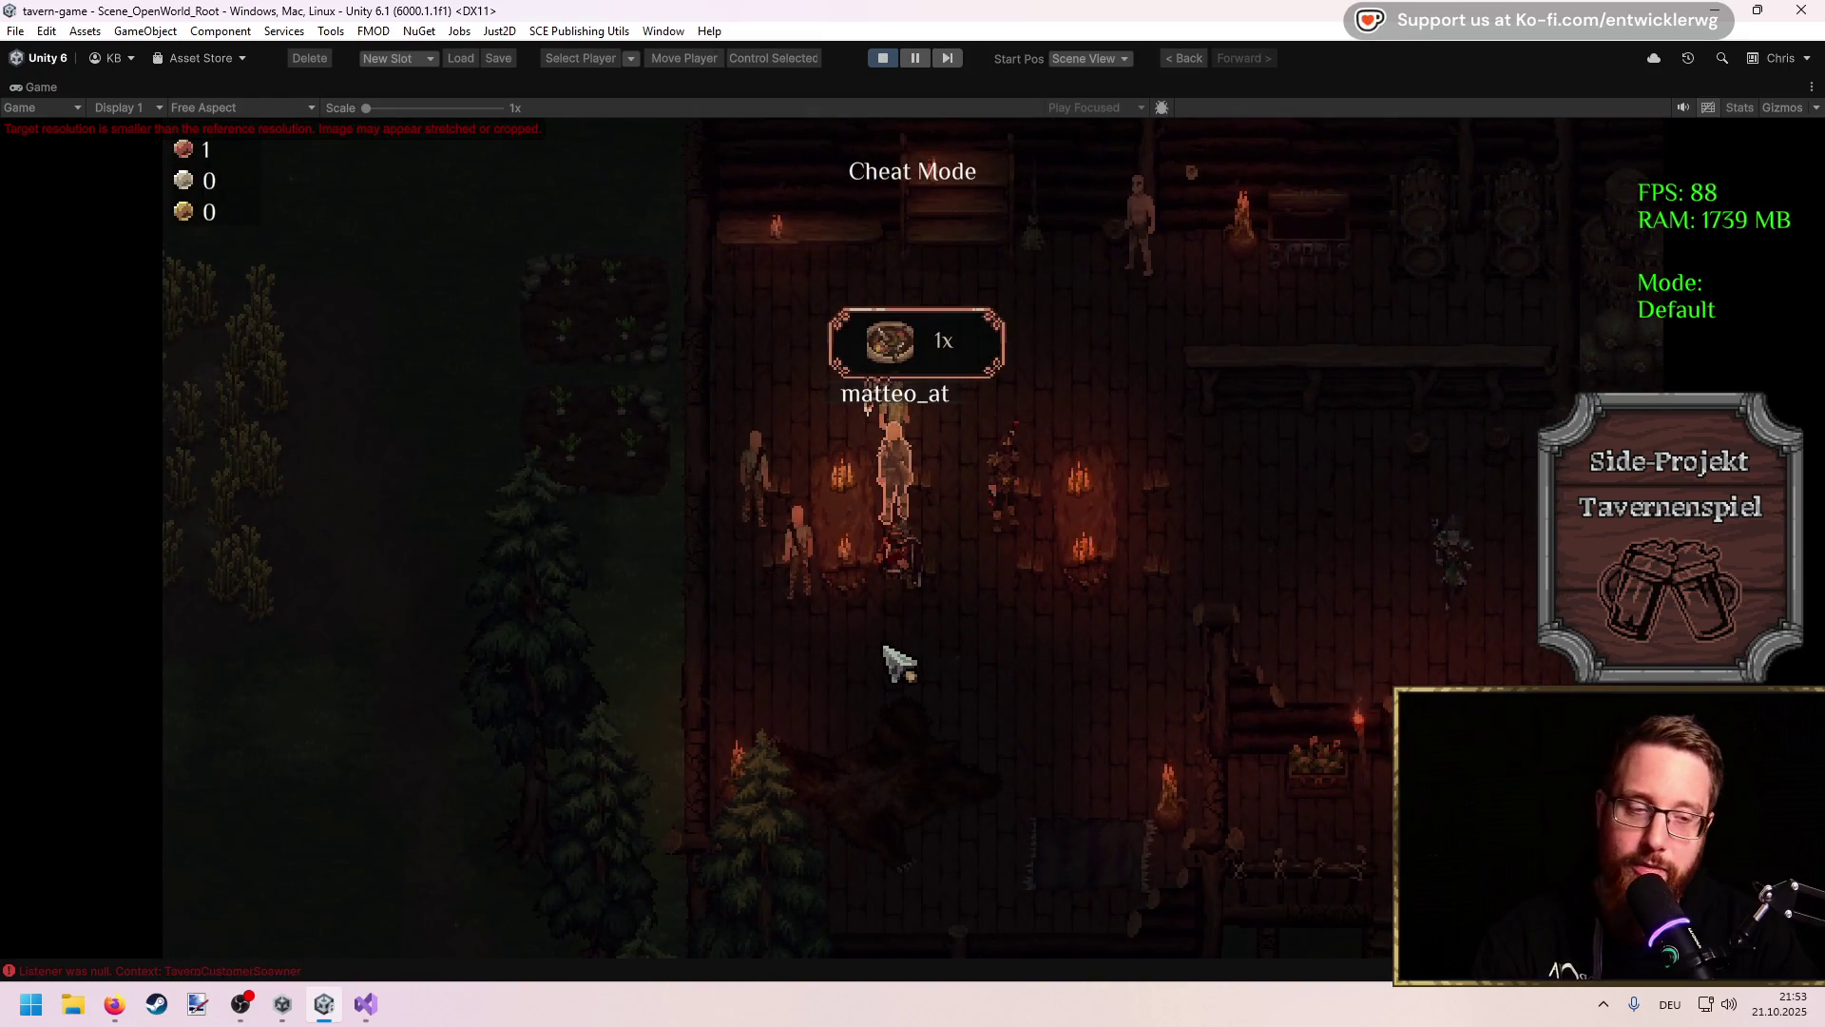
pyautogui.press('a')
pyautogui.press('a')
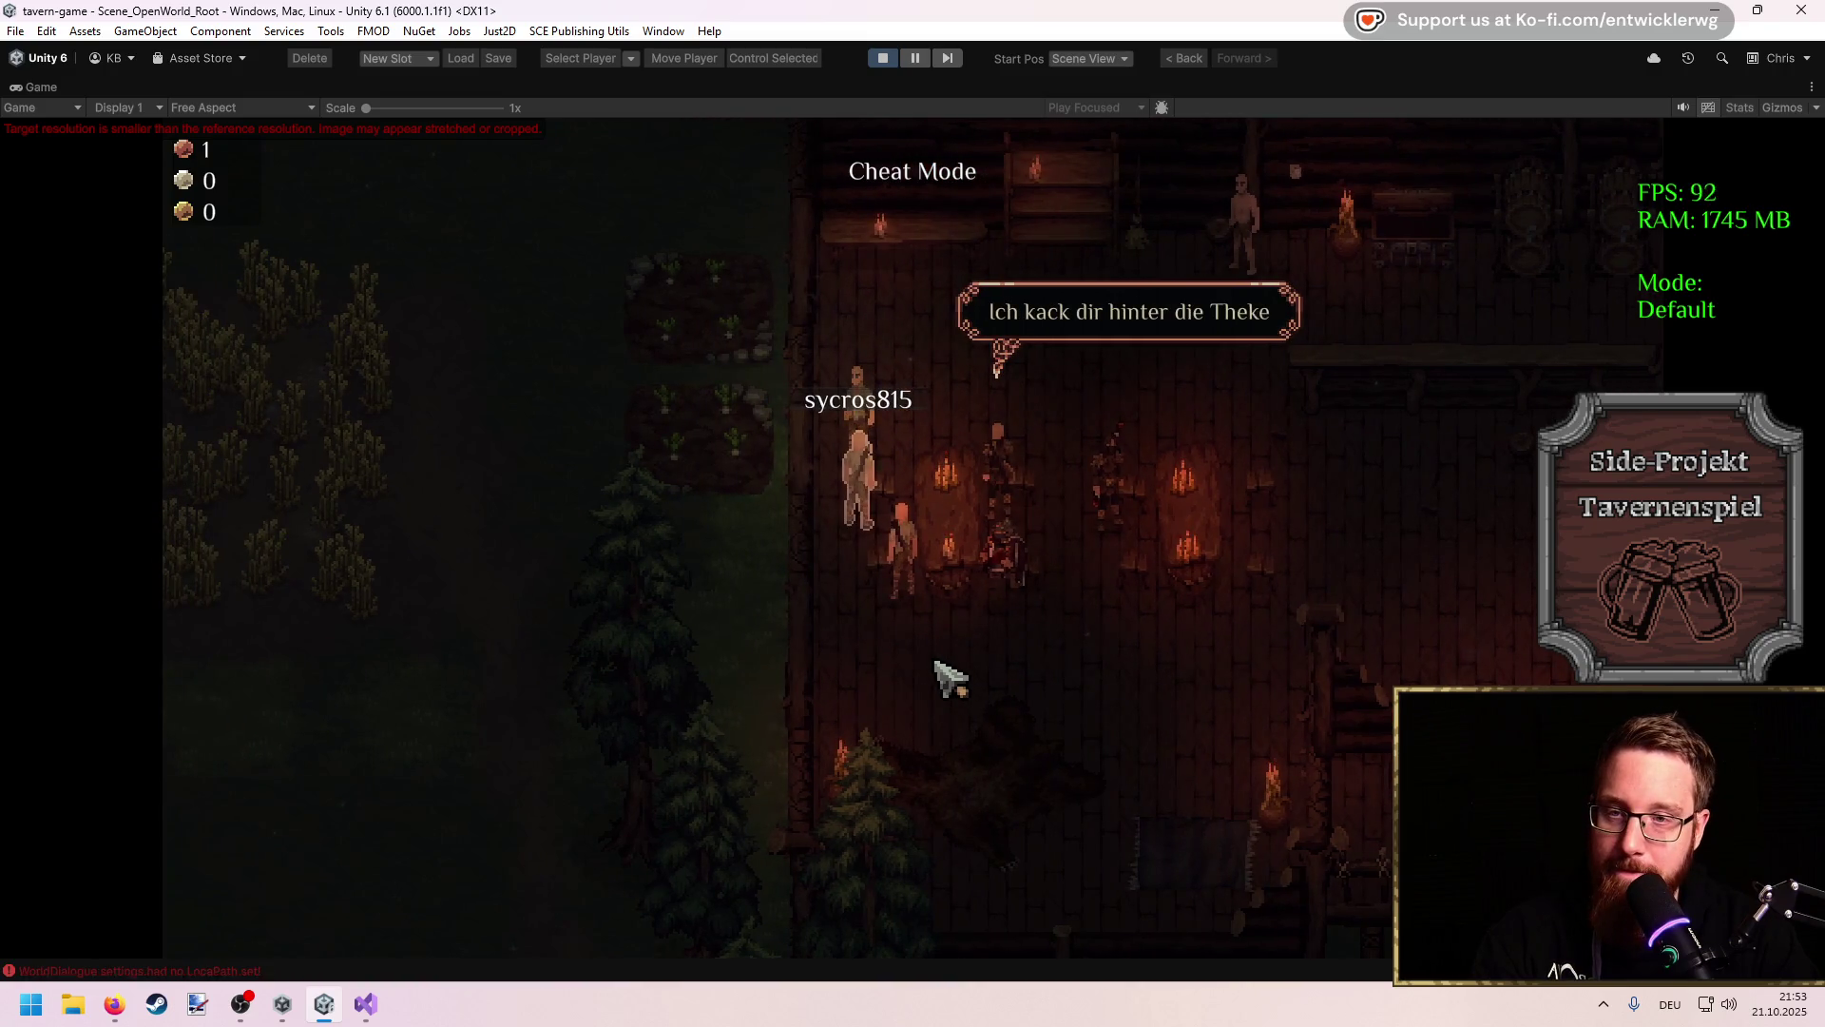
pyautogui.press('d')
pyautogui.press('s')
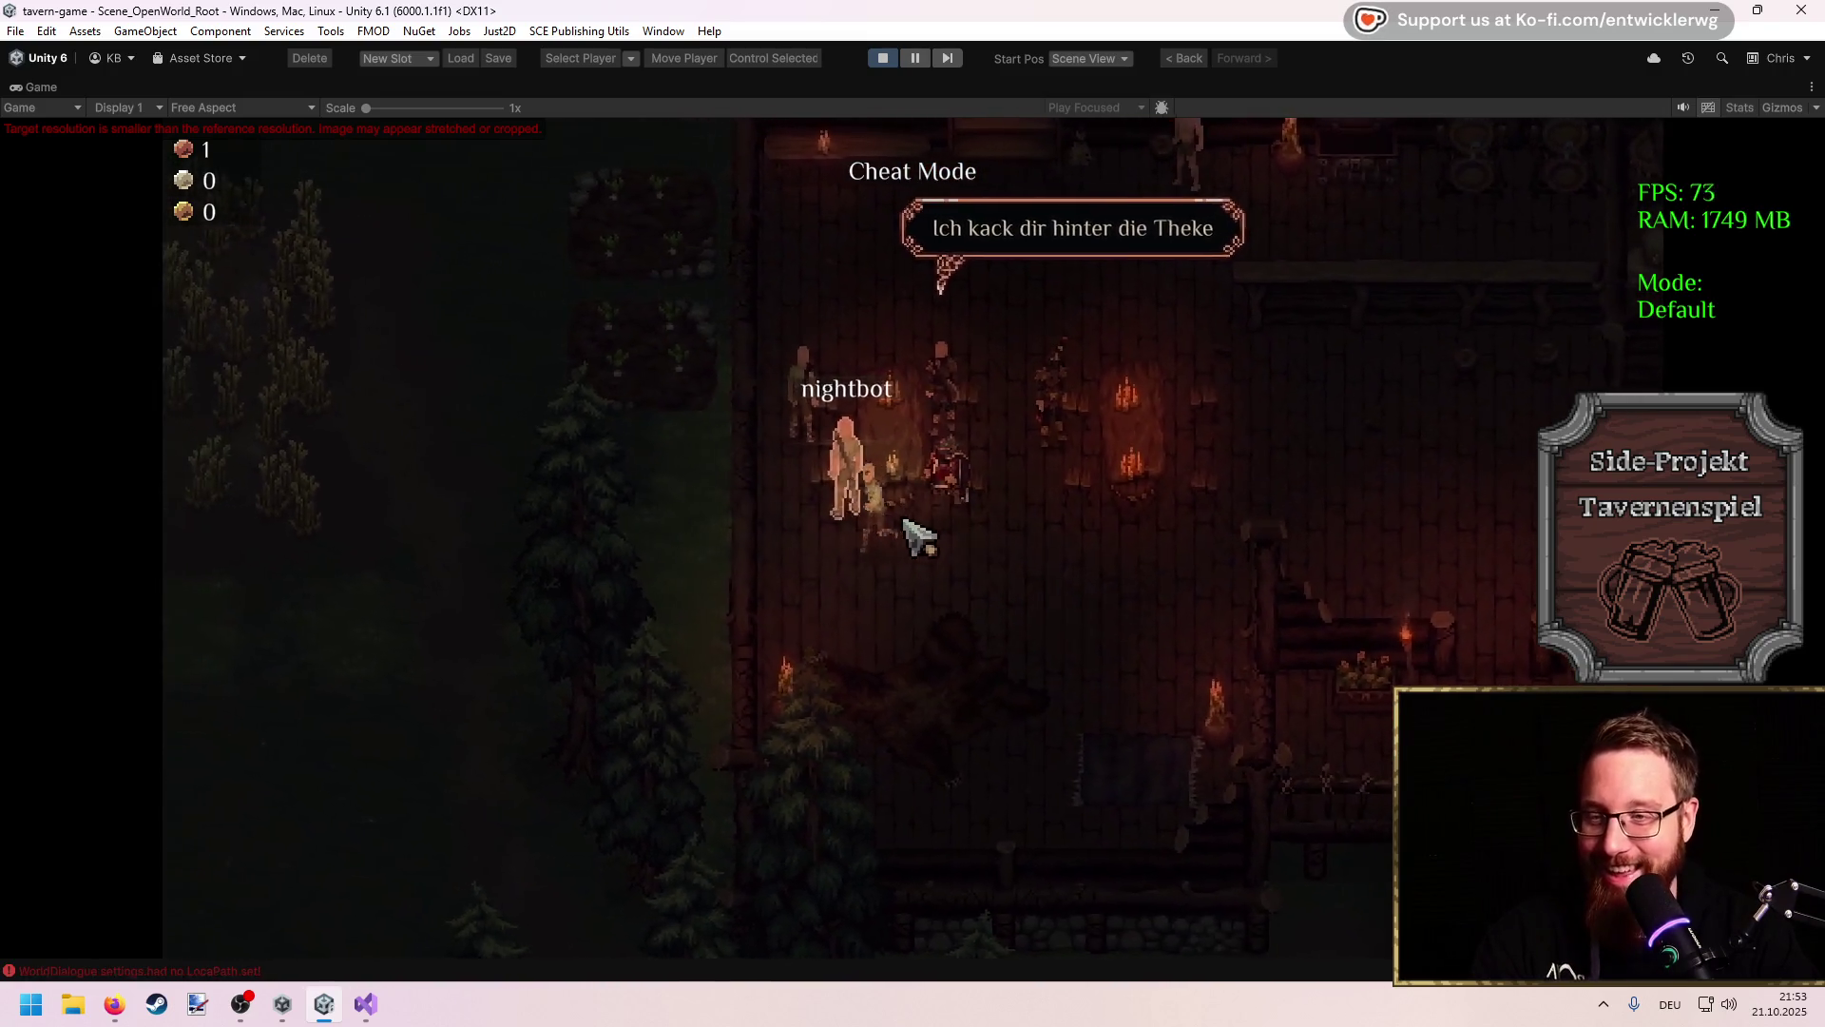
pyautogui.press('w')
pyautogui.press('d')
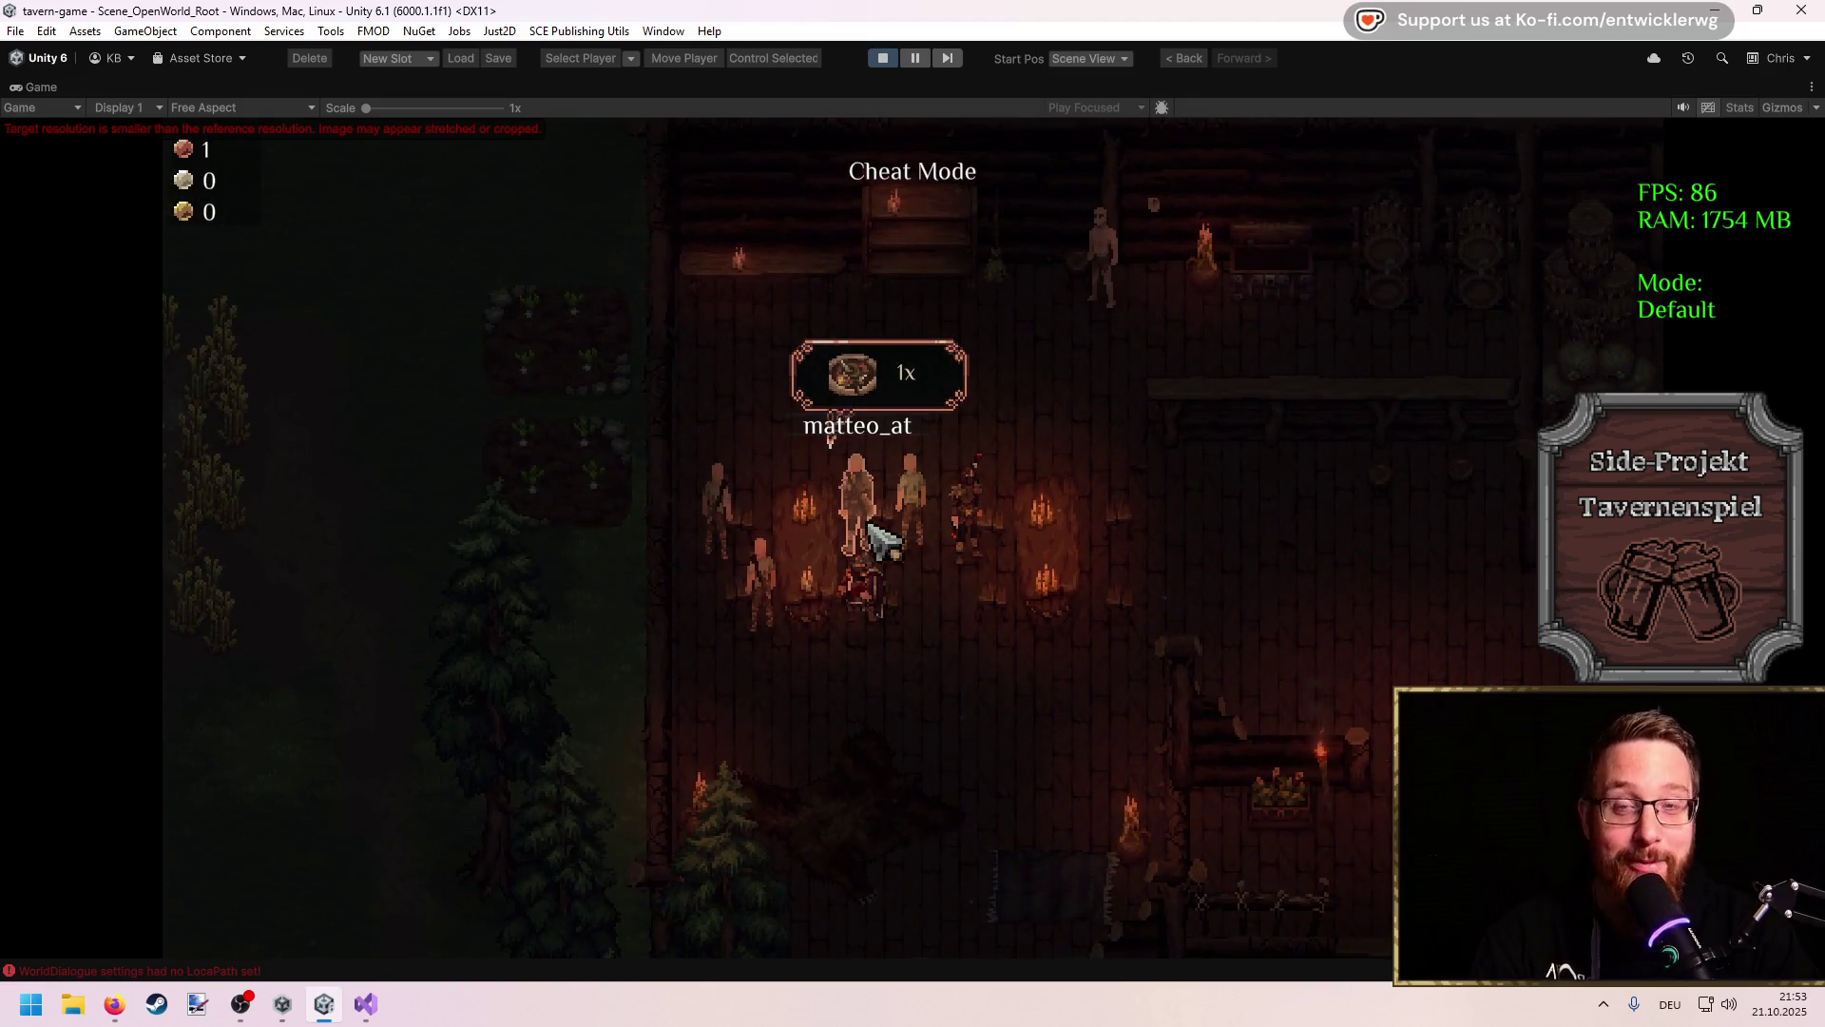
pyautogui.press('d')
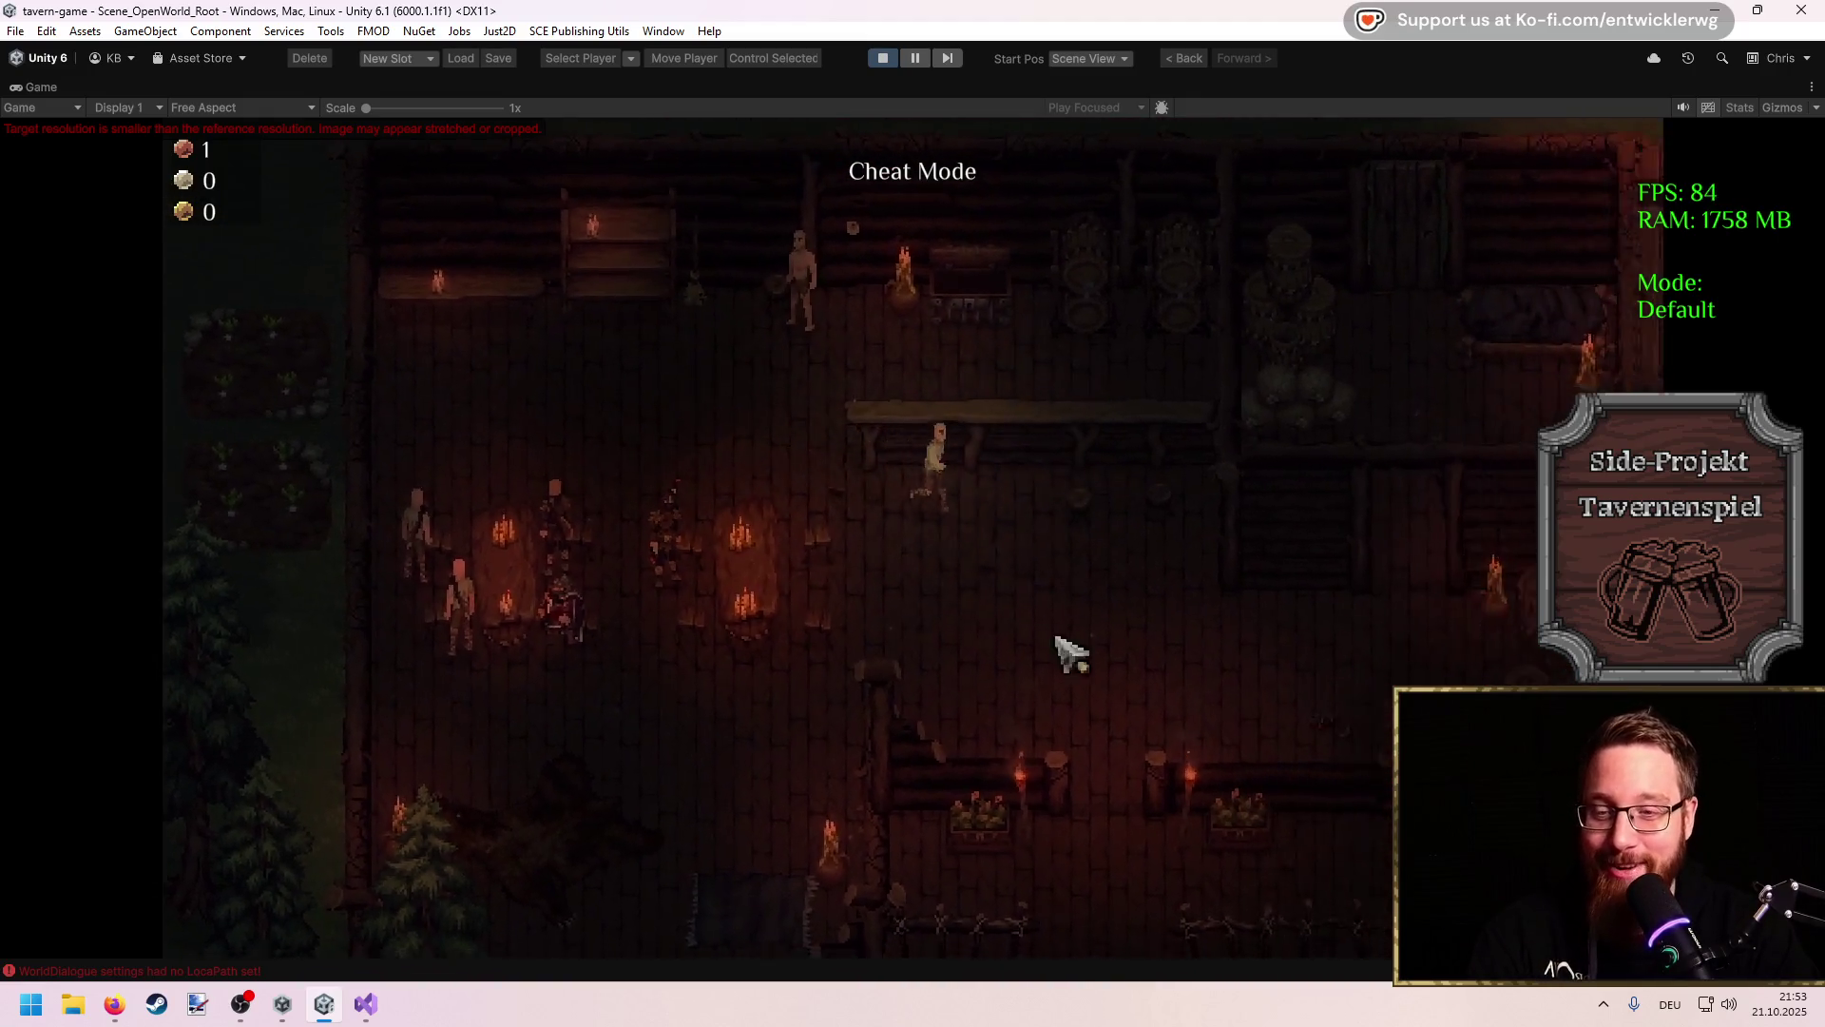
pyautogui.press('s')
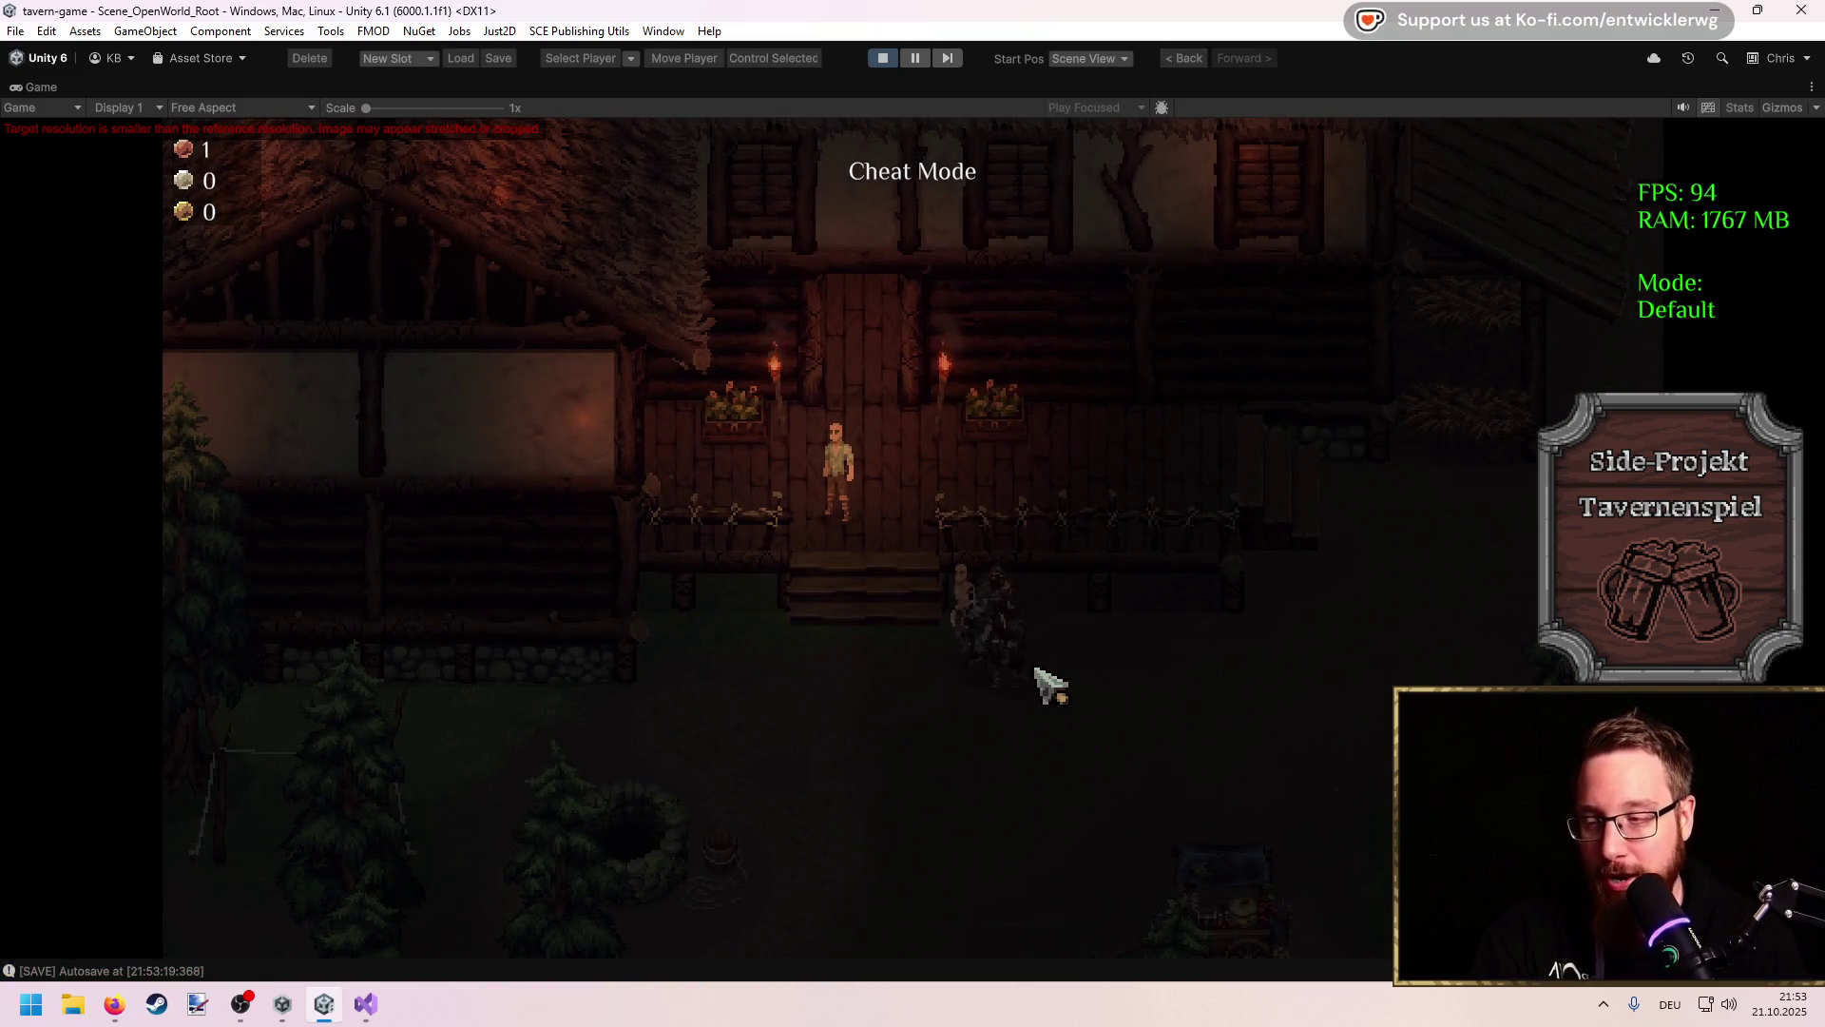
pyautogui.press('w')
pyautogui.click(871, 59)
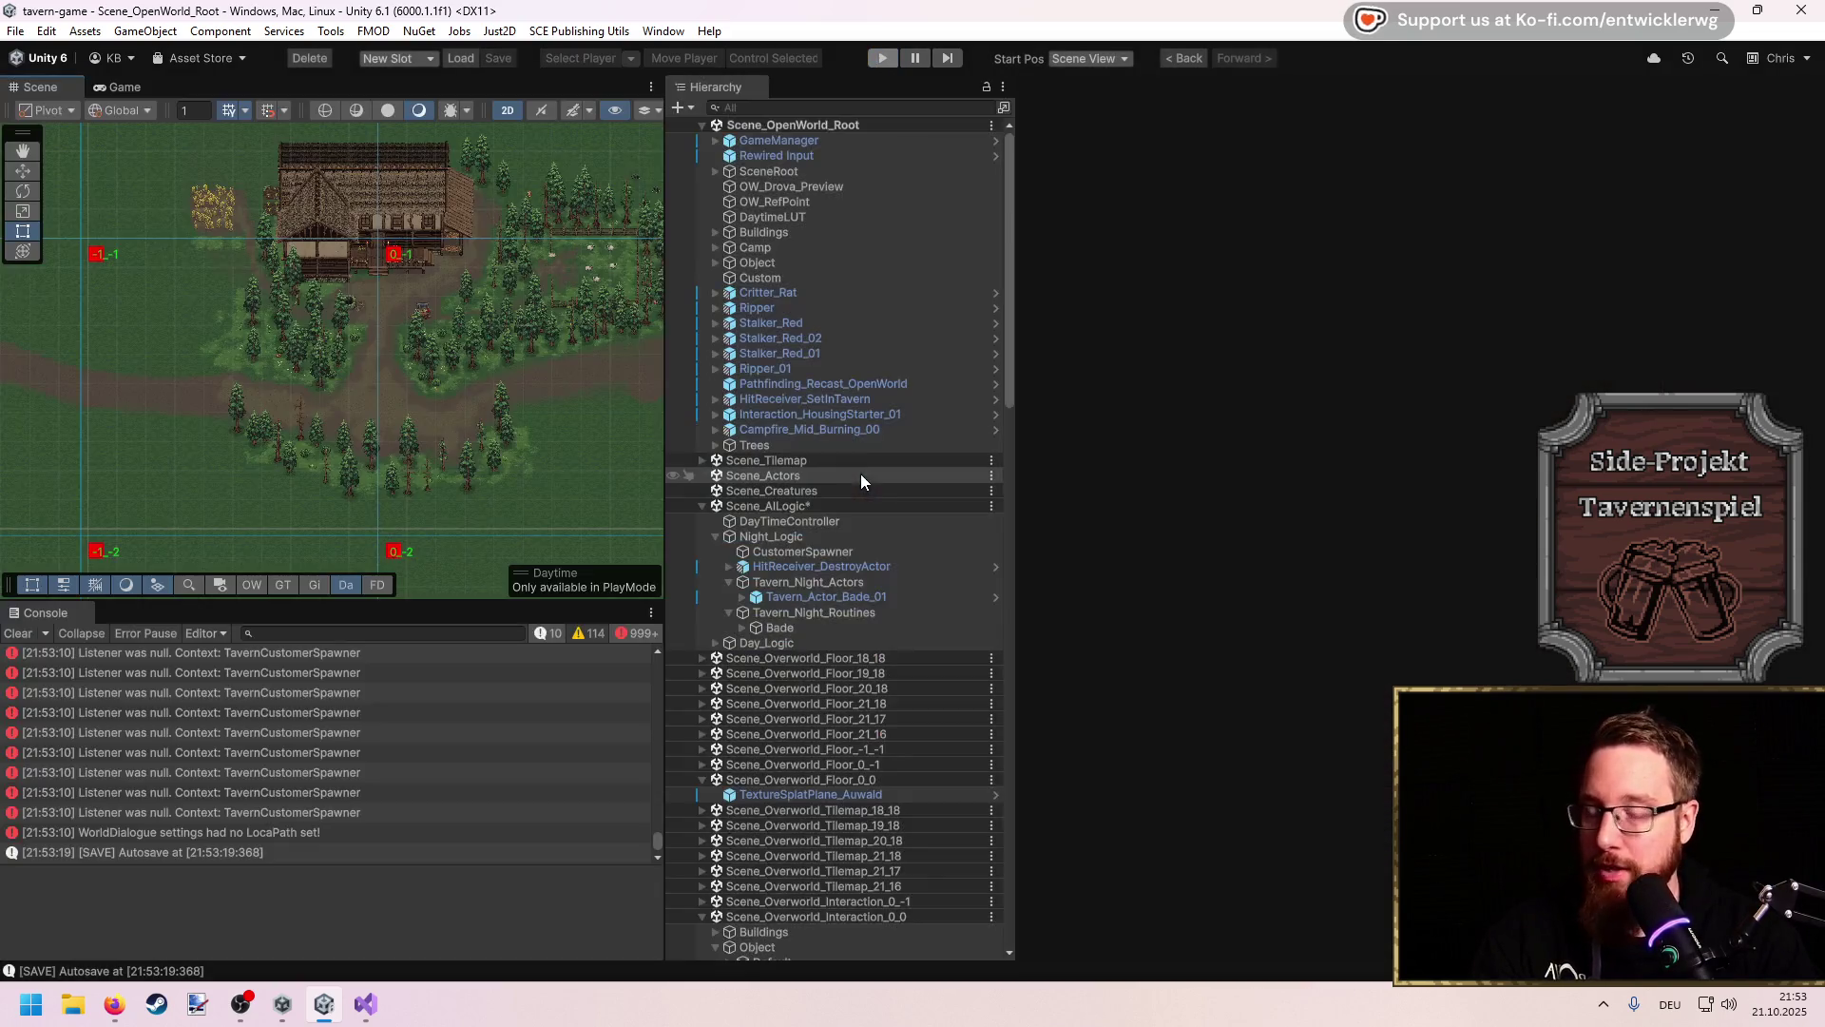
# Step: Scroll the Hierarchy and bring up the add-object options on DaytimeLUT
pyautogui.scroll(-5, 460, 453)
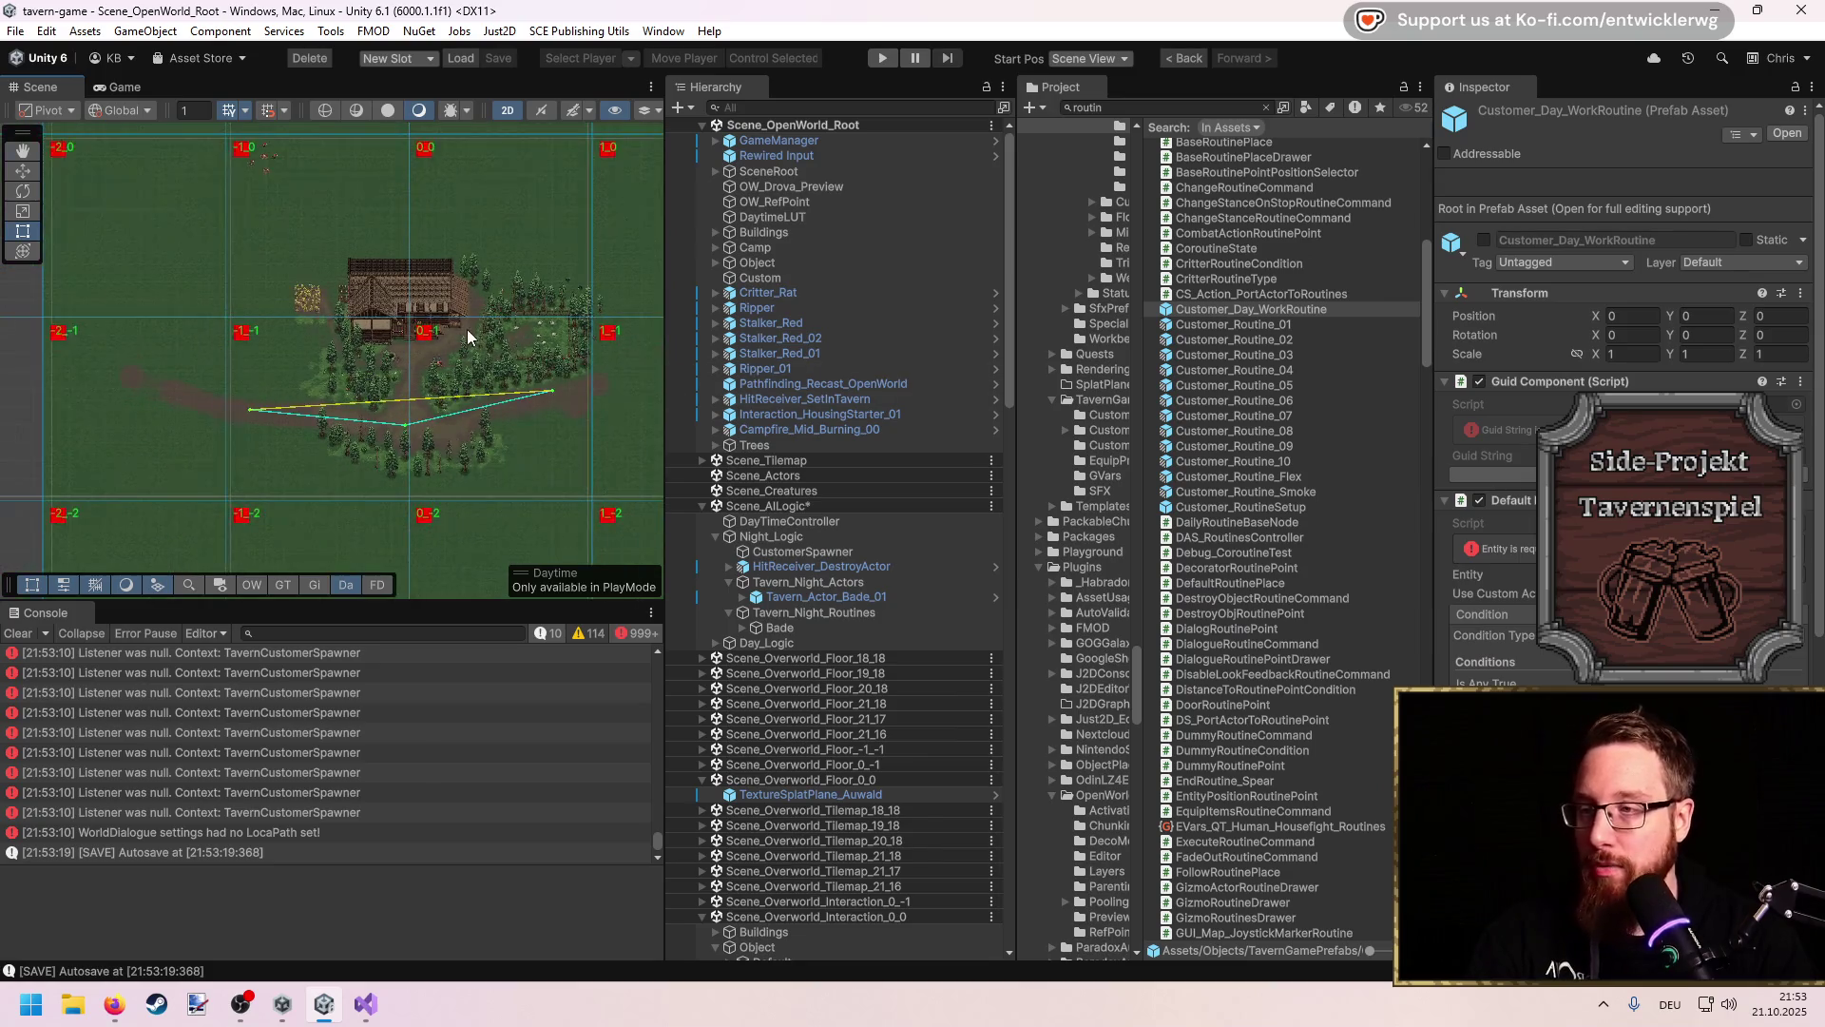
pyautogui.scroll(-5, 836, 428)
pyautogui.scroll(5, 856, 460)
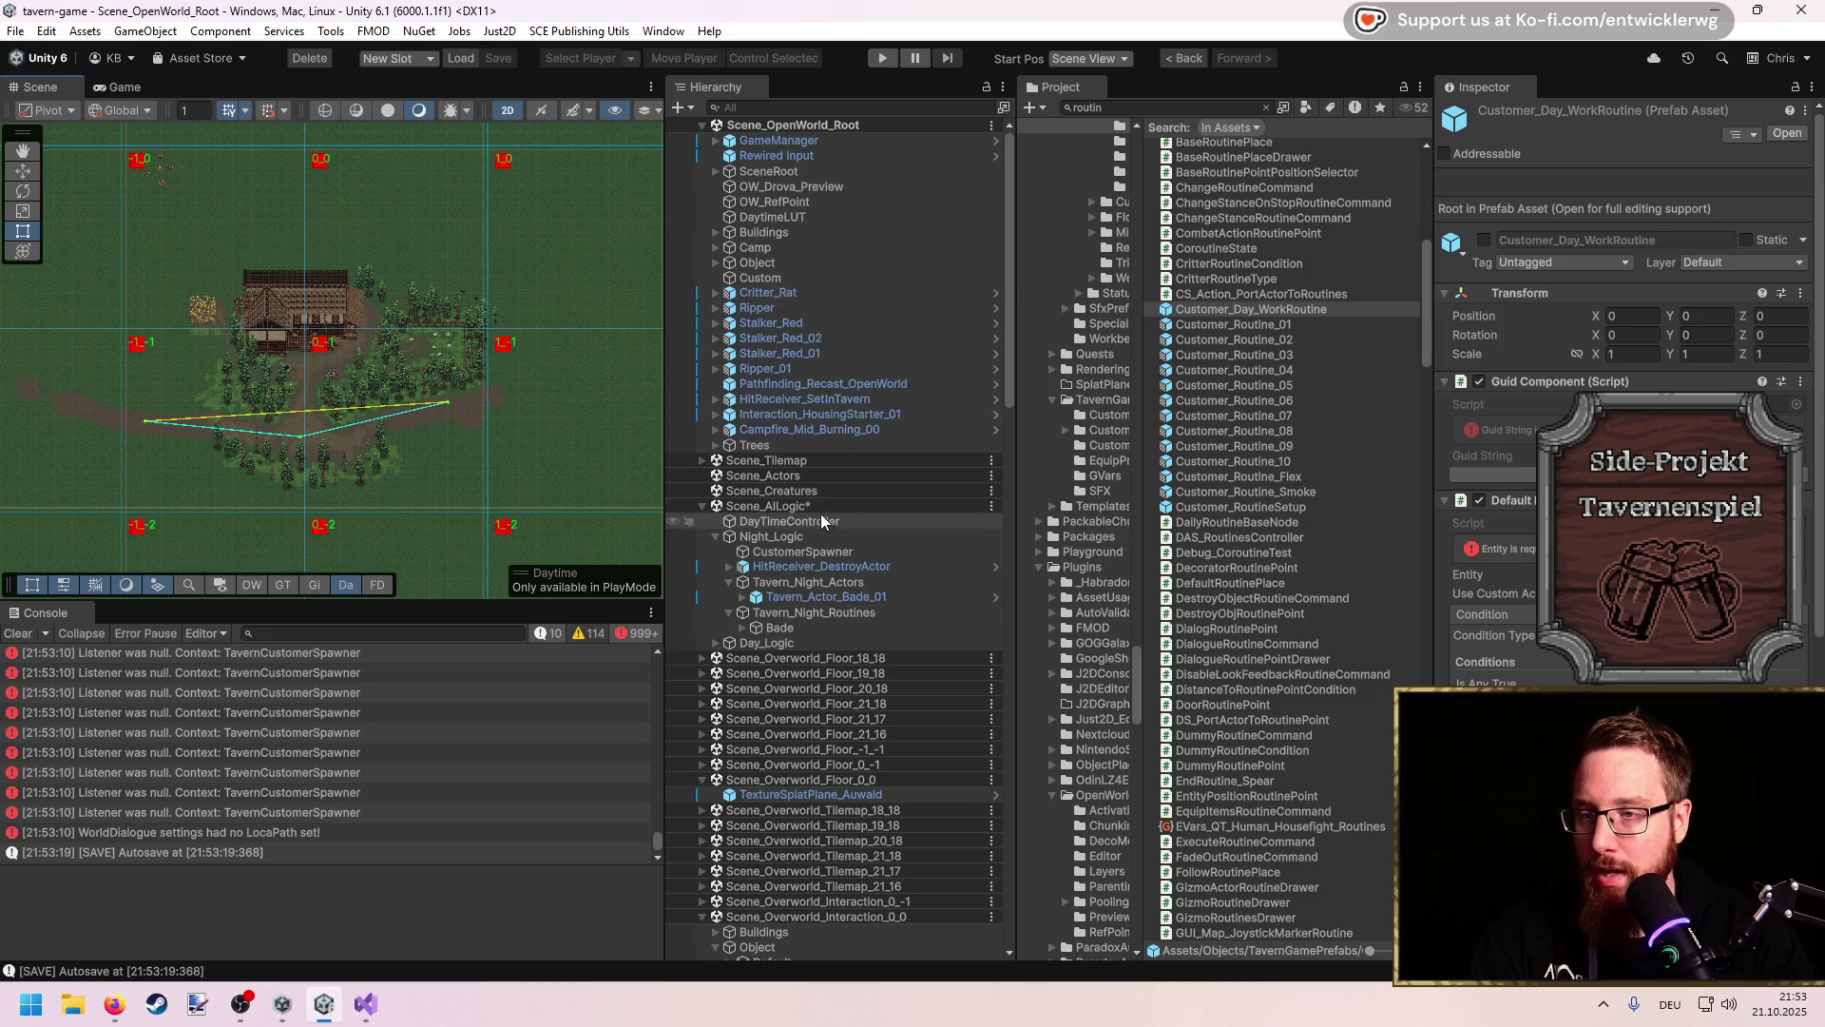
pyautogui.rightClick(813, 220)
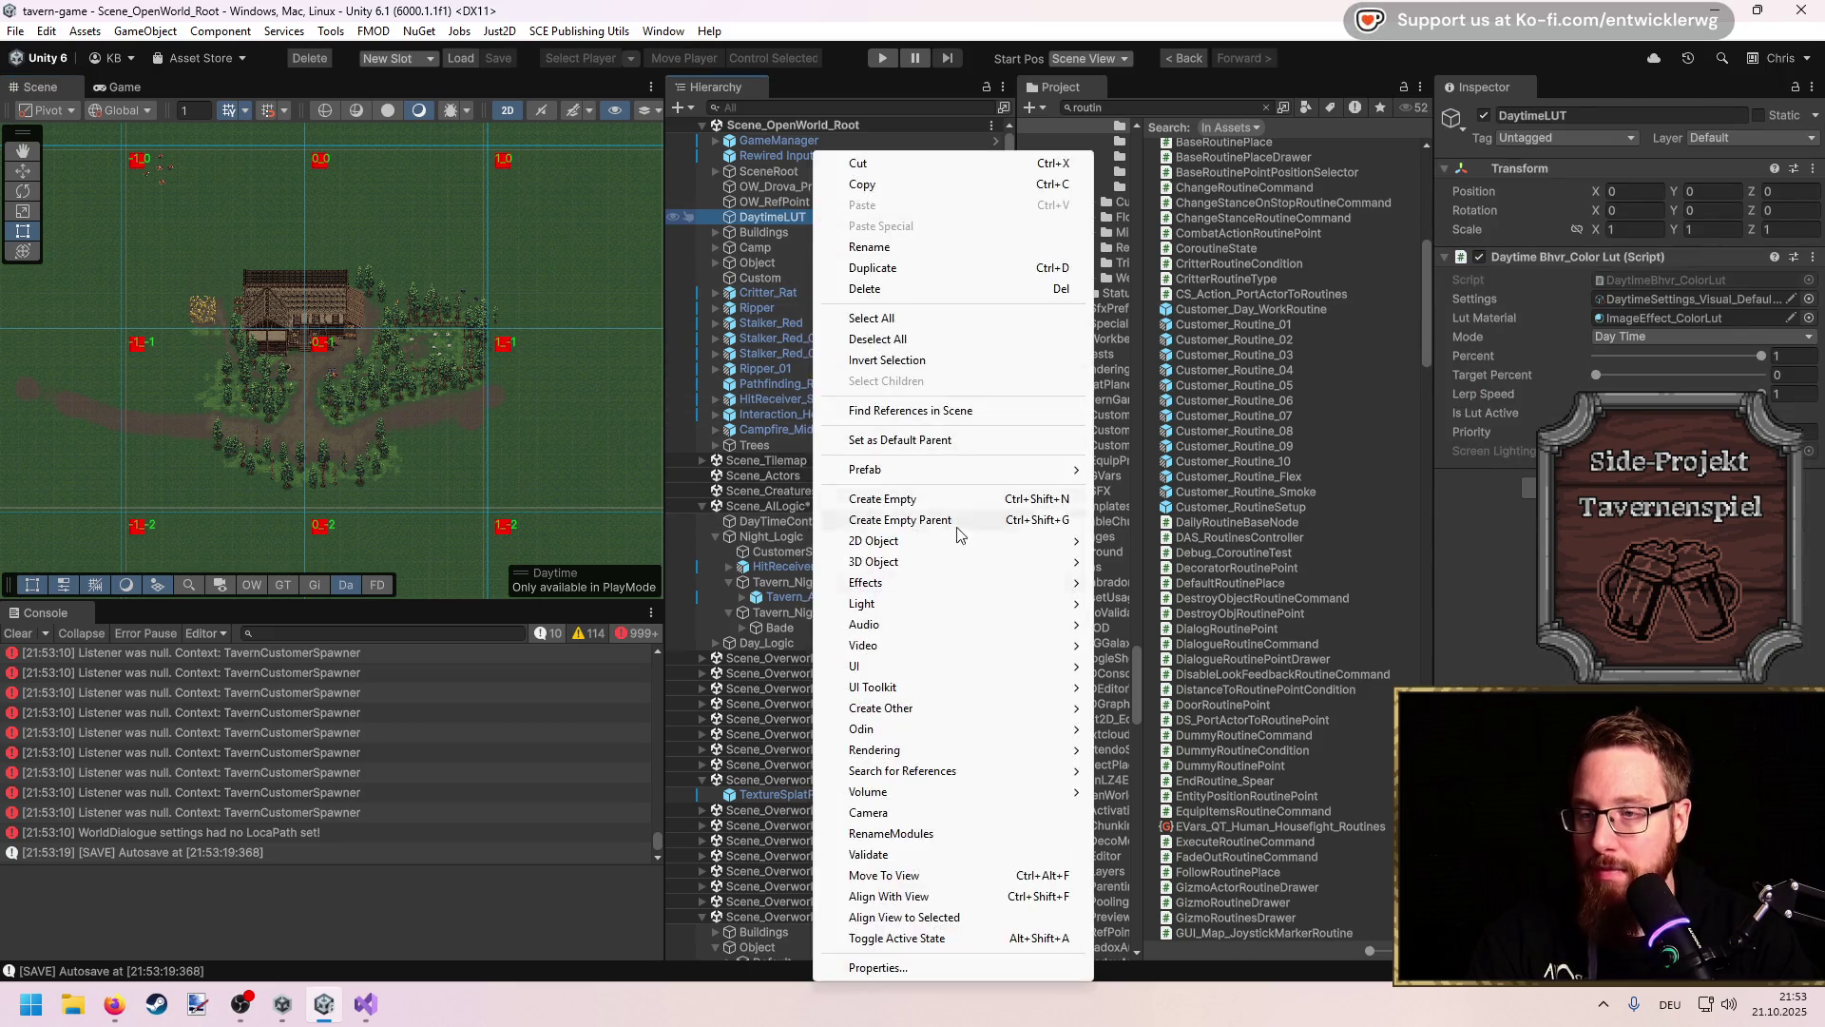
# Step: Delete the Canvas mistakenly created under DaytimeLUT and collapse the Night_Logic children
pyautogui.moveTo(939, 665)
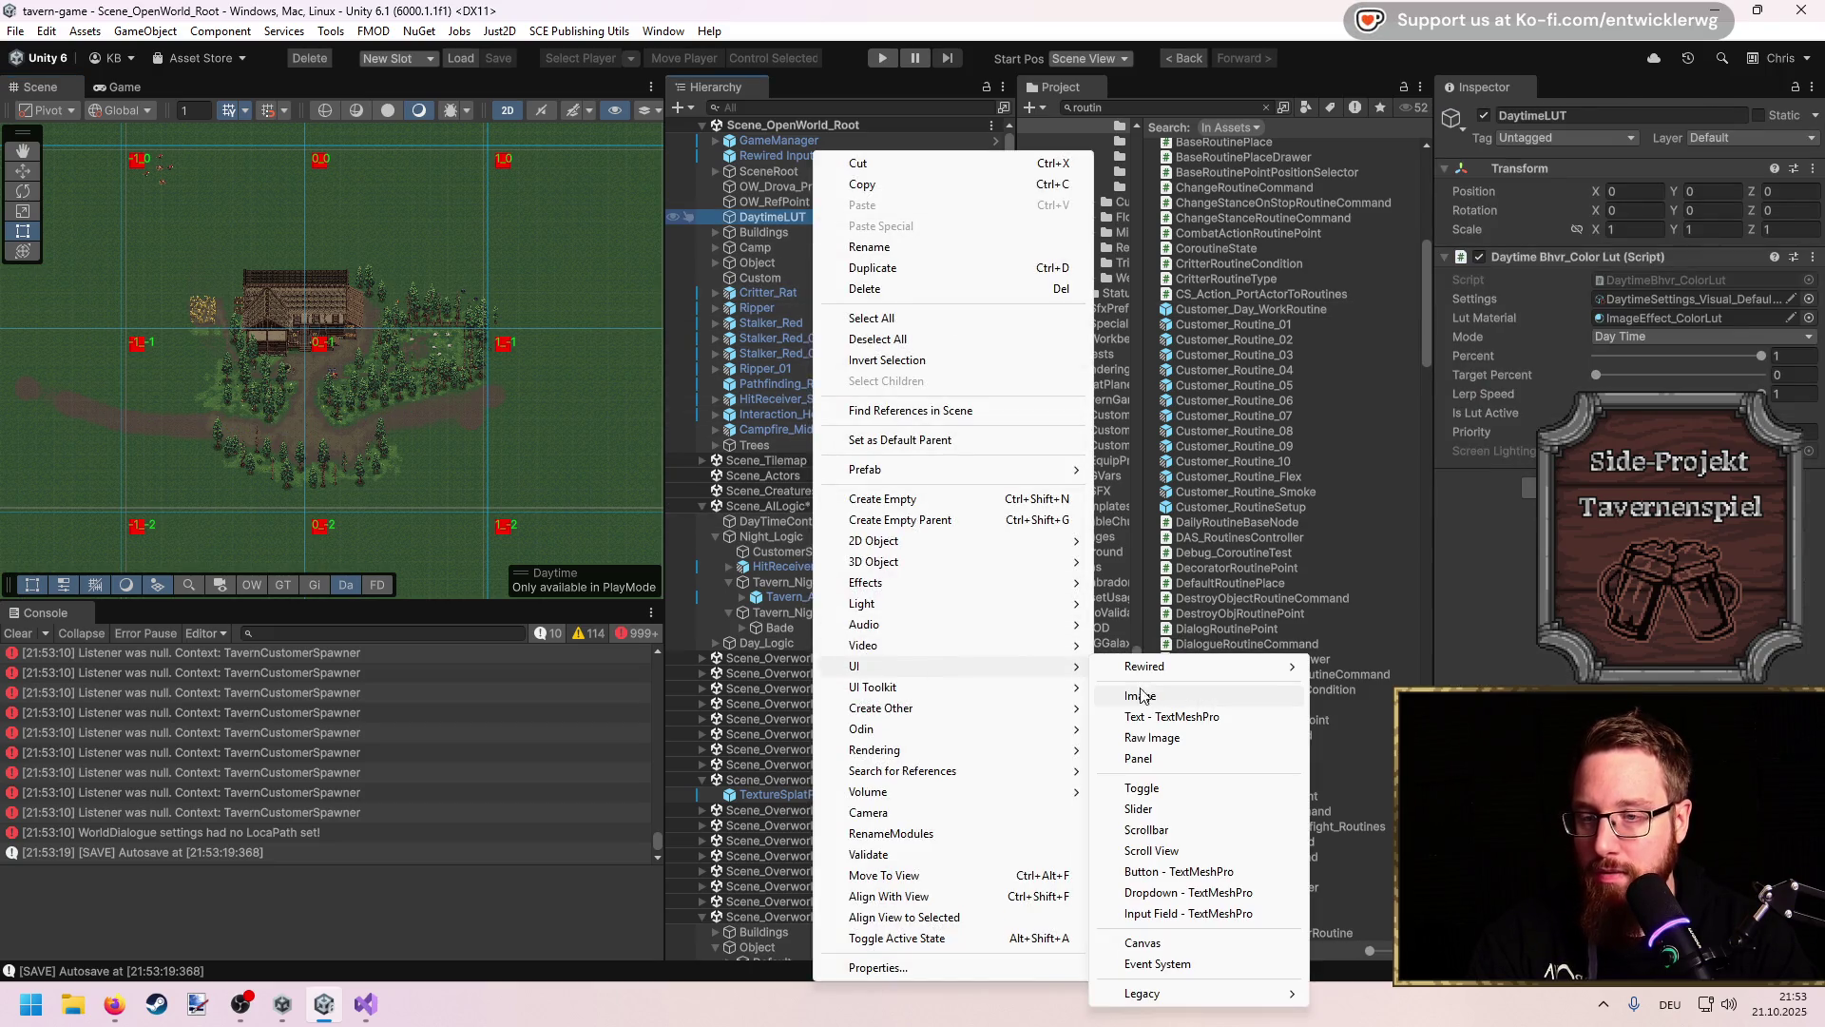
pyautogui.click(1196, 944)
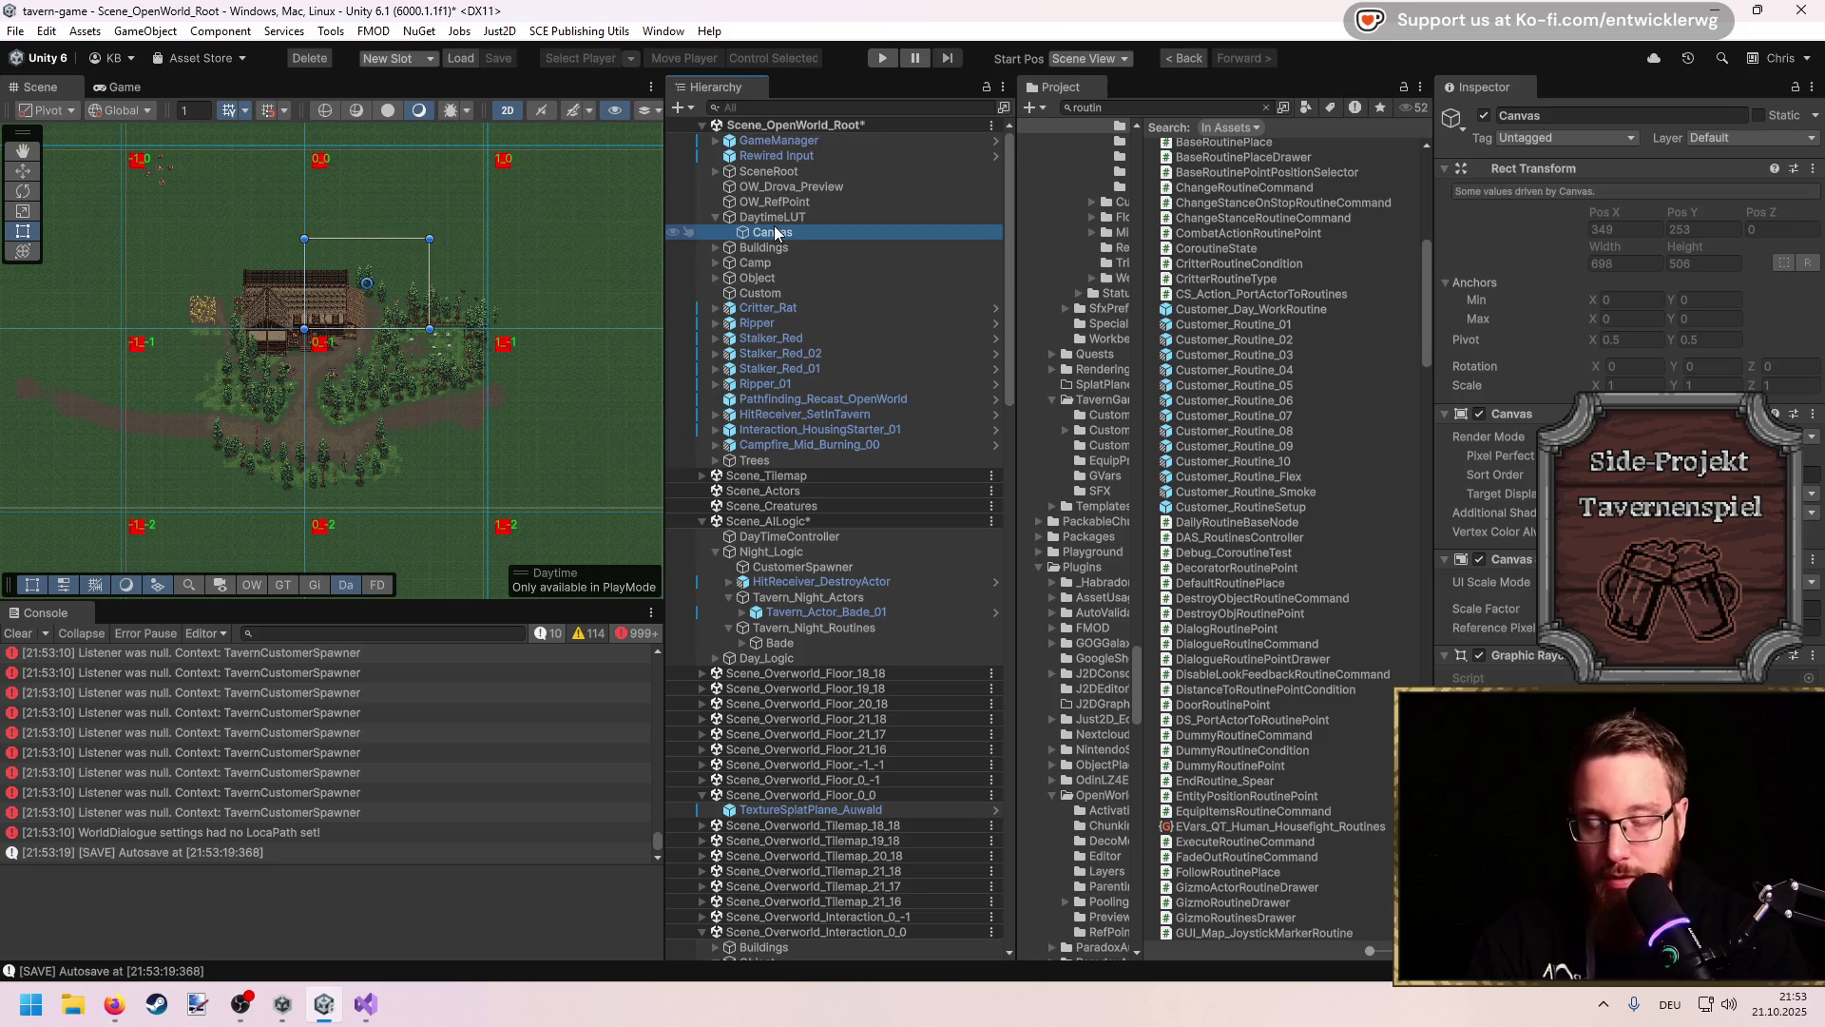
pyautogui.press('Delete')
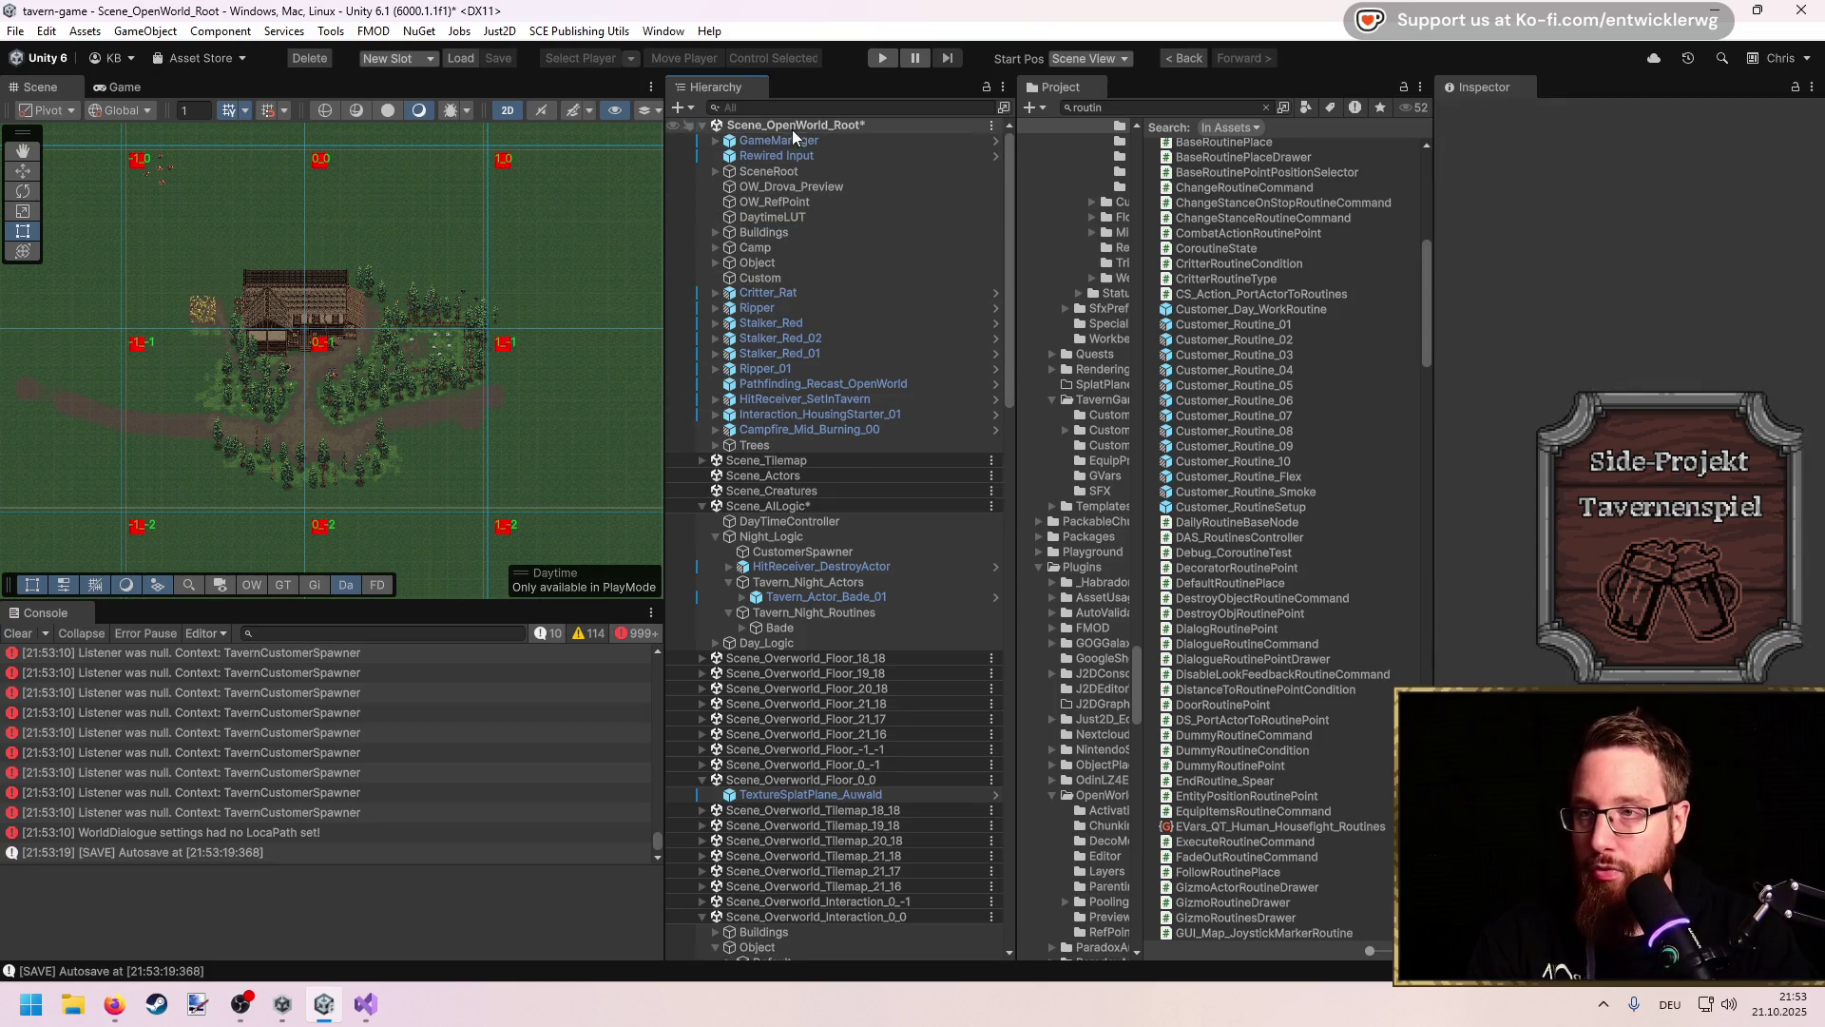
pyautogui.rightClick(791, 504)
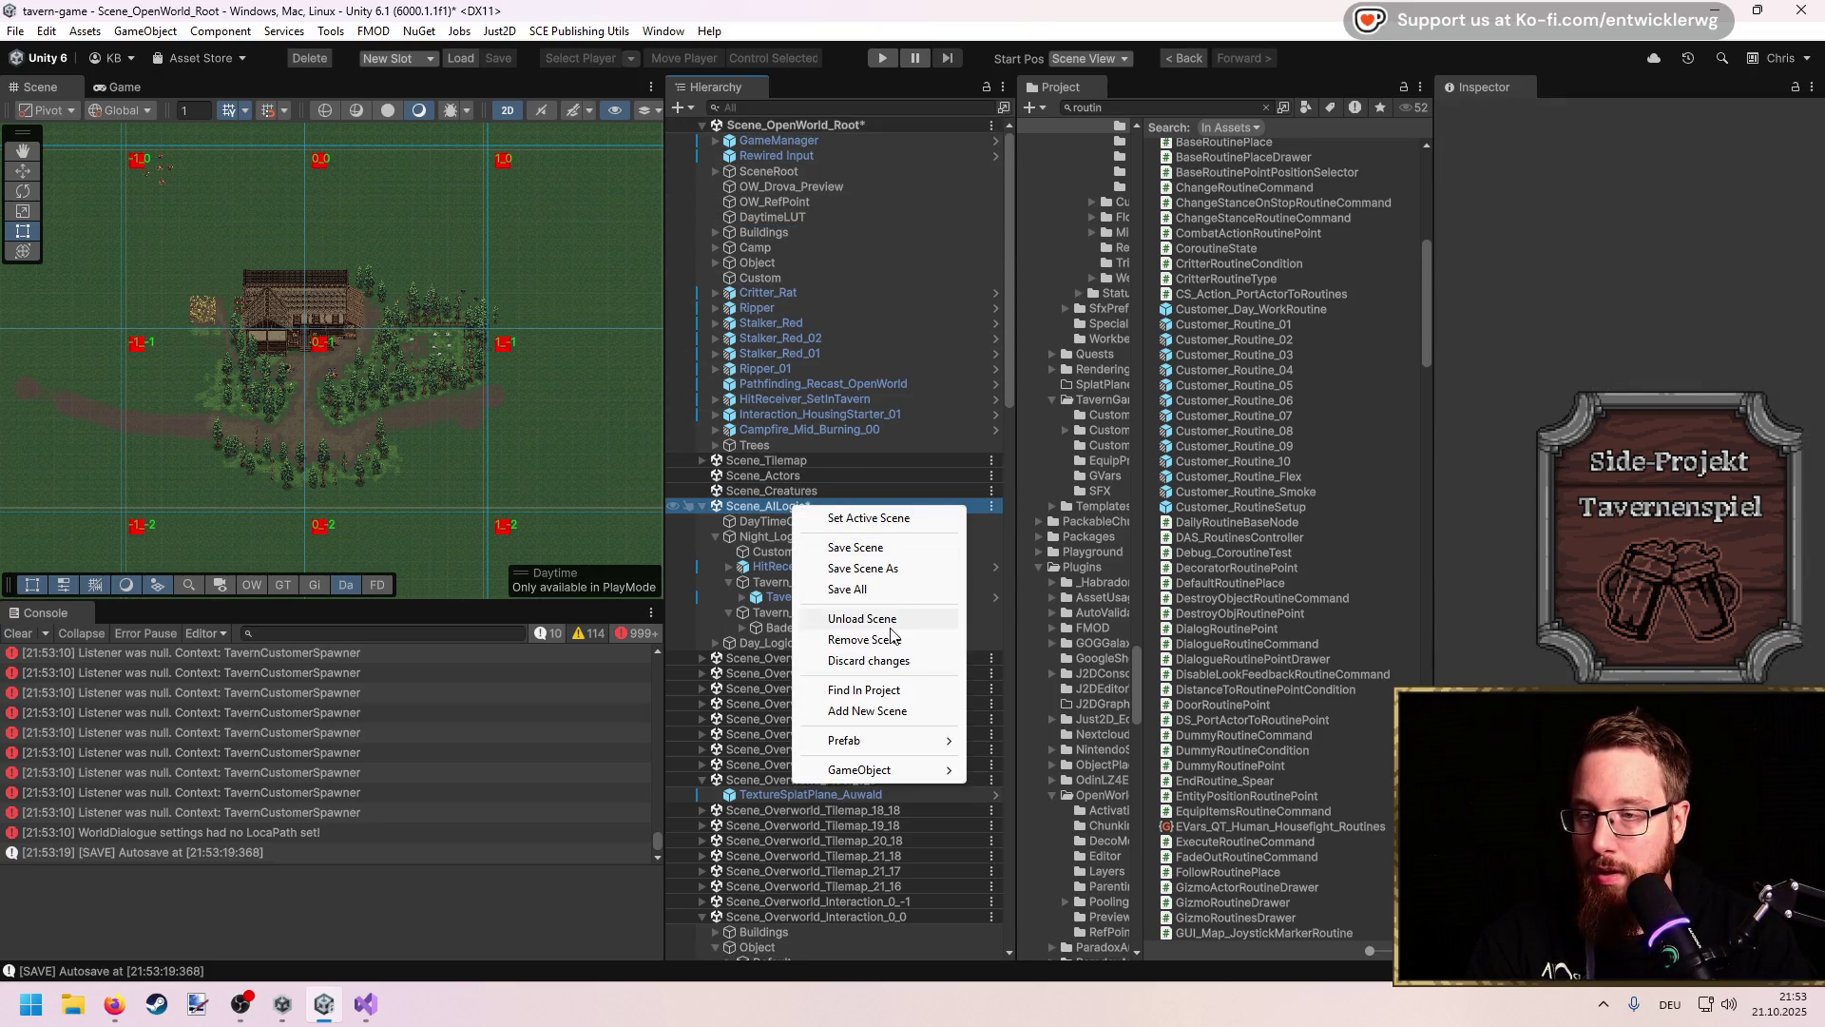
pyautogui.click(766, 536)
pyautogui.click(761, 511)
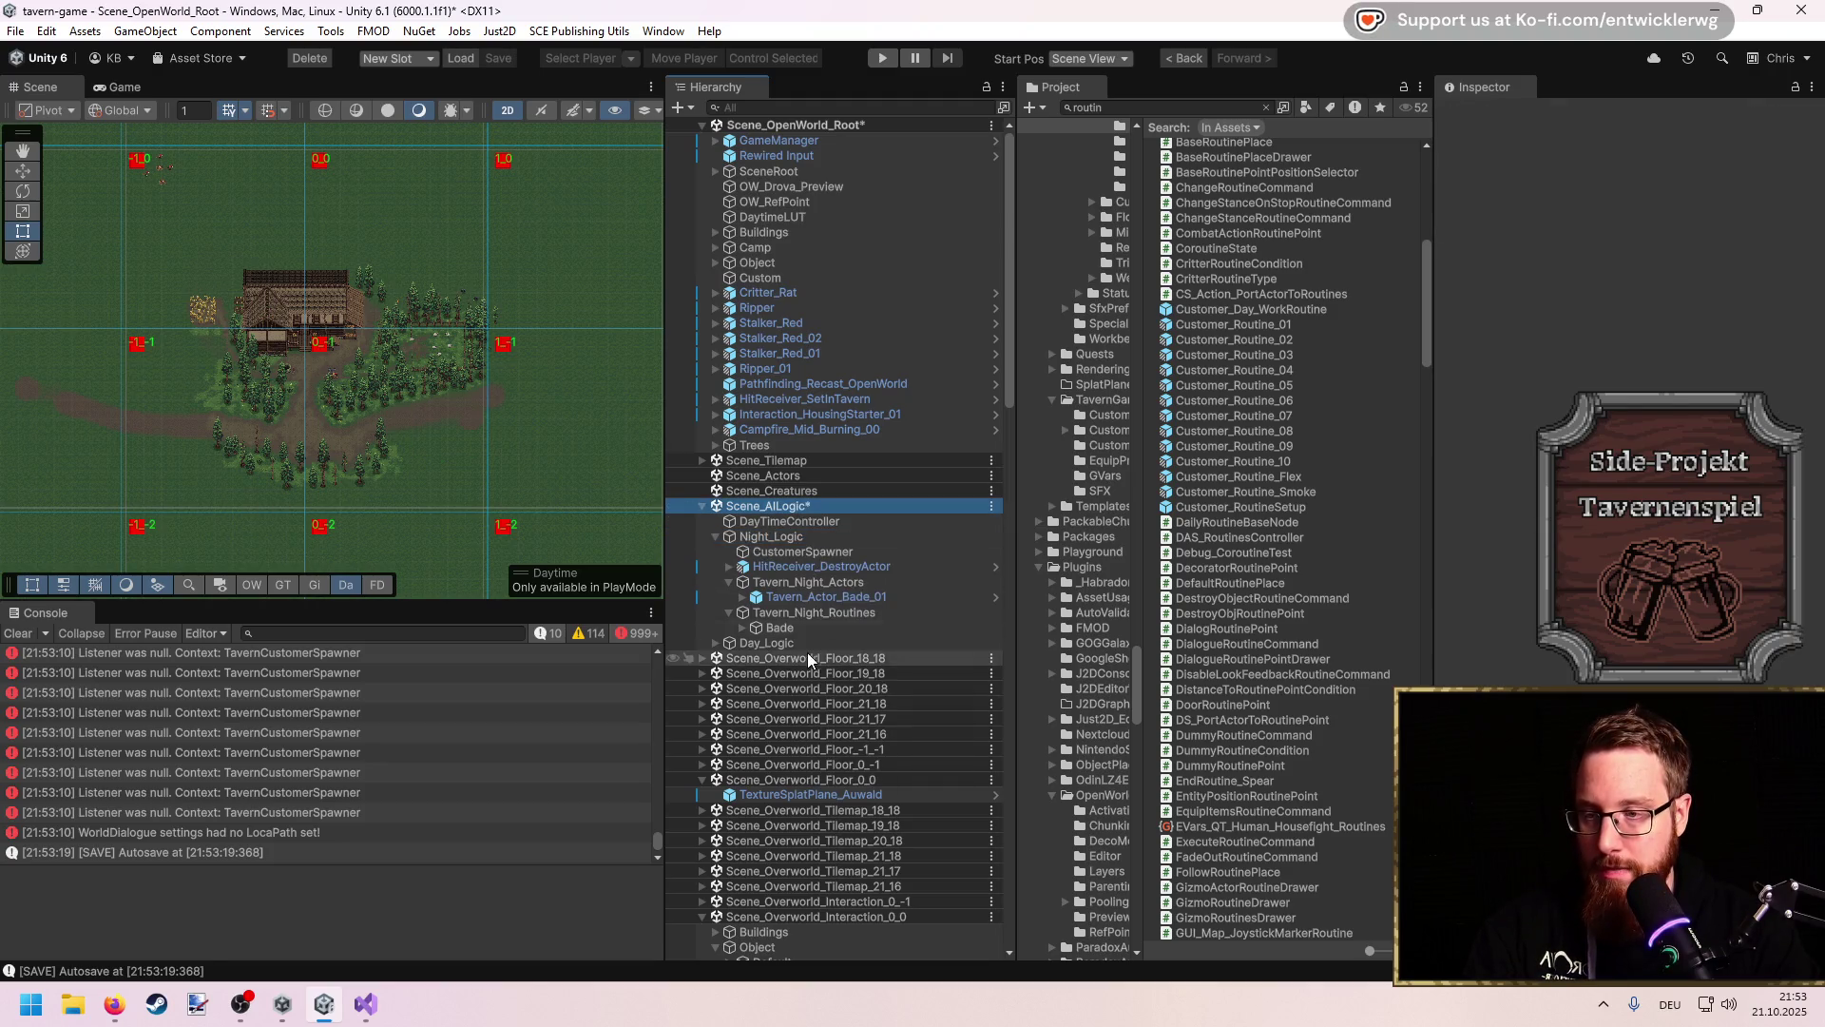
pyautogui.click(713, 535)
pyautogui.hotkey('alt', 'Tab')
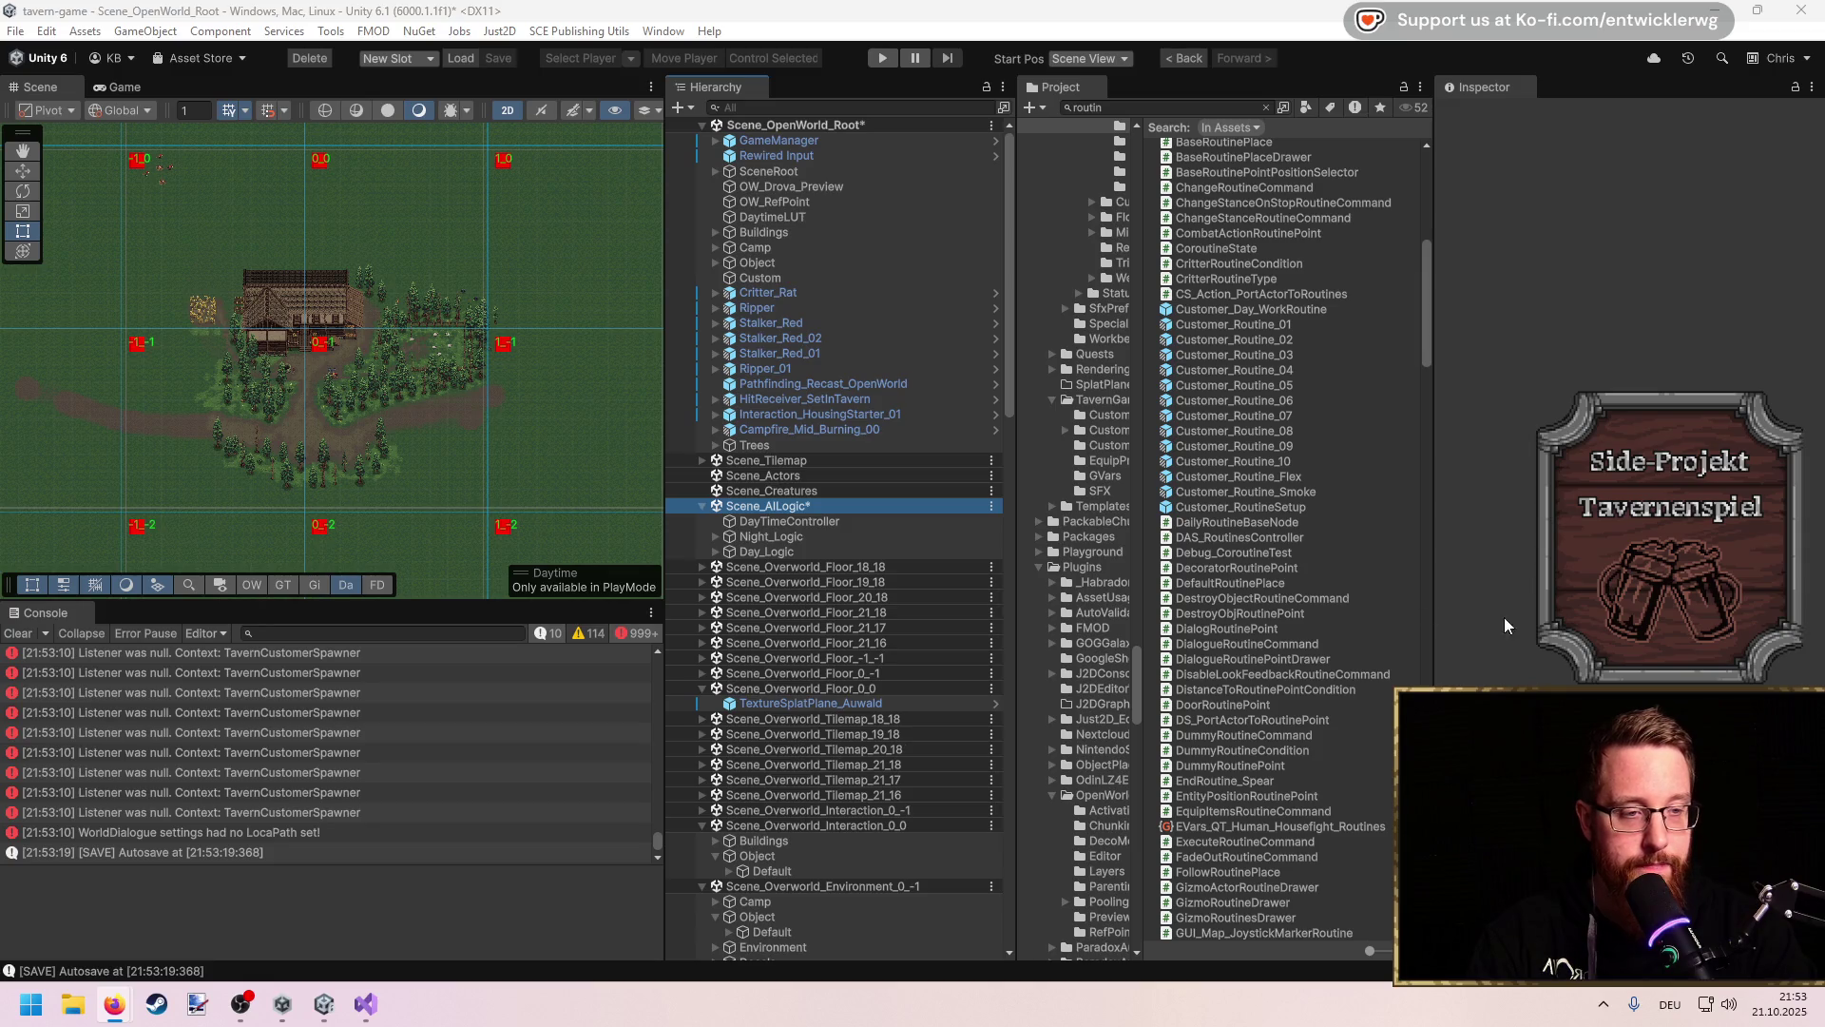
# Step: Create a UI Canvas under DayTimeController in Scene_AllLogic
pyautogui.rightClick(746, 506)
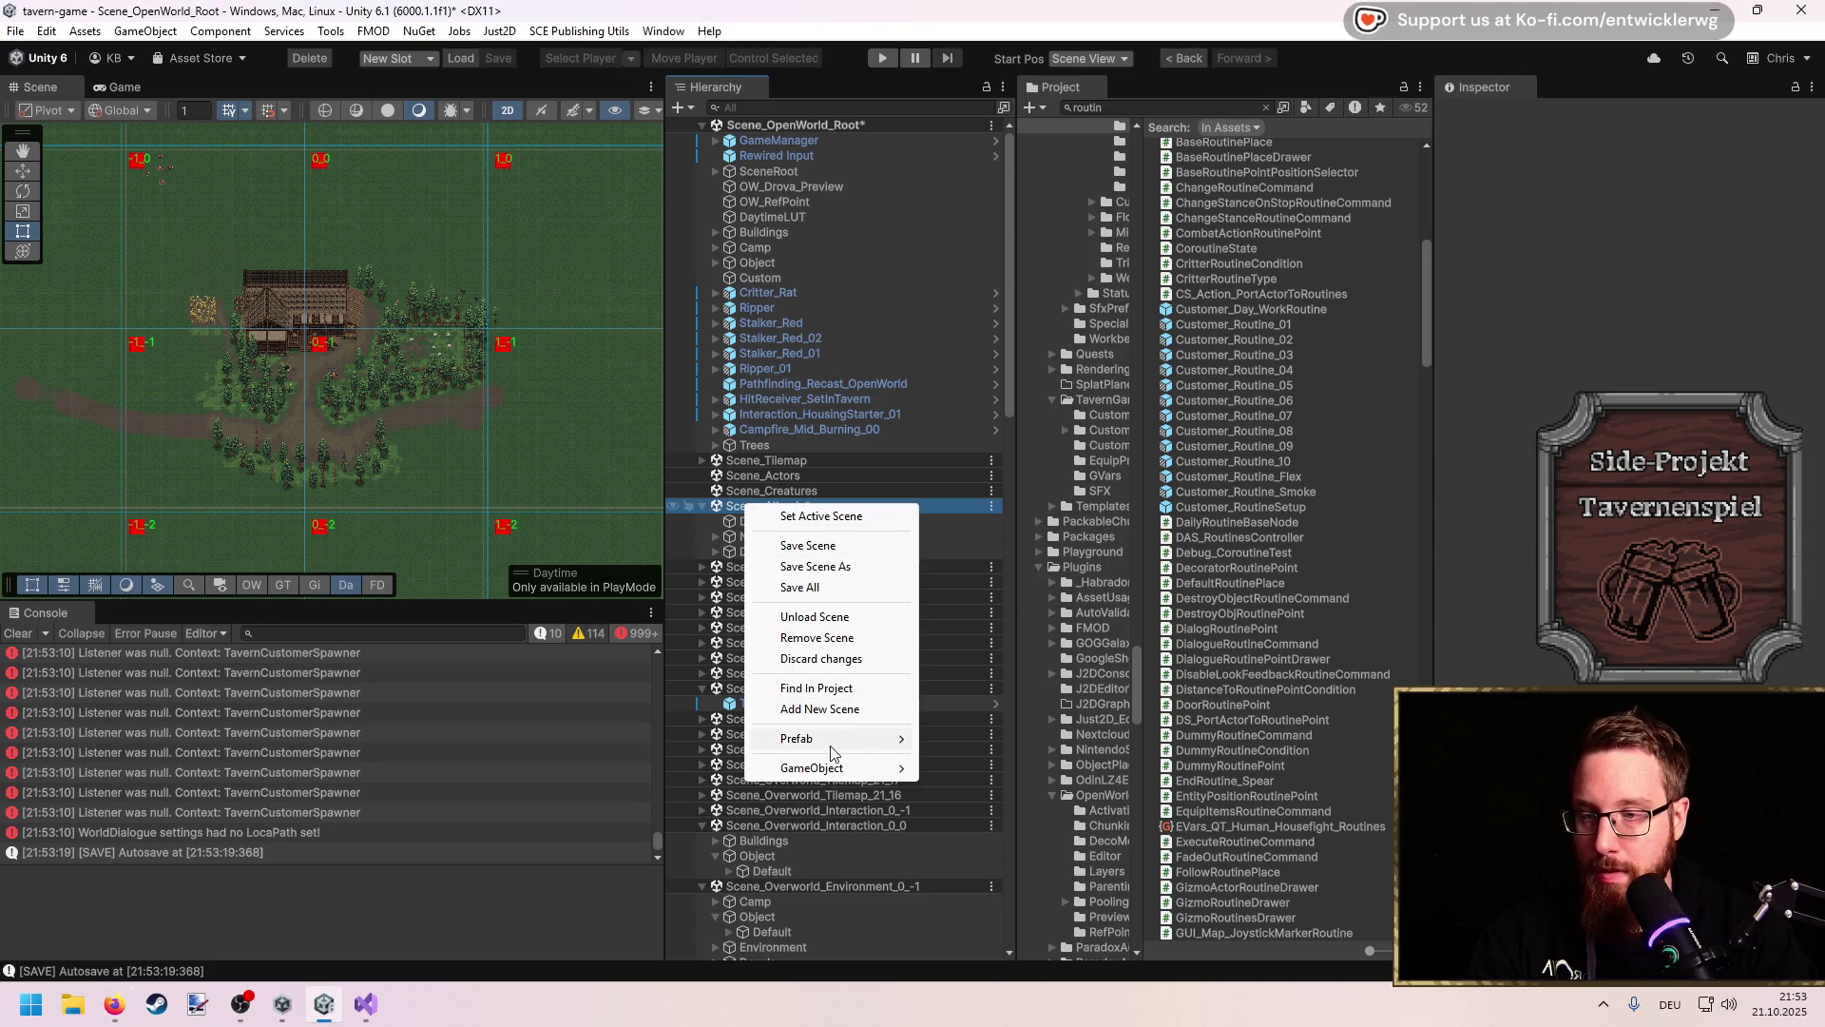
pyautogui.click(1103, 481)
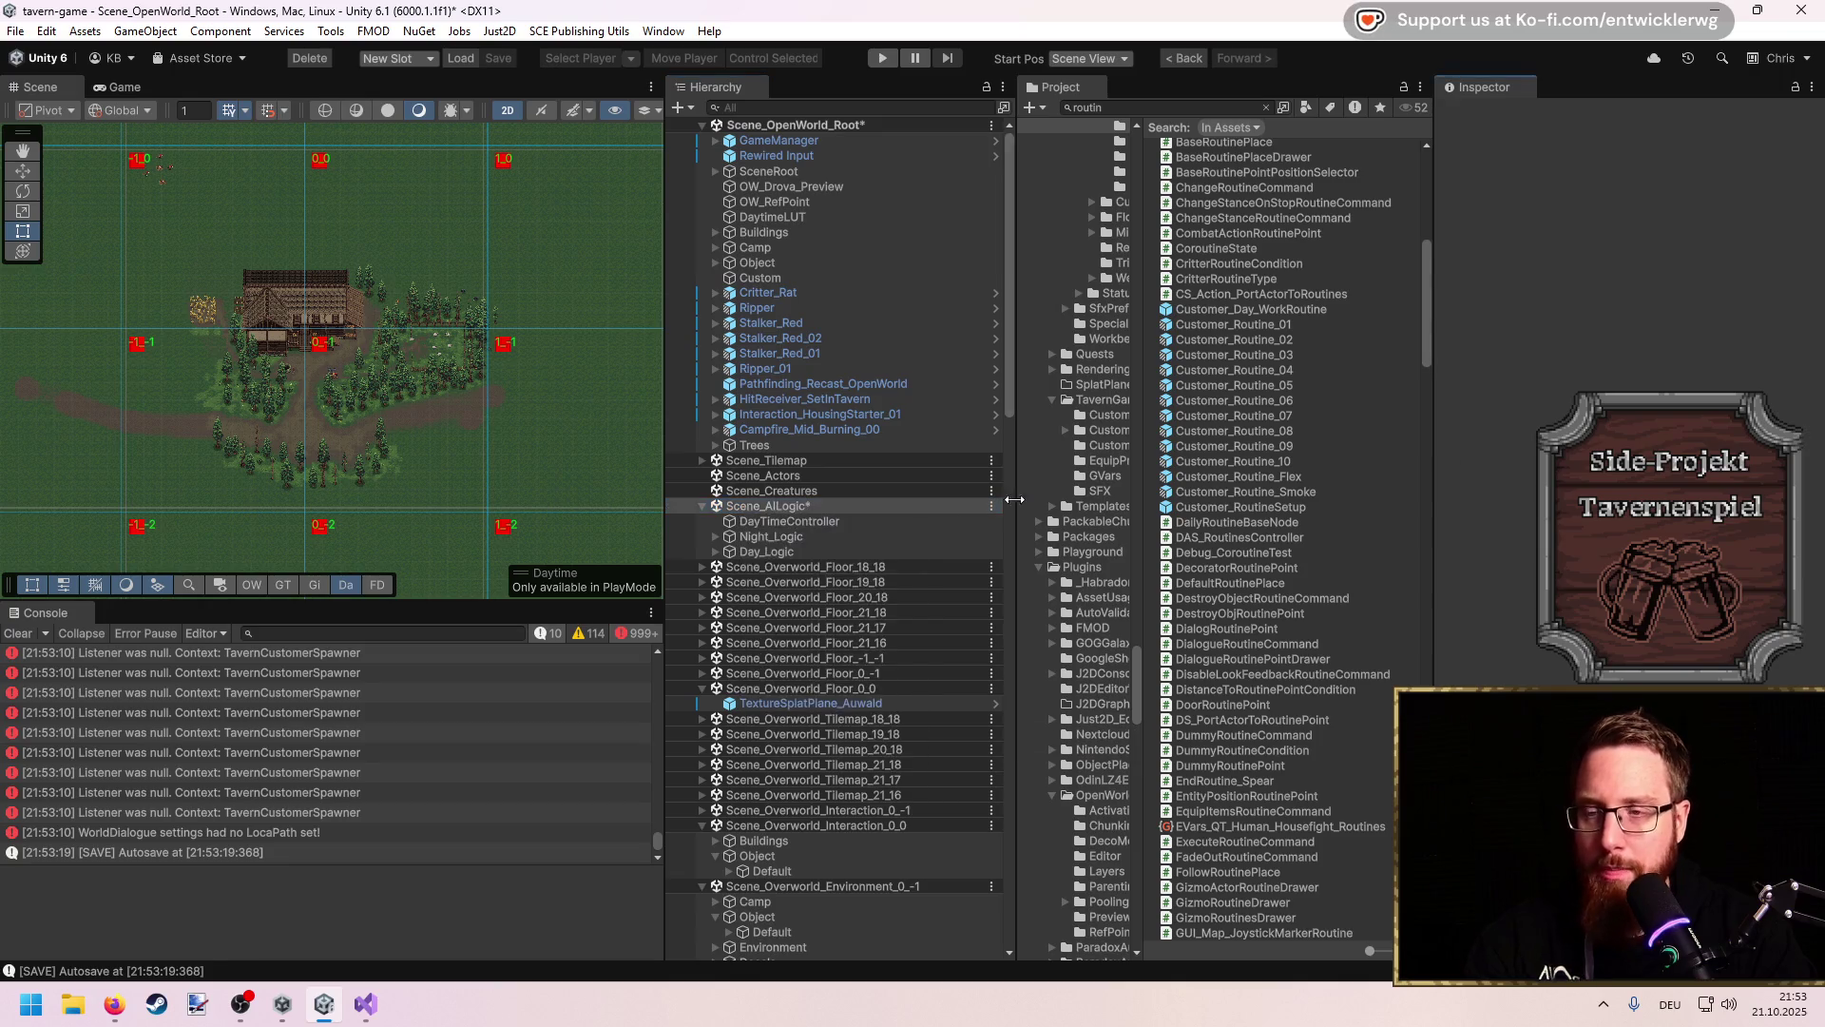
pyautogui.click(801, 521)
pyautogui.rightClick(802, 519)
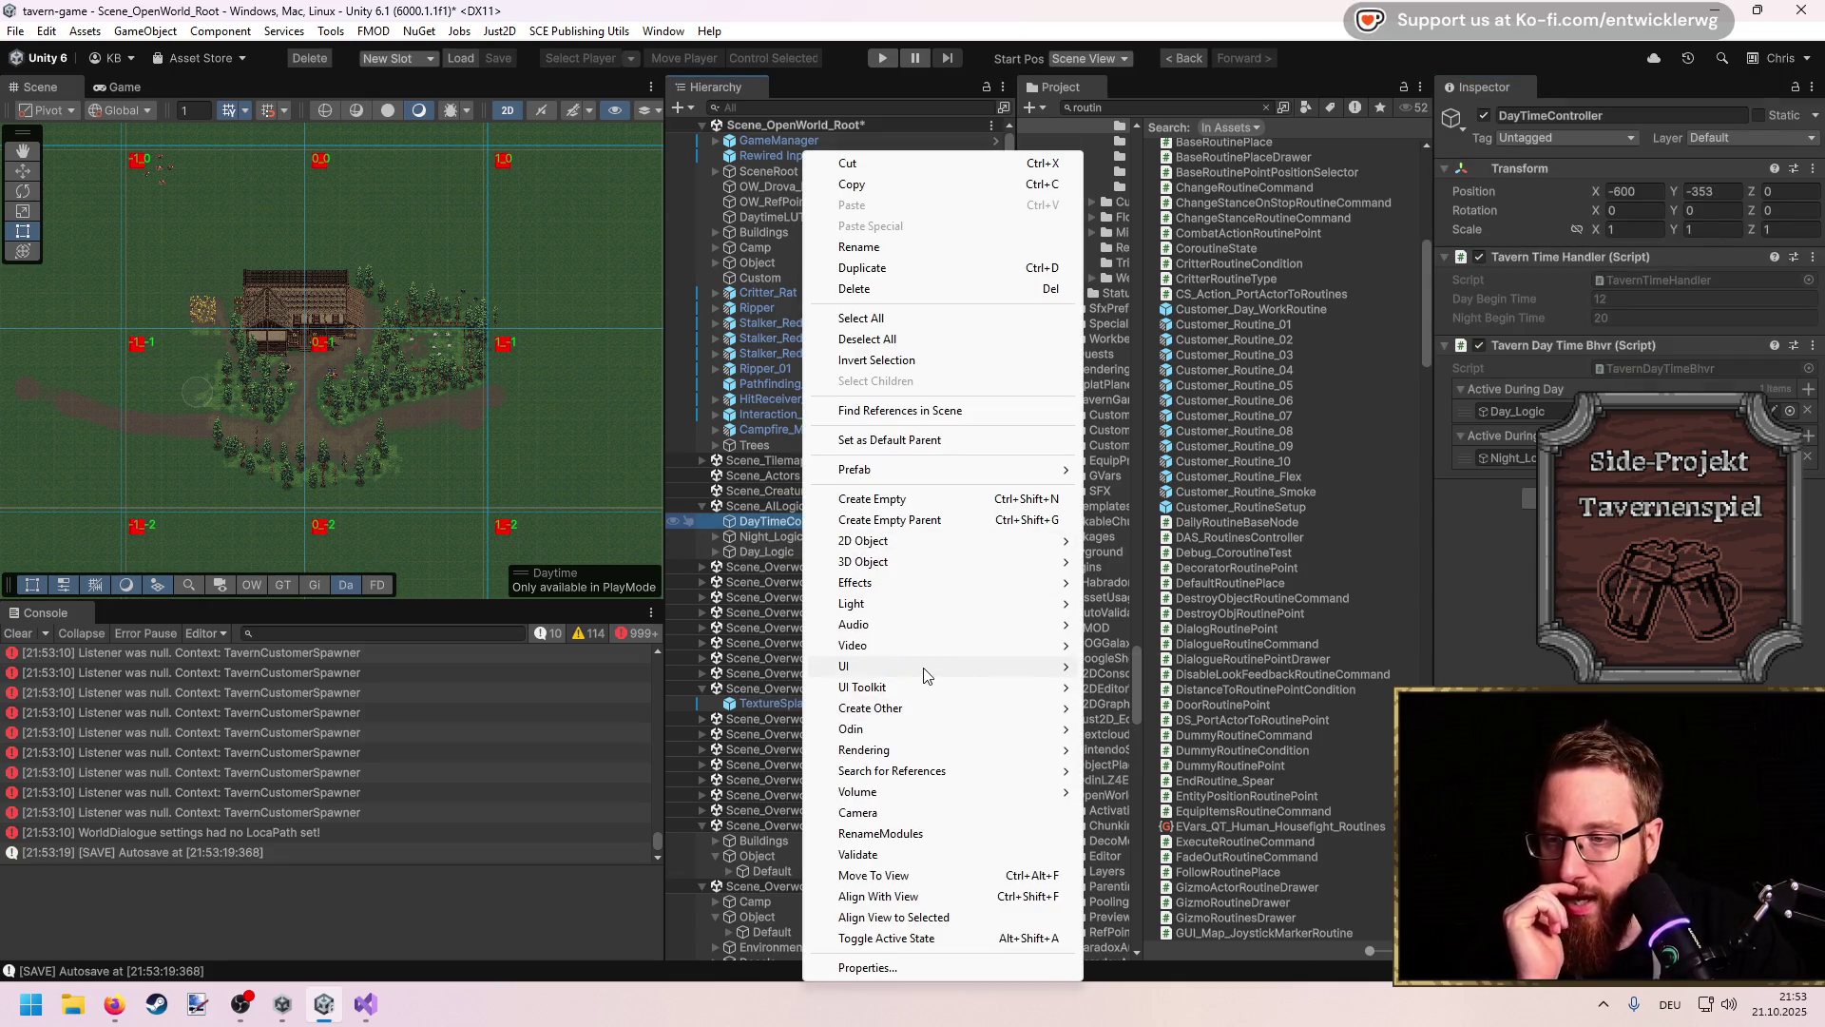
pyautogui.moveTo(927, 670)
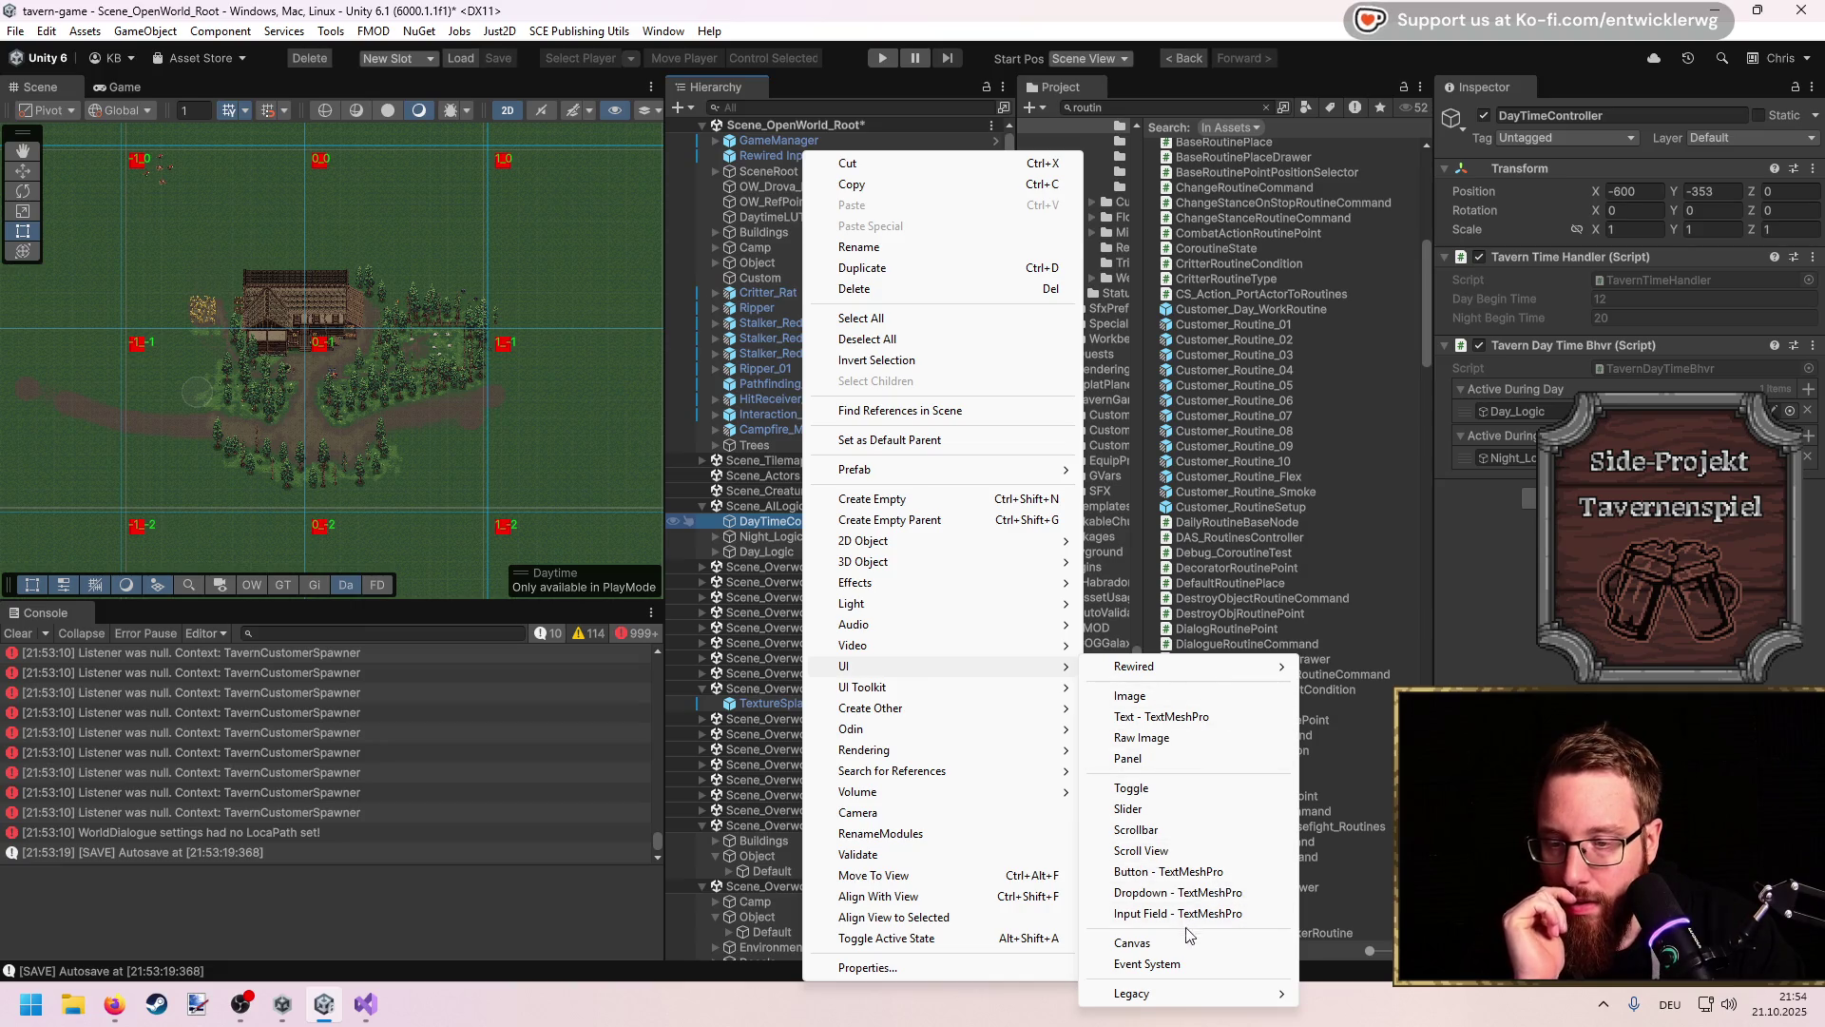
pyautogui.click(1187, 939)
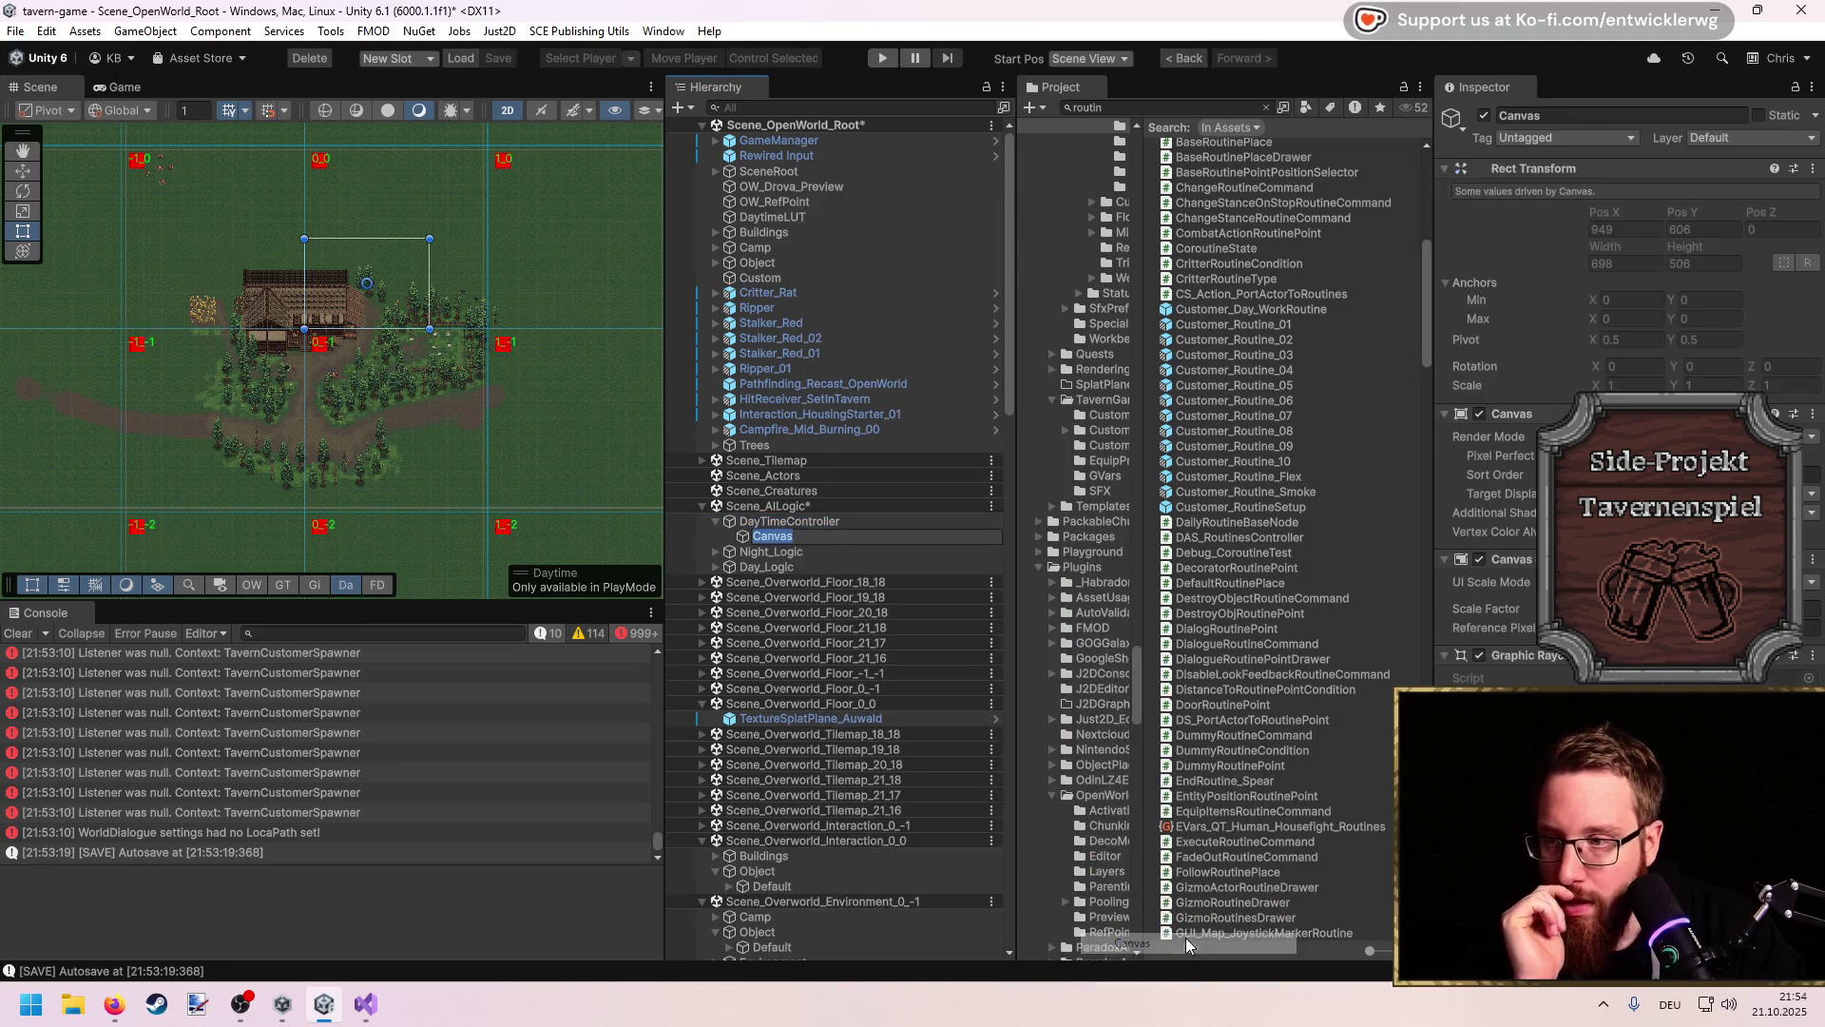
# Step: Add a white UI Image inside the Canvas, sized to about 305 by 222
pyautogui.doubleClick(765, 538)
pyautogui.rightClick(775, 539)
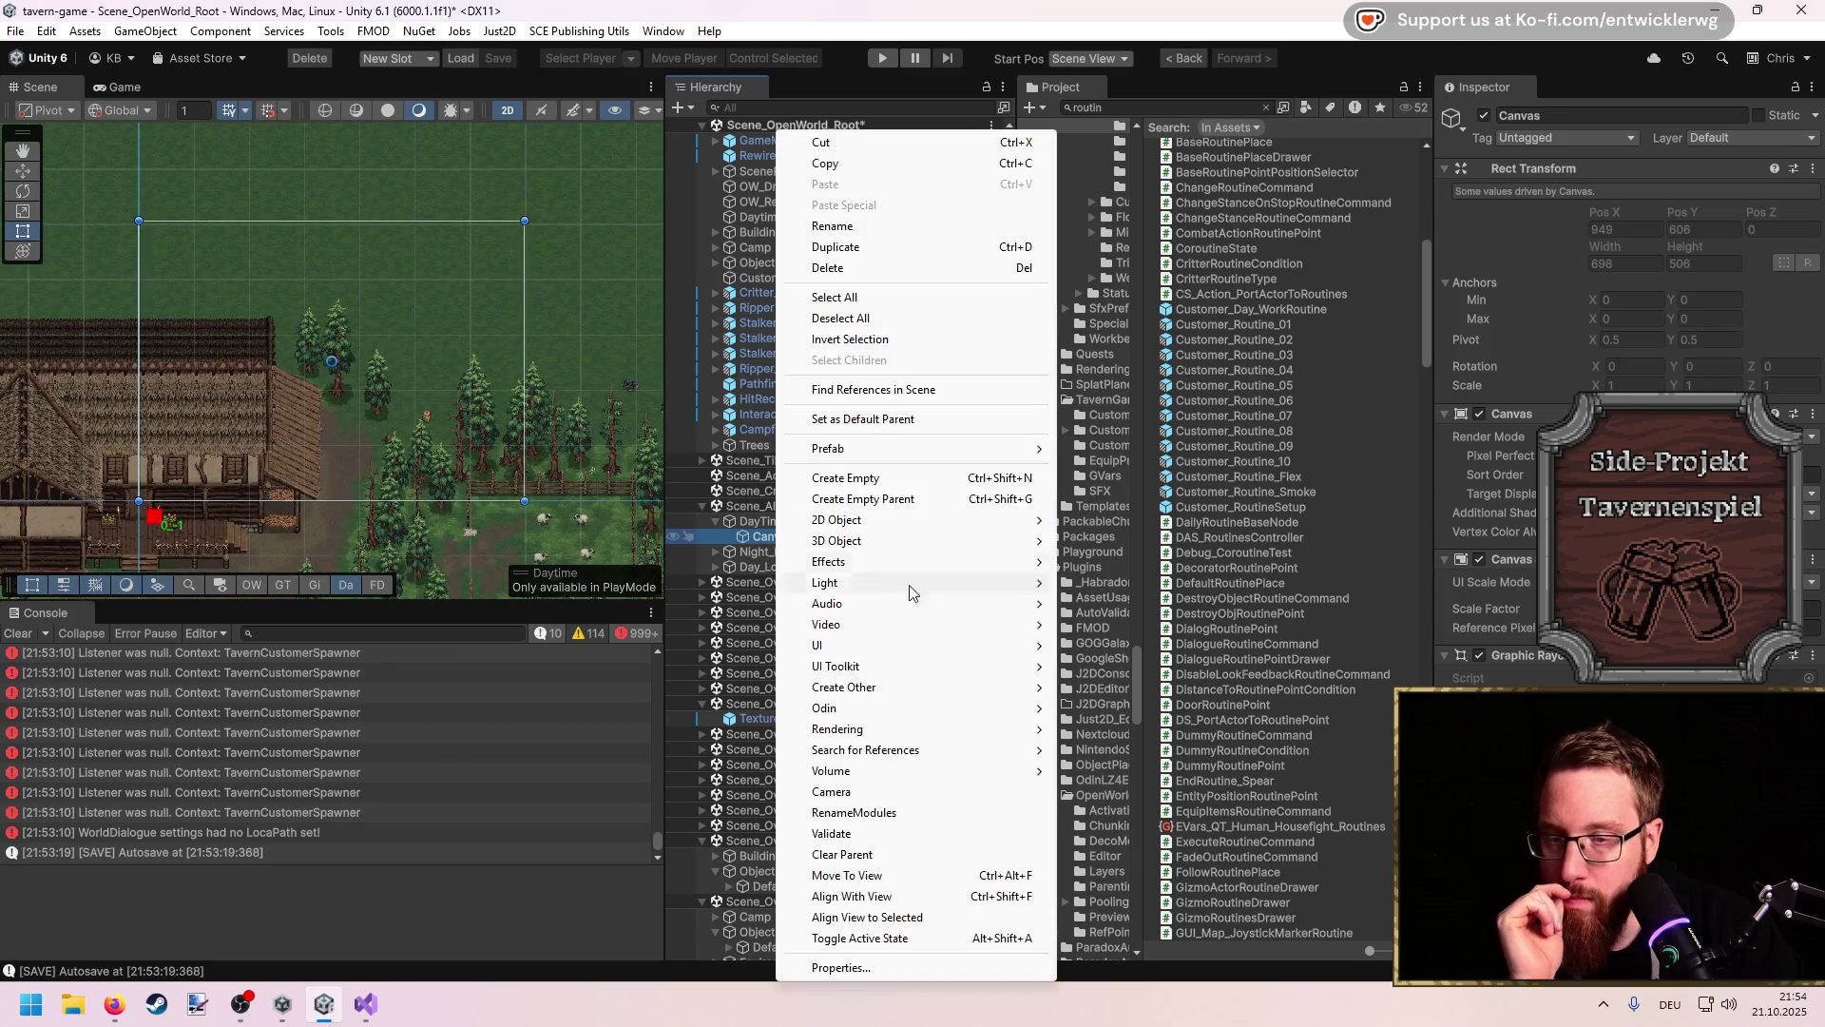
pyautogui.moveTo(884, 645)
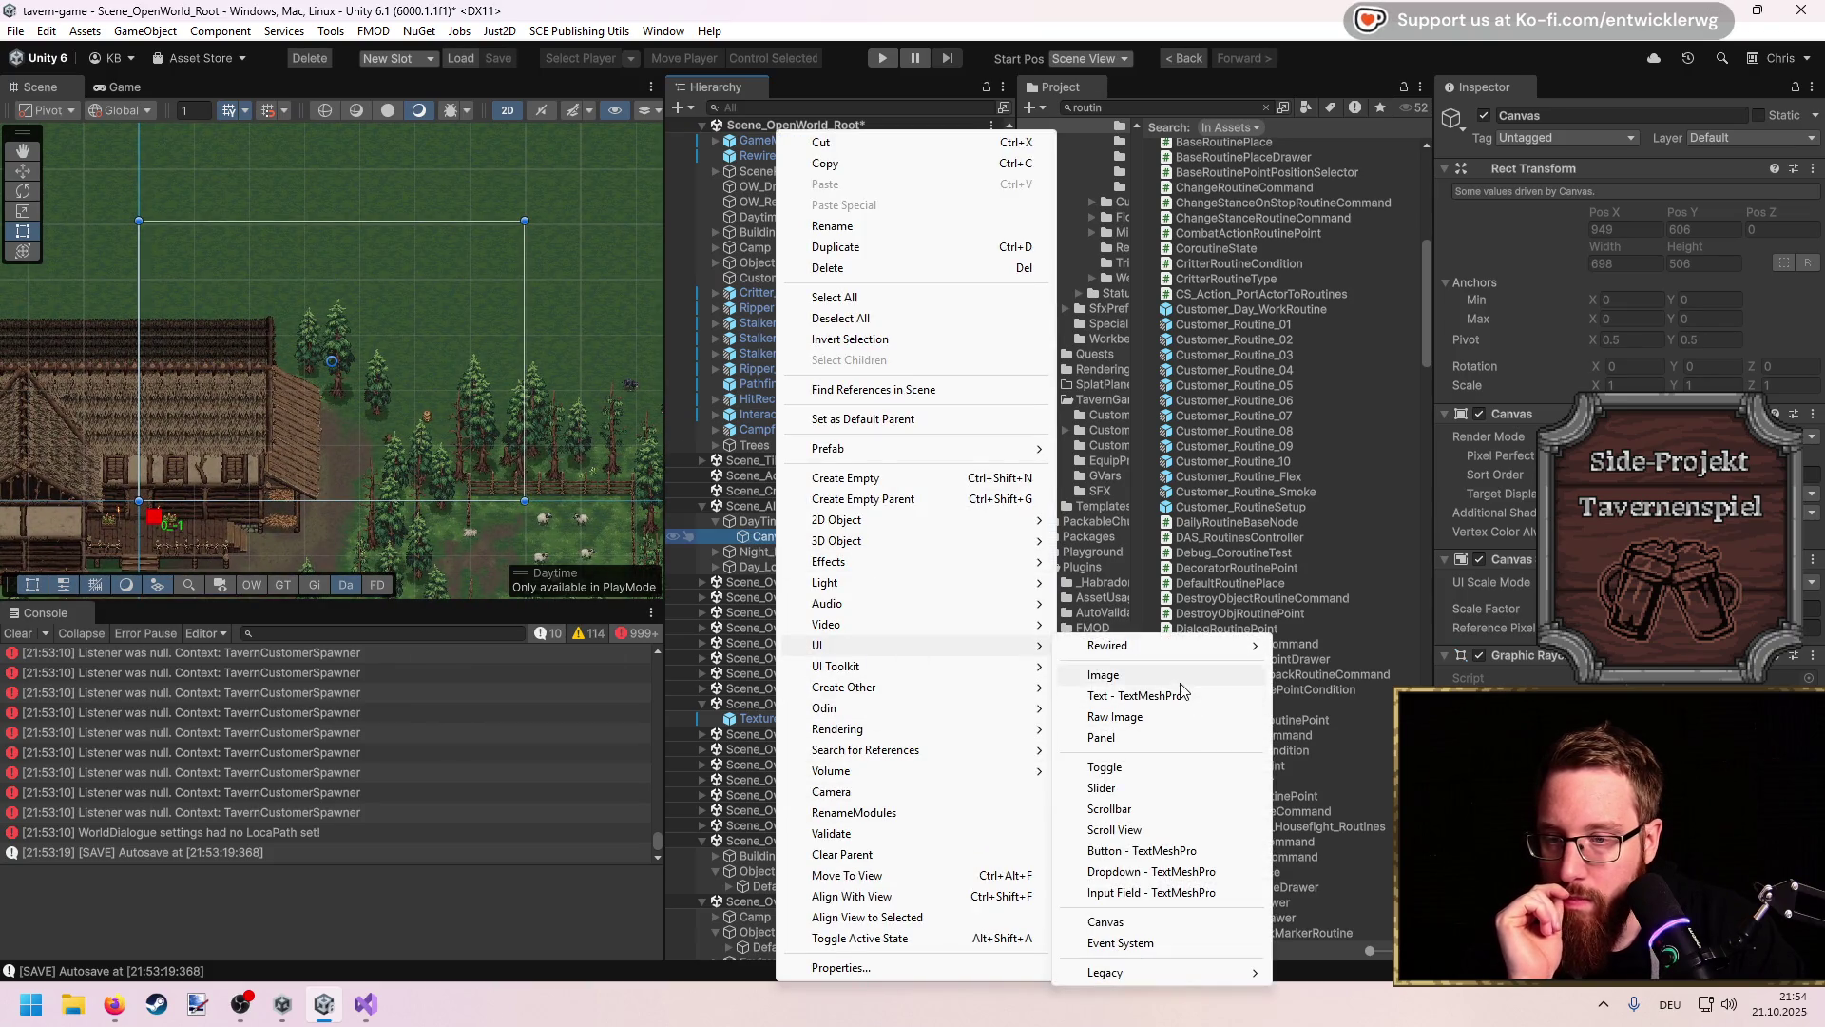
pyautogui.click(1179, 677)
pyautogui.moveTo(361, 387); pyautogui.dragTo(473, 455)
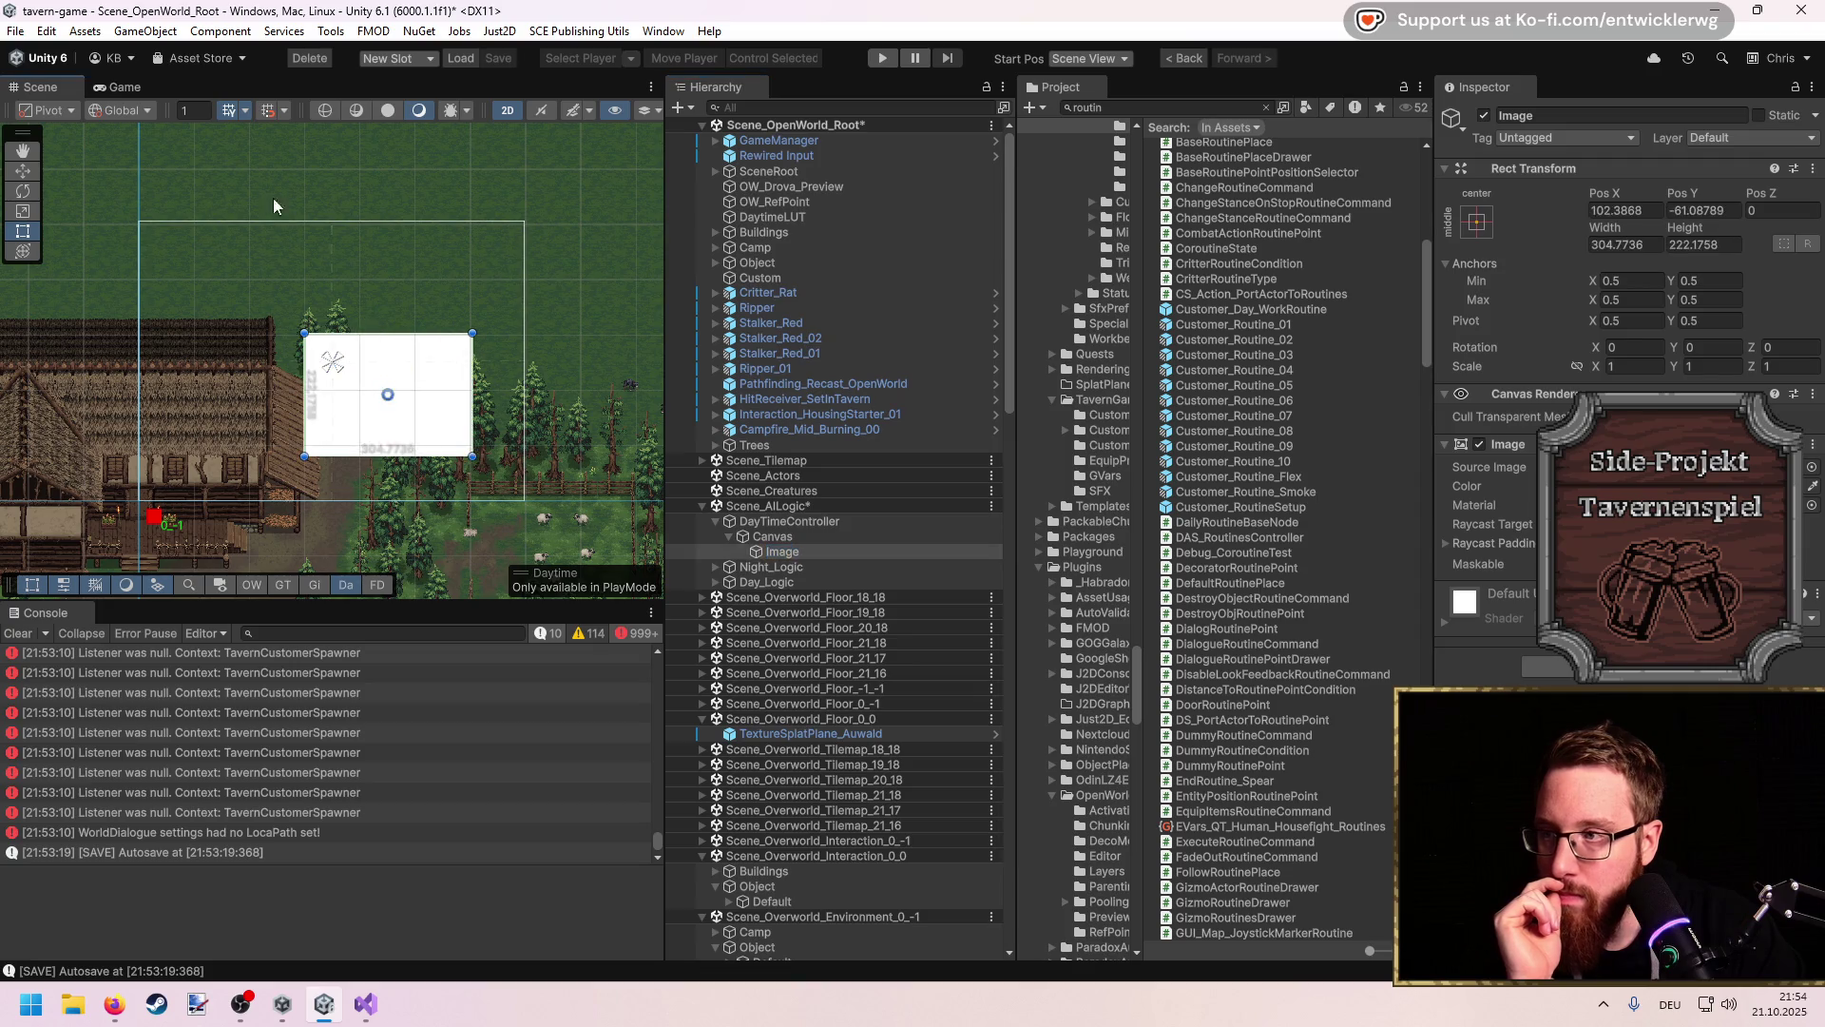
pyautogui.click(119, 87)
pyautogui.click(40, 87)
pyautogui.click(801, 553)
# Step: Run the game to check the Image panel, then stop it
pyautogui.click(882, 59)
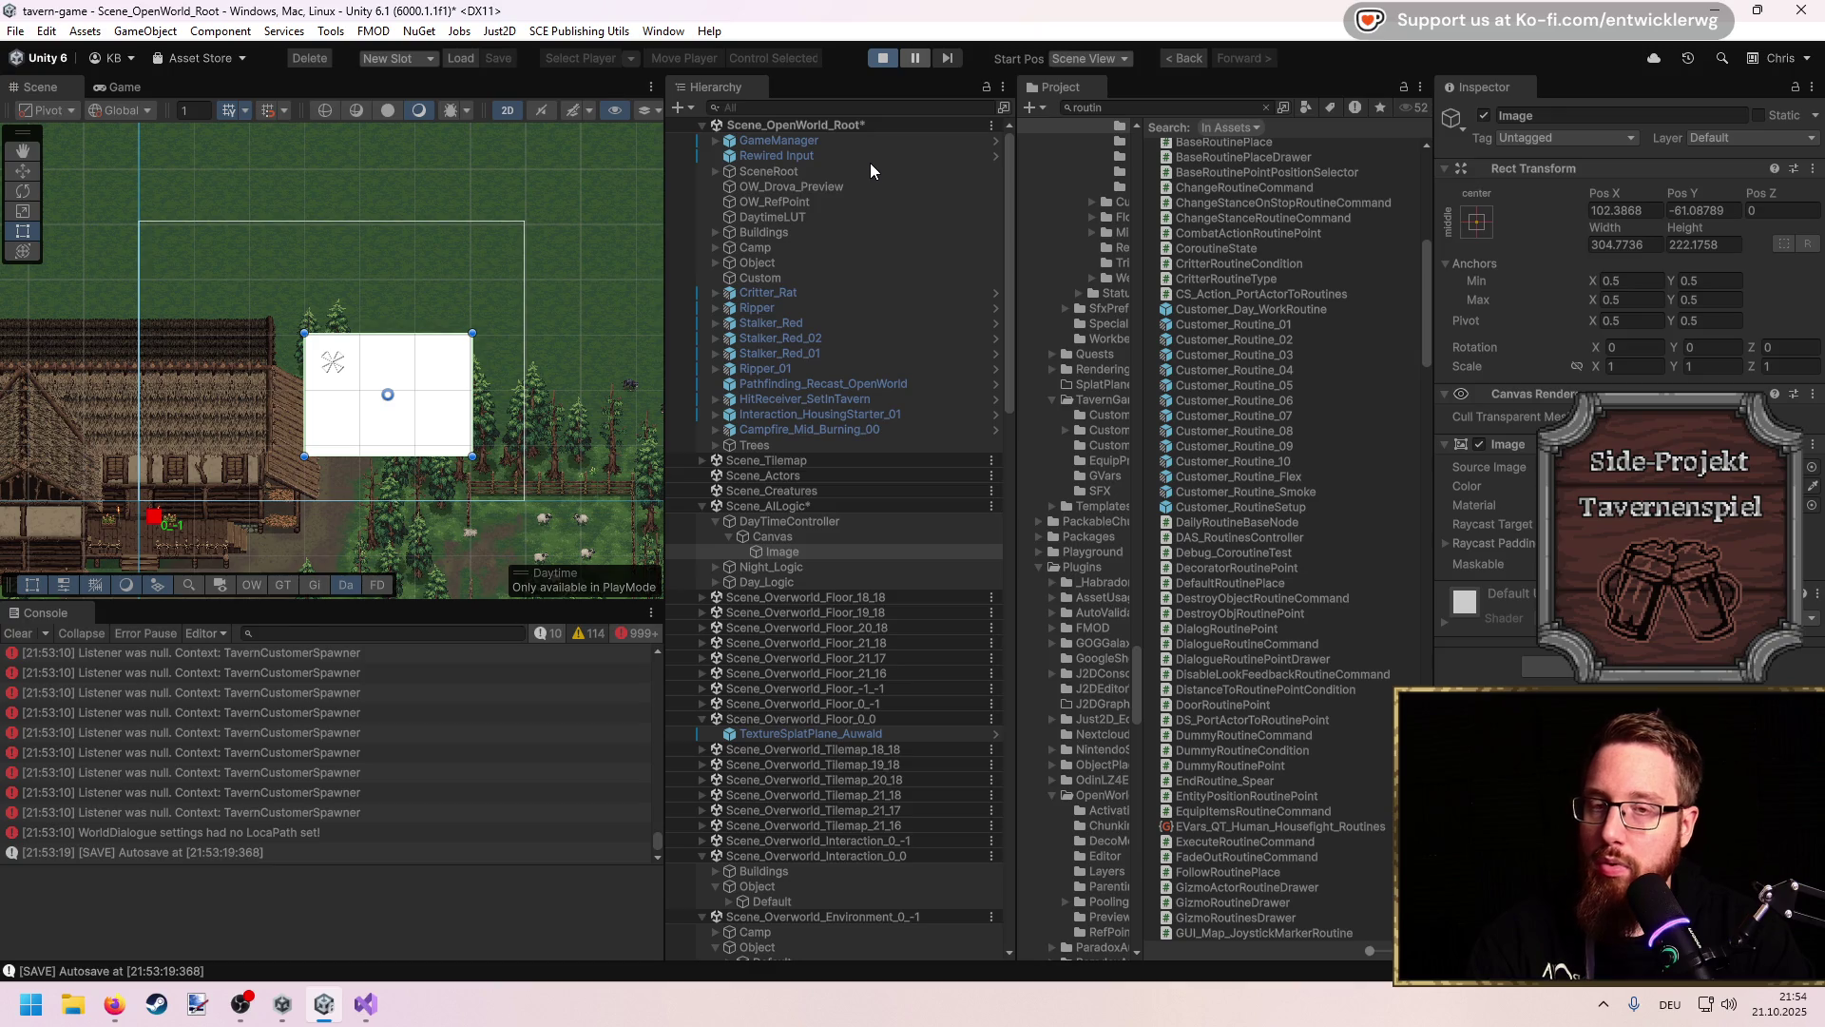
pyautogui.click(884, 60)
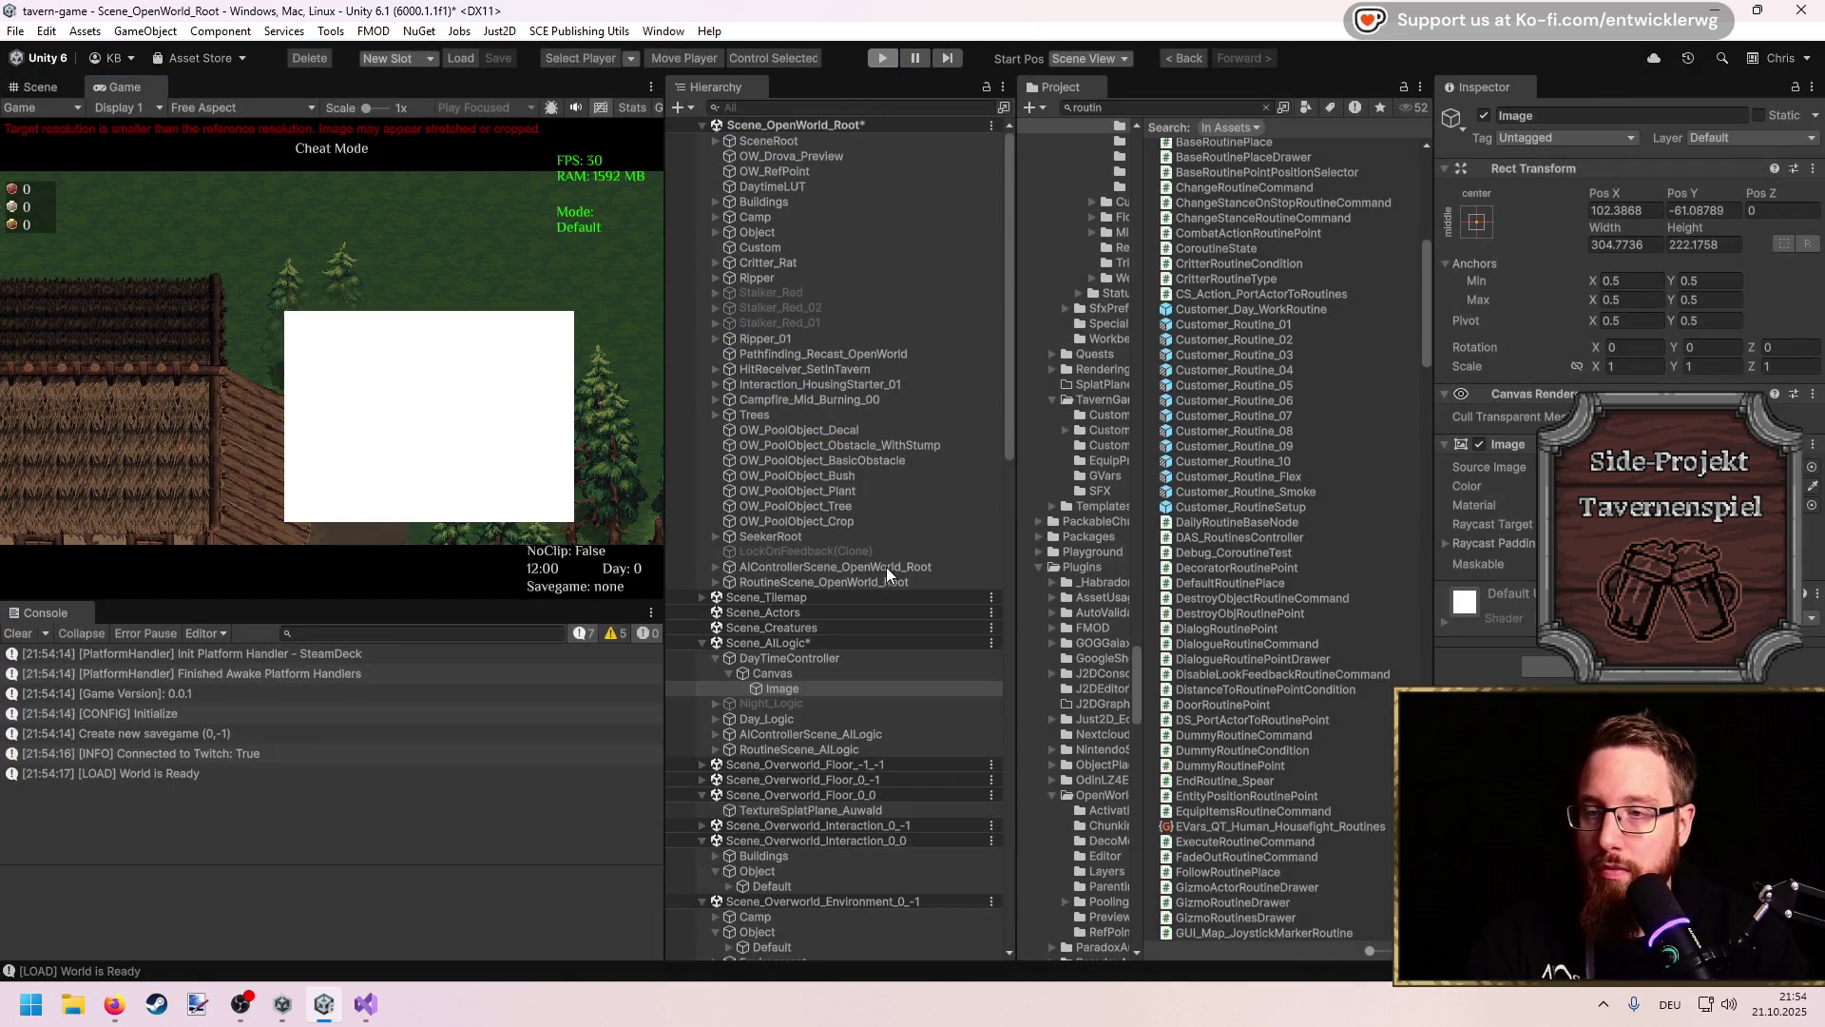
pyautogui.click(808, 690)
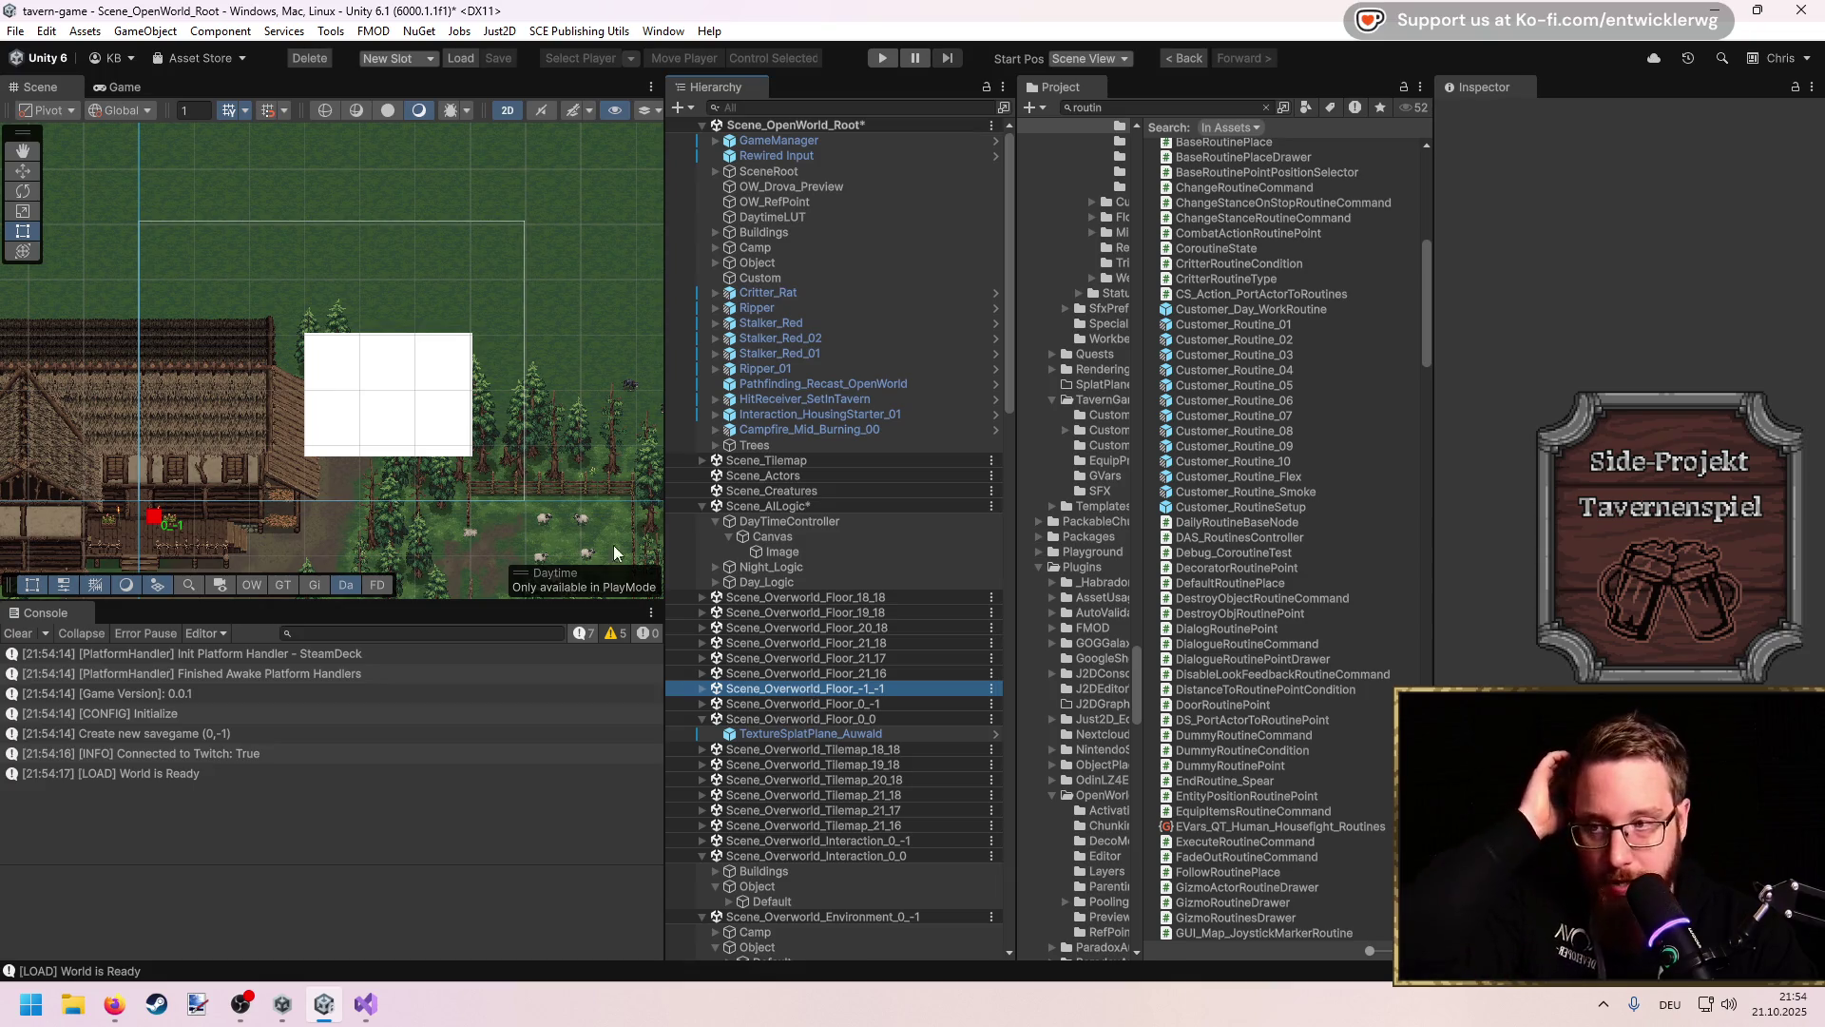
# Step: Replace the Image with a UI Panel shrunk toward the canvas's lower left
pyautogui.rightClick(815, 553)
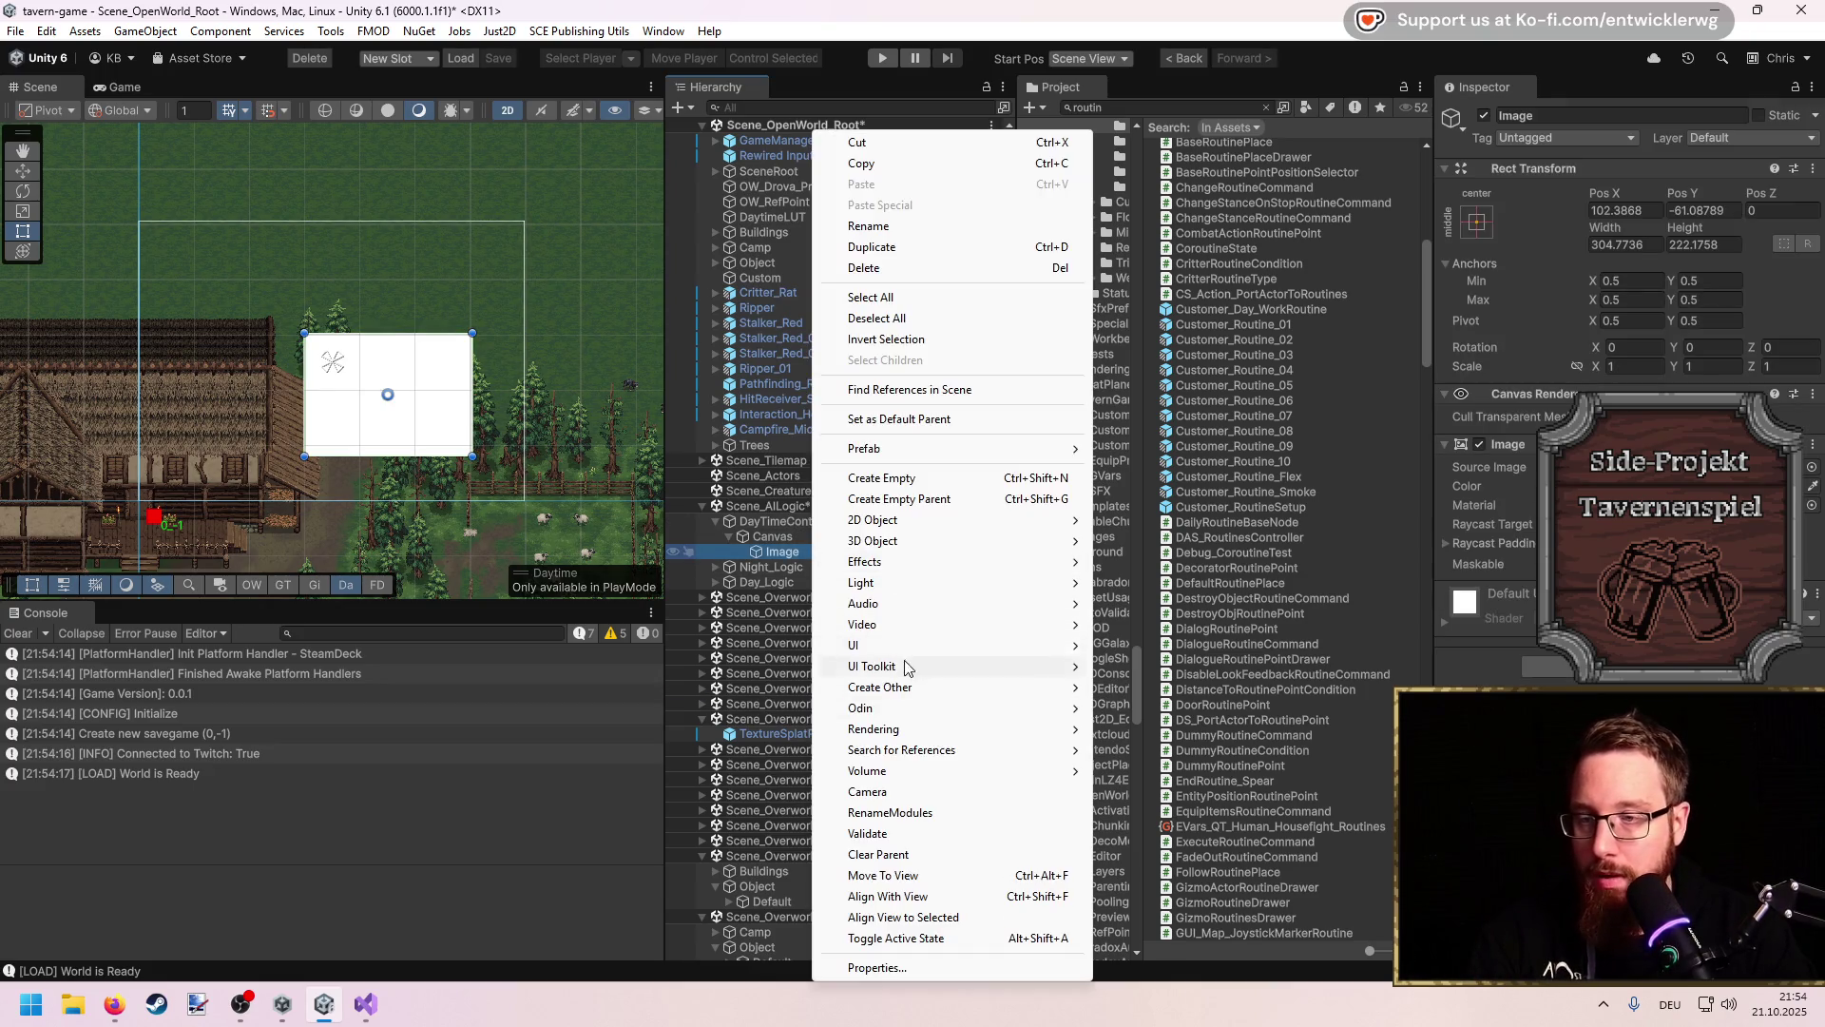
pyautogui.click(780, 554)
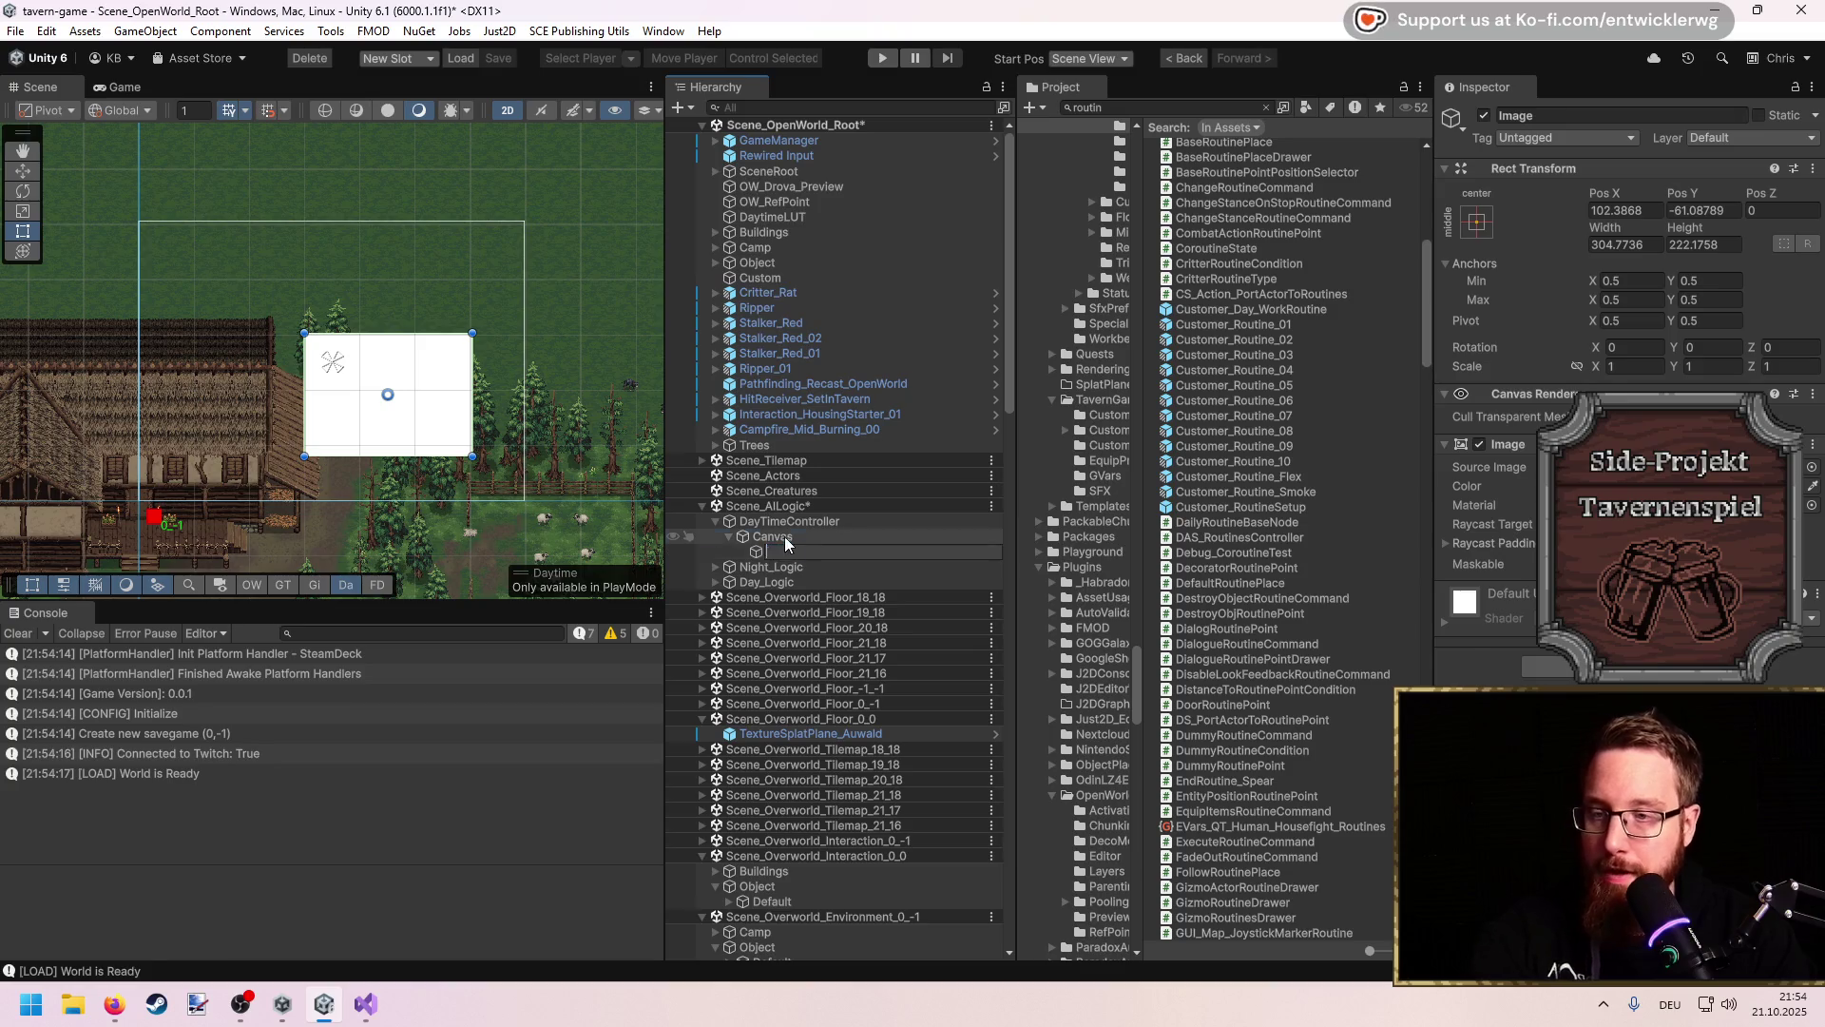
pyautogui.press('Delete')
pyautogui.rightClick(789, 538)
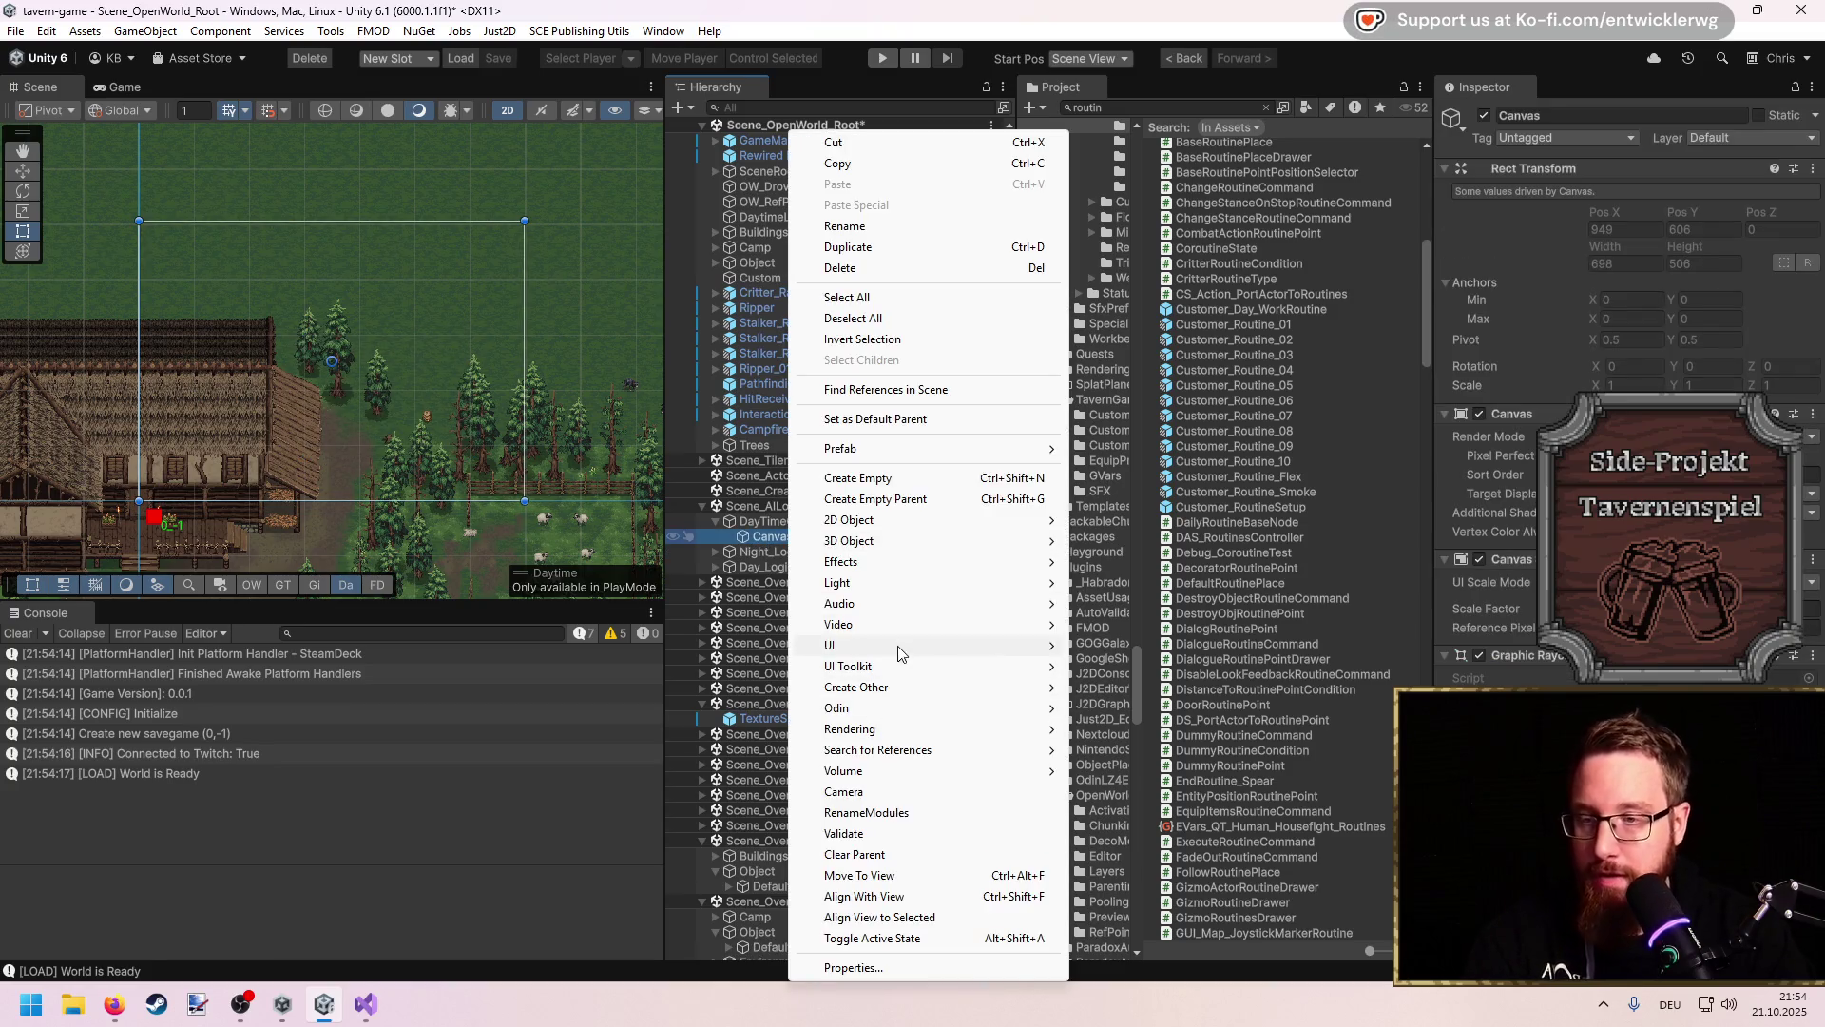
pyautogui.moveTo(855, 646)
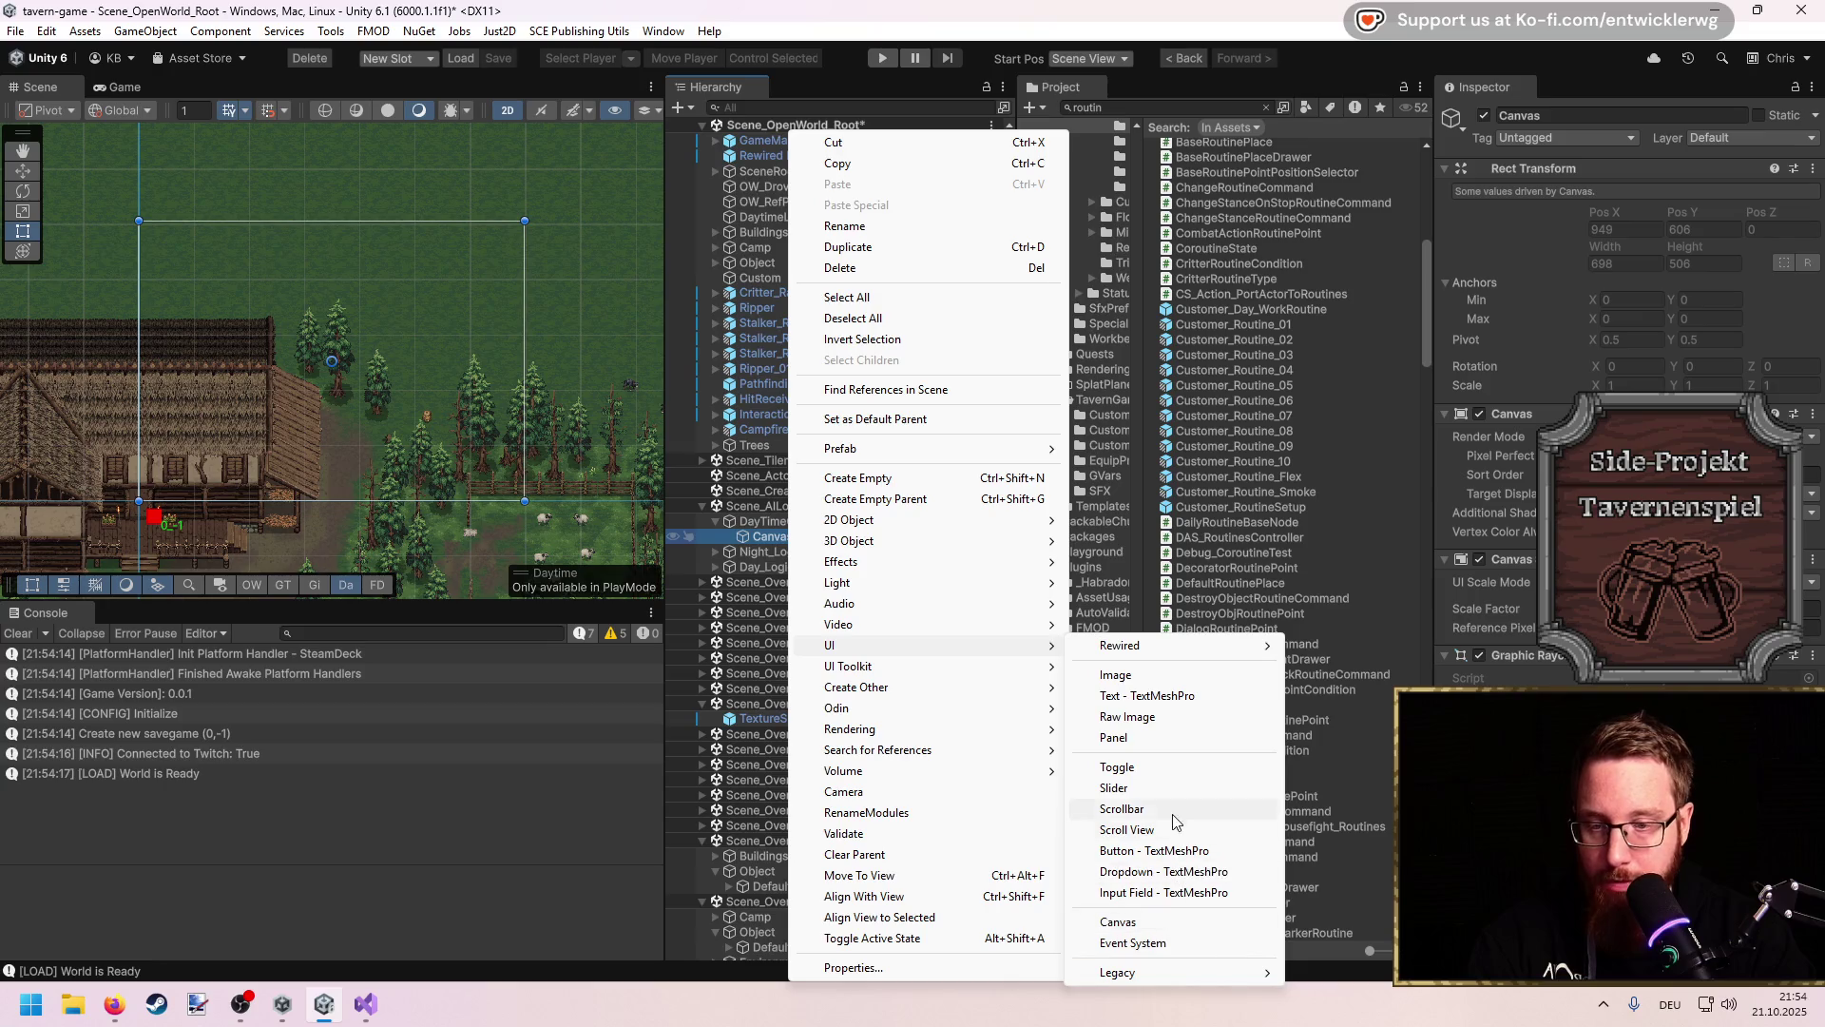
pyautogui.click(1117, 738)
pyautogui.click(529, 222)
pyautogui.moveTo(526, 220); pyautogui.dragTo(251, 454)
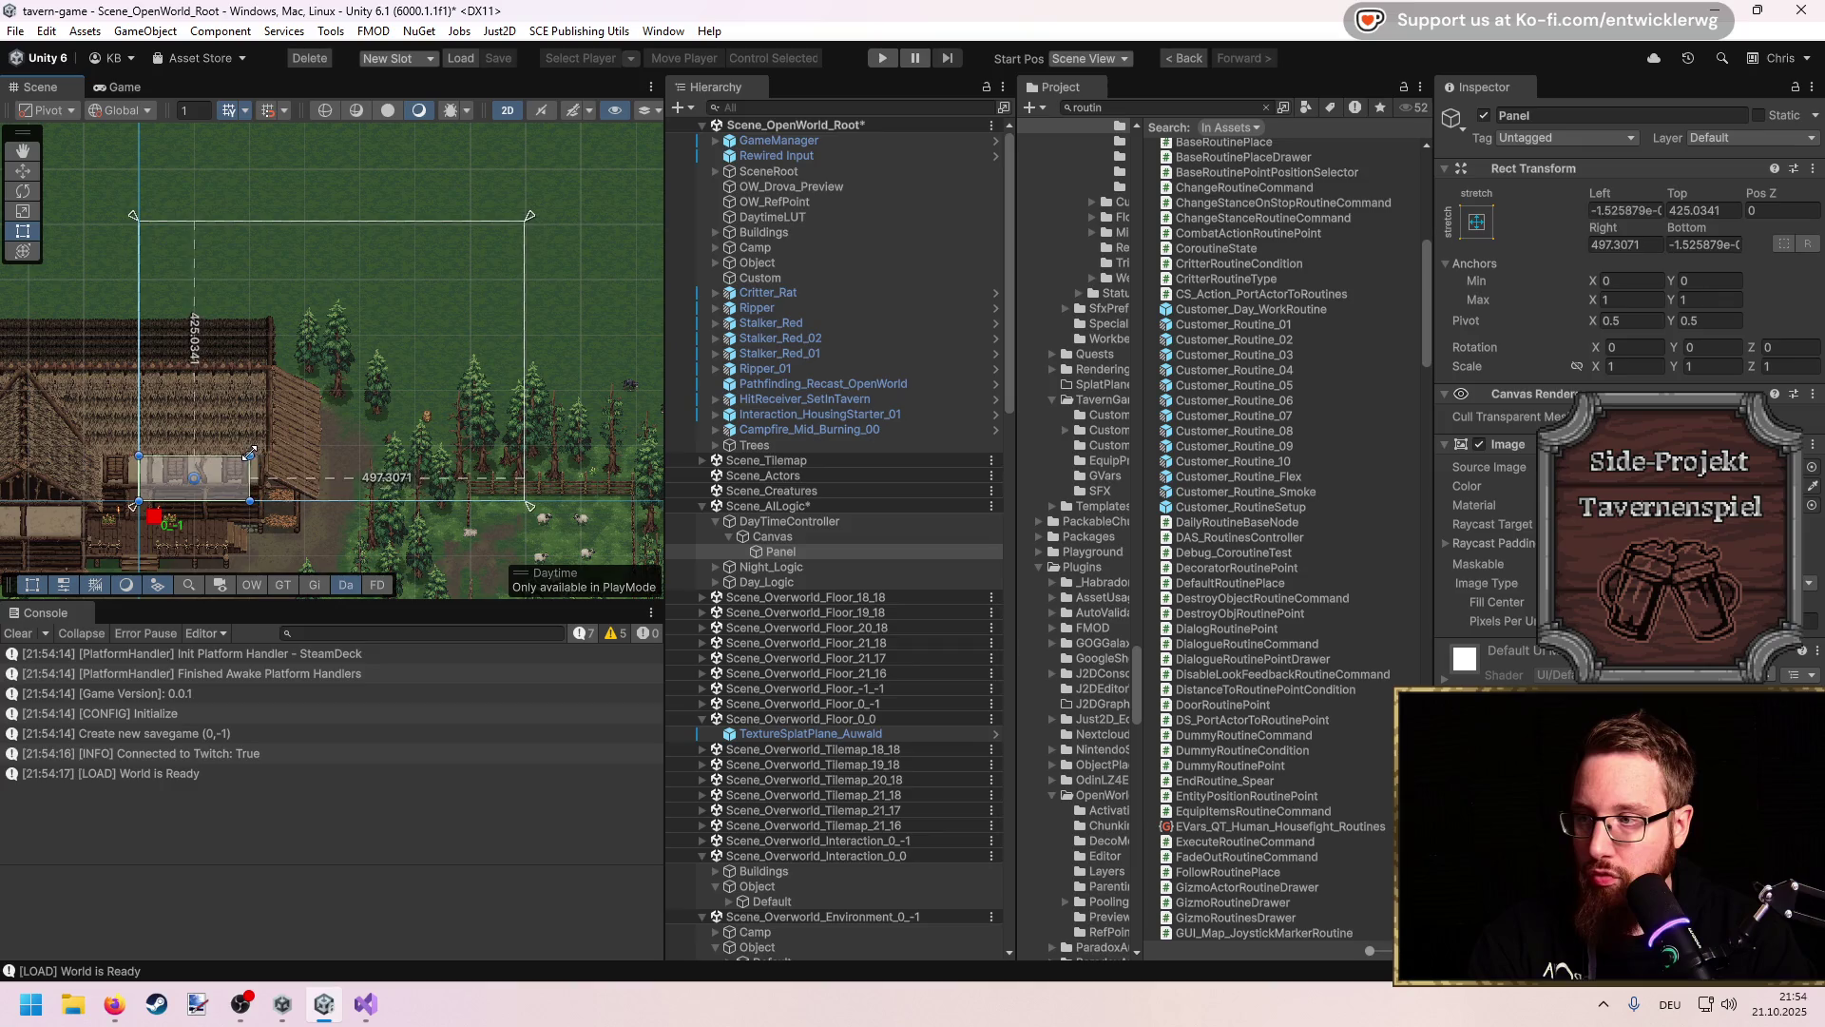
pyautogui.click(122, 87)
pyautogui.click(40, 86)
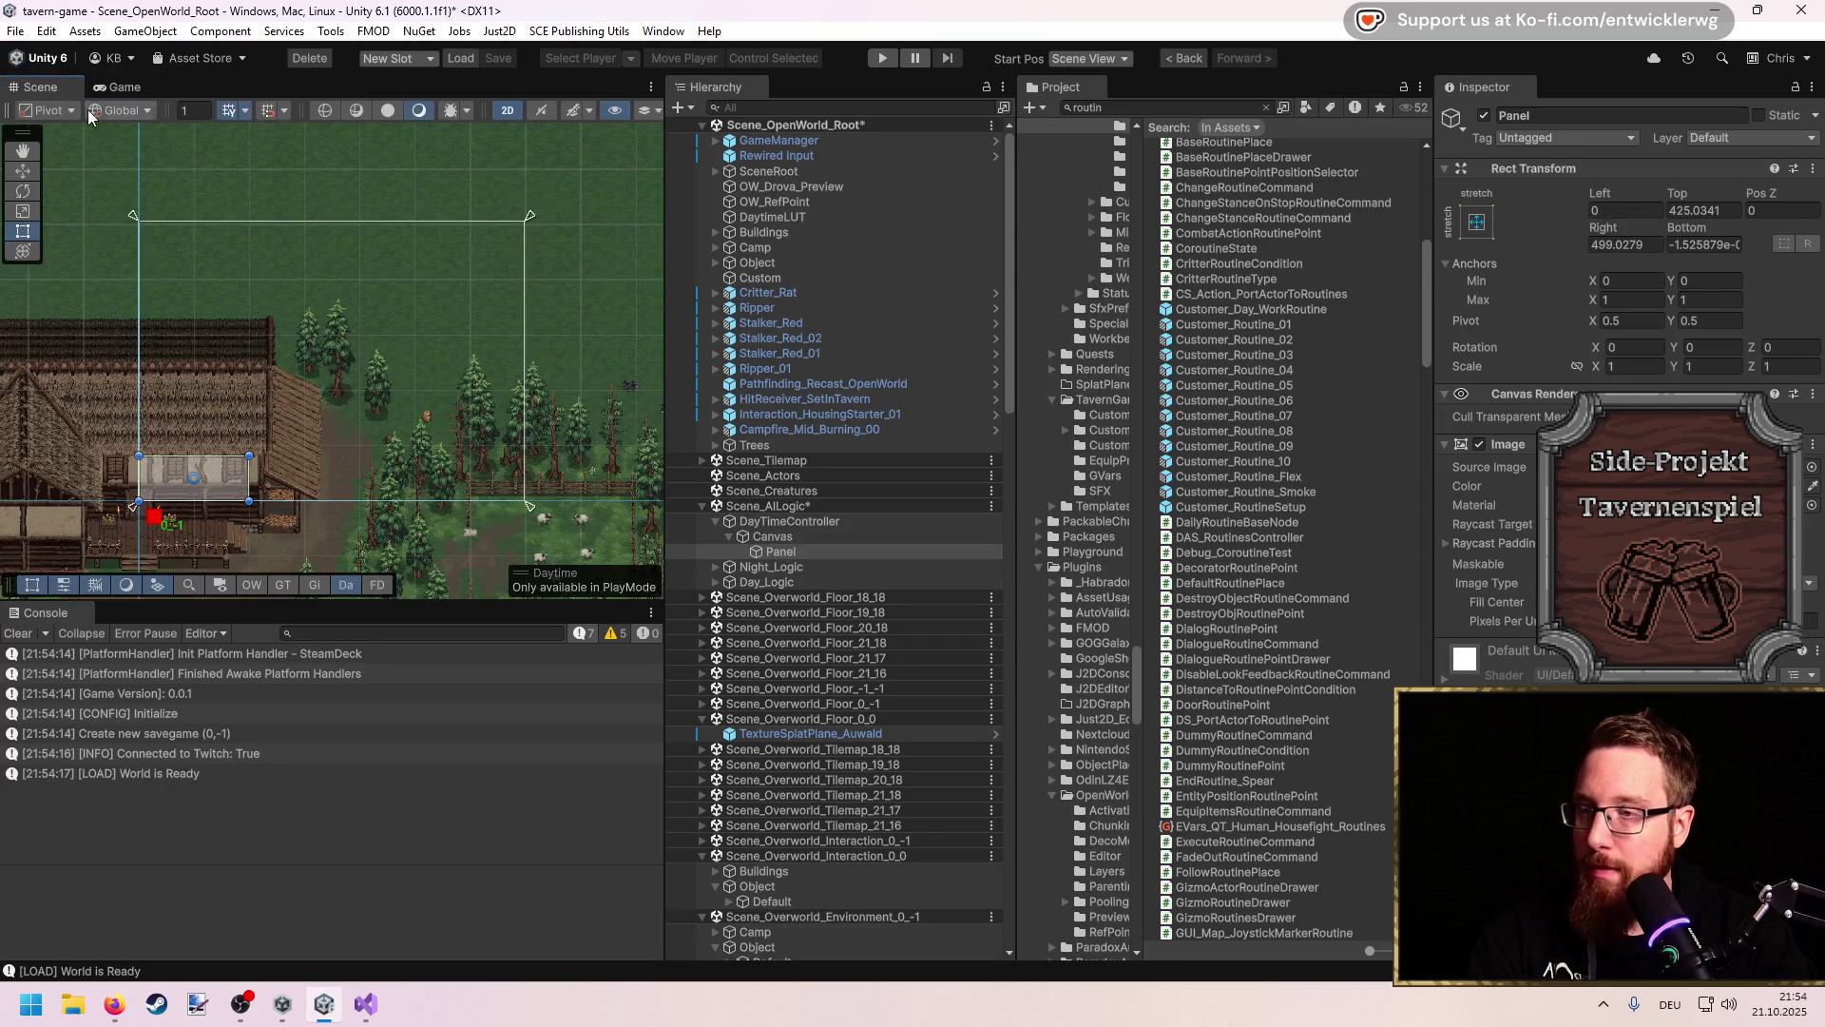
# Step: Add a Text - TextMeshPro object inside the Panel
pyautogui.rightClick(770, 551)
pyautogui.moveTo(859, 656)
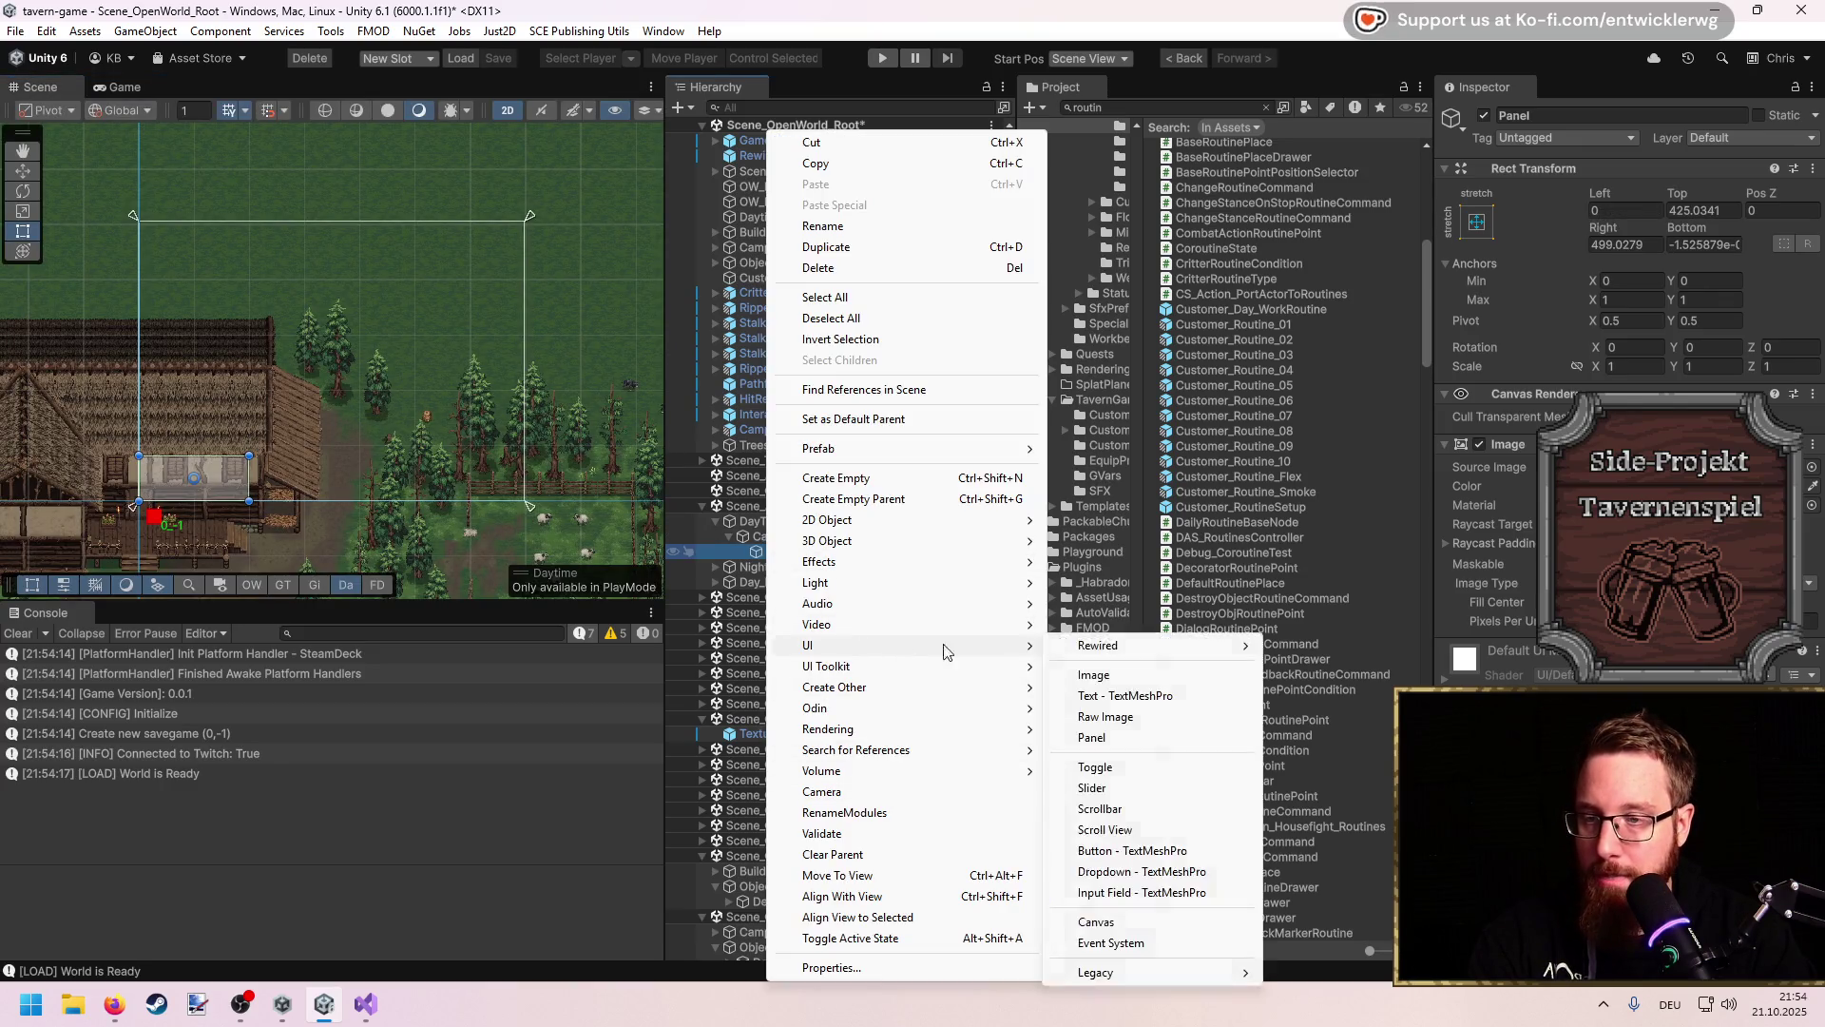
pyautogui.click(1122, 699)
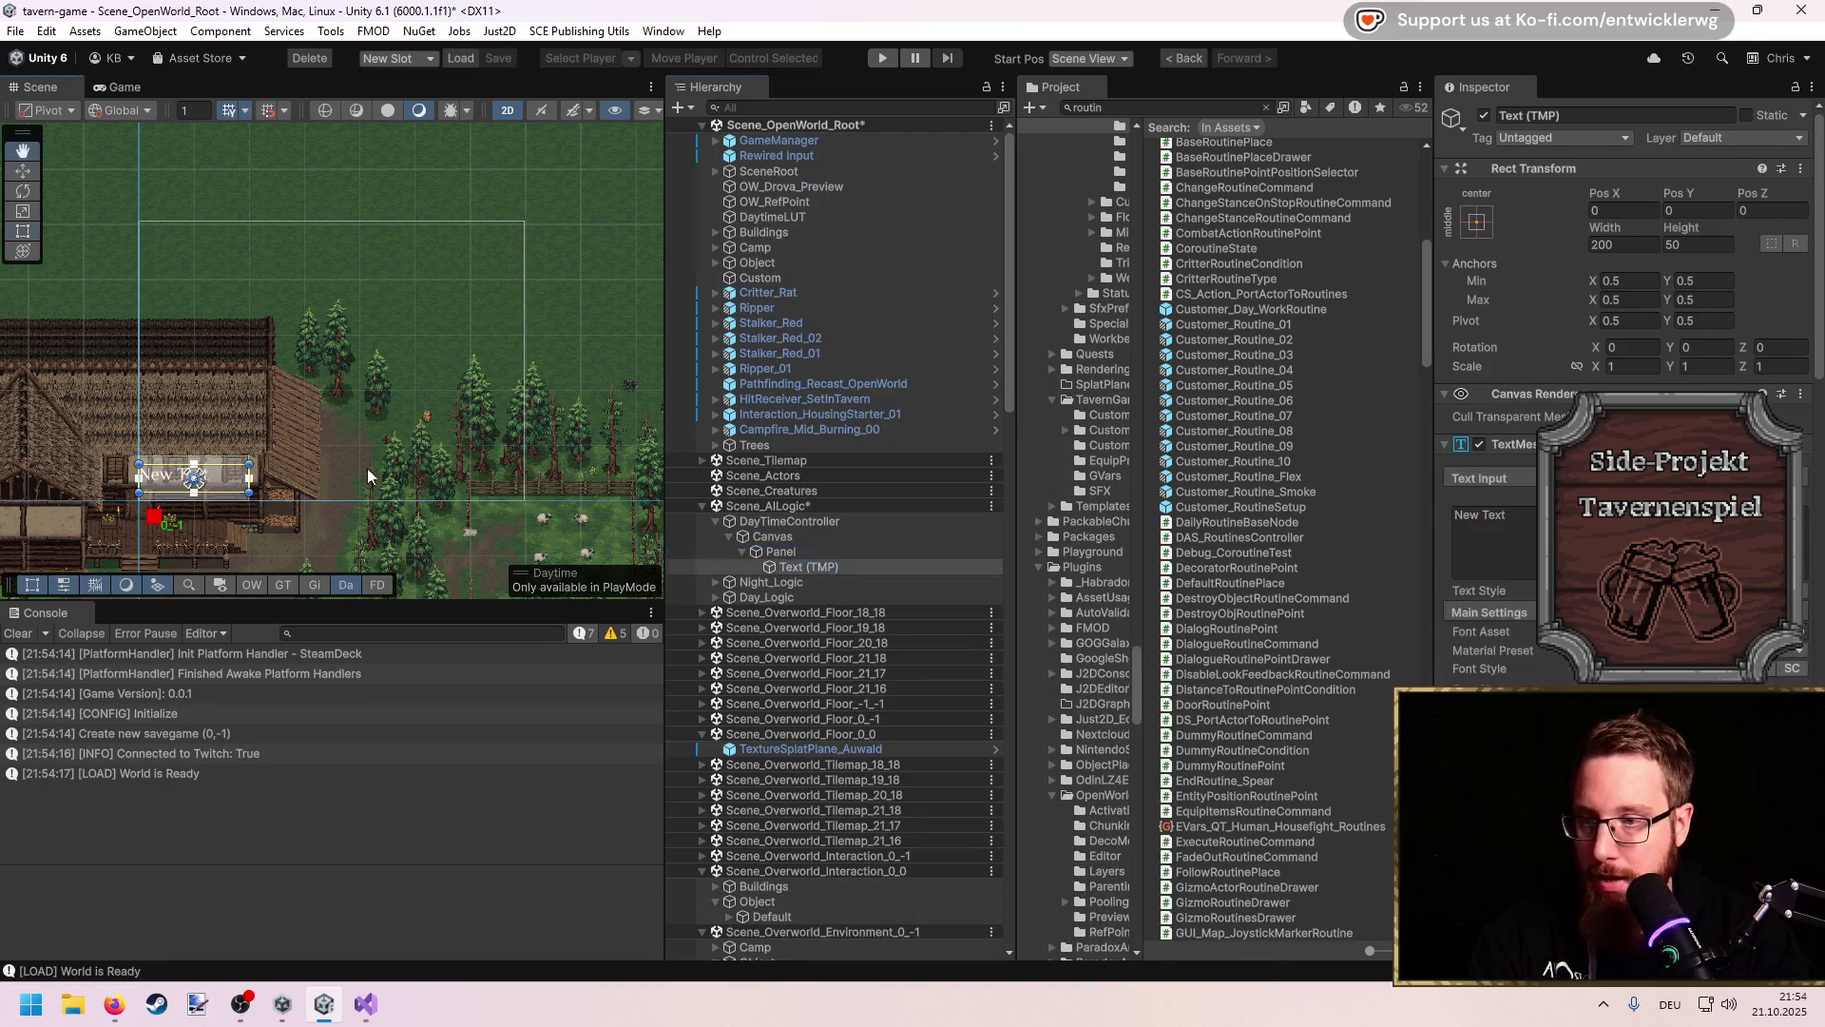
# Step: Enter !order bier, !order wein, !order essen, !barde, --> !dance, !flex, !smoke, one per line
pyautogui.press('f')
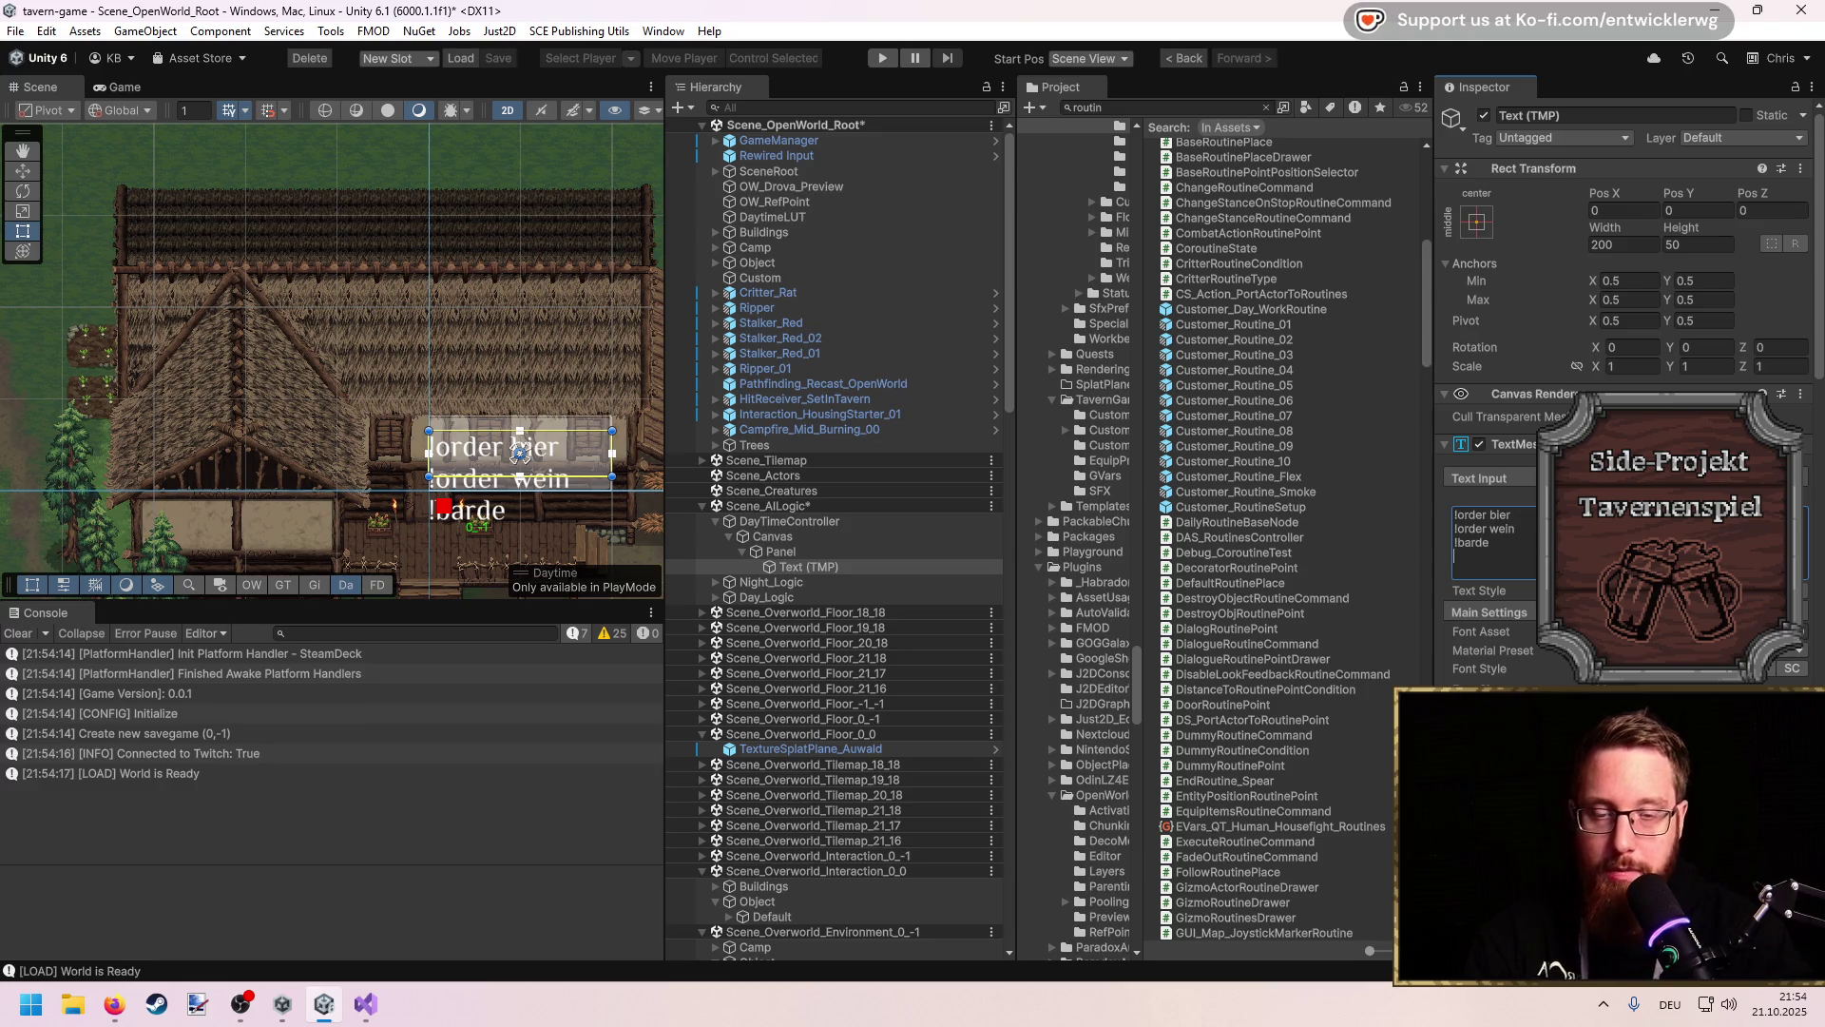
pyautogui.press('Return')
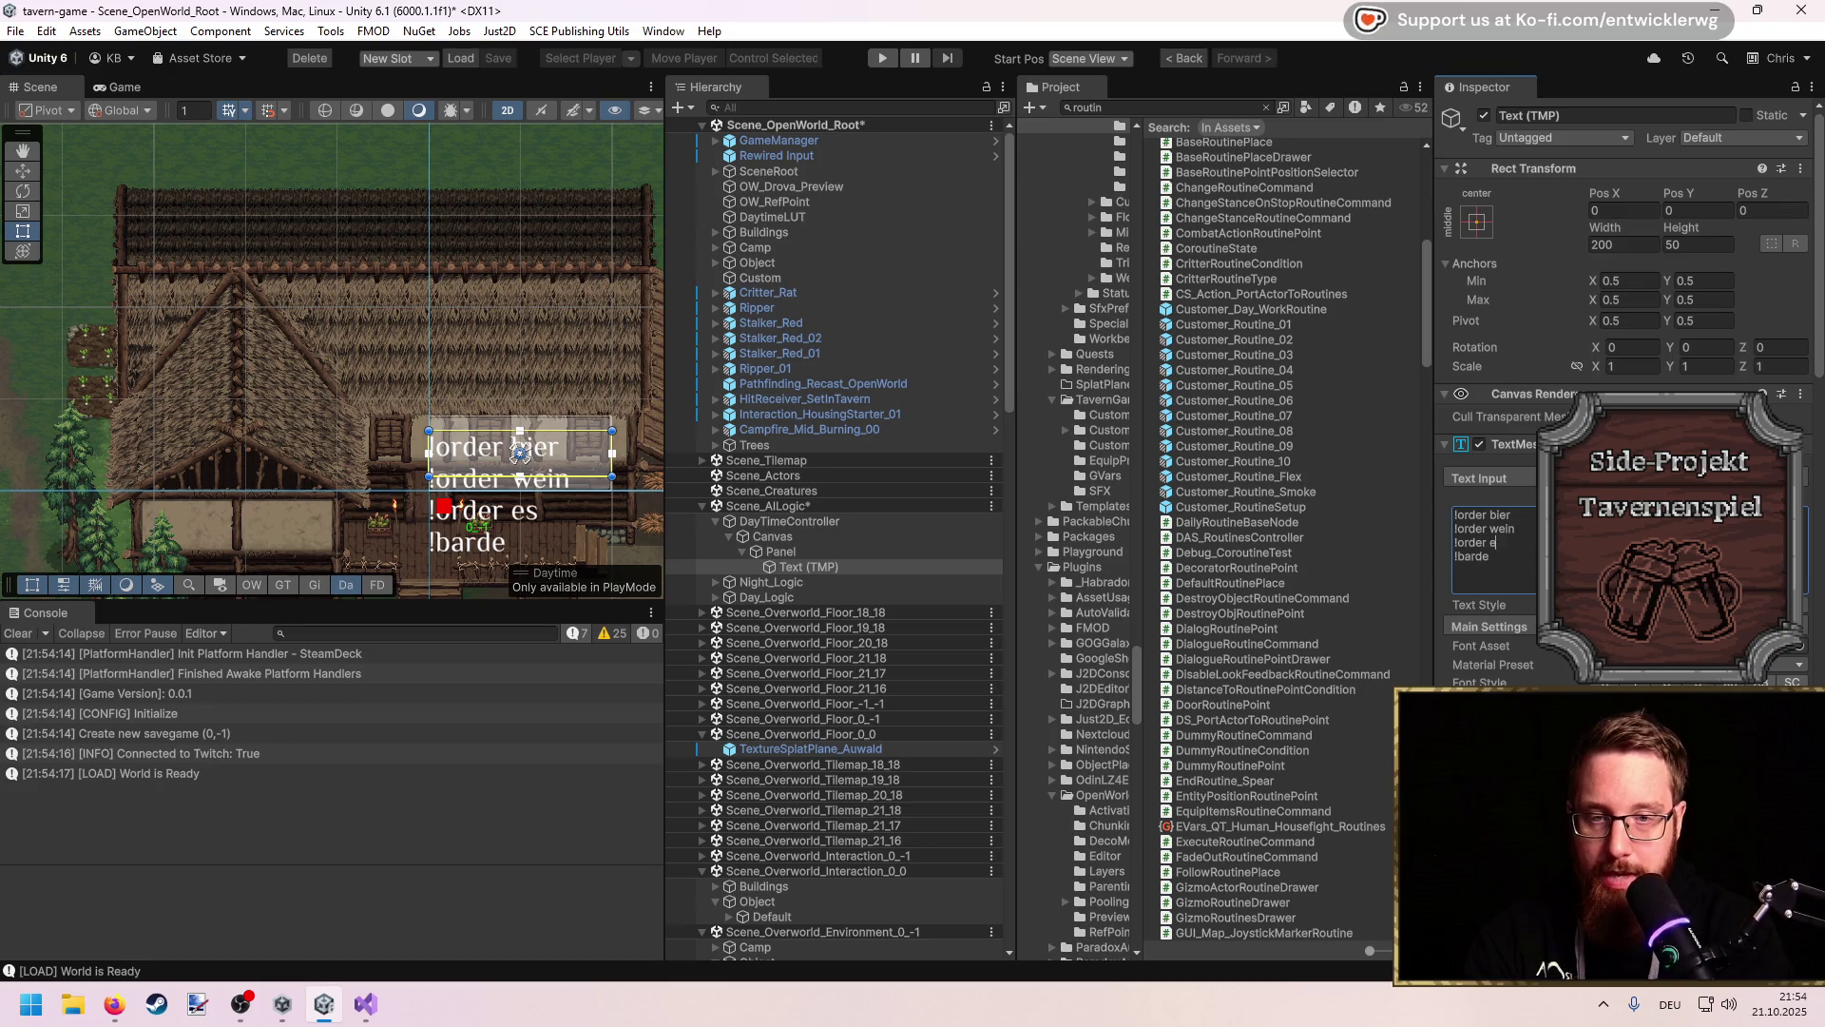
pyautogui.press('f')
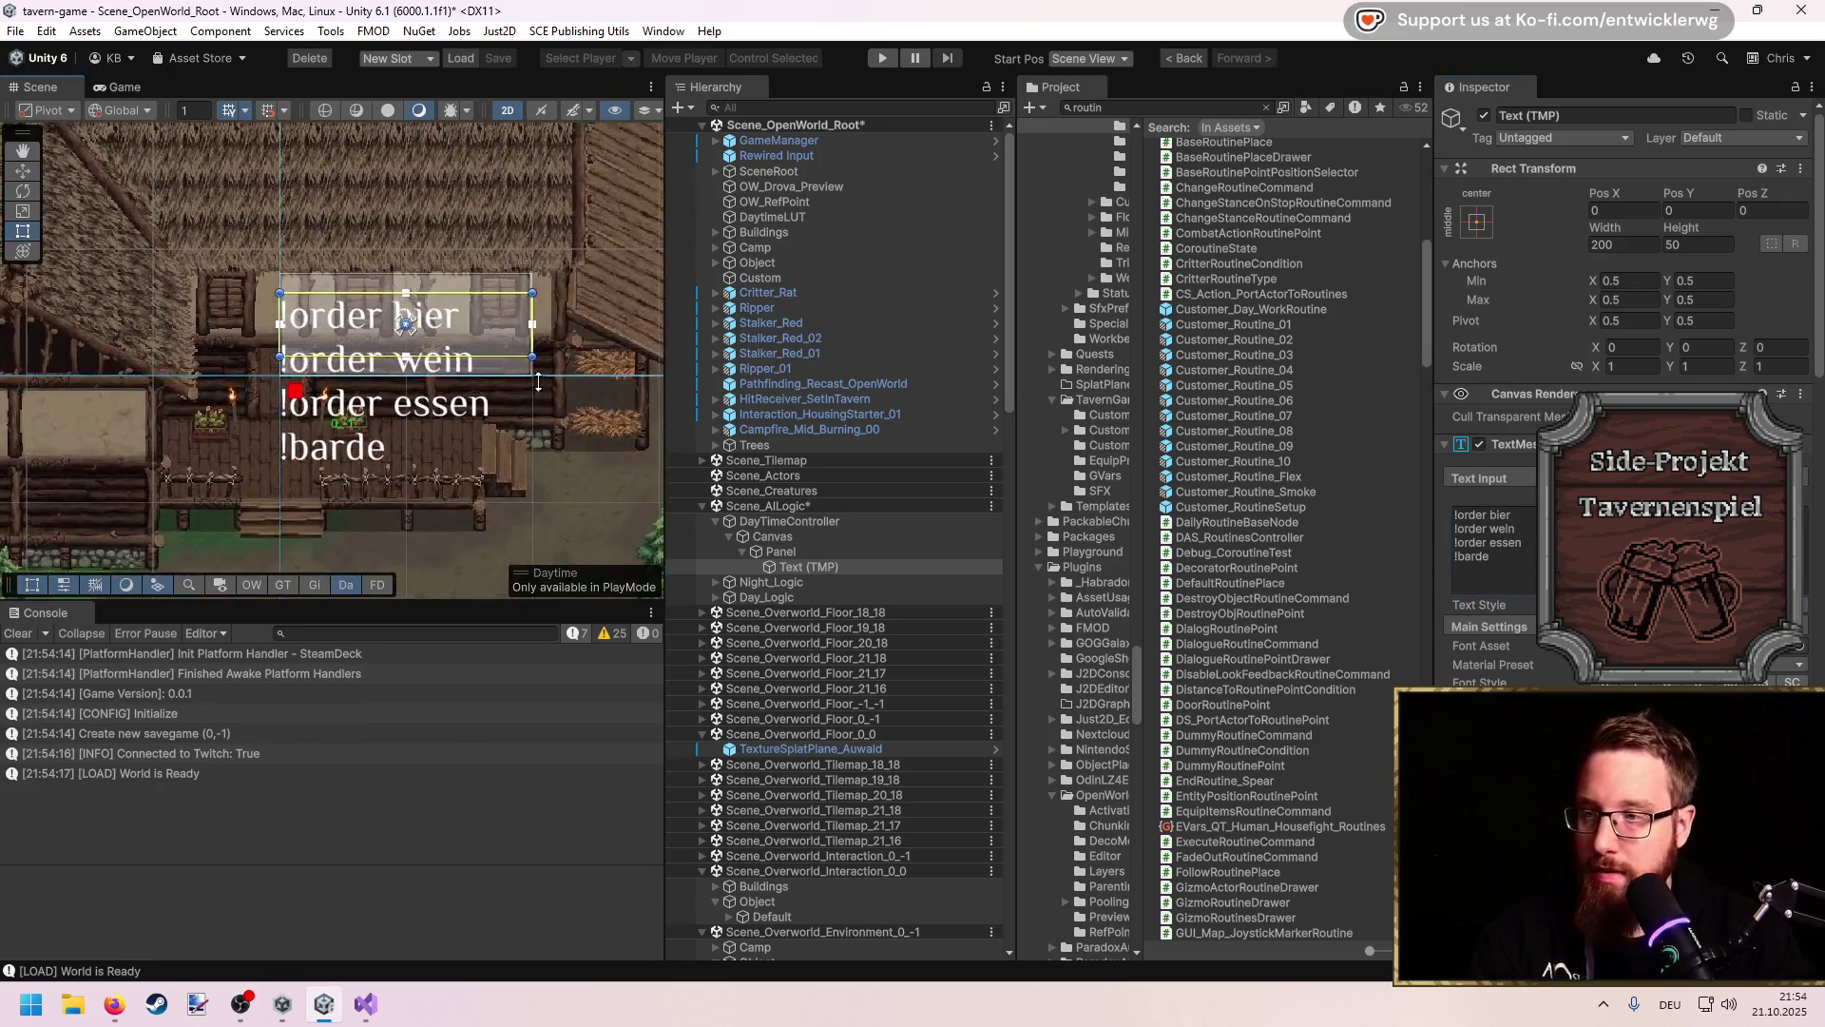
pyautogui.press('Right')
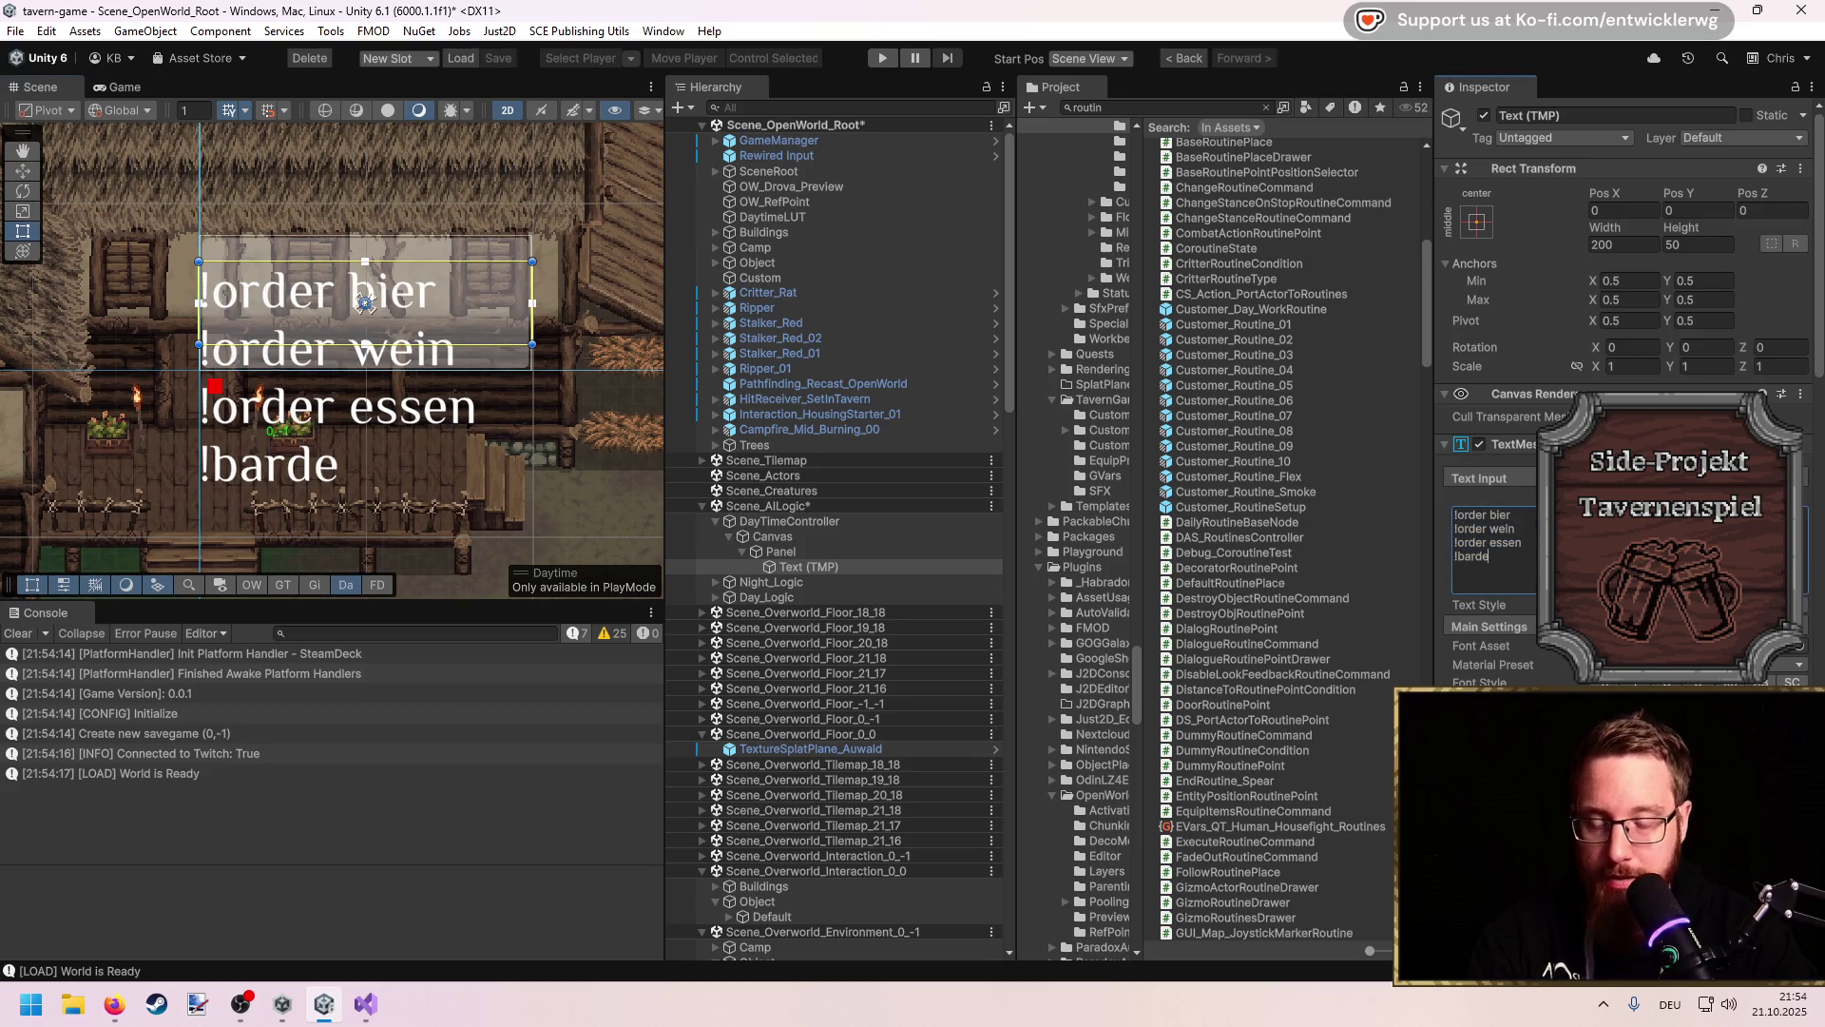
pyautogui.press('Return')
pyautogui.write('--> !dance')
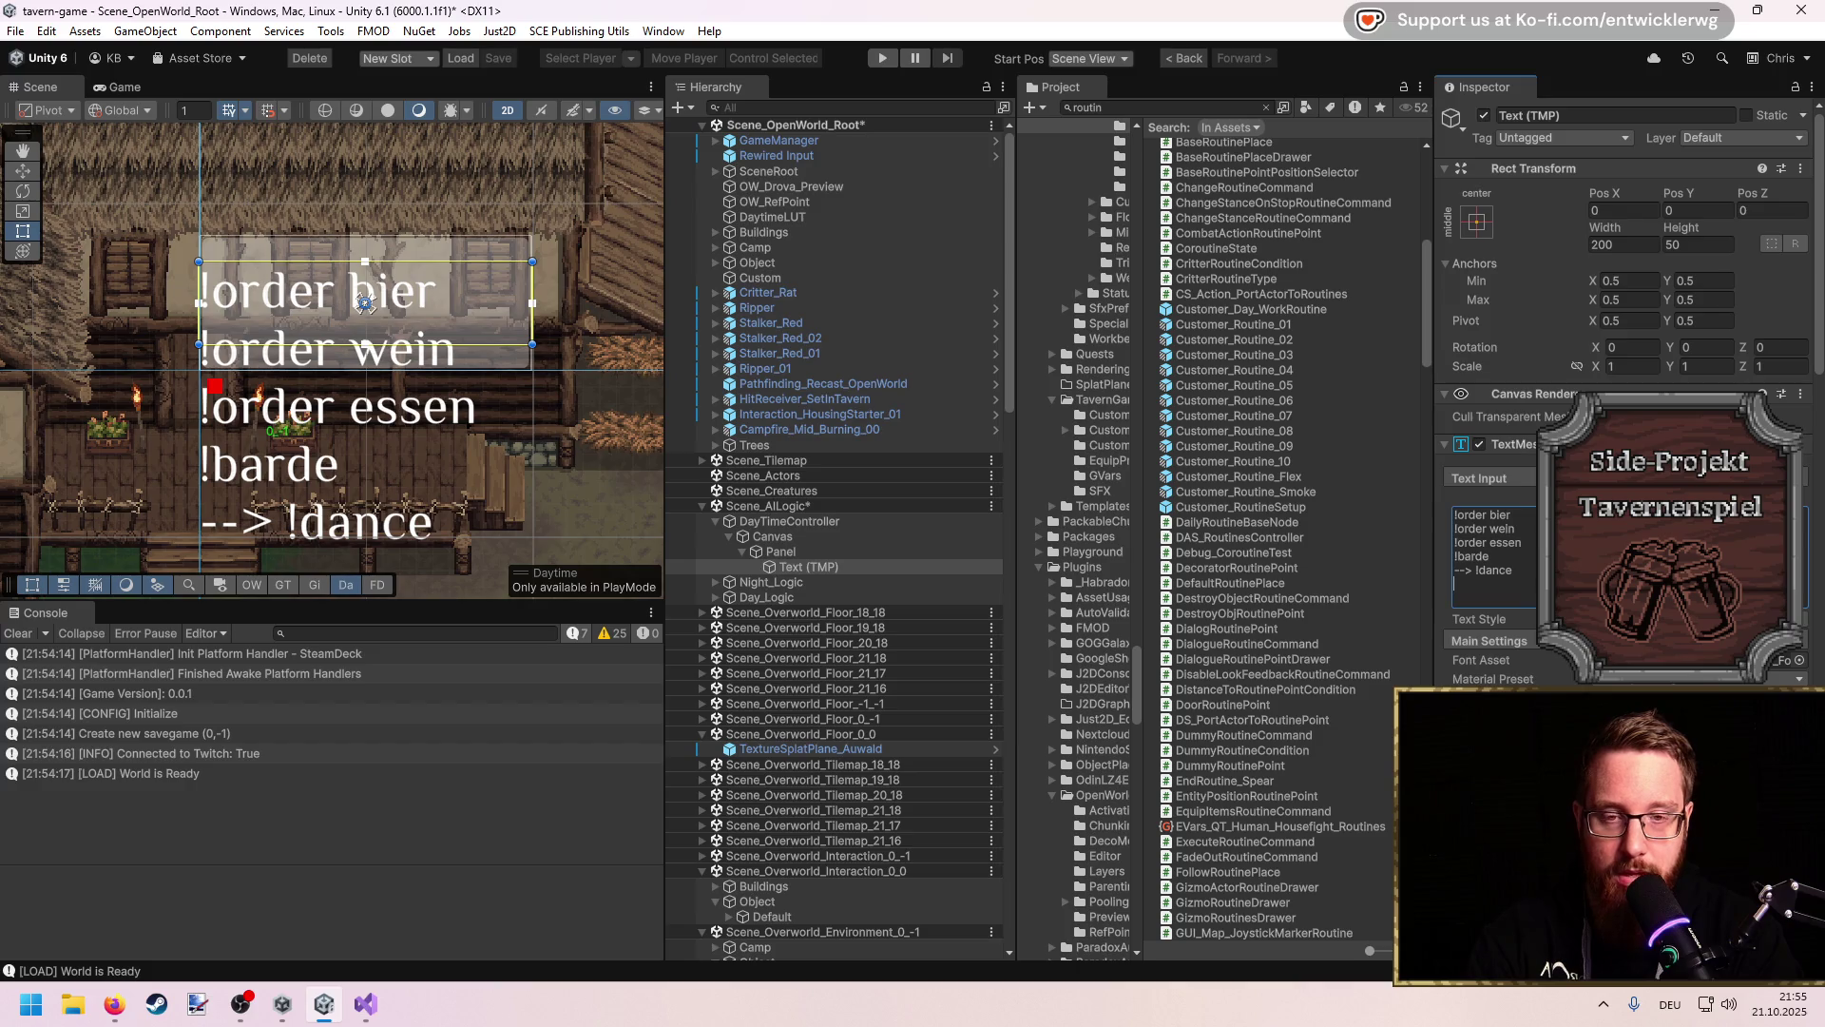
pyautogui.write('x')
pyautogui.press('Return')
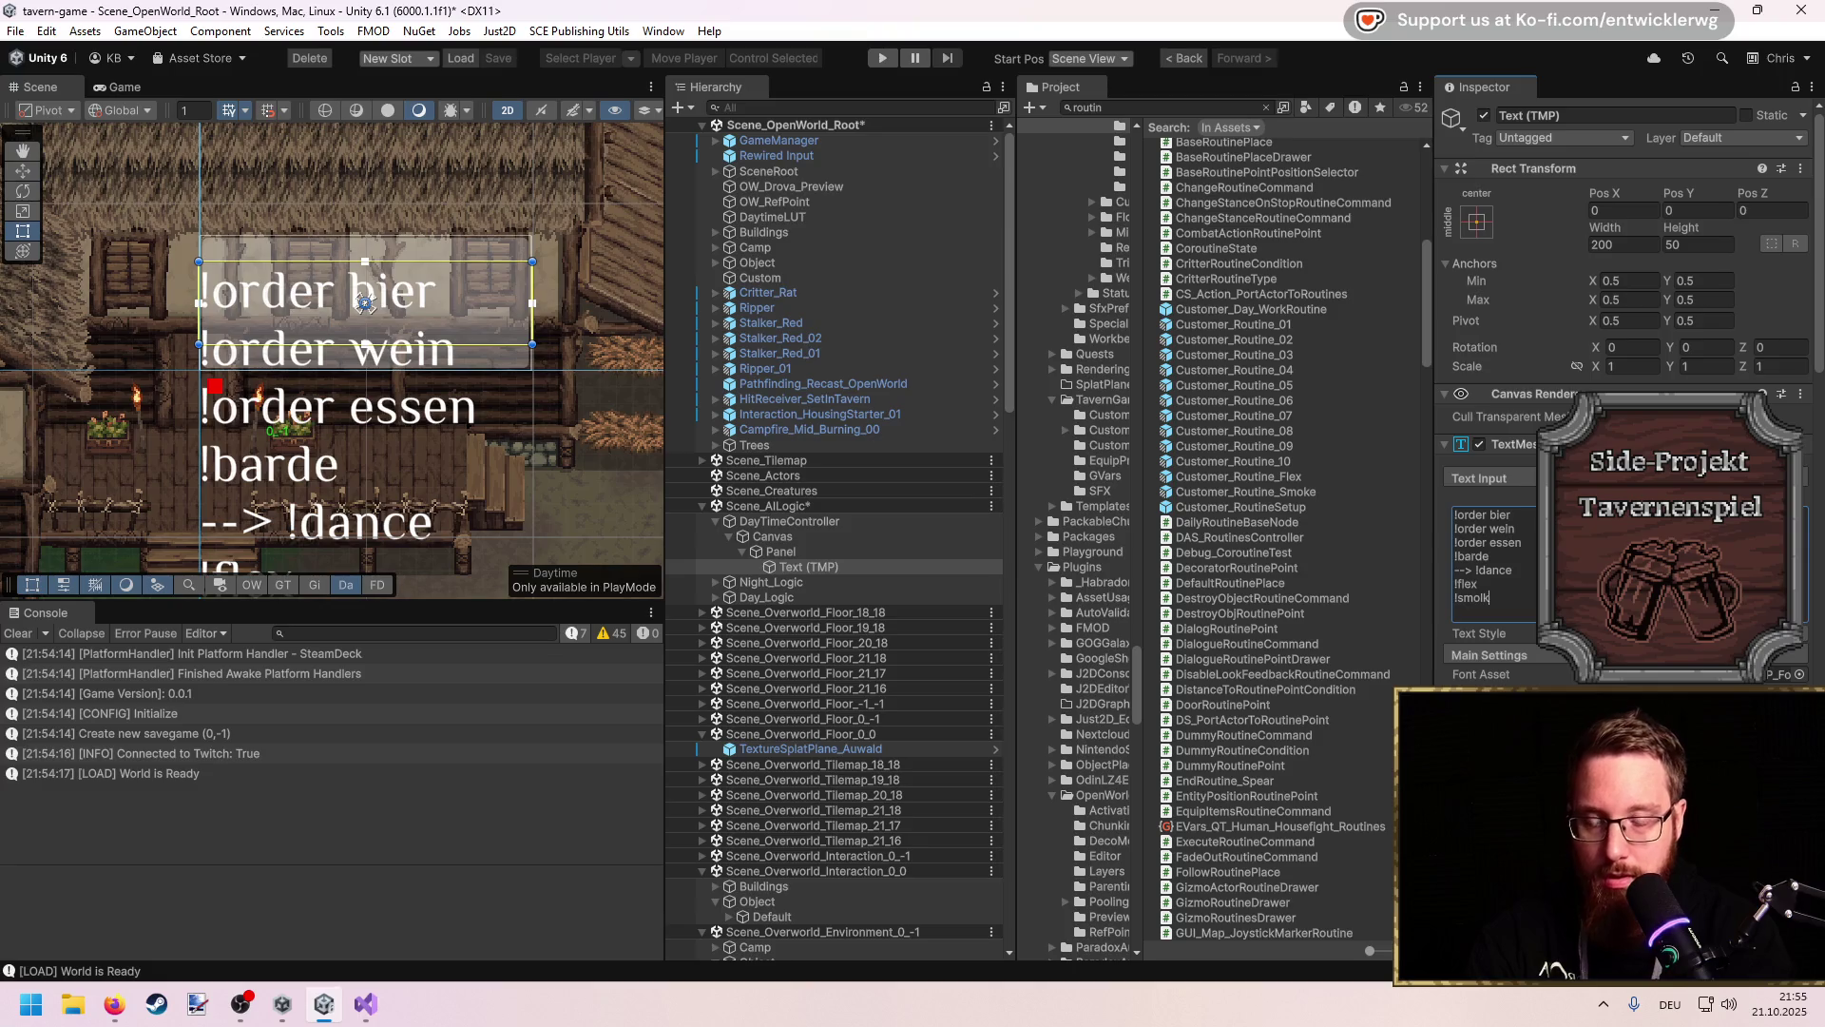
pyautogui.scroll(-2, 456, 475)
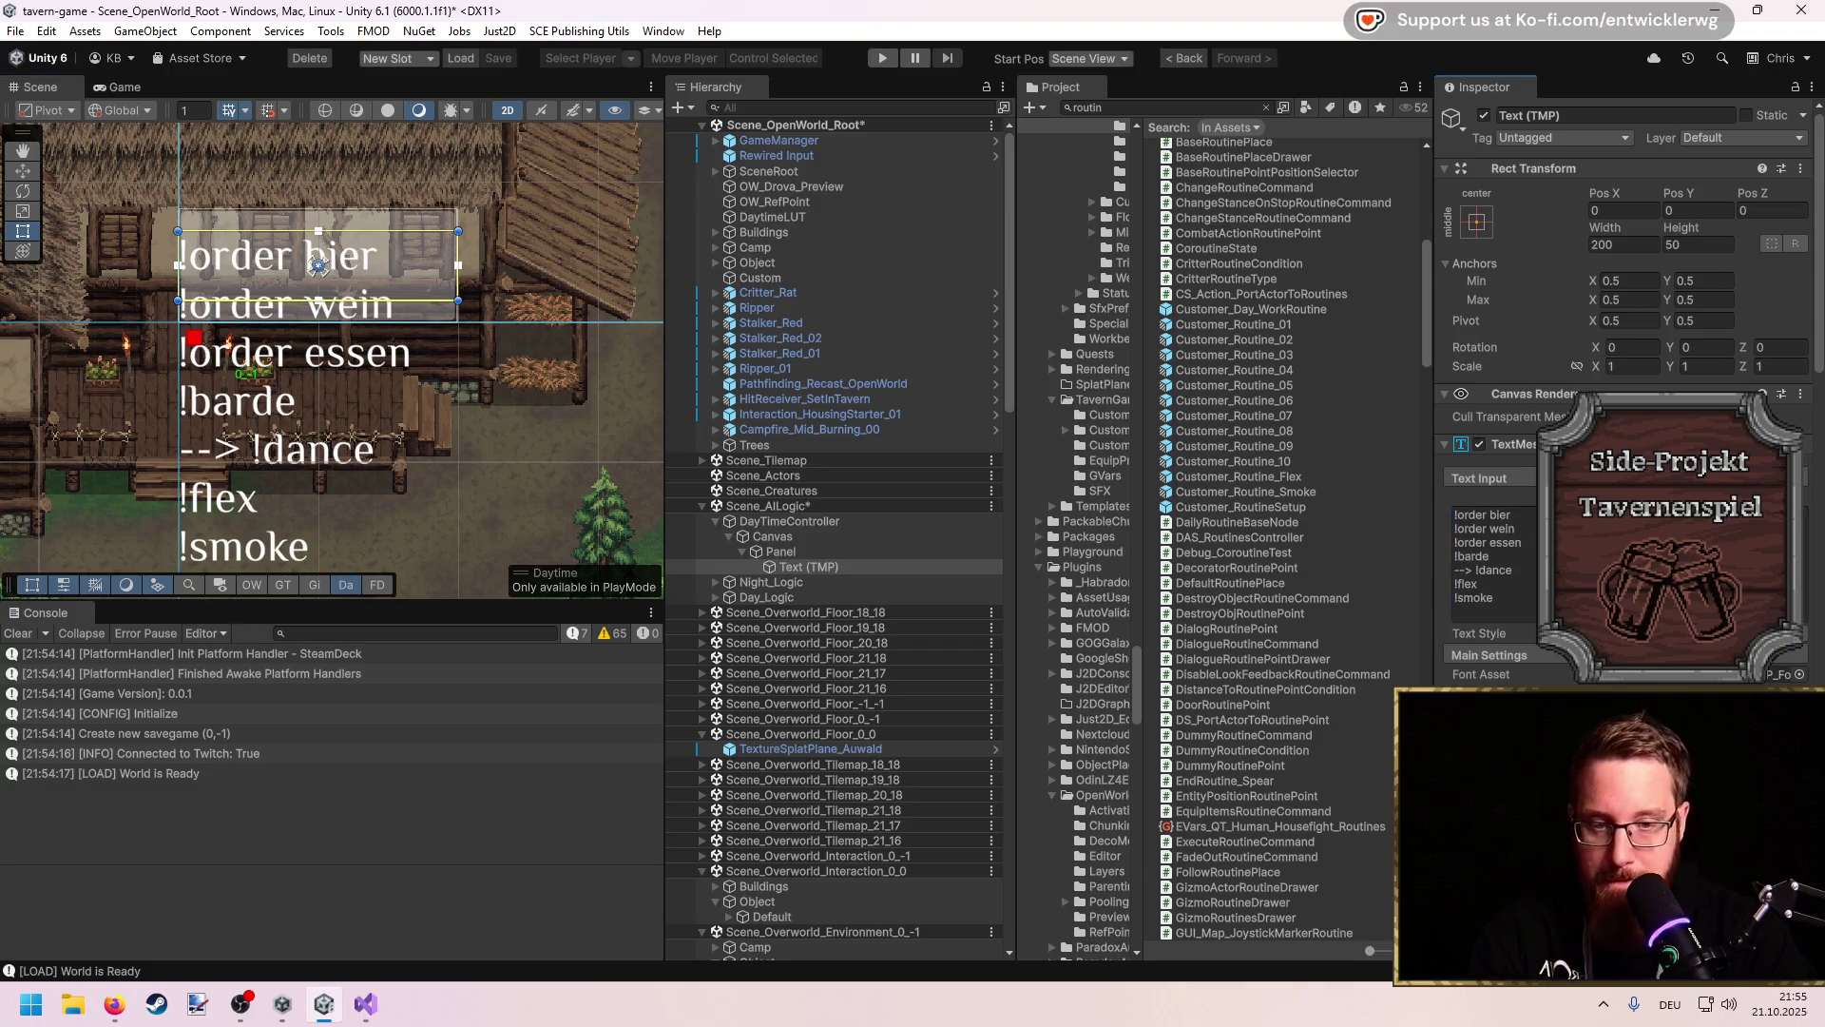
pyautogui.scroll(-3, 319, 266)
pyautogui.scroll(-1, 471, 418)
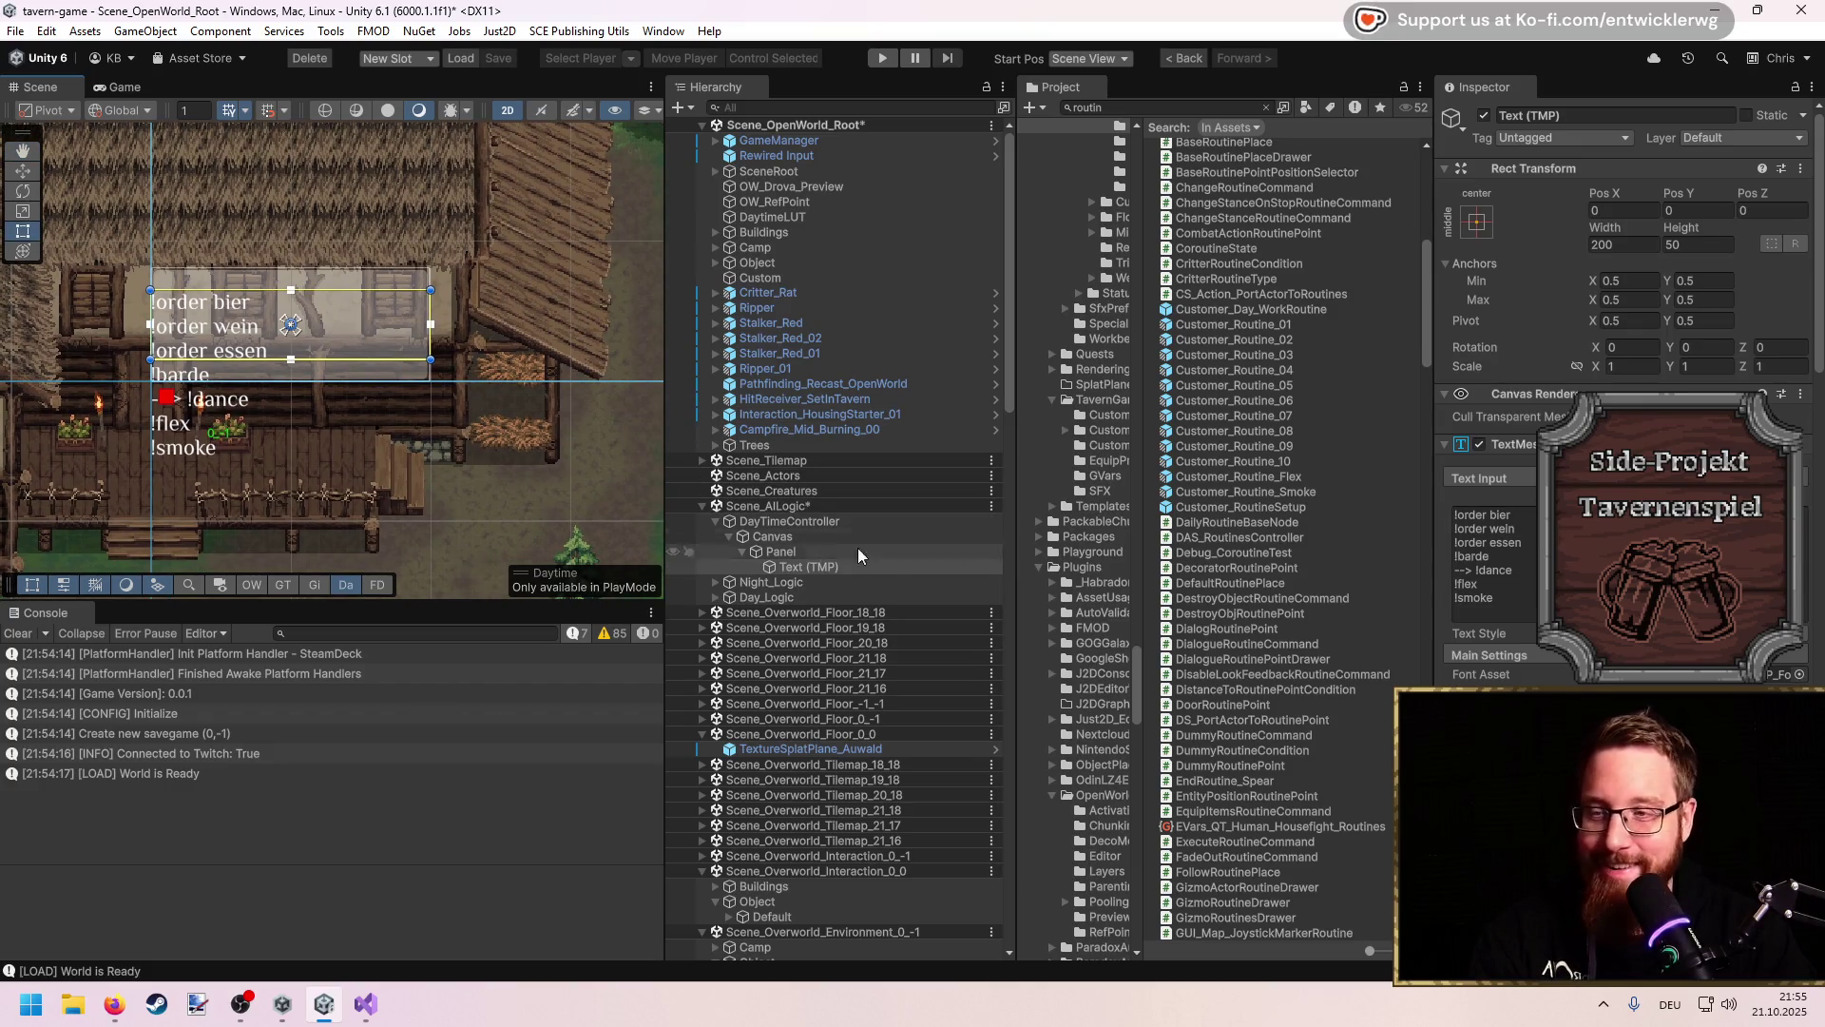
pyautogui.click(848, 552)
# Step: Enlarge the Panel, anchor the command text to its top-left, and preview it in the game view
pyautogui.moveTo(429, 265)
pyautogui.mouseDown()
pyautogui.moveTo(490, 141)
pyautogui.moveTo(480, 314)
pyautogui.moveTo(487, 151)
pyautogui.mouseUp()
pyautogui.click(808, 567)
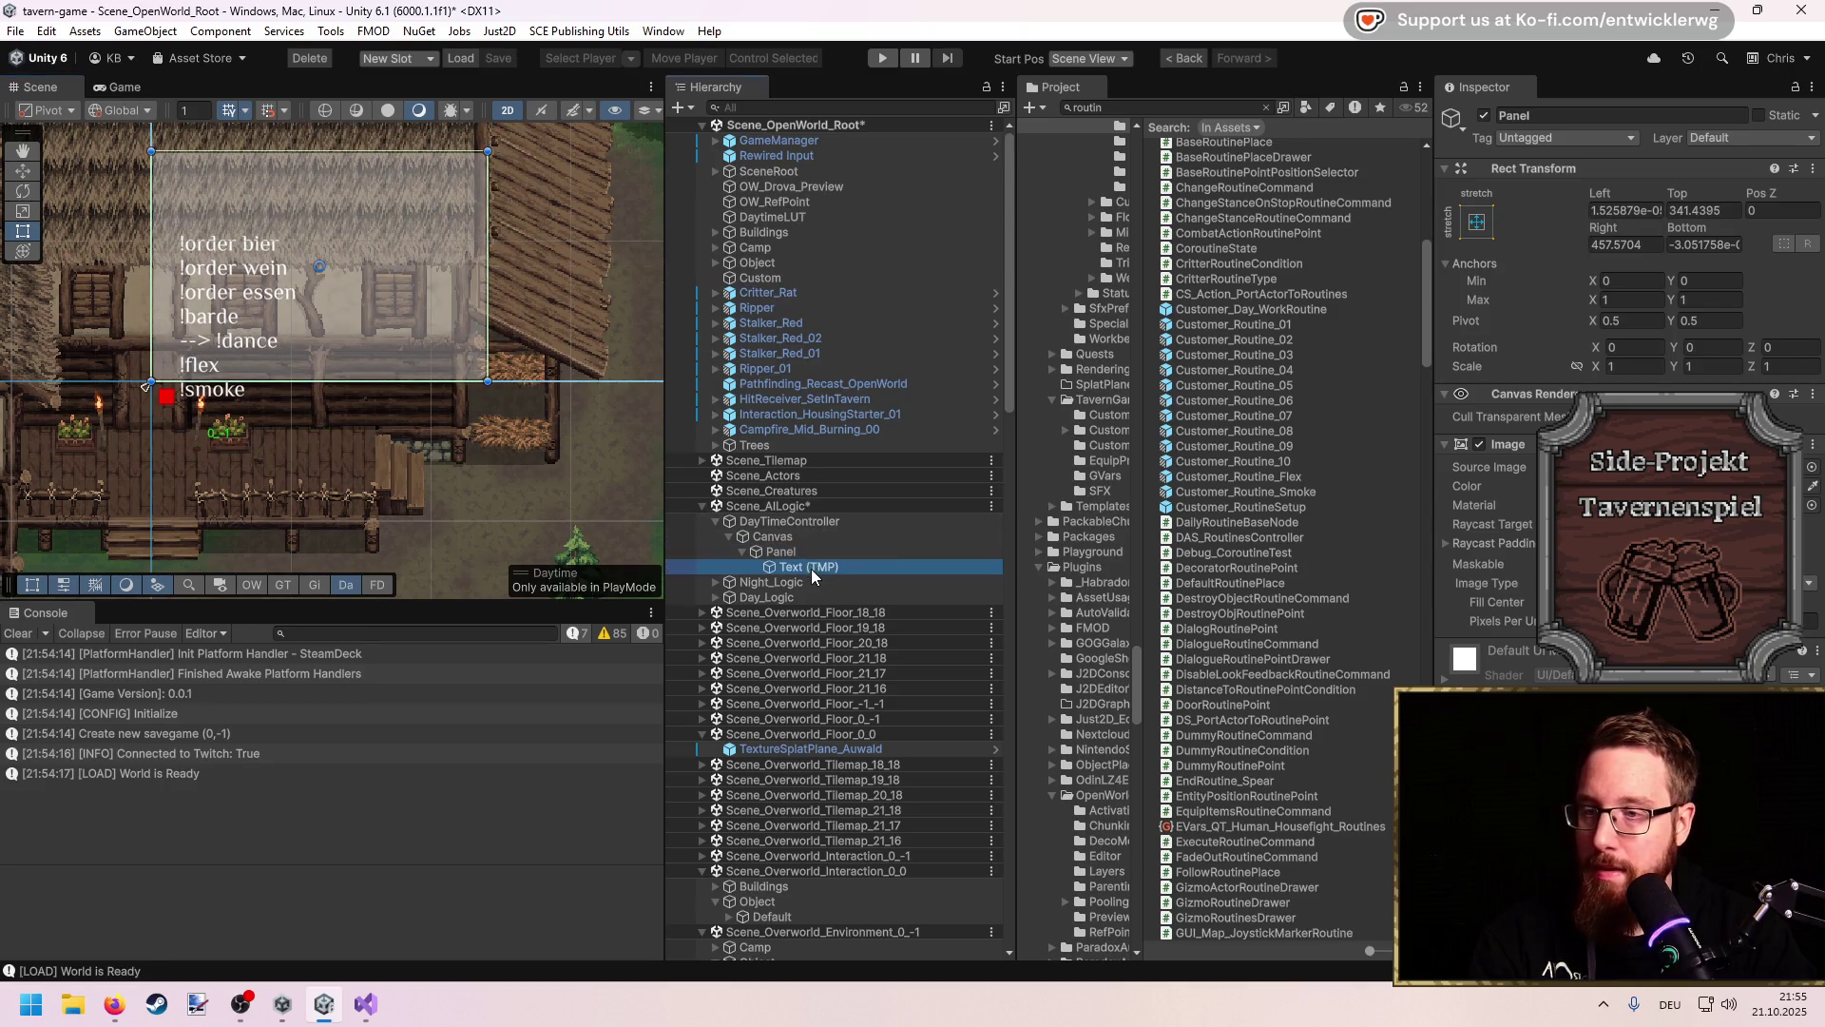
pyautogui.click(1476, 221)
pyautogui.keyDown('alt'); pyautogui.click(1533, 363); pyautogui.keyUp('alt')
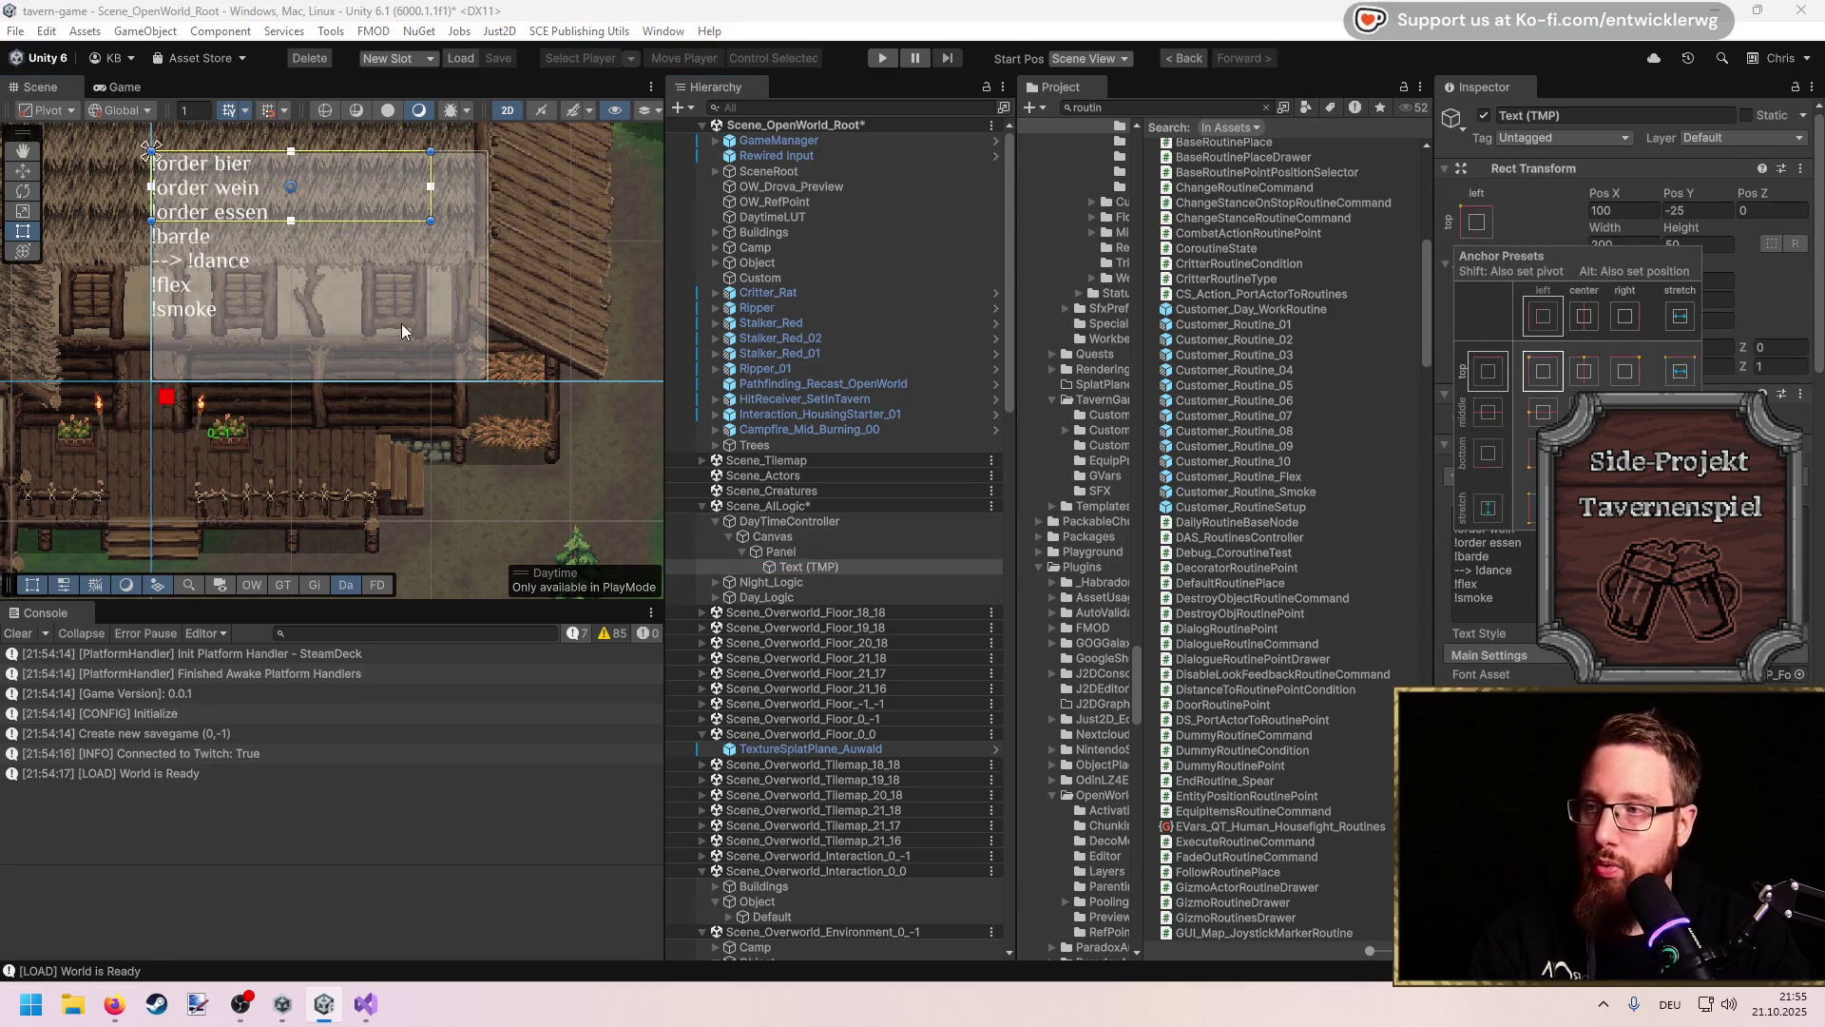
pyautogui.click(768, 552)
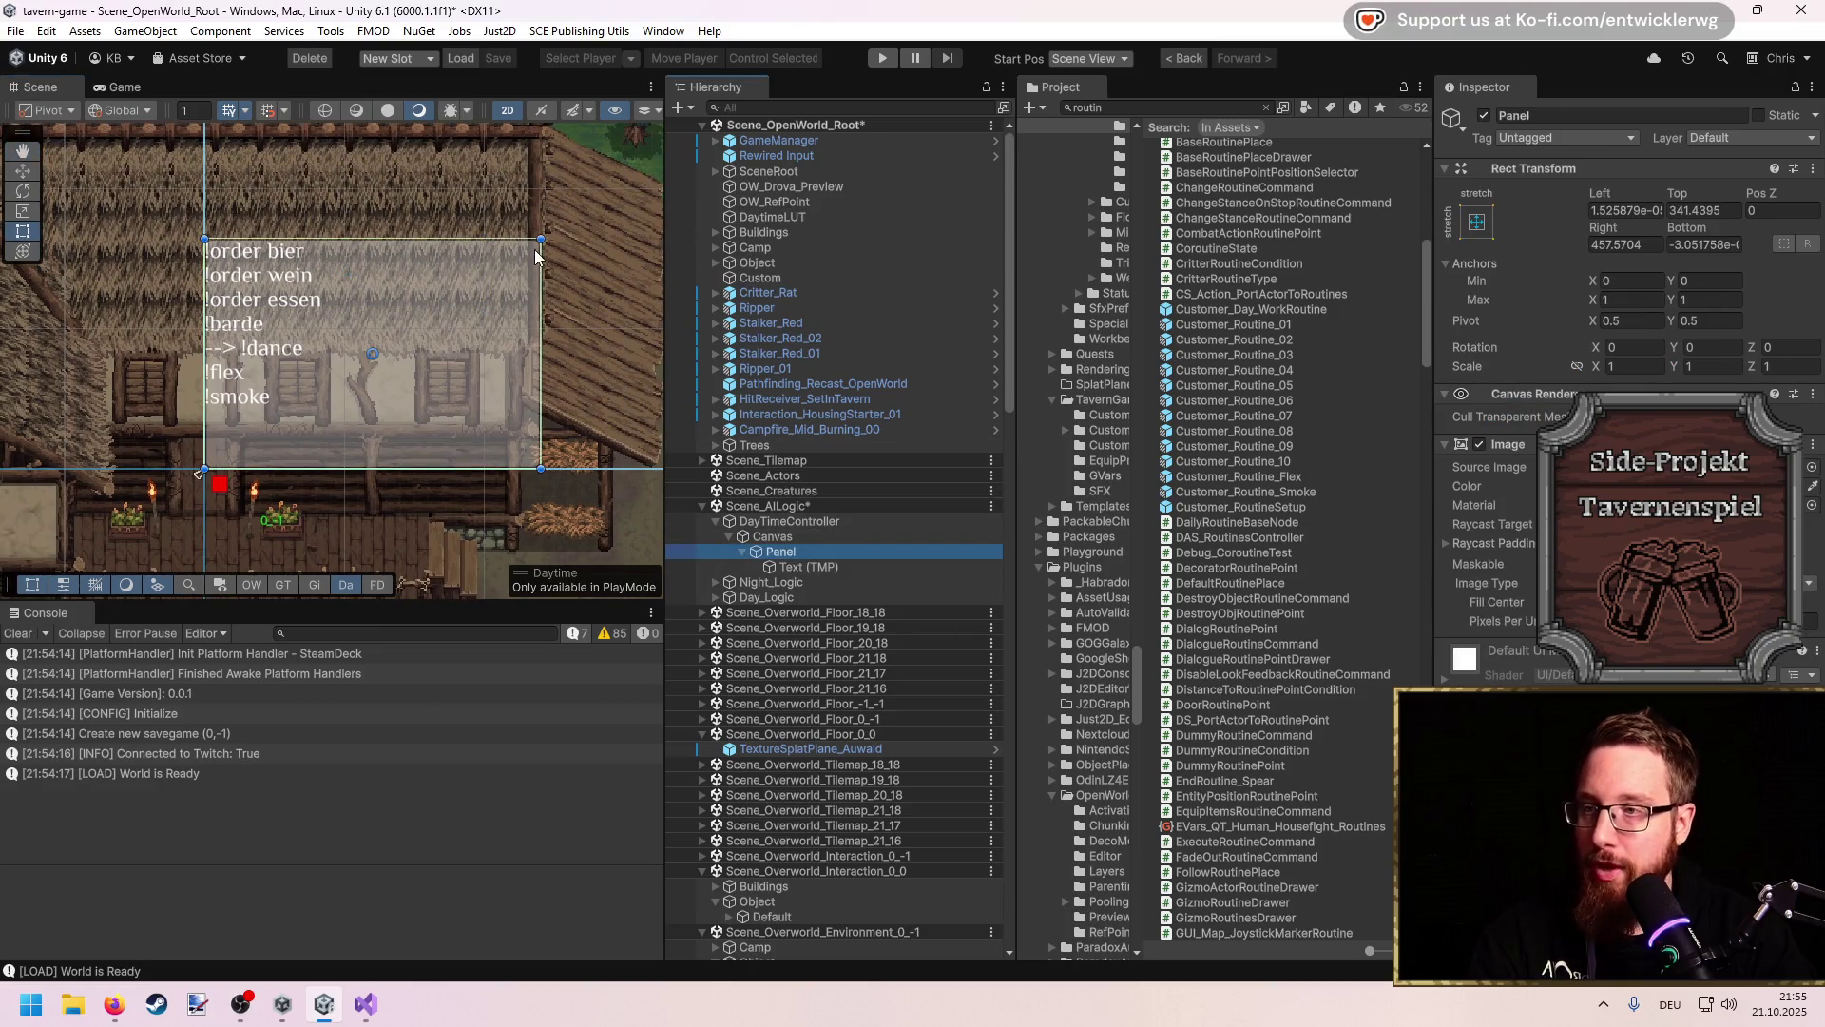
pyautogui.moveTo(545, 234)
pyautogui.mouseDown()
pyautogui.moveTo(544, 283)
pyautogui.moveTo(382, 293)
pyautogui.moveTo(341, 331)
pyautogui.mouseUp()
pyautogui.click(128, 86)
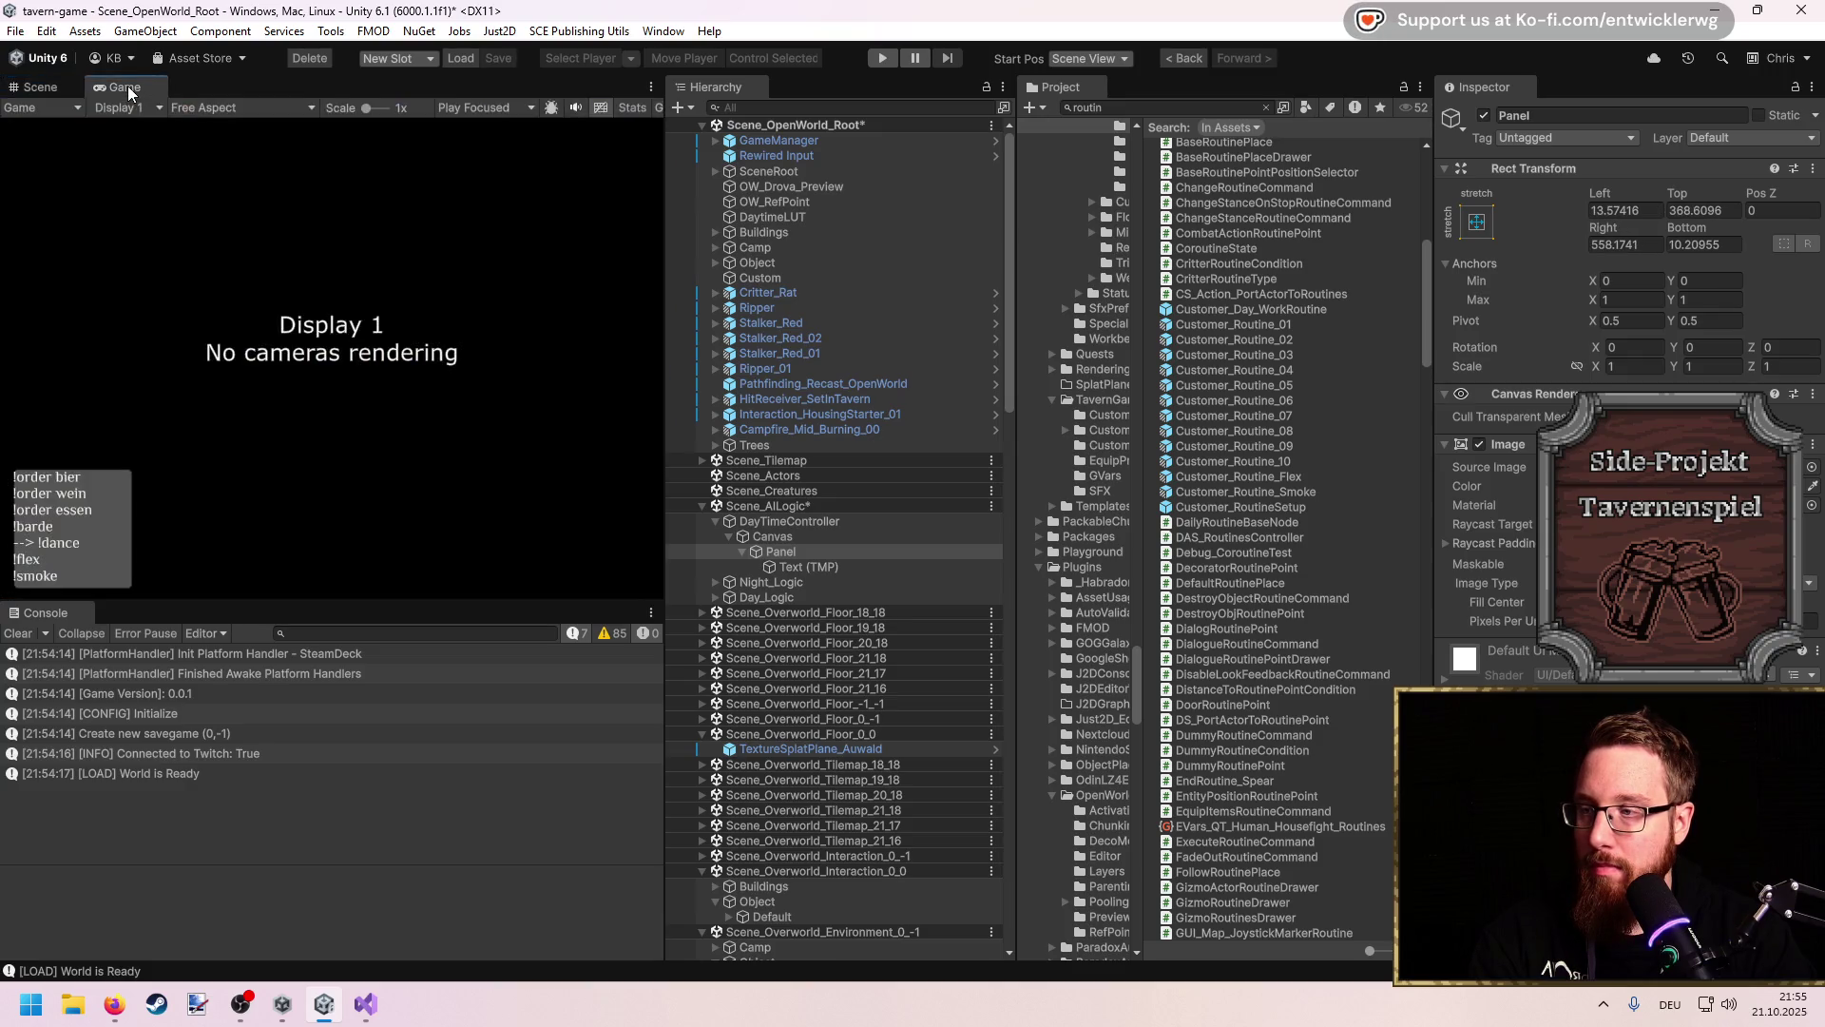
pyautogui.click(38, 86)
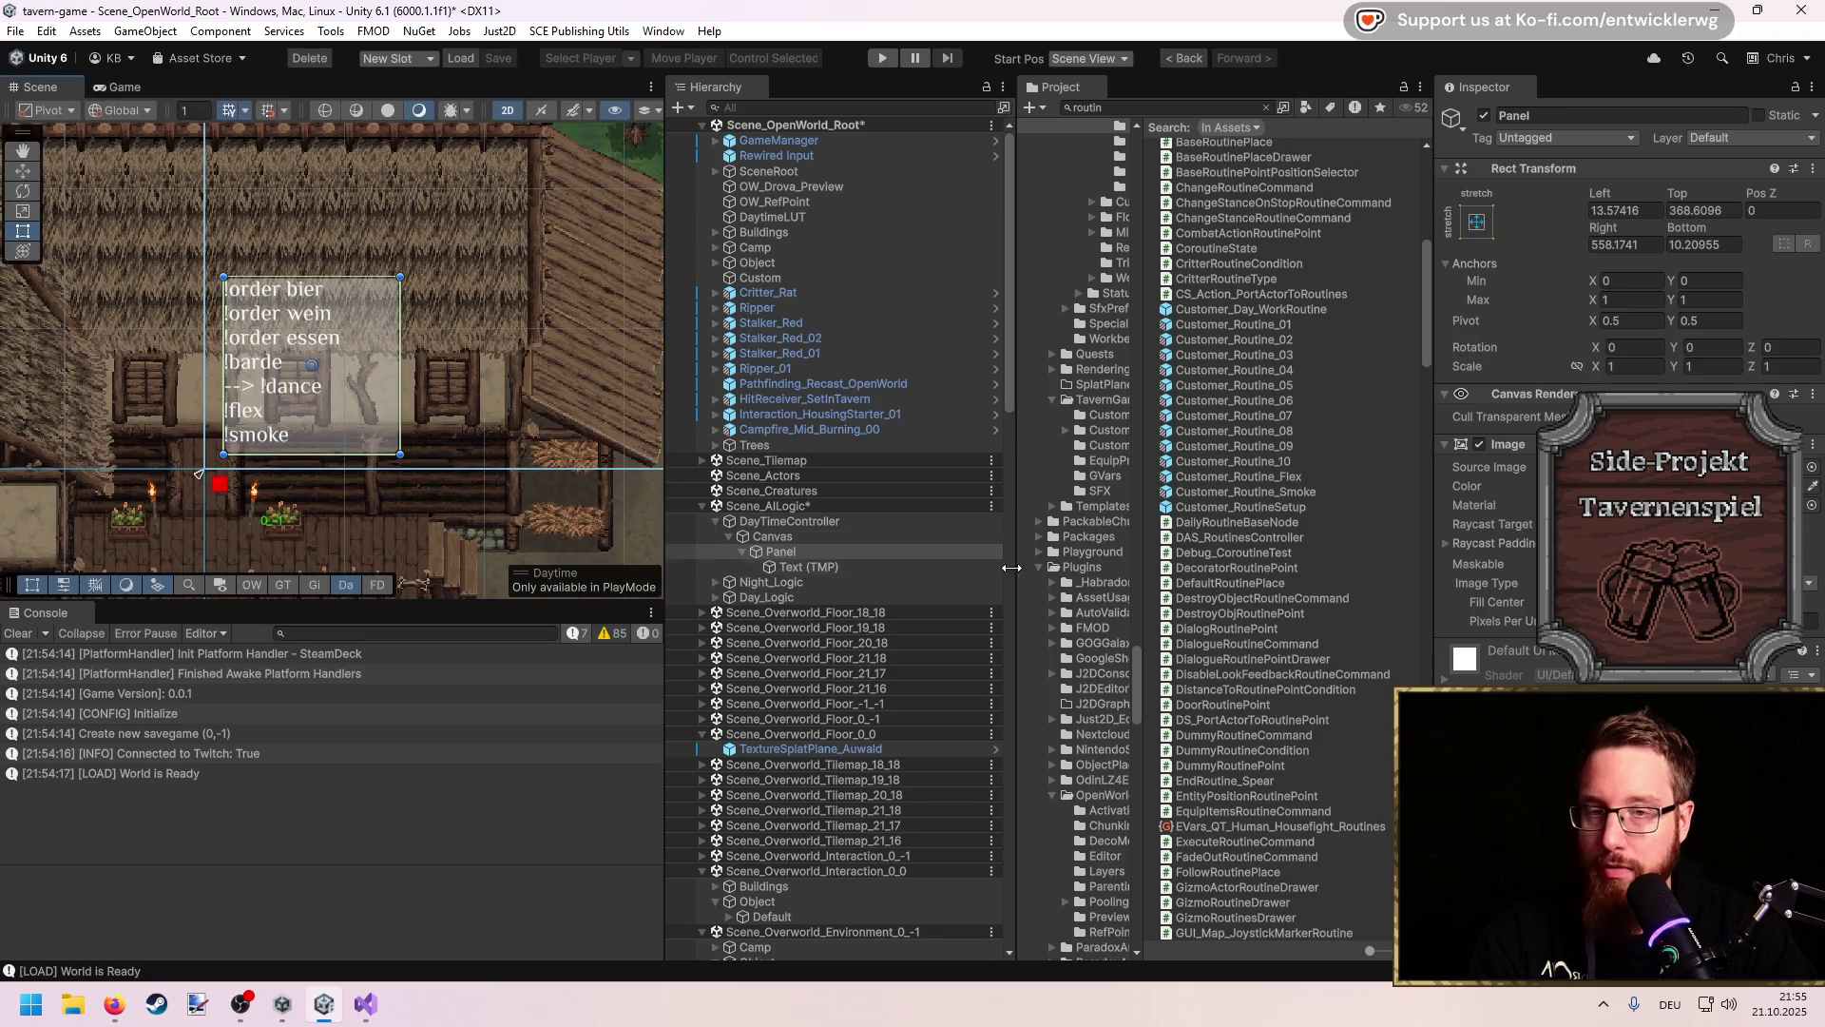
# Step: Narrow the command text box to fit the panel, keeping left alignment
pyautogui.click(808, 566)
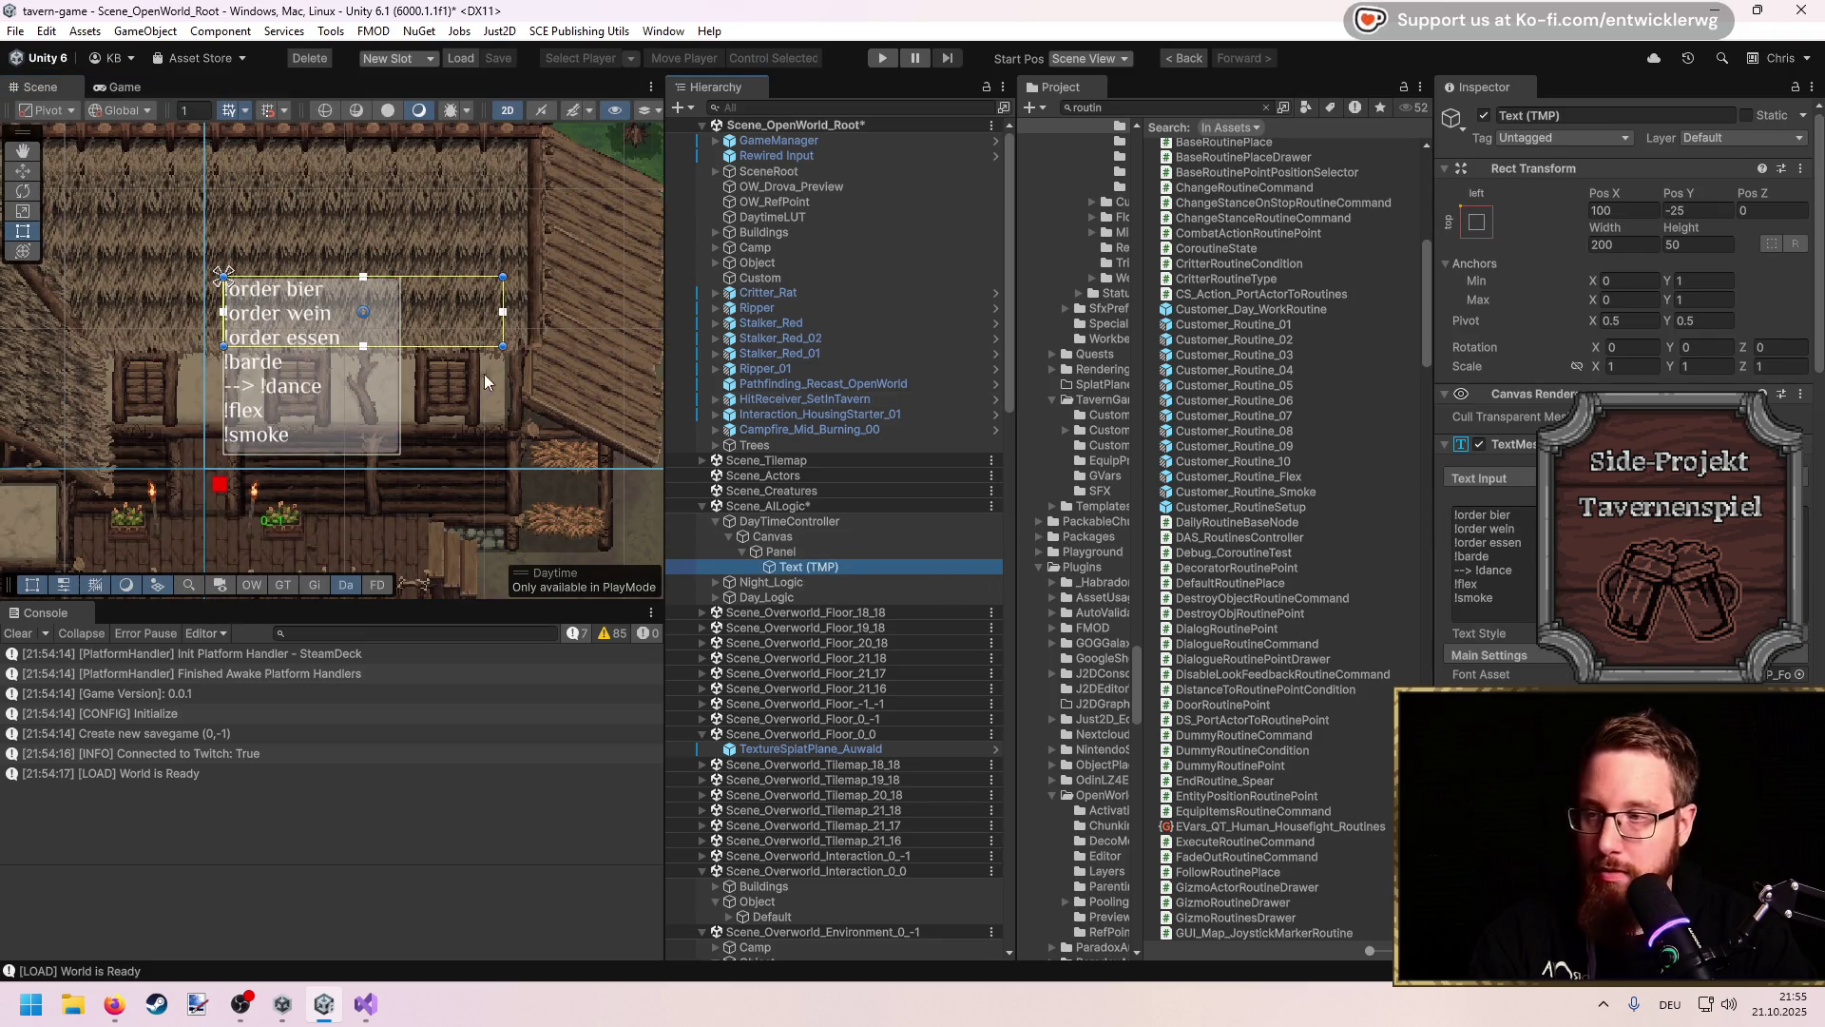
pyautogui.moveTo(275, 334); pyautogui.dragTo(268, 334)
pyautogui.scroll(-3, 1652, 570)
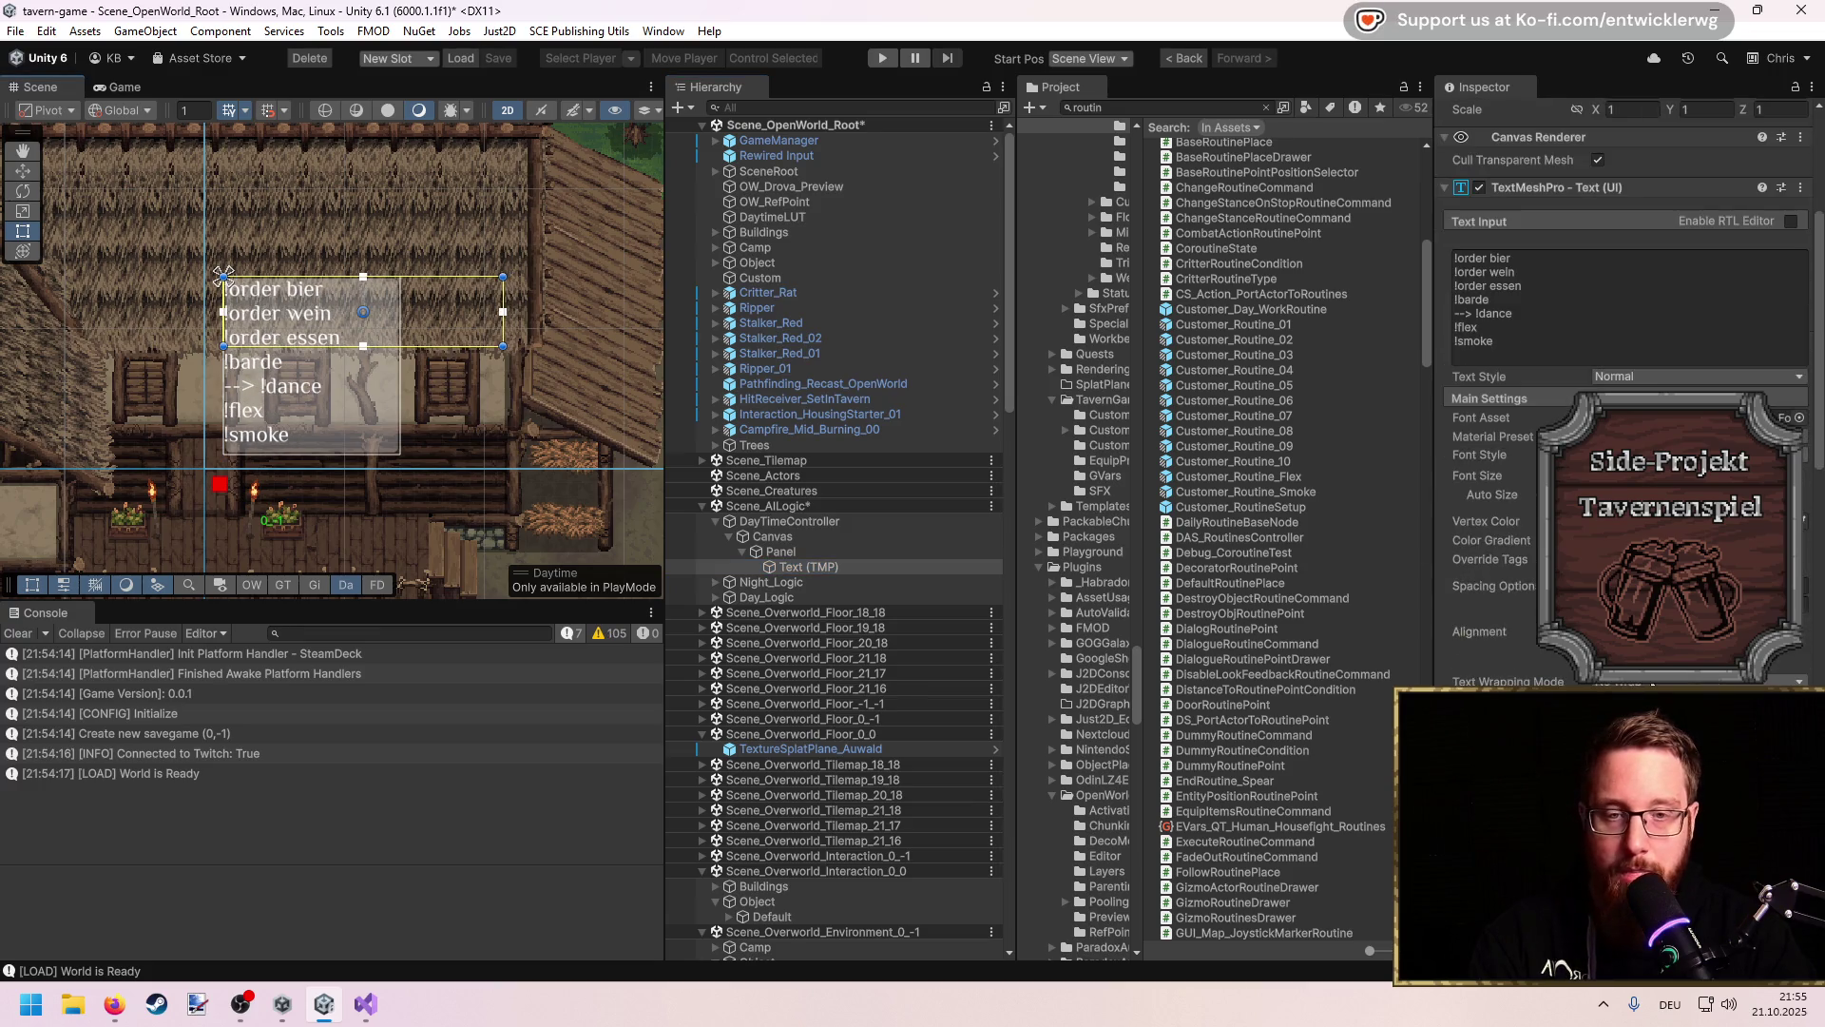
pyautogui.scroll(-3, 1652, 570)
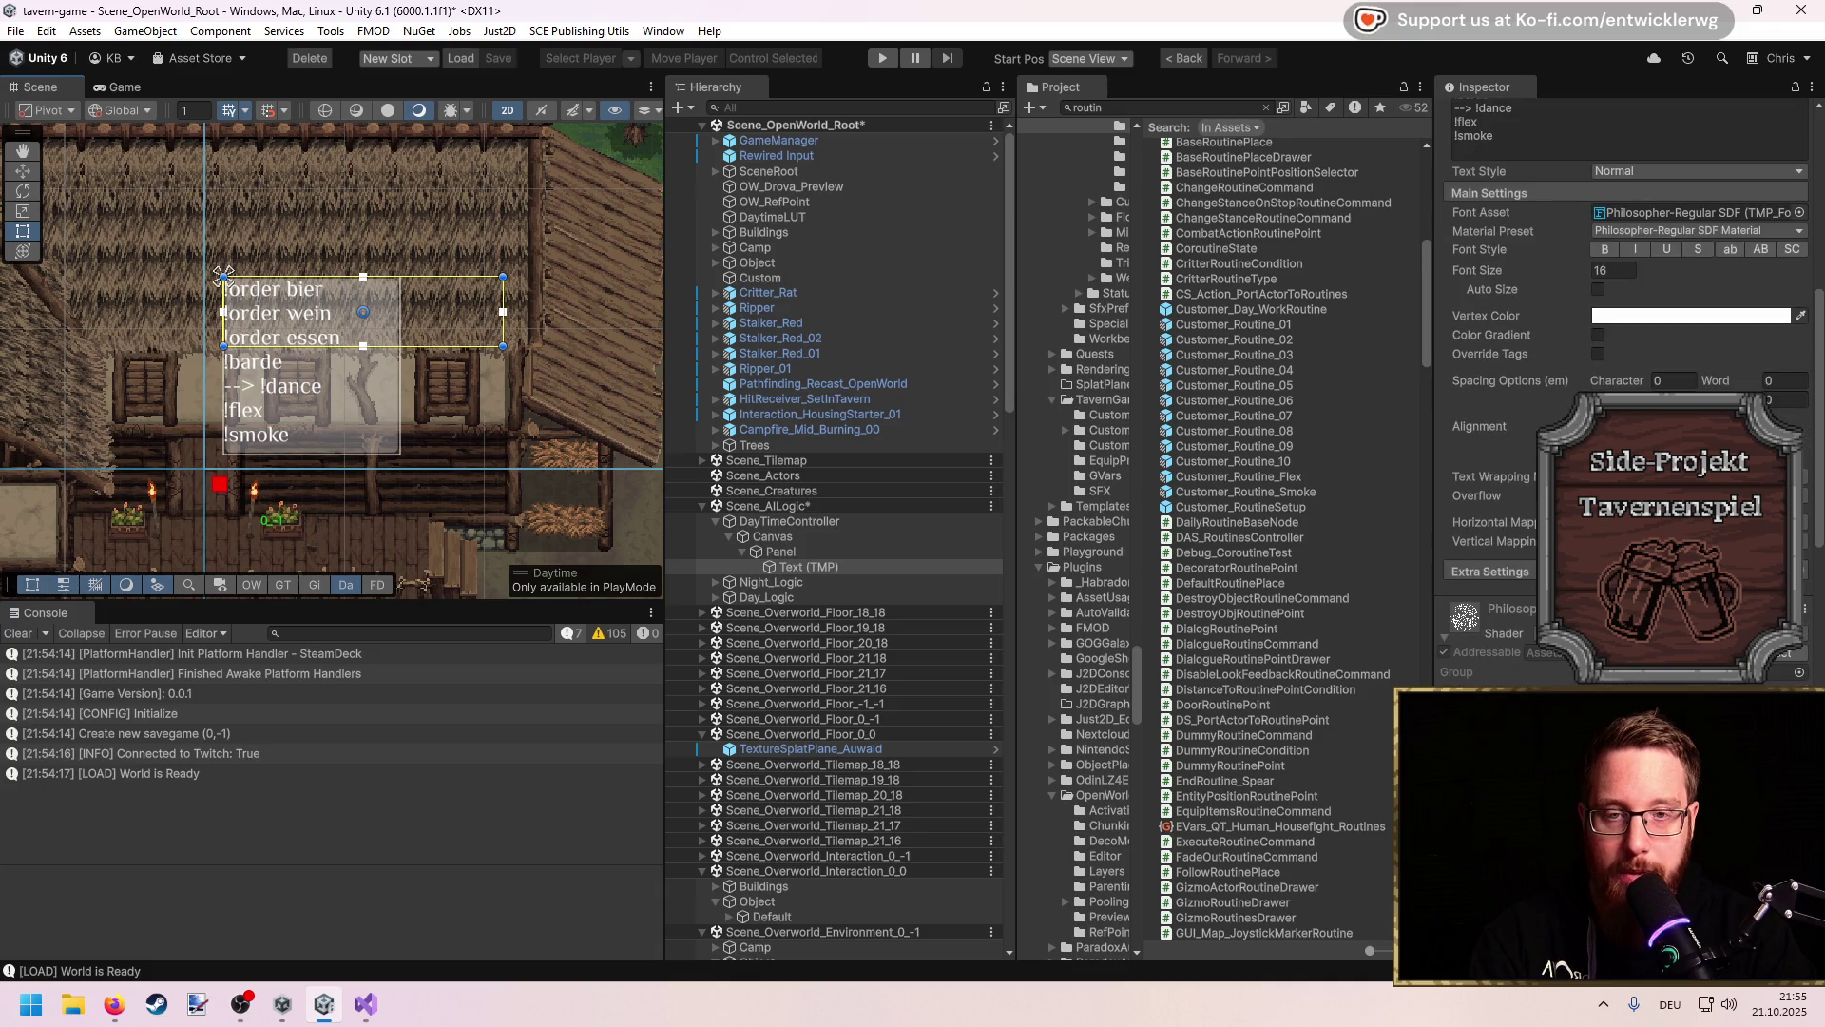
pyautogui.click(1622, 426)
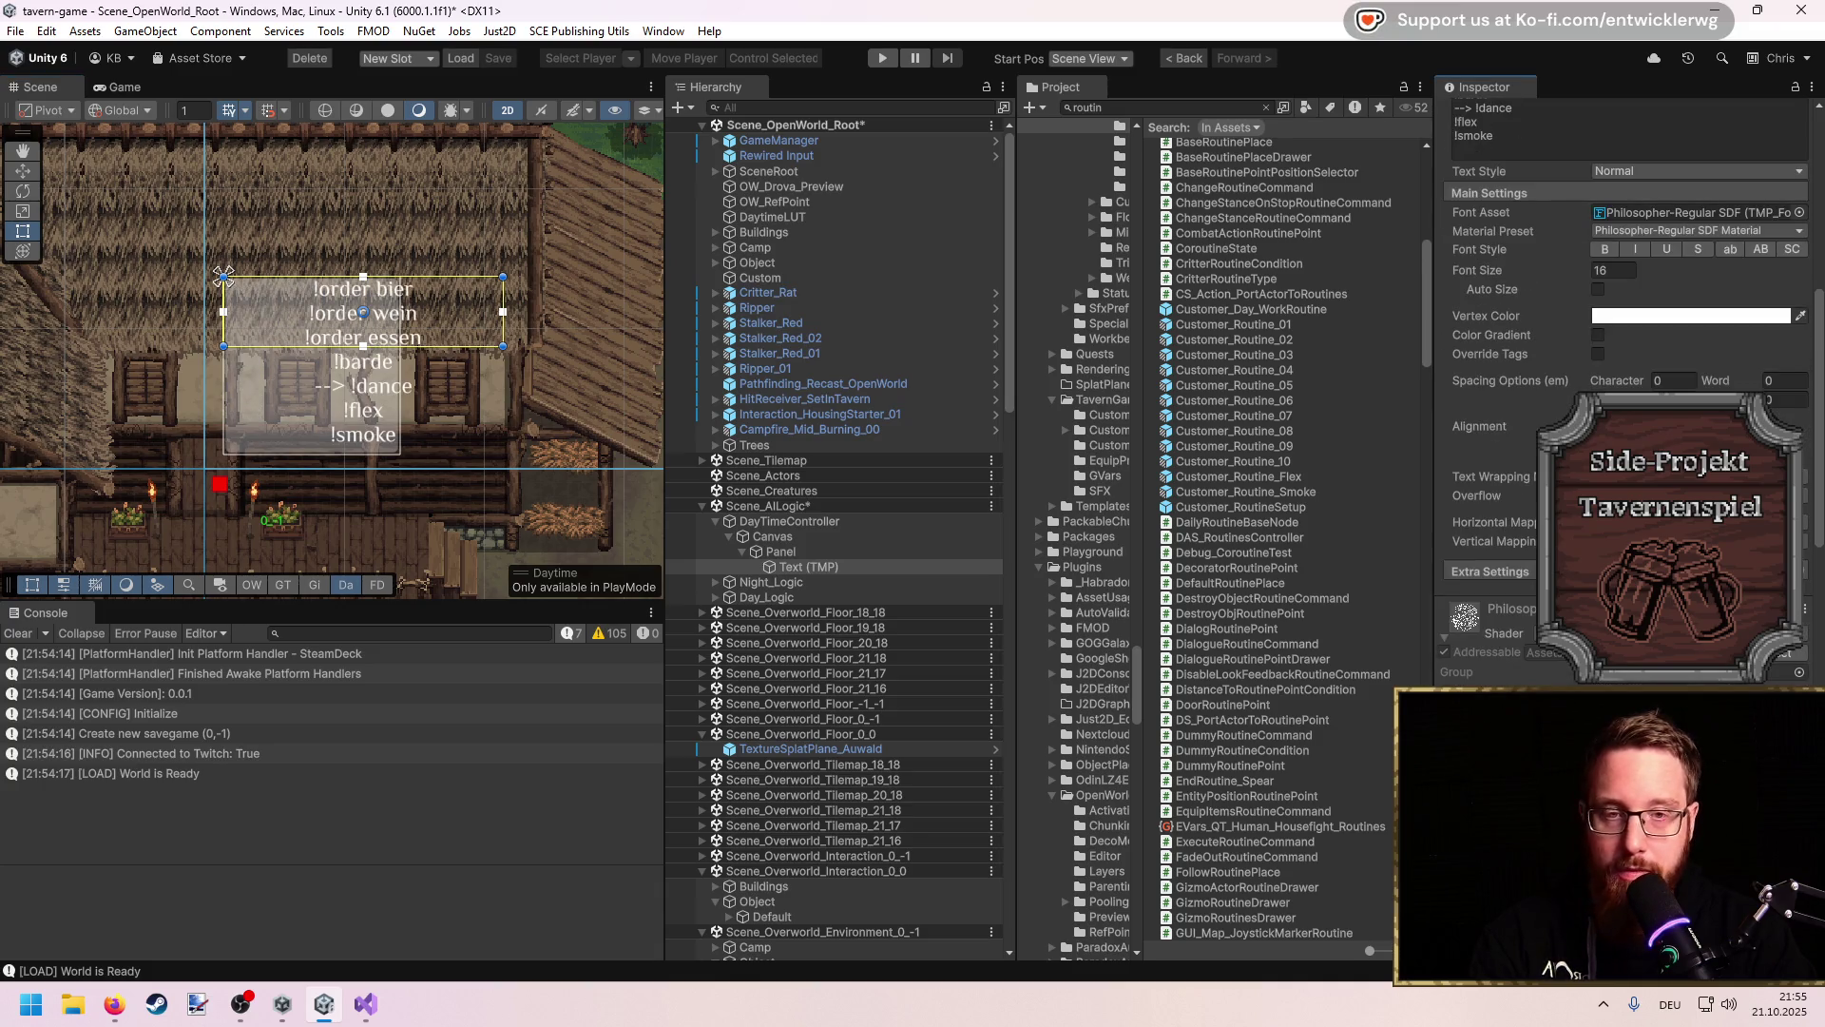
pyautogui.click(1603, 426)
pyautogui.moveTo(503, 331); pyautogui.dragTo(400, 331)
# Step: Try center and justified alignment on the command lines, then settle on left alignment
pyautogui.scroll(5, 1526, 268)
pyautogui.click(1476, 170)
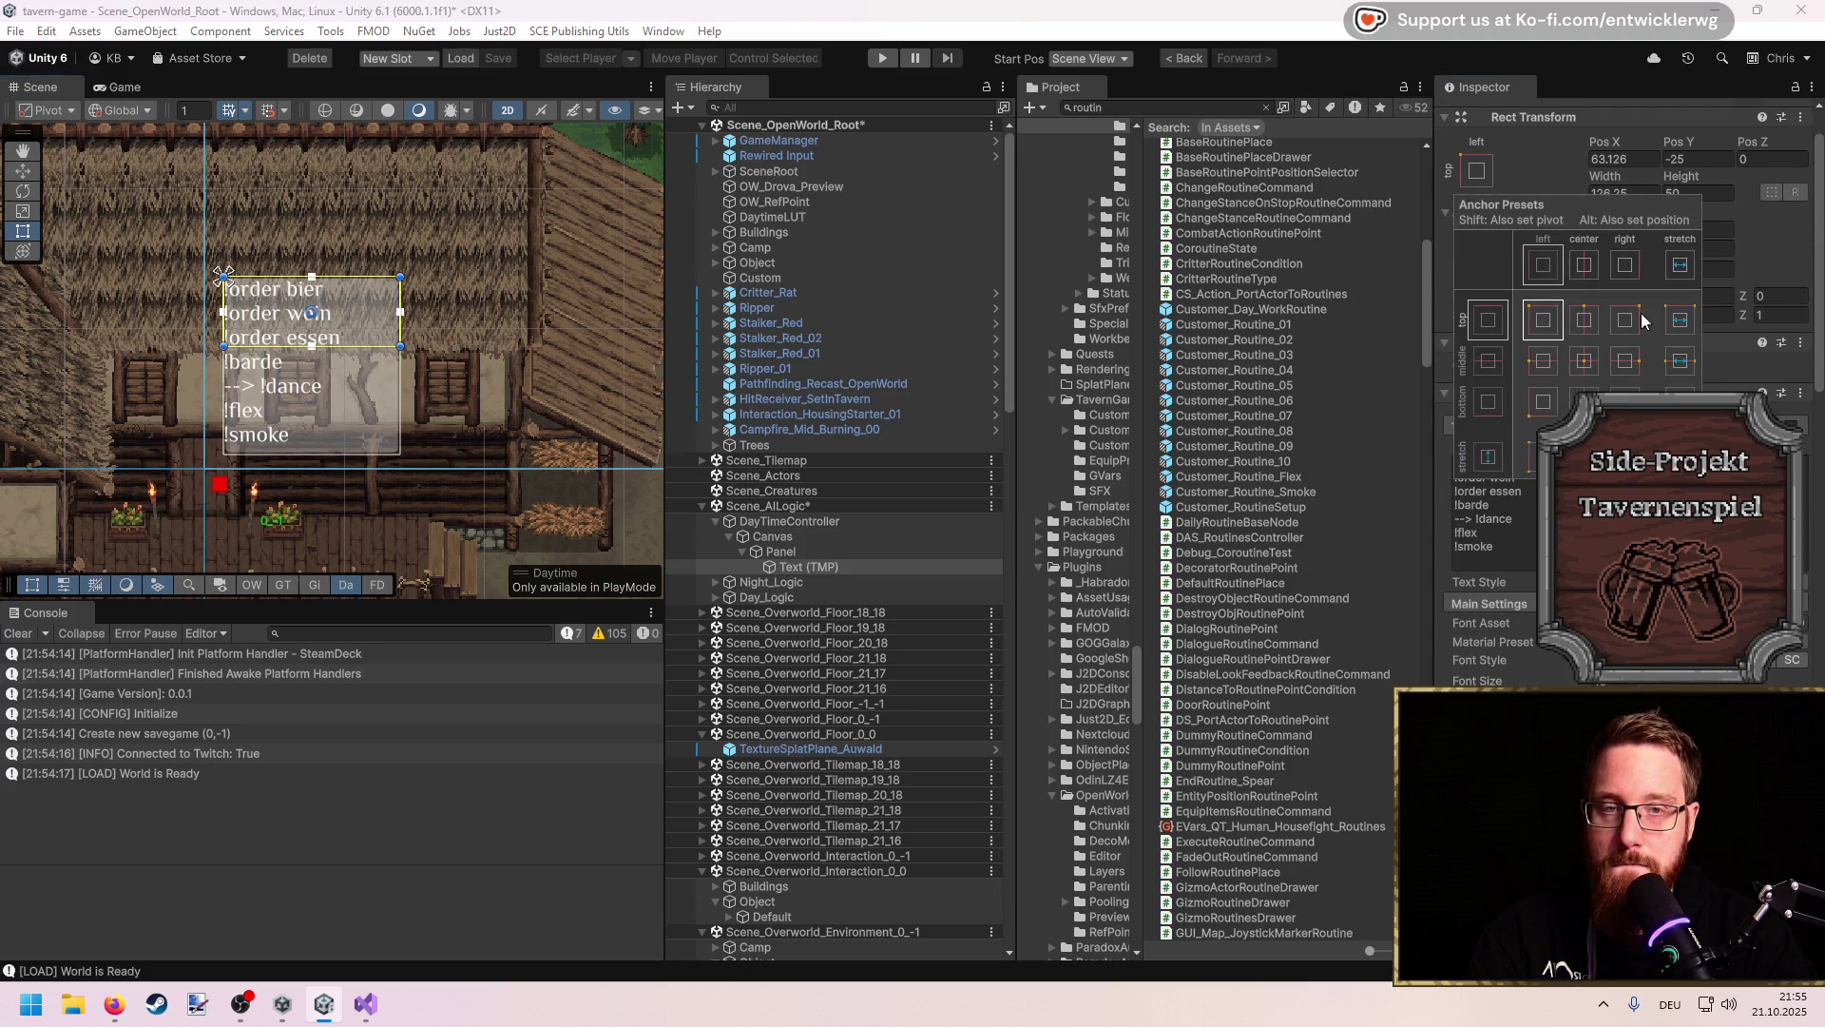
pyautogui.scroll(-5, 1759, 380)
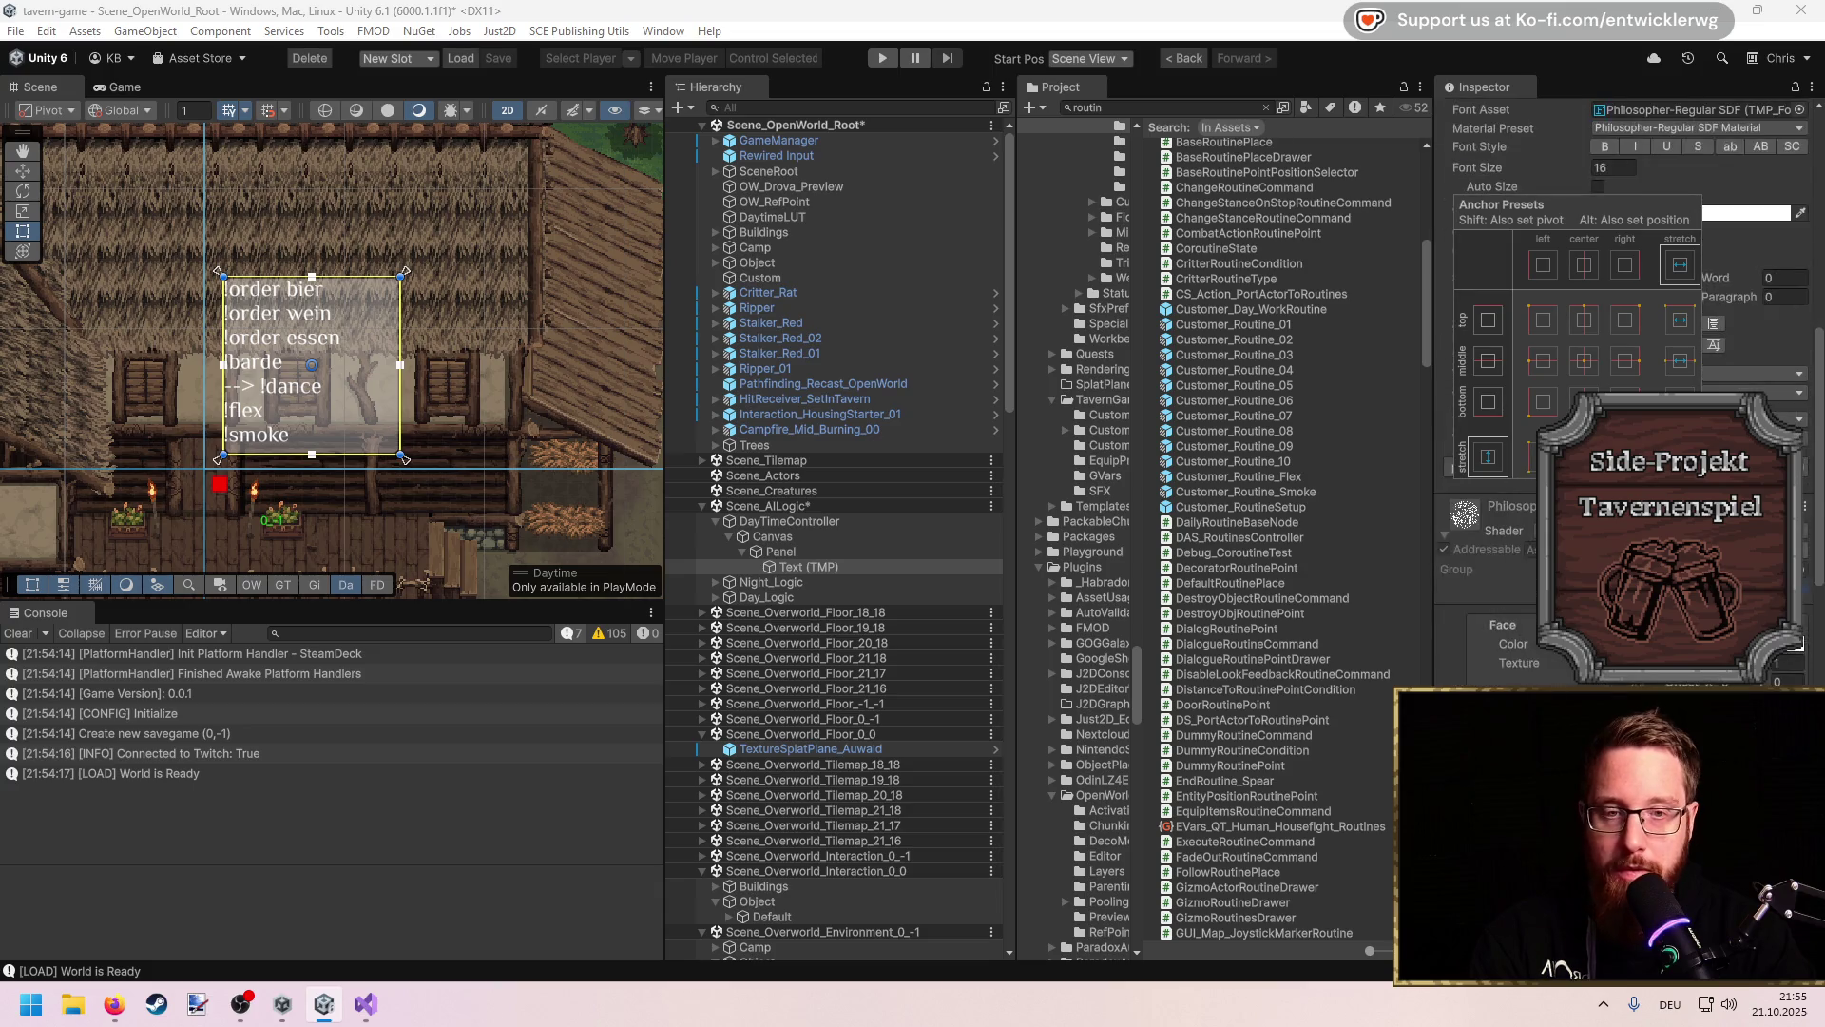
pyautogui.click(1553, 58)
pyautogui.scroll(1, 1646, 382)
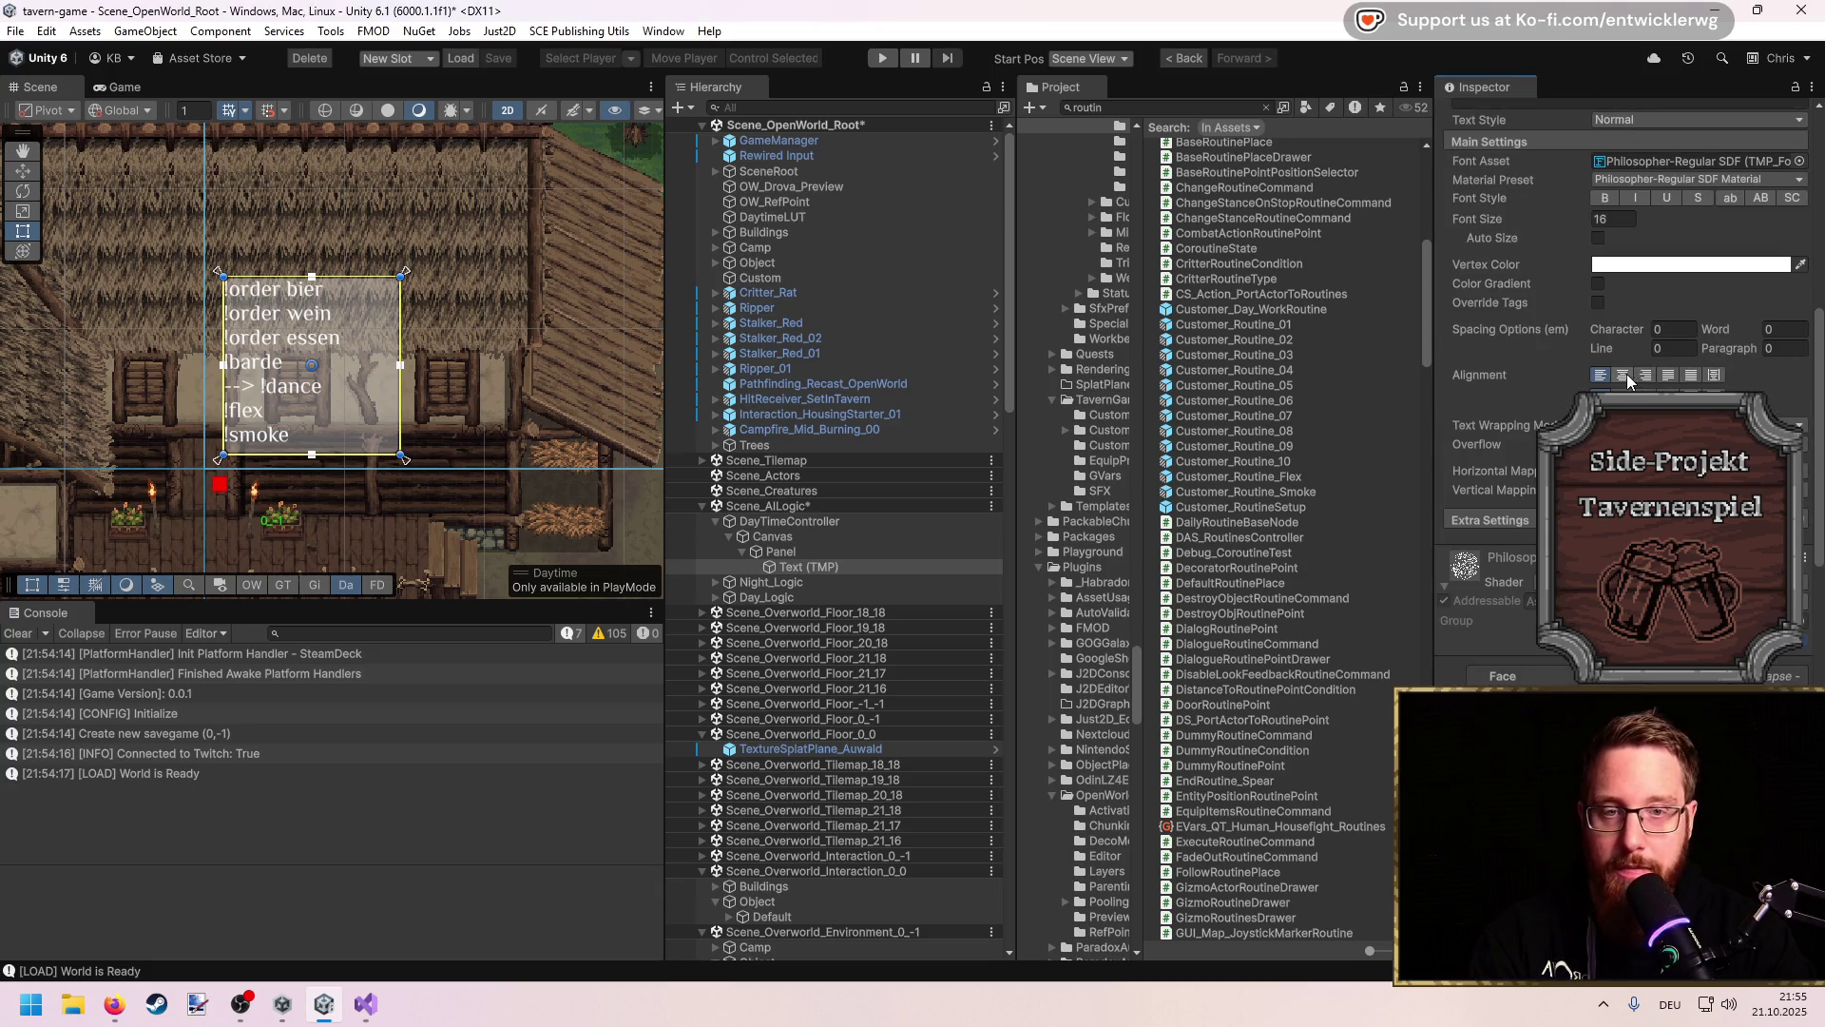
pyautogui.click(1623, 375)
pyautogui.click(1608, 375)
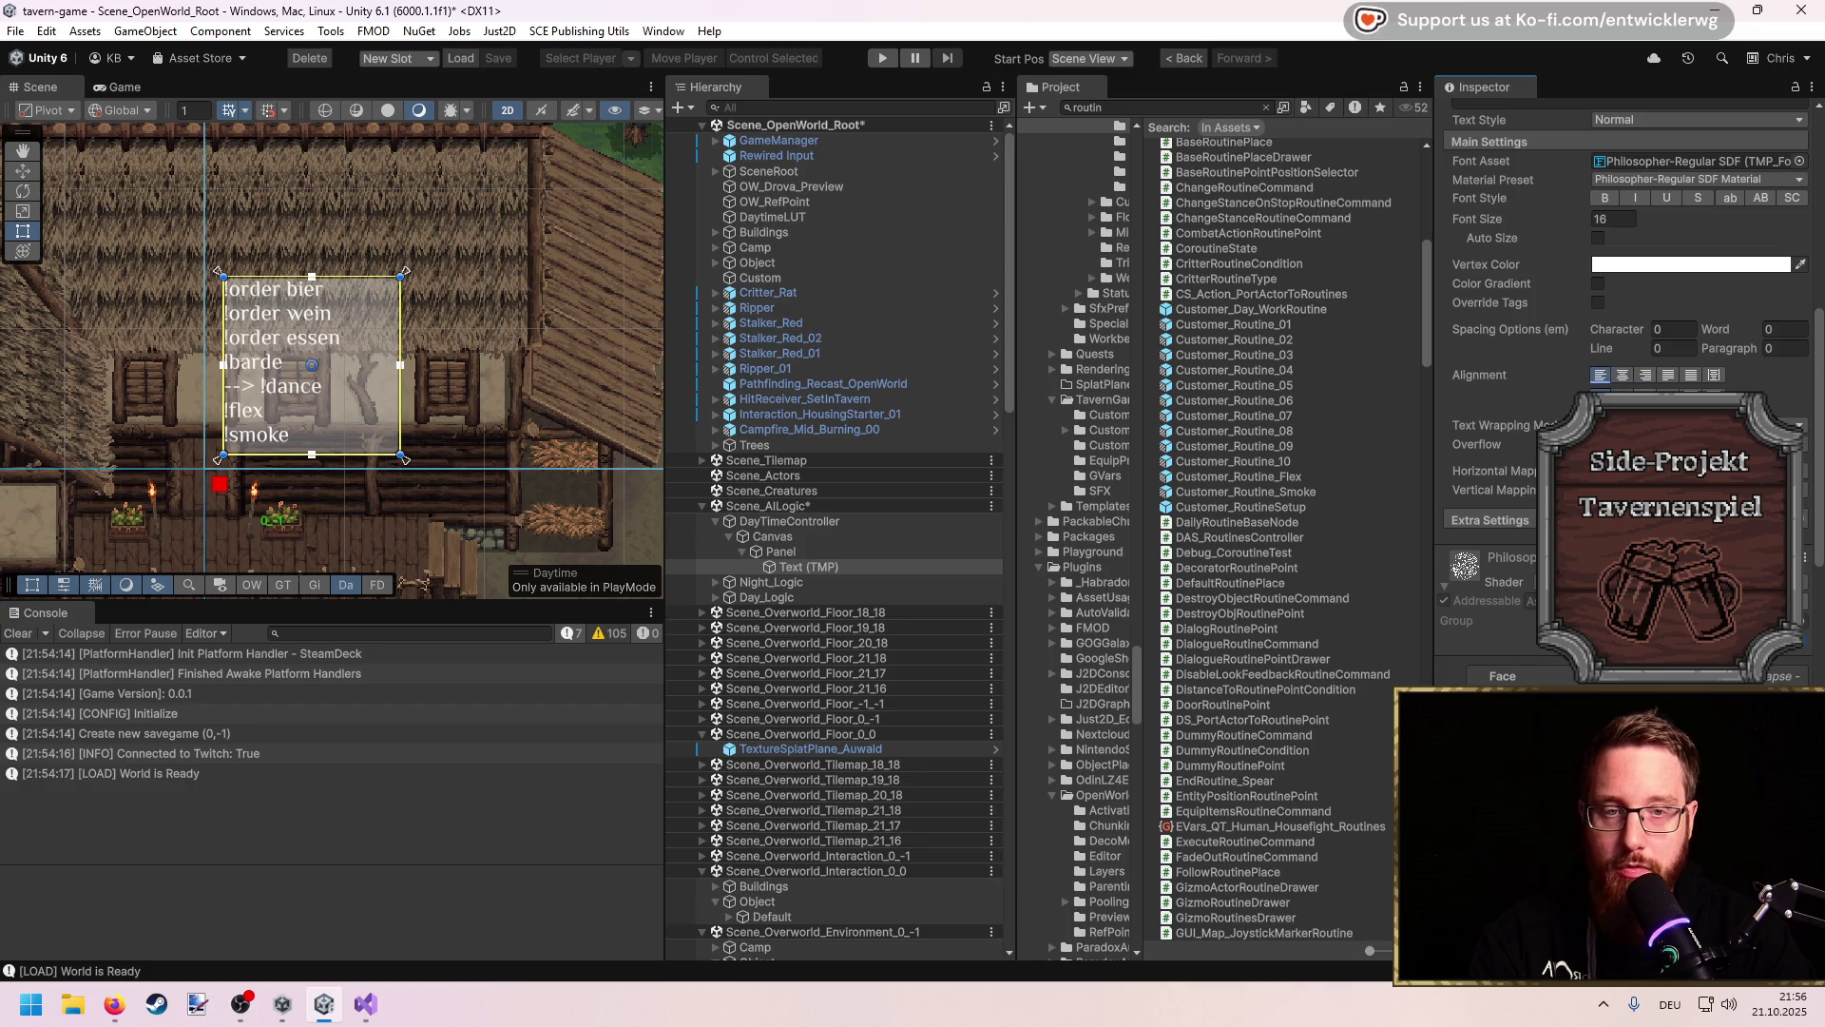
pyautogui.click(1669, 377)
pyautogui.click(1606, 376)
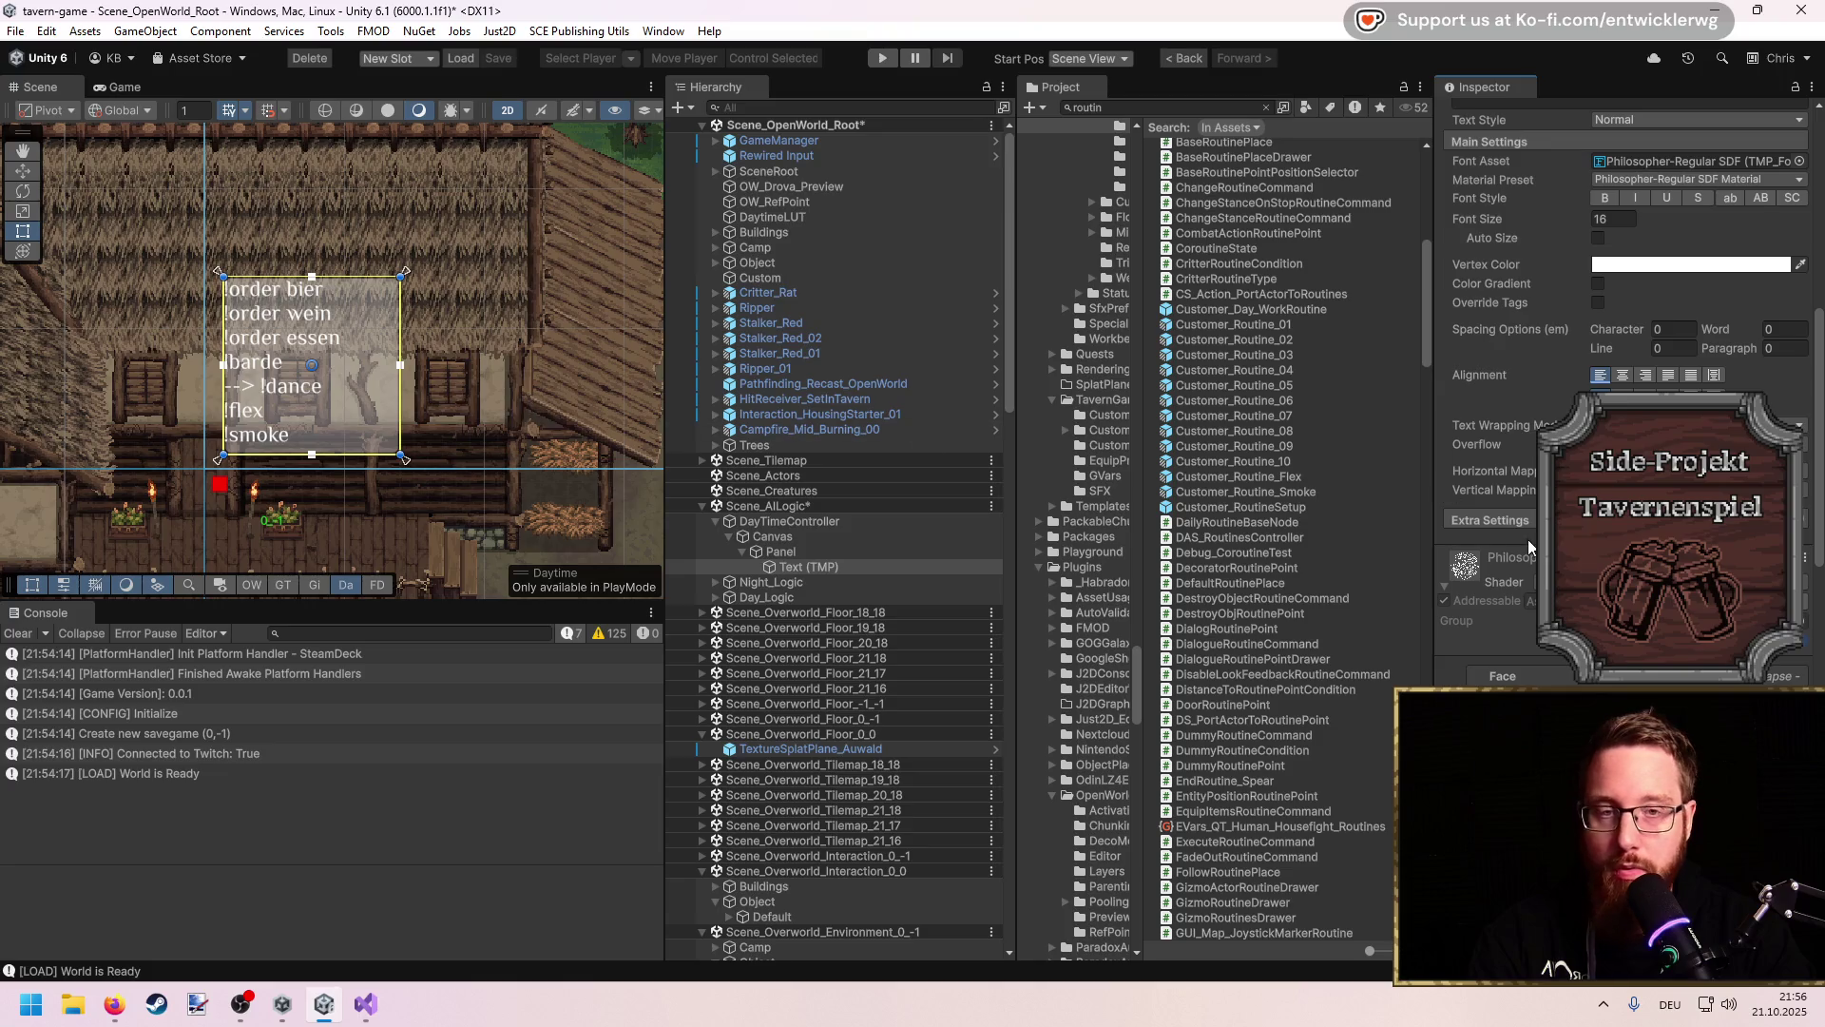
# Step: Set the text's Extra Settings left margin to 10 and enter Play mode to test
pyautogui.scroll(2, 1626, 380)
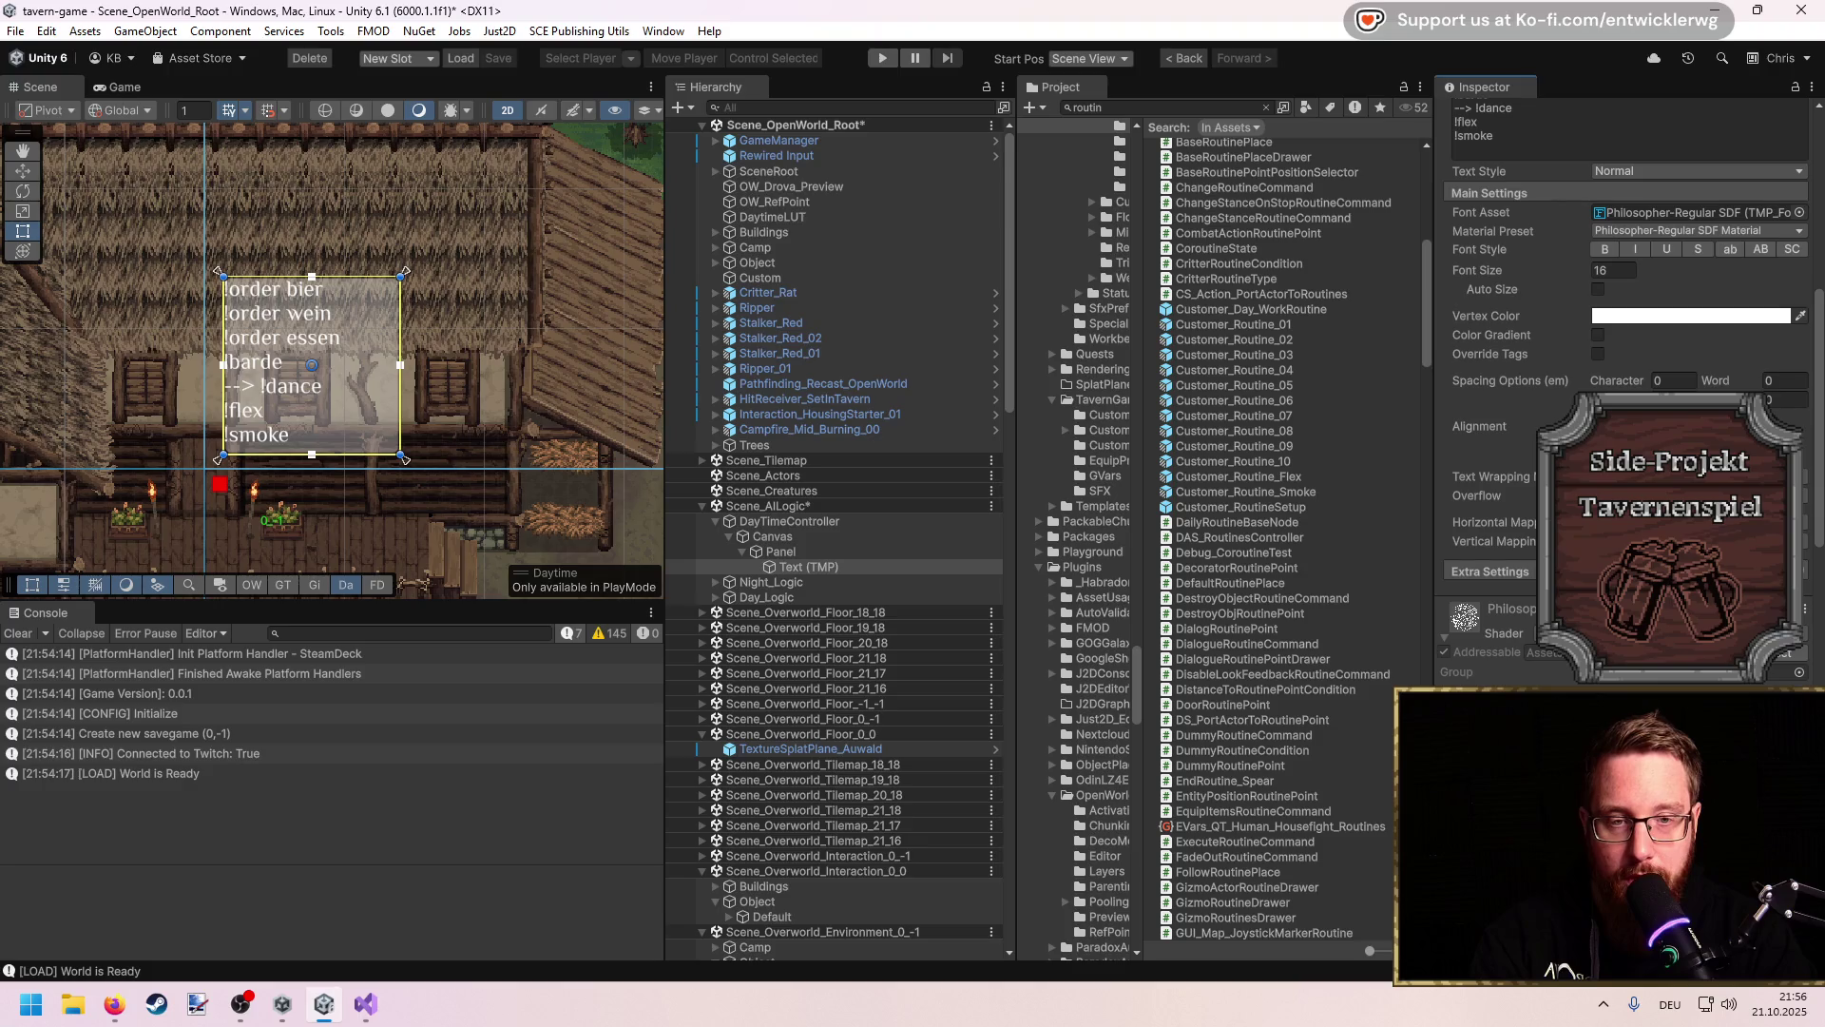
pyautogui.click(1489, 572)
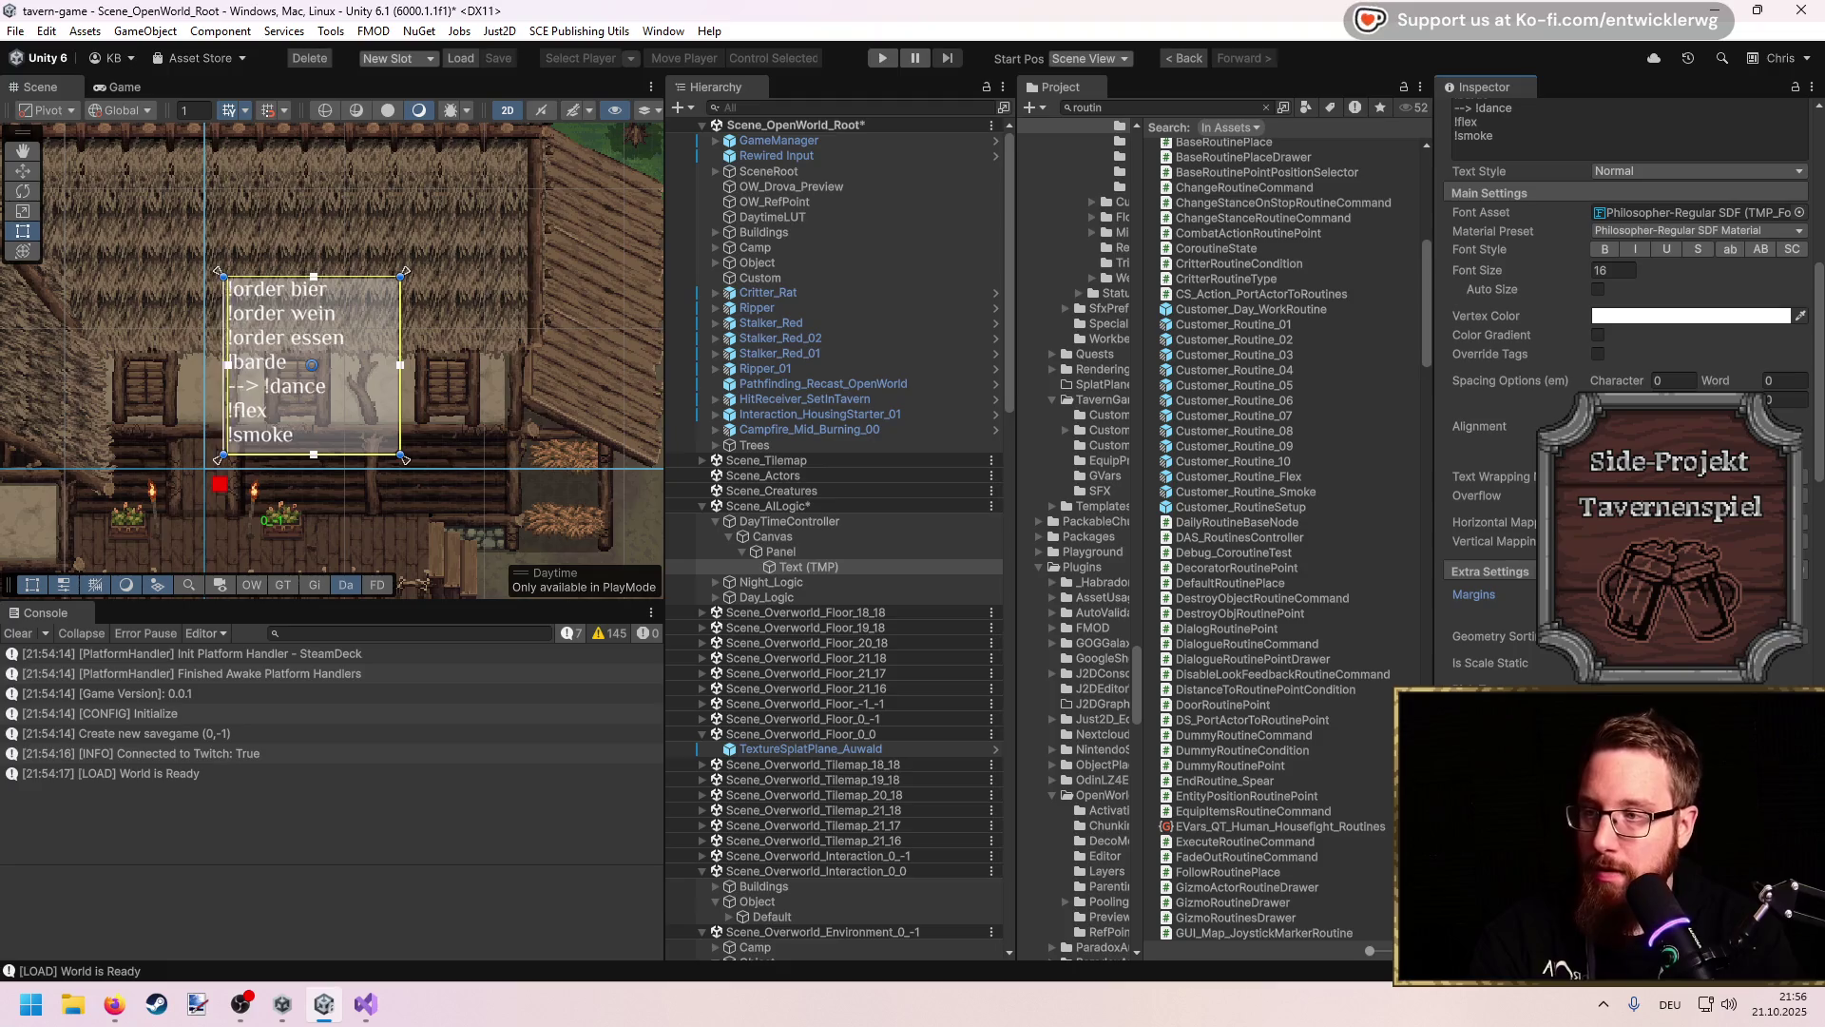
pyautogui.write('10')
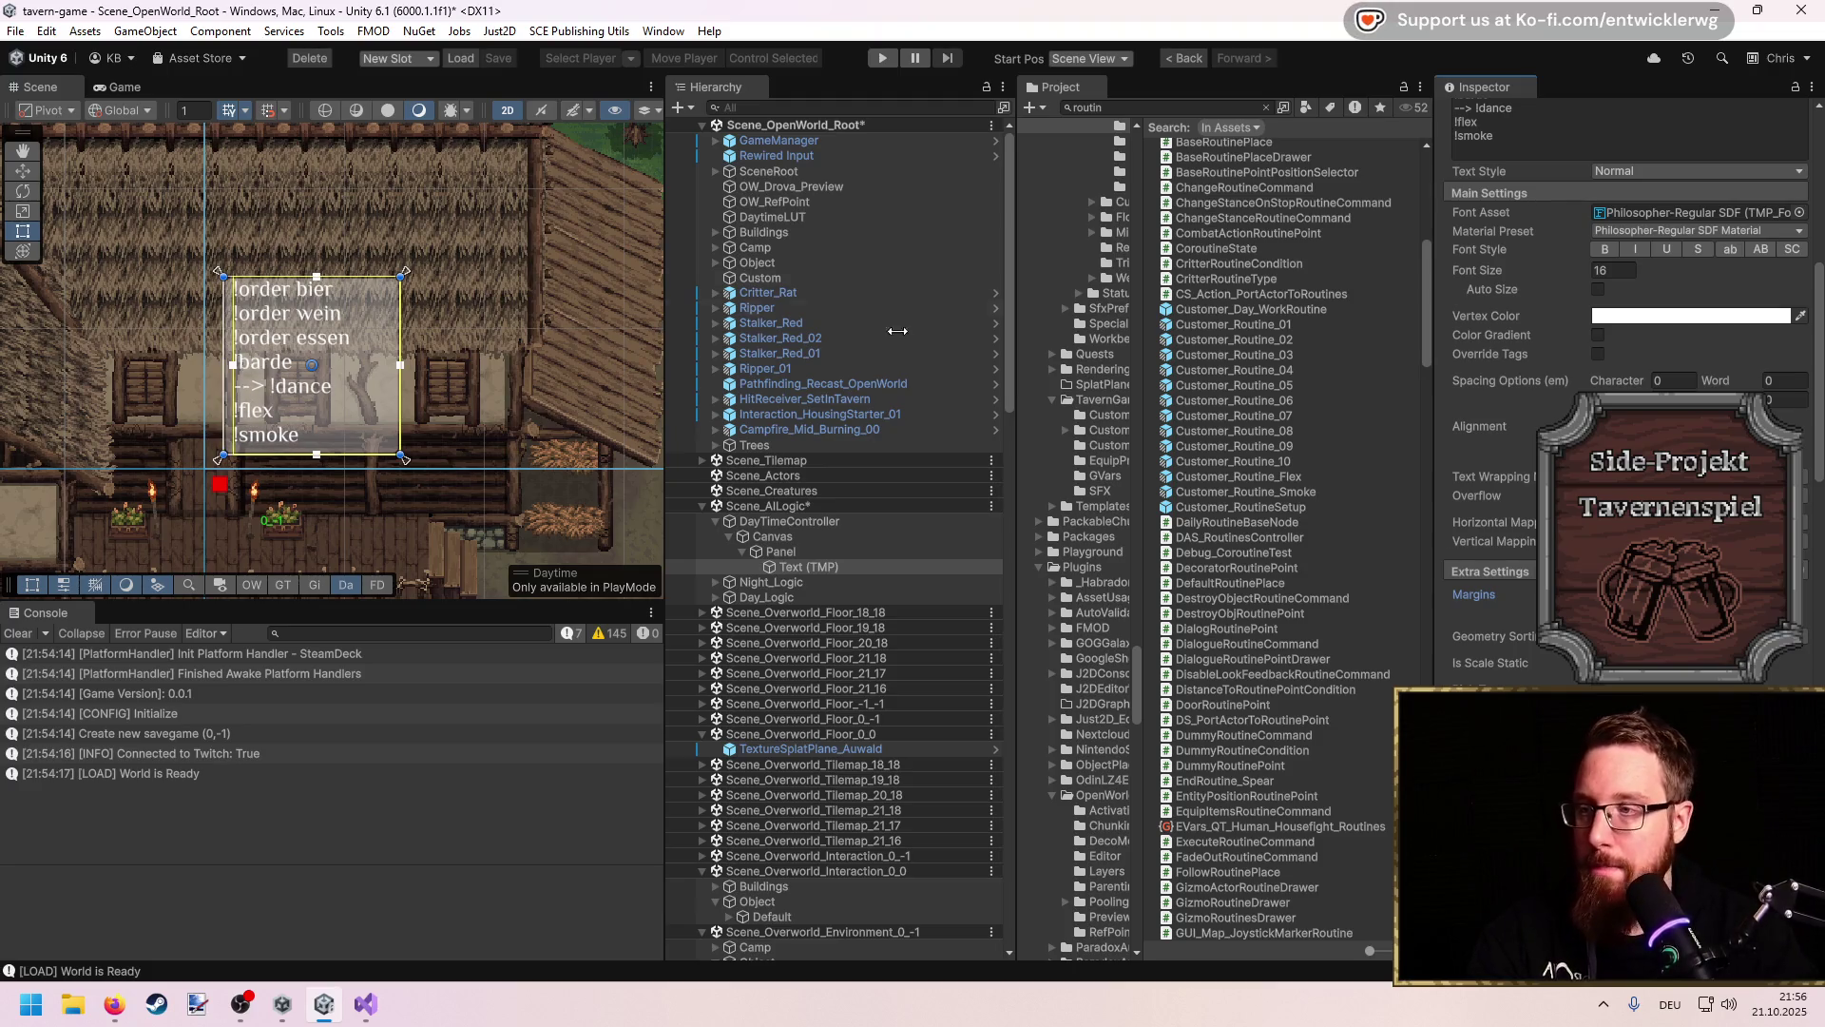
pyautogui.click(875, 59)
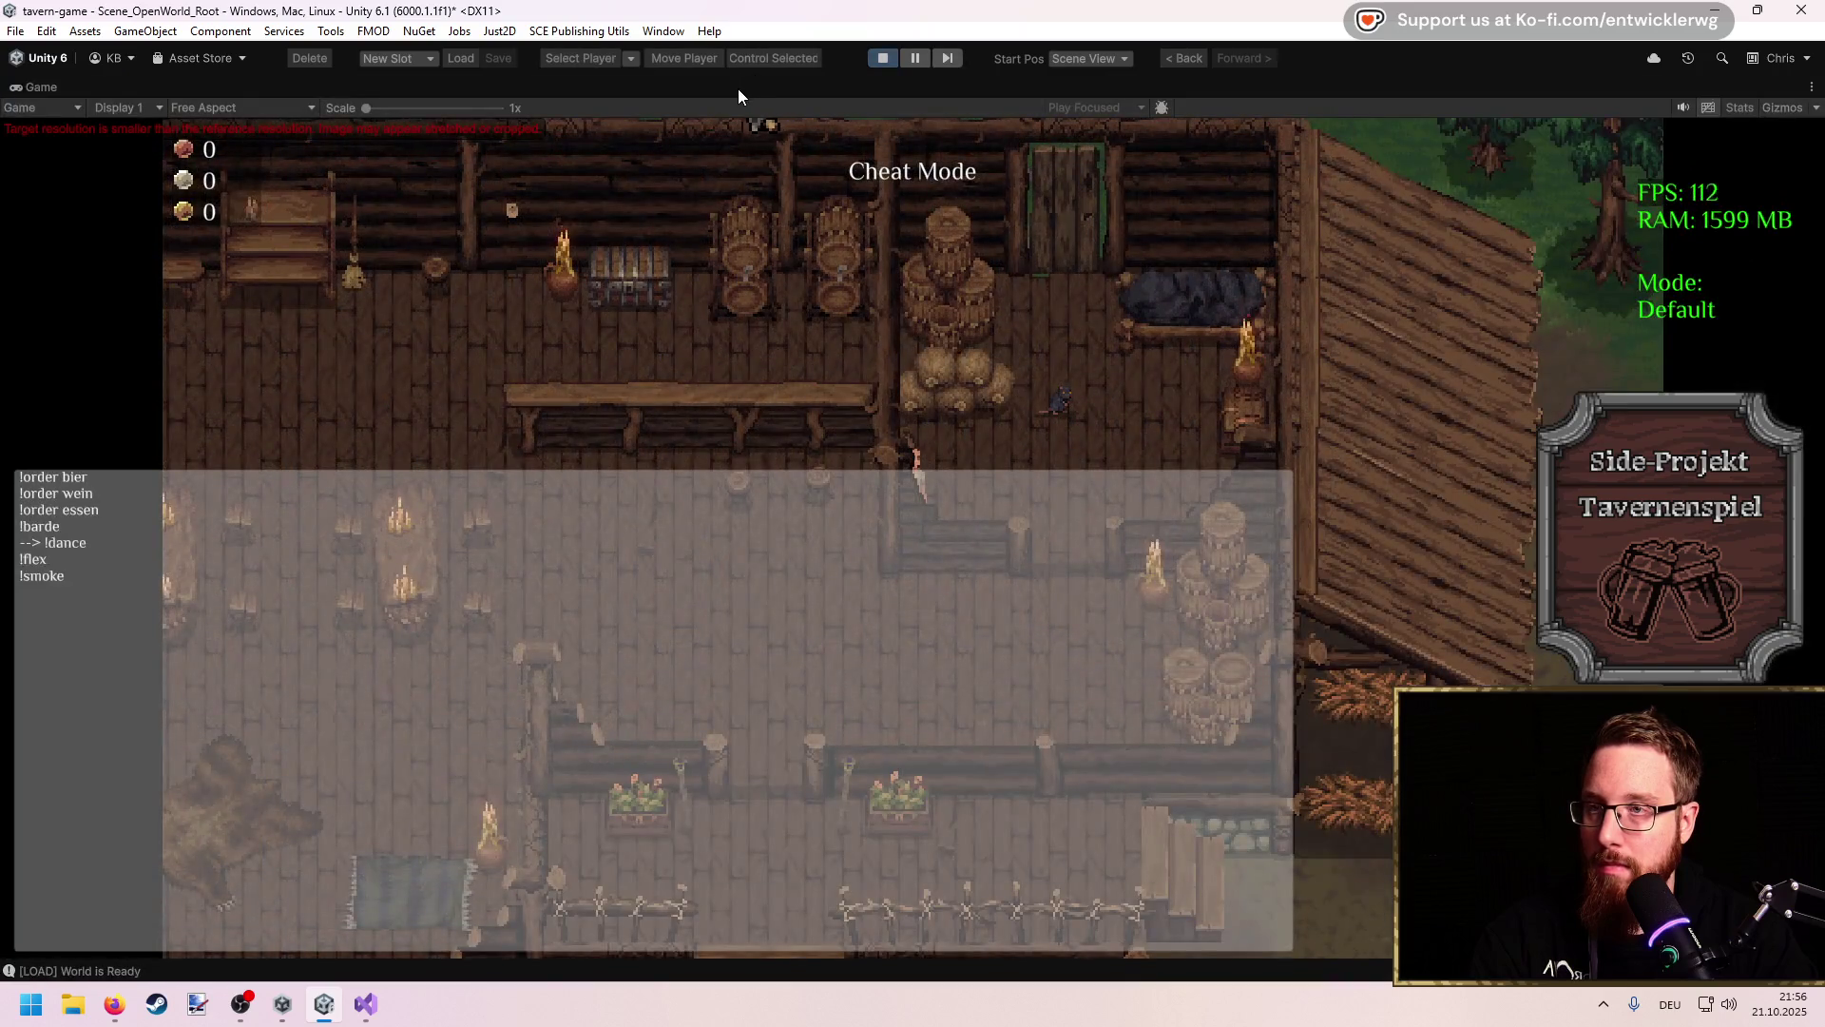
# Step: Stop Play mode and select the chat-command Panel under Canvas
pyautogui.doubleClick(738, 88)
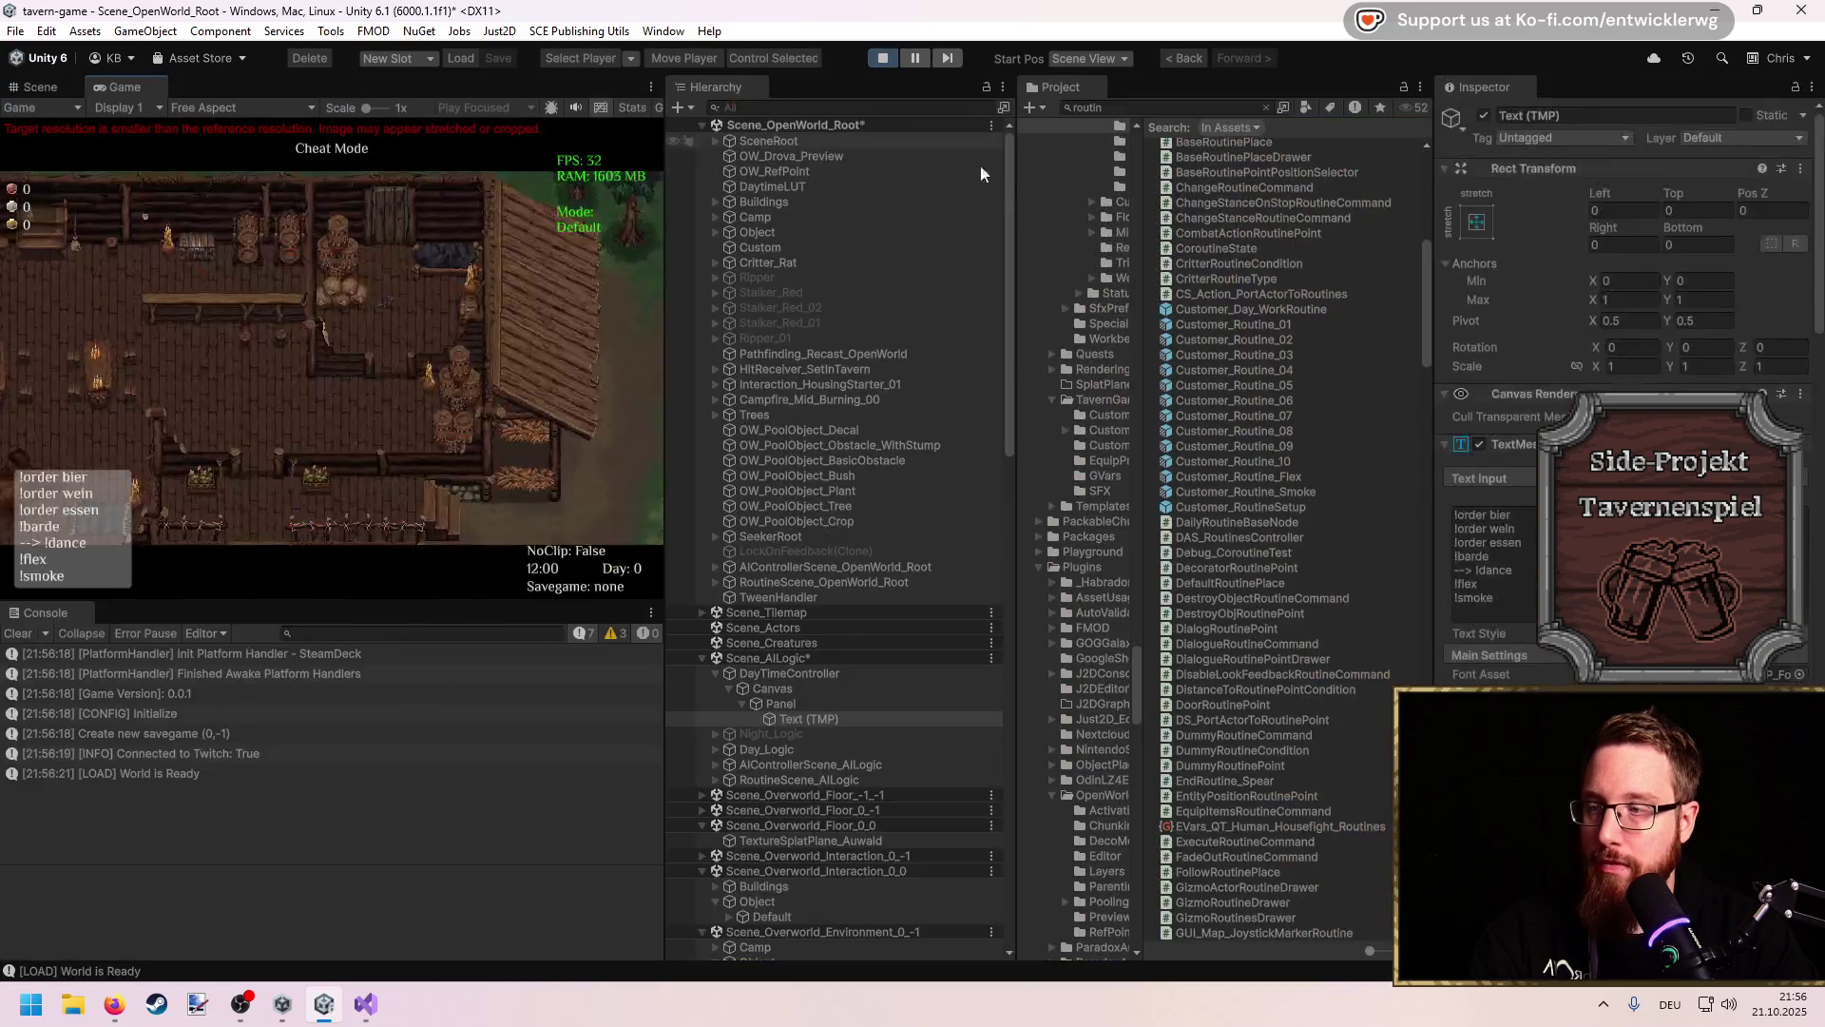
pyautogui.click(882, 60)
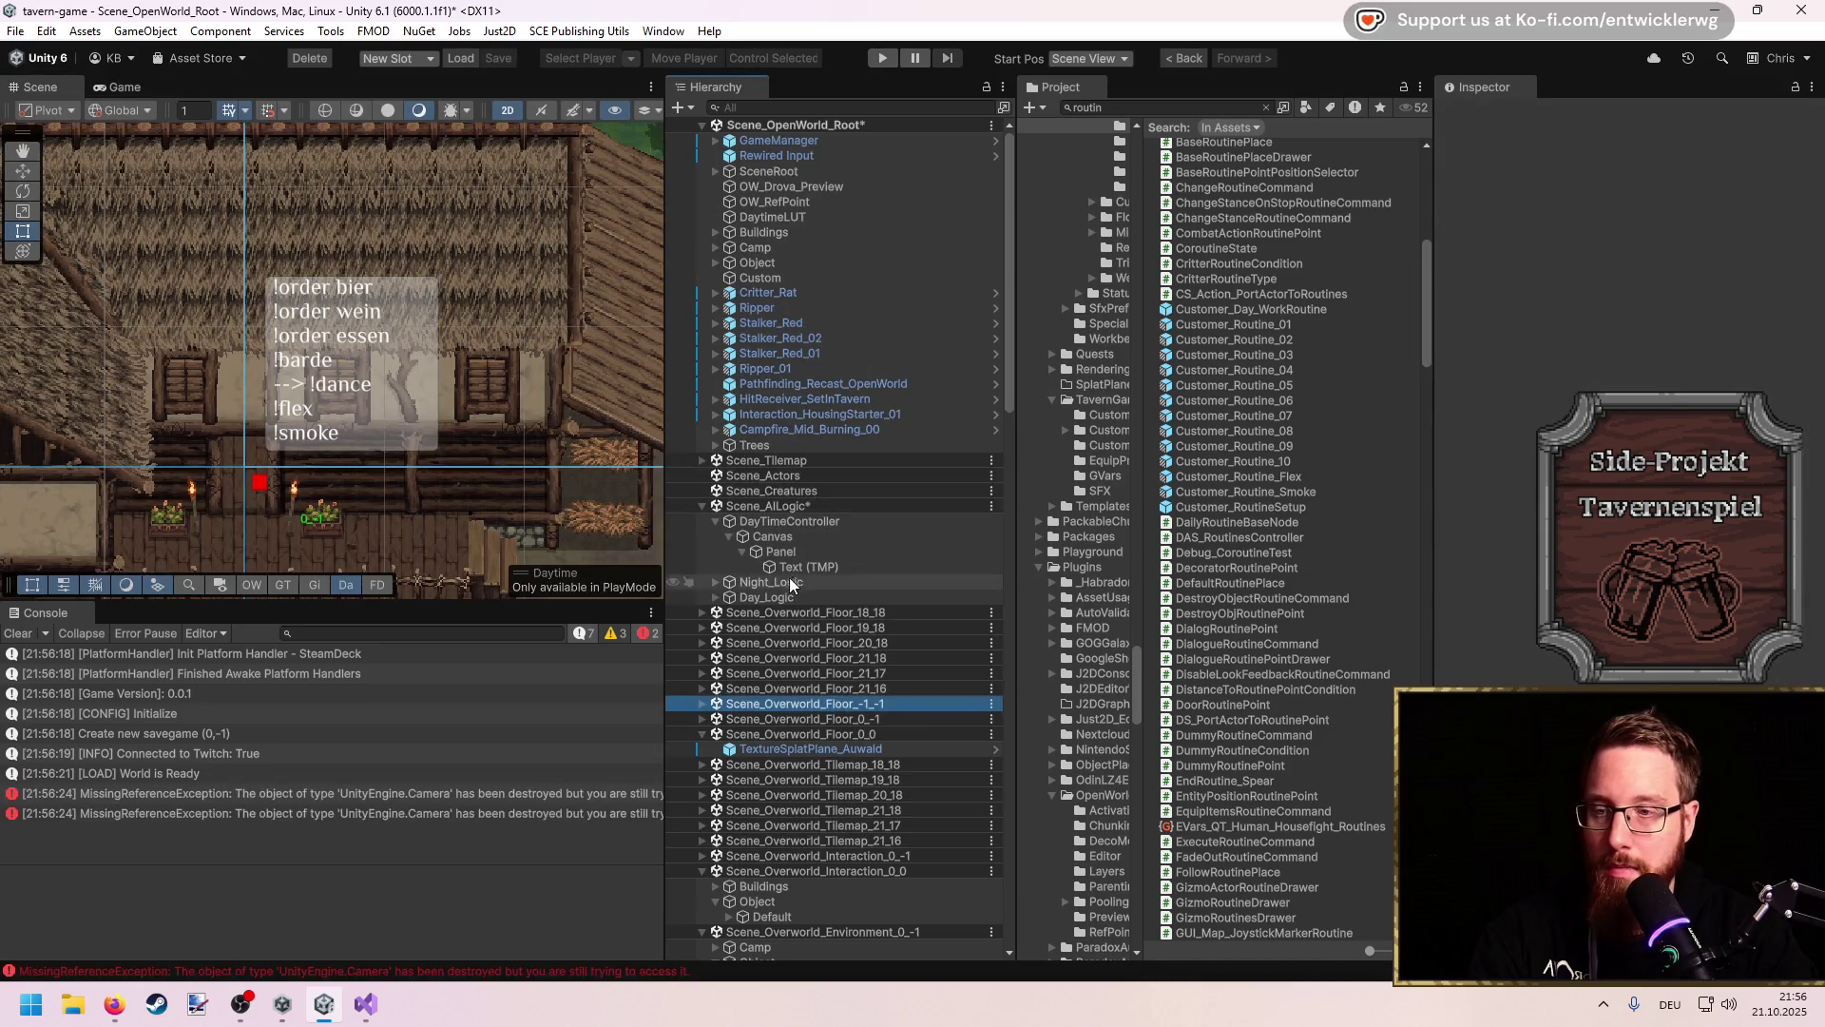
pyautogui.click(823, 539)
pyautogui.click(823, 551)
# Step: Anchor the Panel bottom-left and move it to position 76.7, 75.8
pyautogui.click(1477, 222)
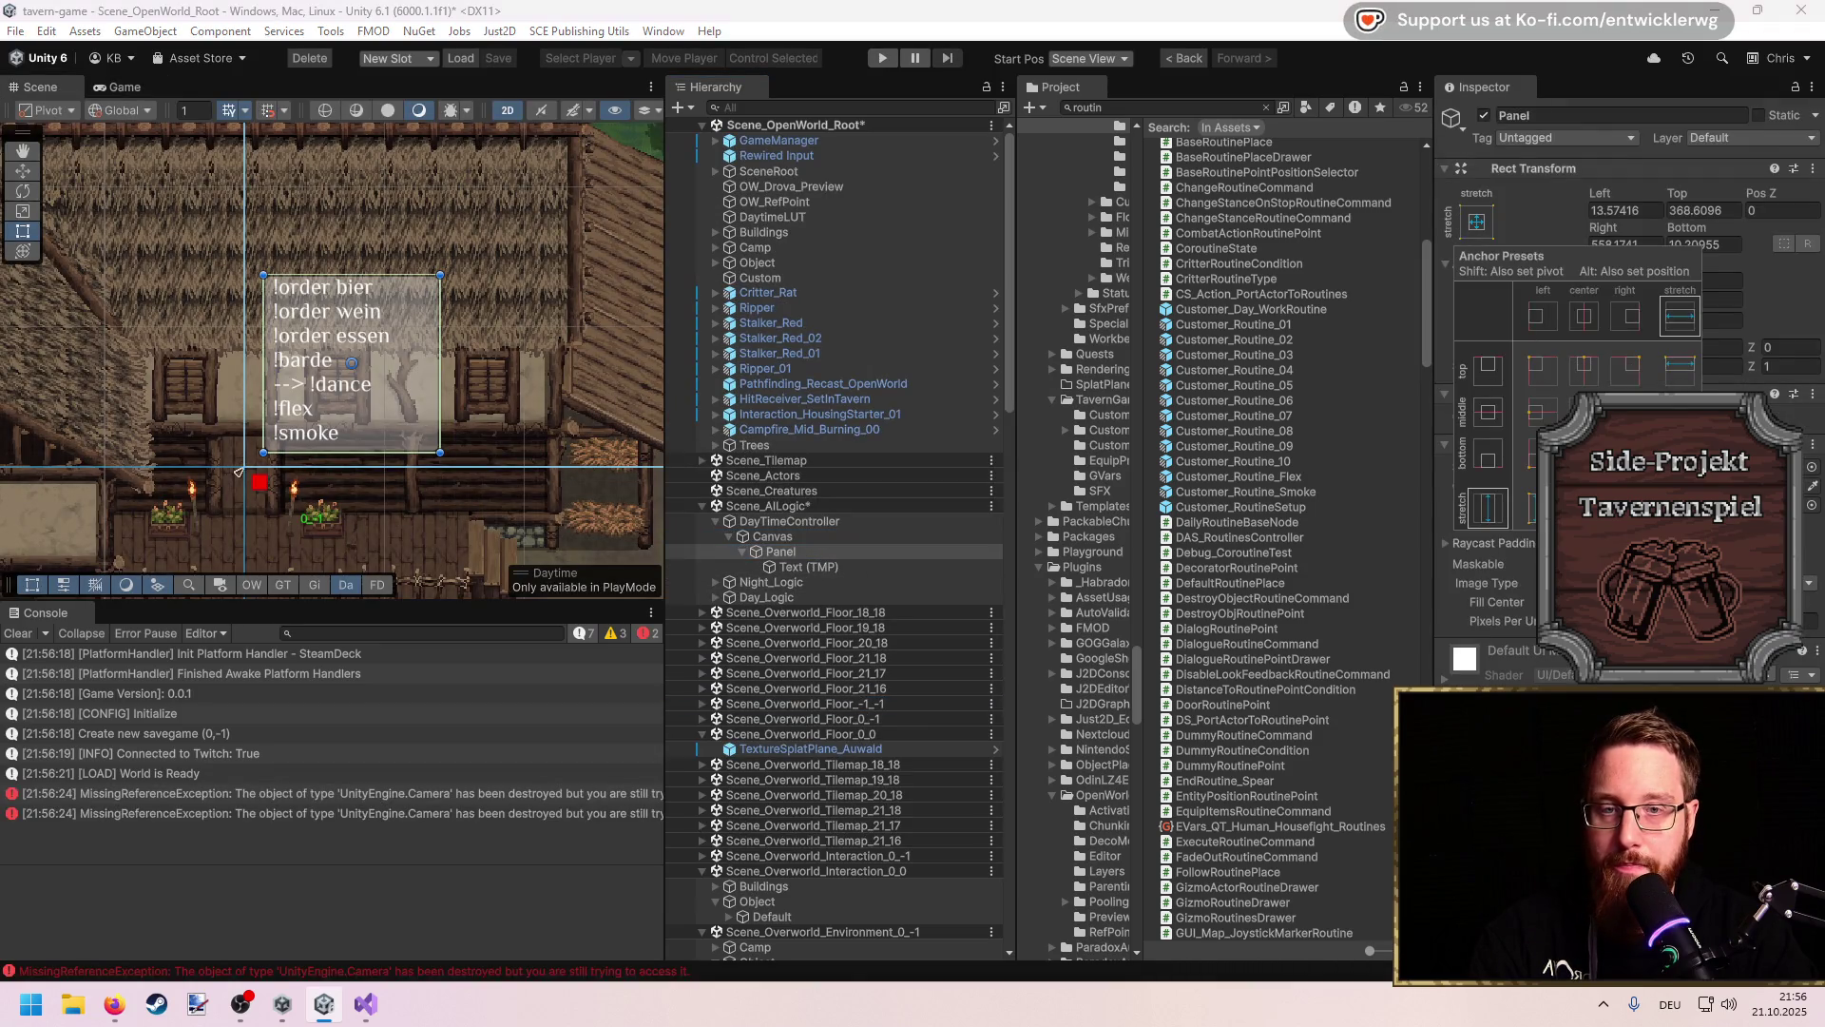
pyautogui.keyDown('alt'); pyautogui.keyDown('shift'); pyautogui.click(1542, 453); pyautogui.keyUp('shift'); pyautogui.keyUp('alt')
pyautogui.moveTo(366, 394); pyautogui.dragTo(384, 378)
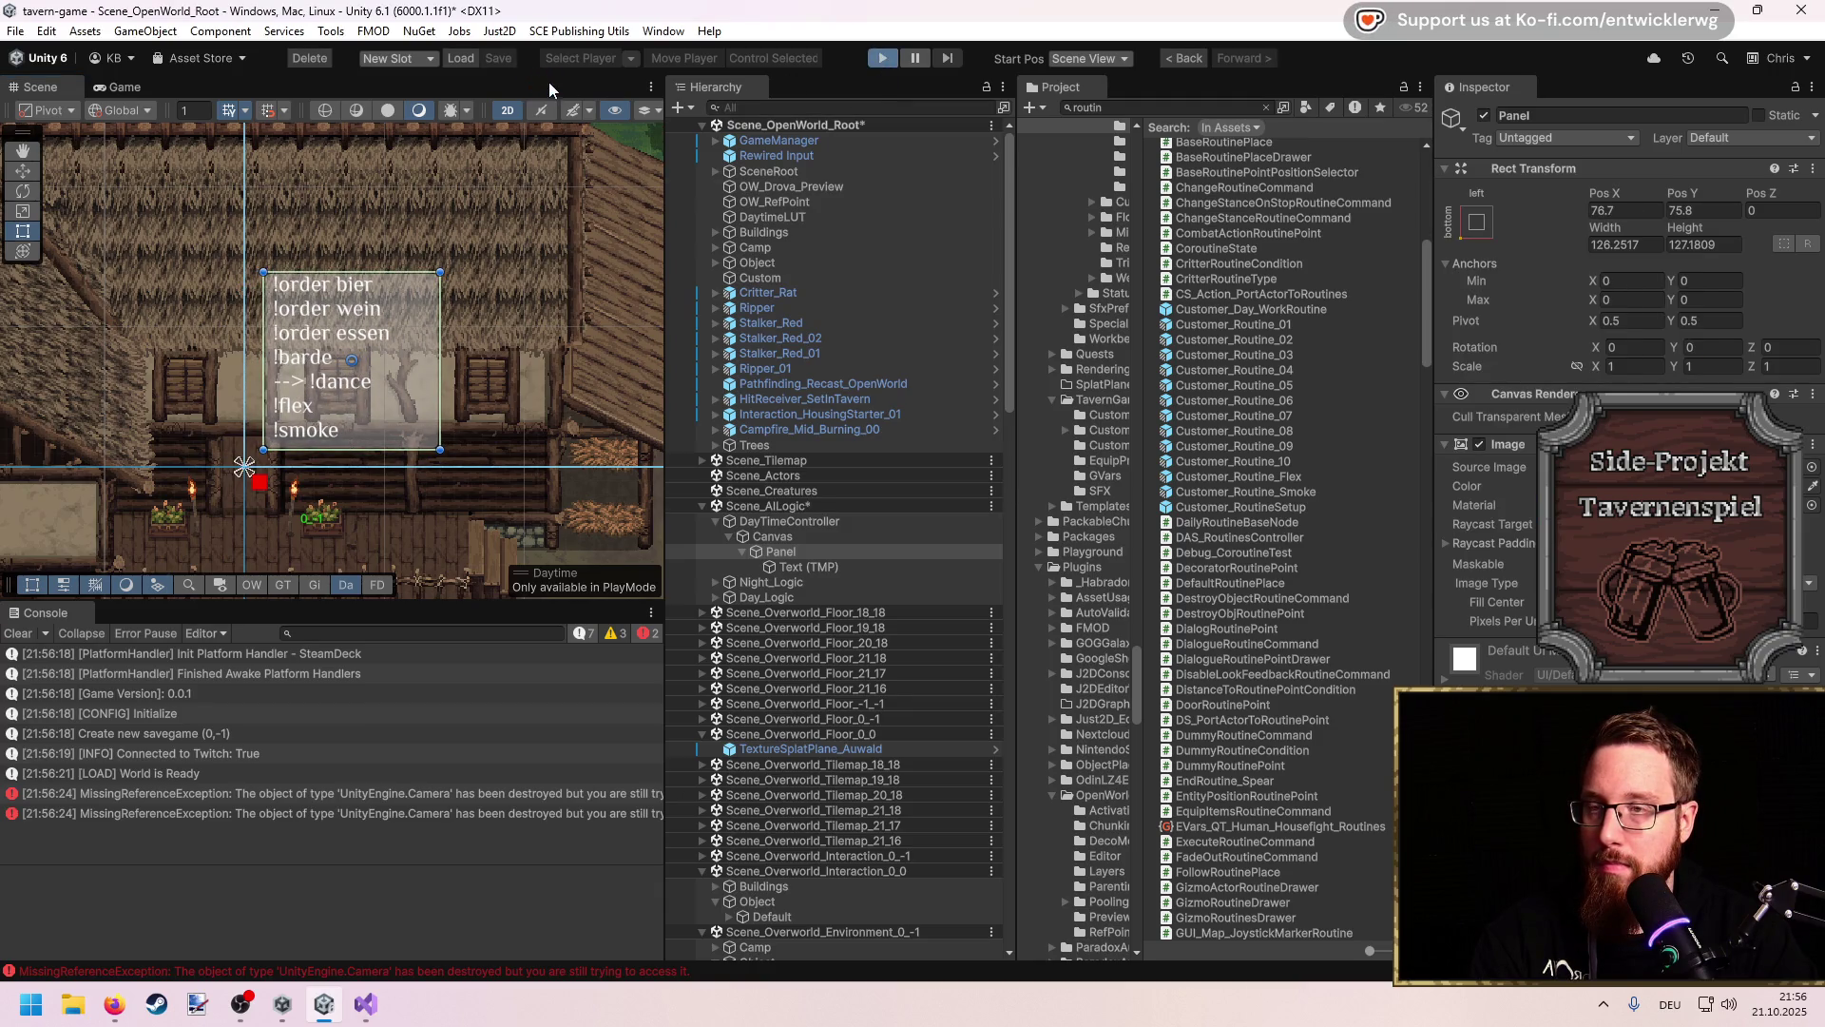
# Step: Start Play mode with Ctrl+P and maximize the Game view with Shift+Space
pyautogui.hotkey('ctrl', 'p')
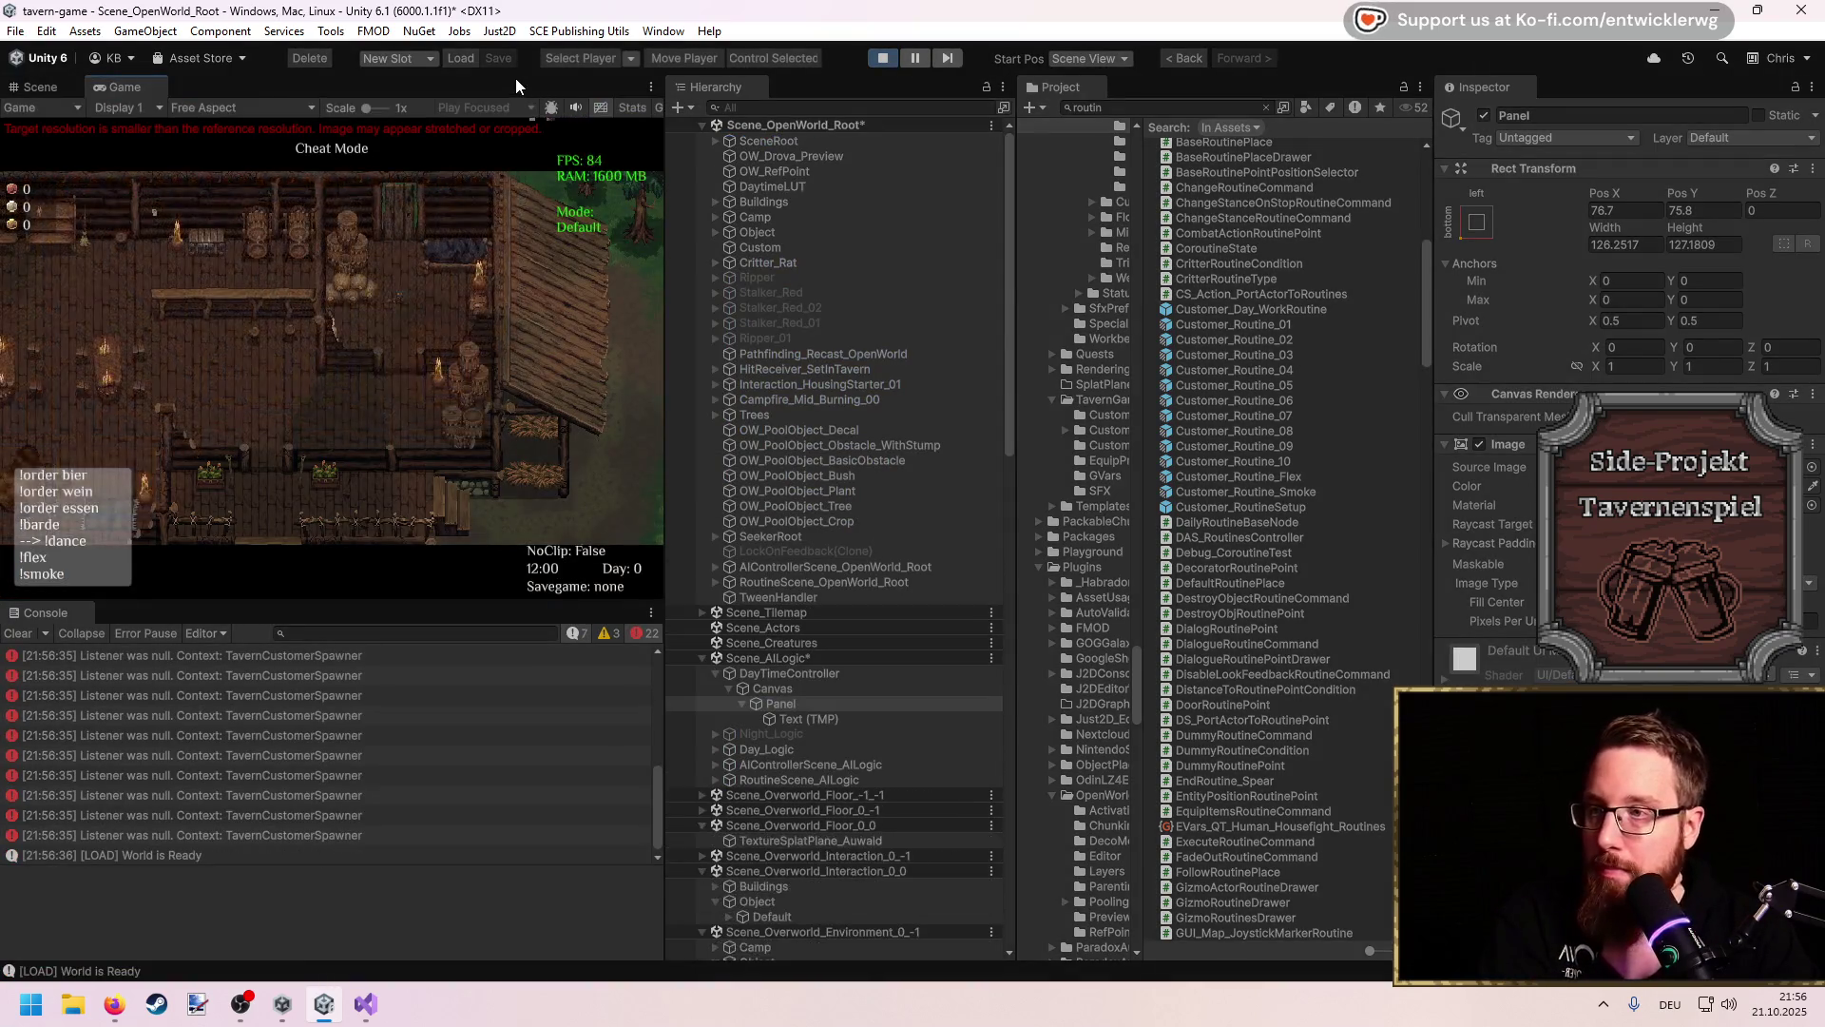
pyautogui.hotkey('shift', 'space')
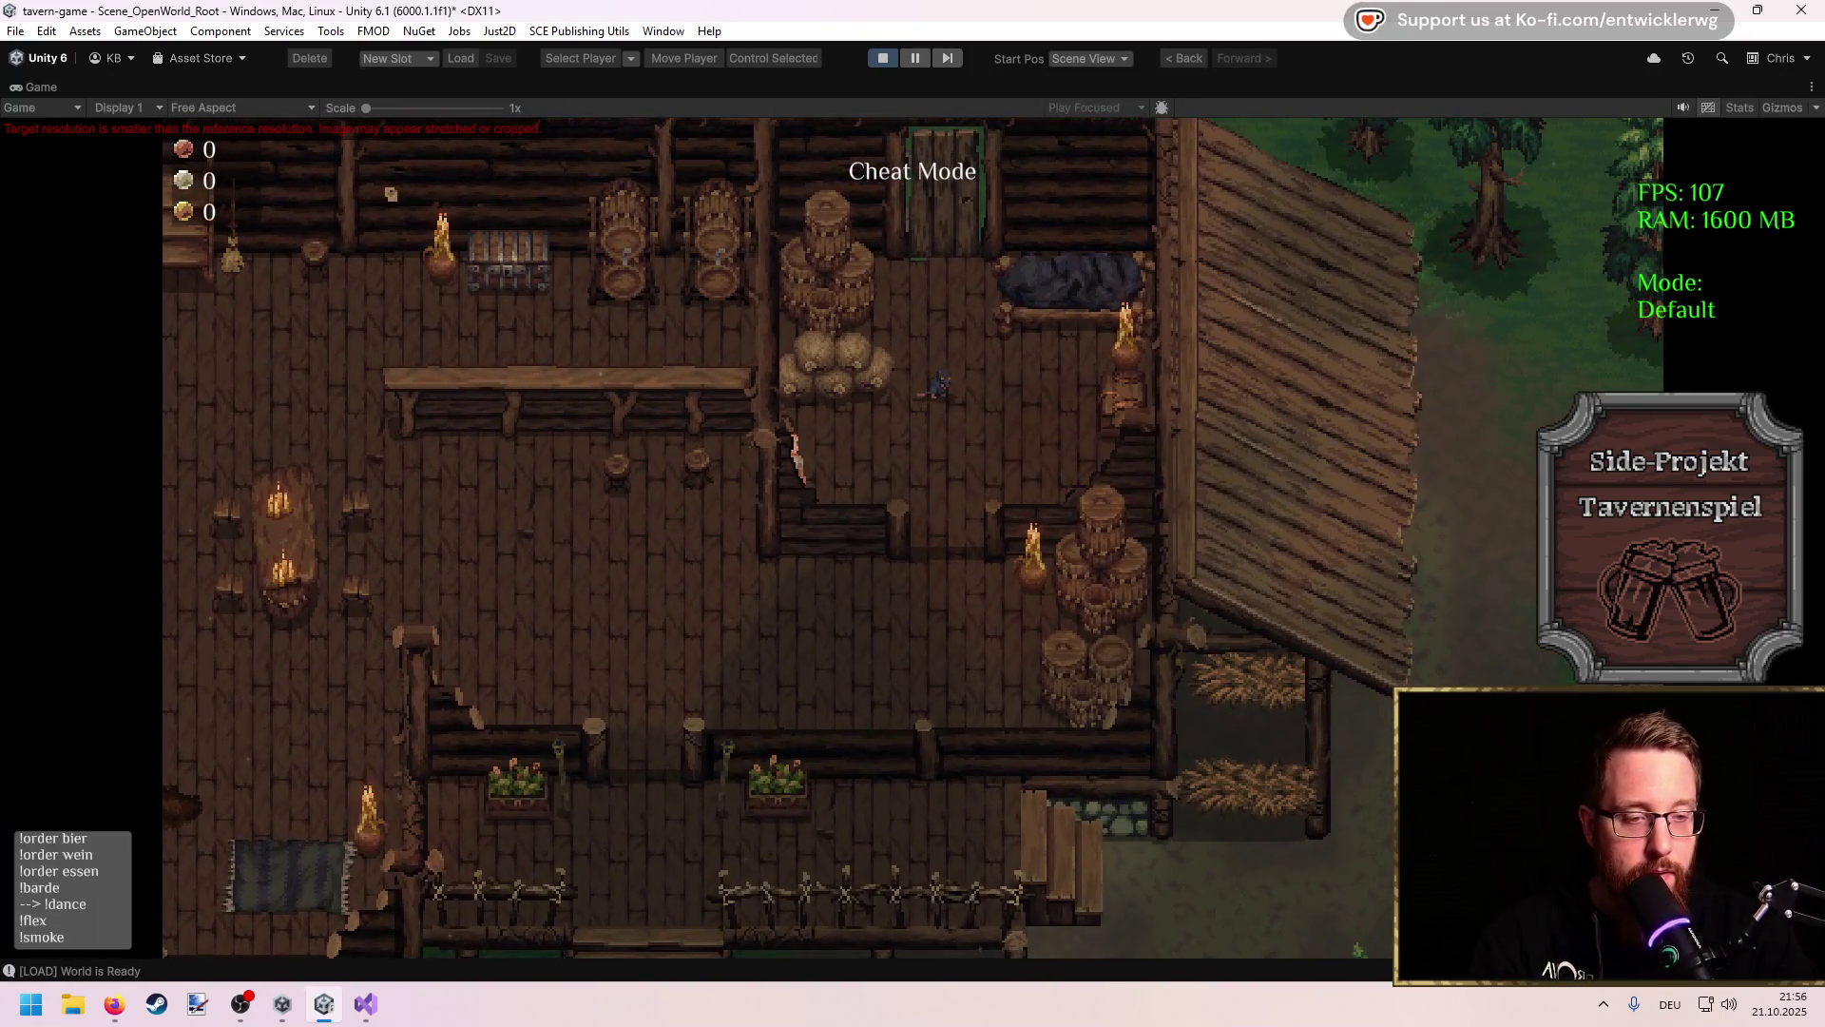
pyautogui.hotkey('alt', 'Tab')
pyautogui.hotkey('alt', 'Tab')
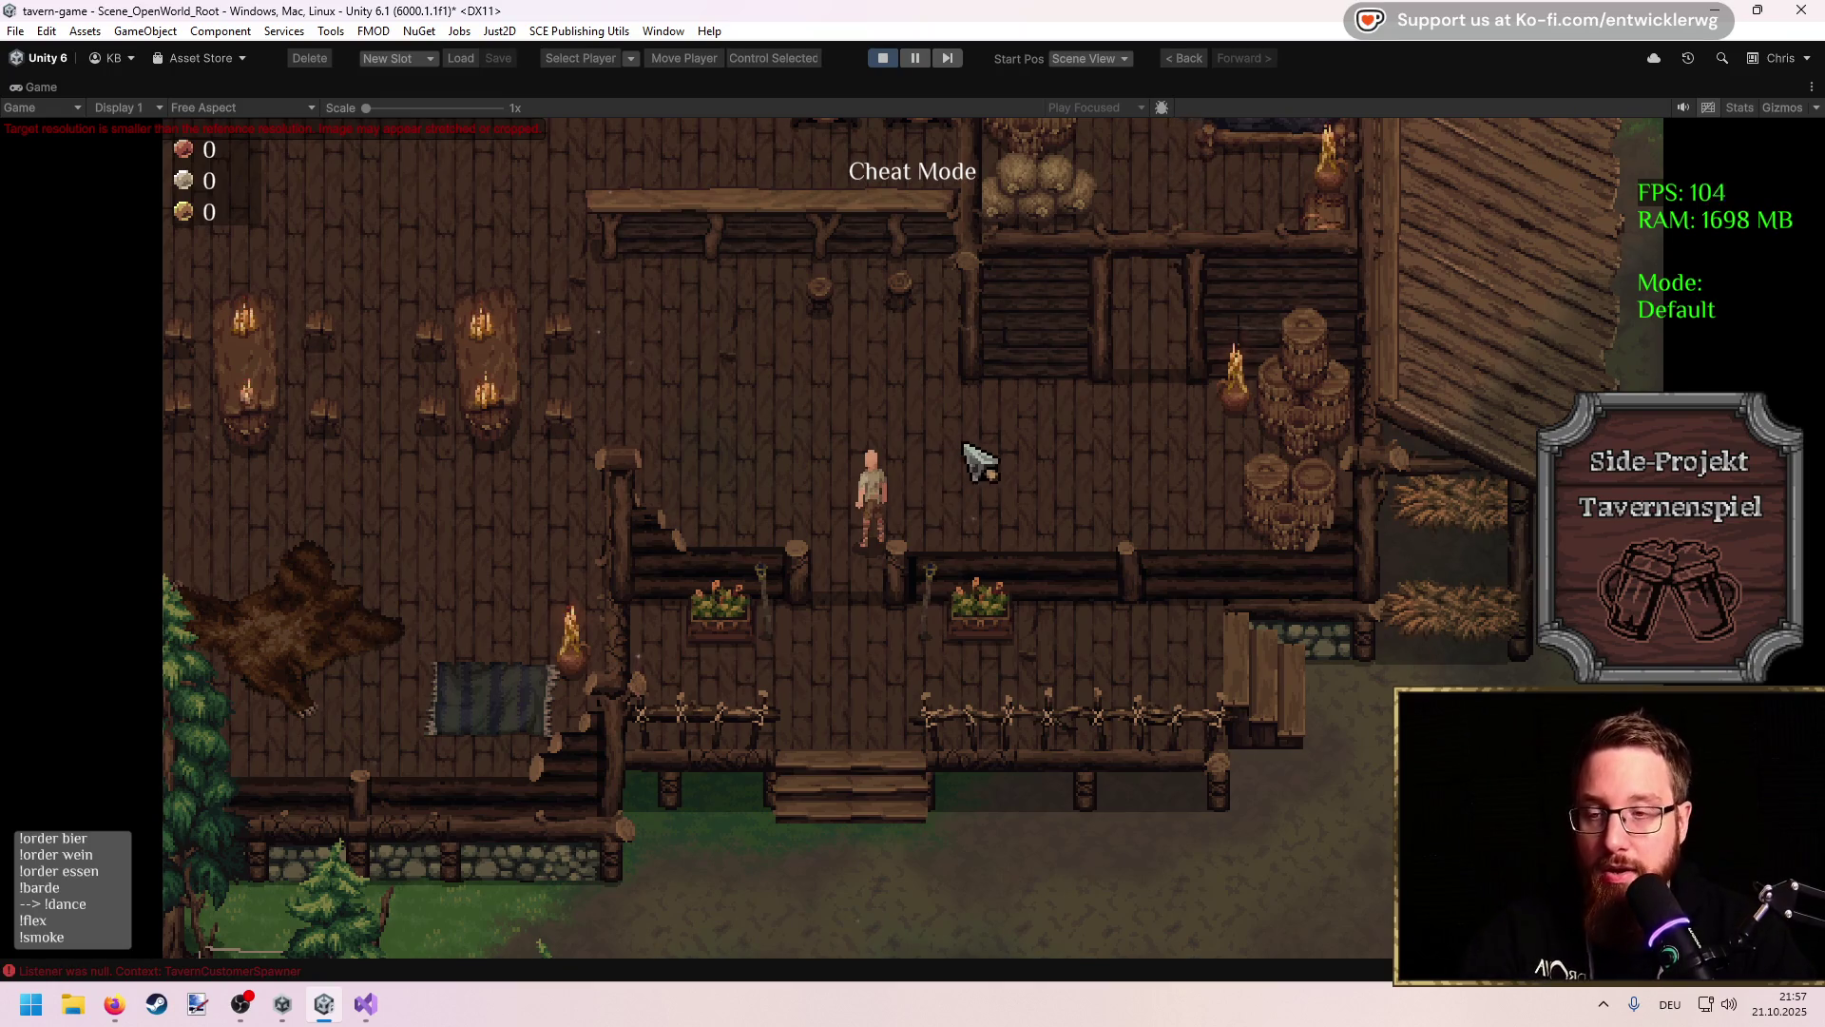
# Step: Walk the player north to the door and attack the enemy there
pyautogui.hotkey('w', 'd')
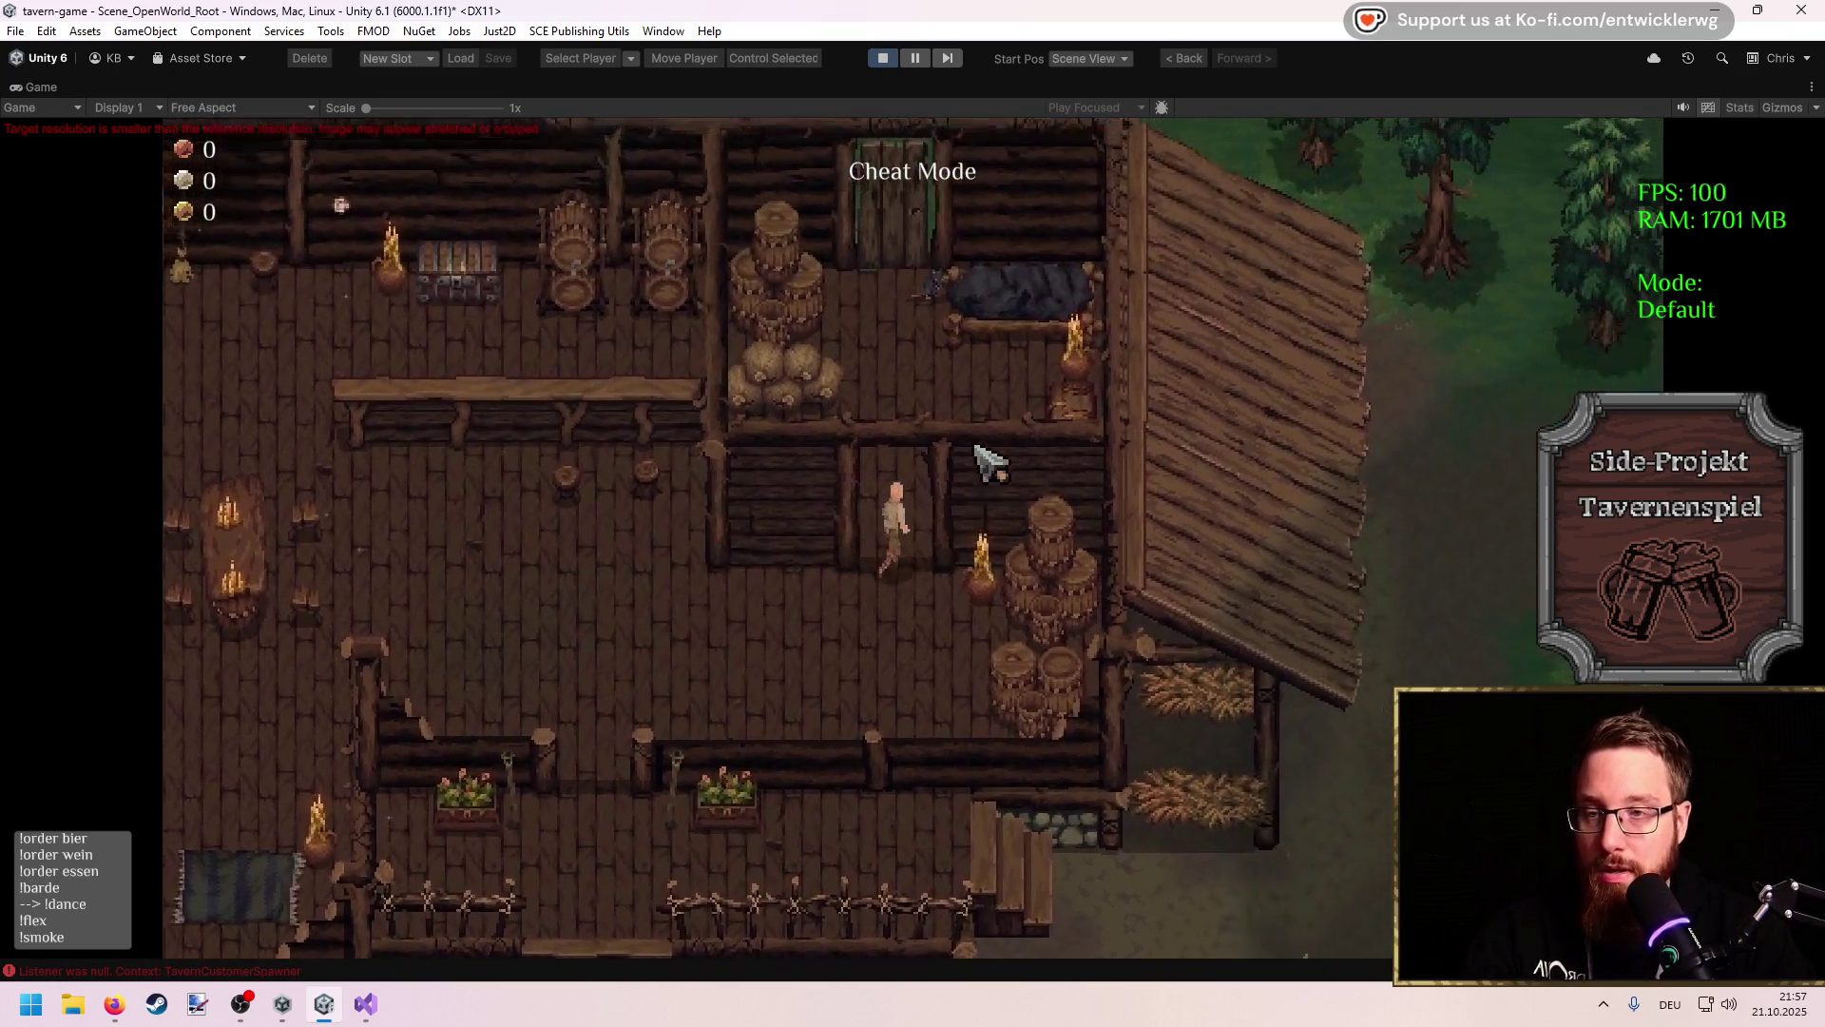
pyautogui.press('w')
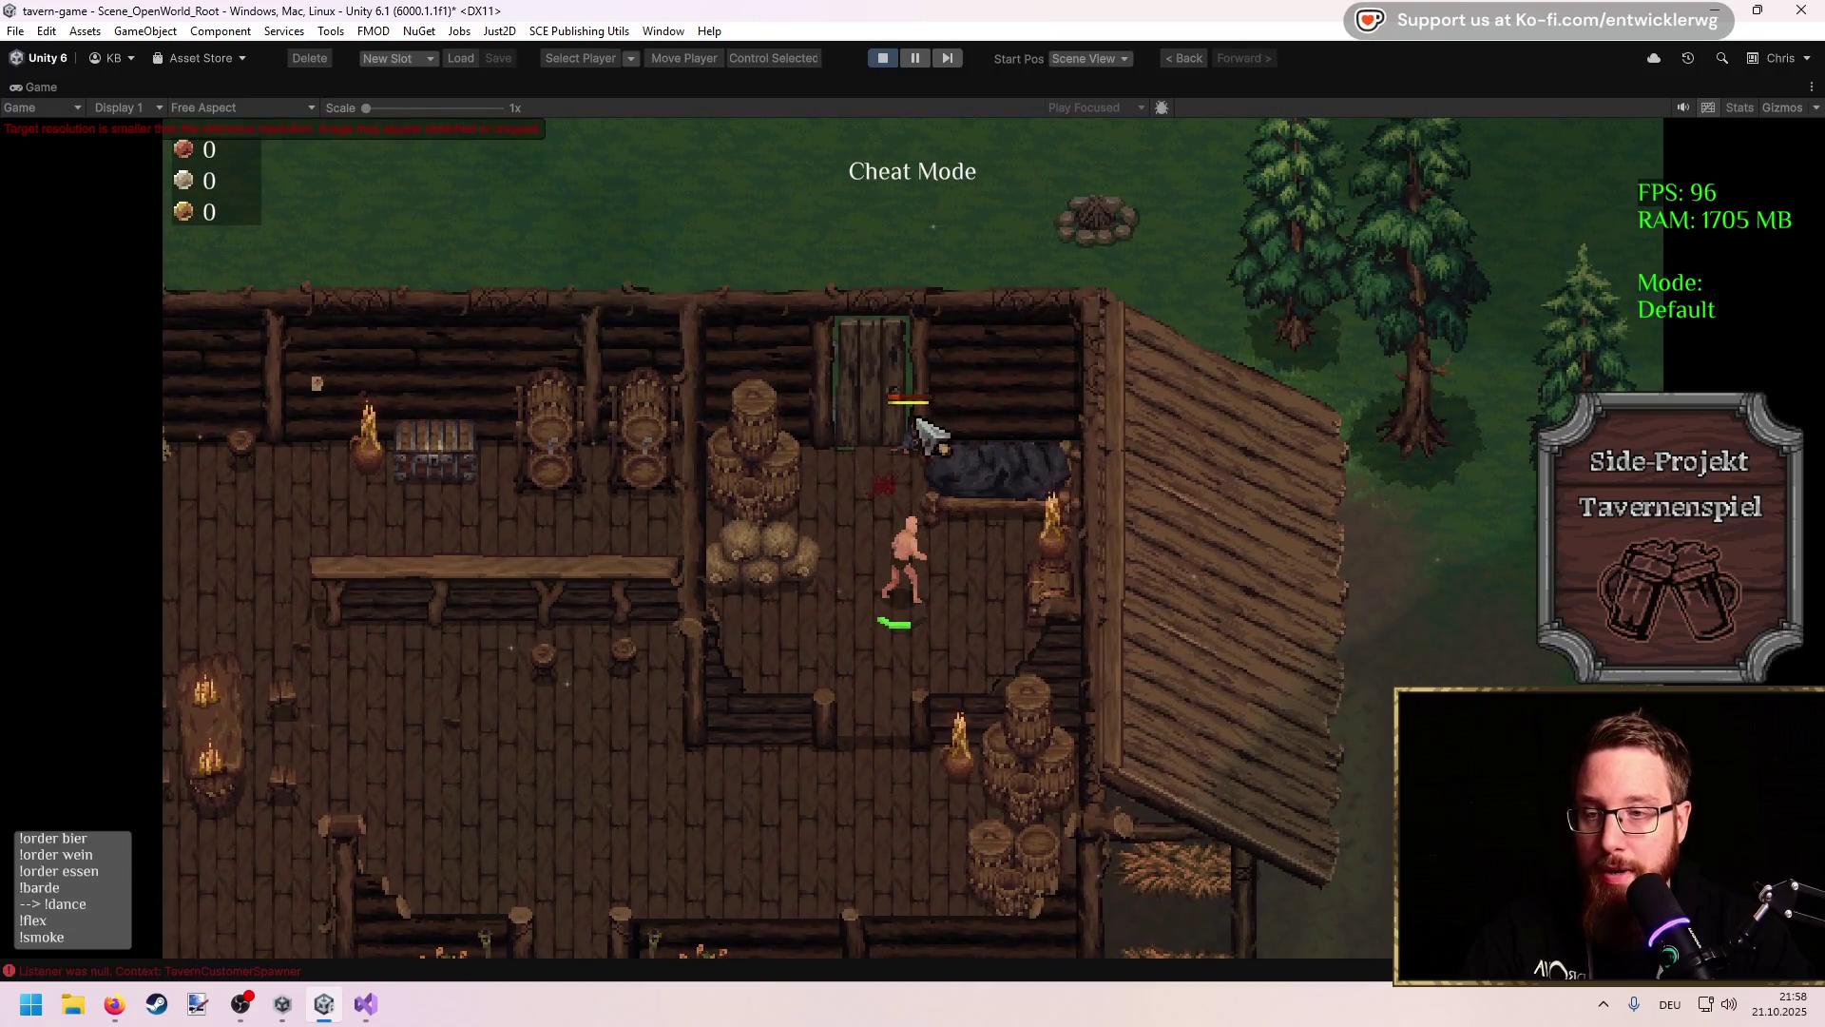
pyautogui.press('w')
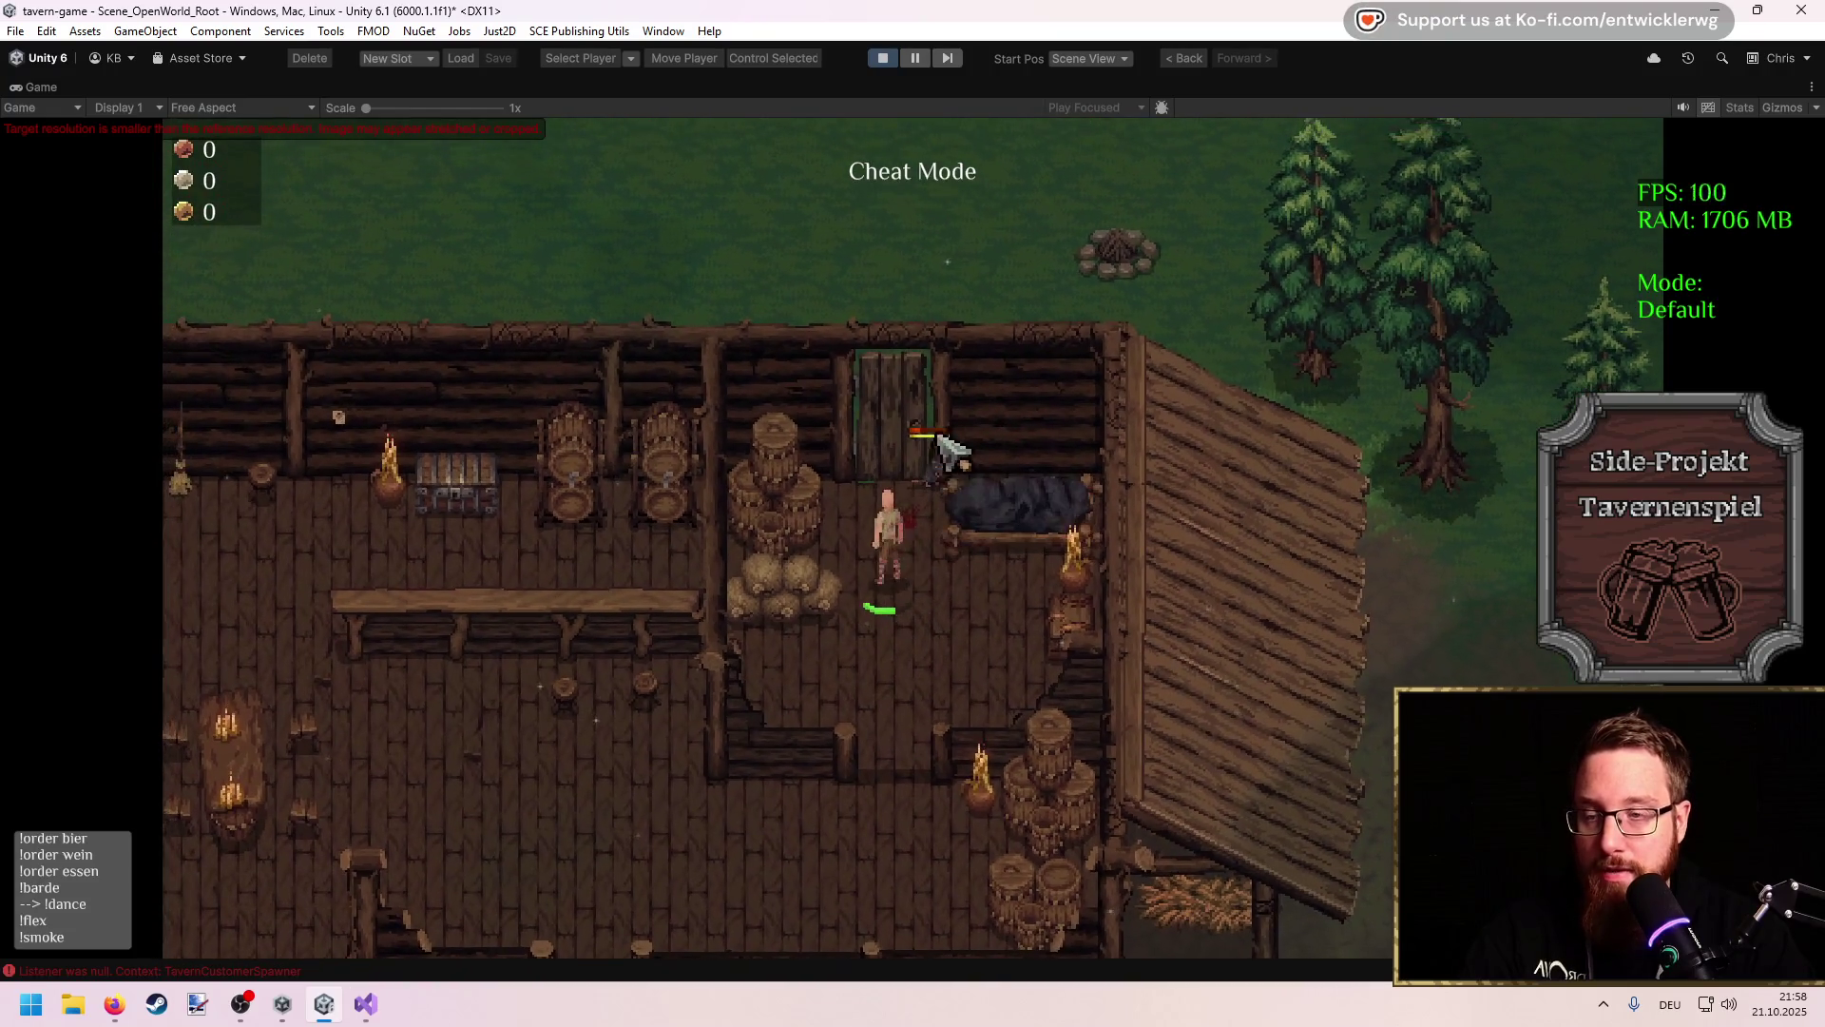
pyautogui.click(338, 416)
# Step: Walk the player around the tavern rooms, past the bar counter and barrels
pyautogui.press('s')
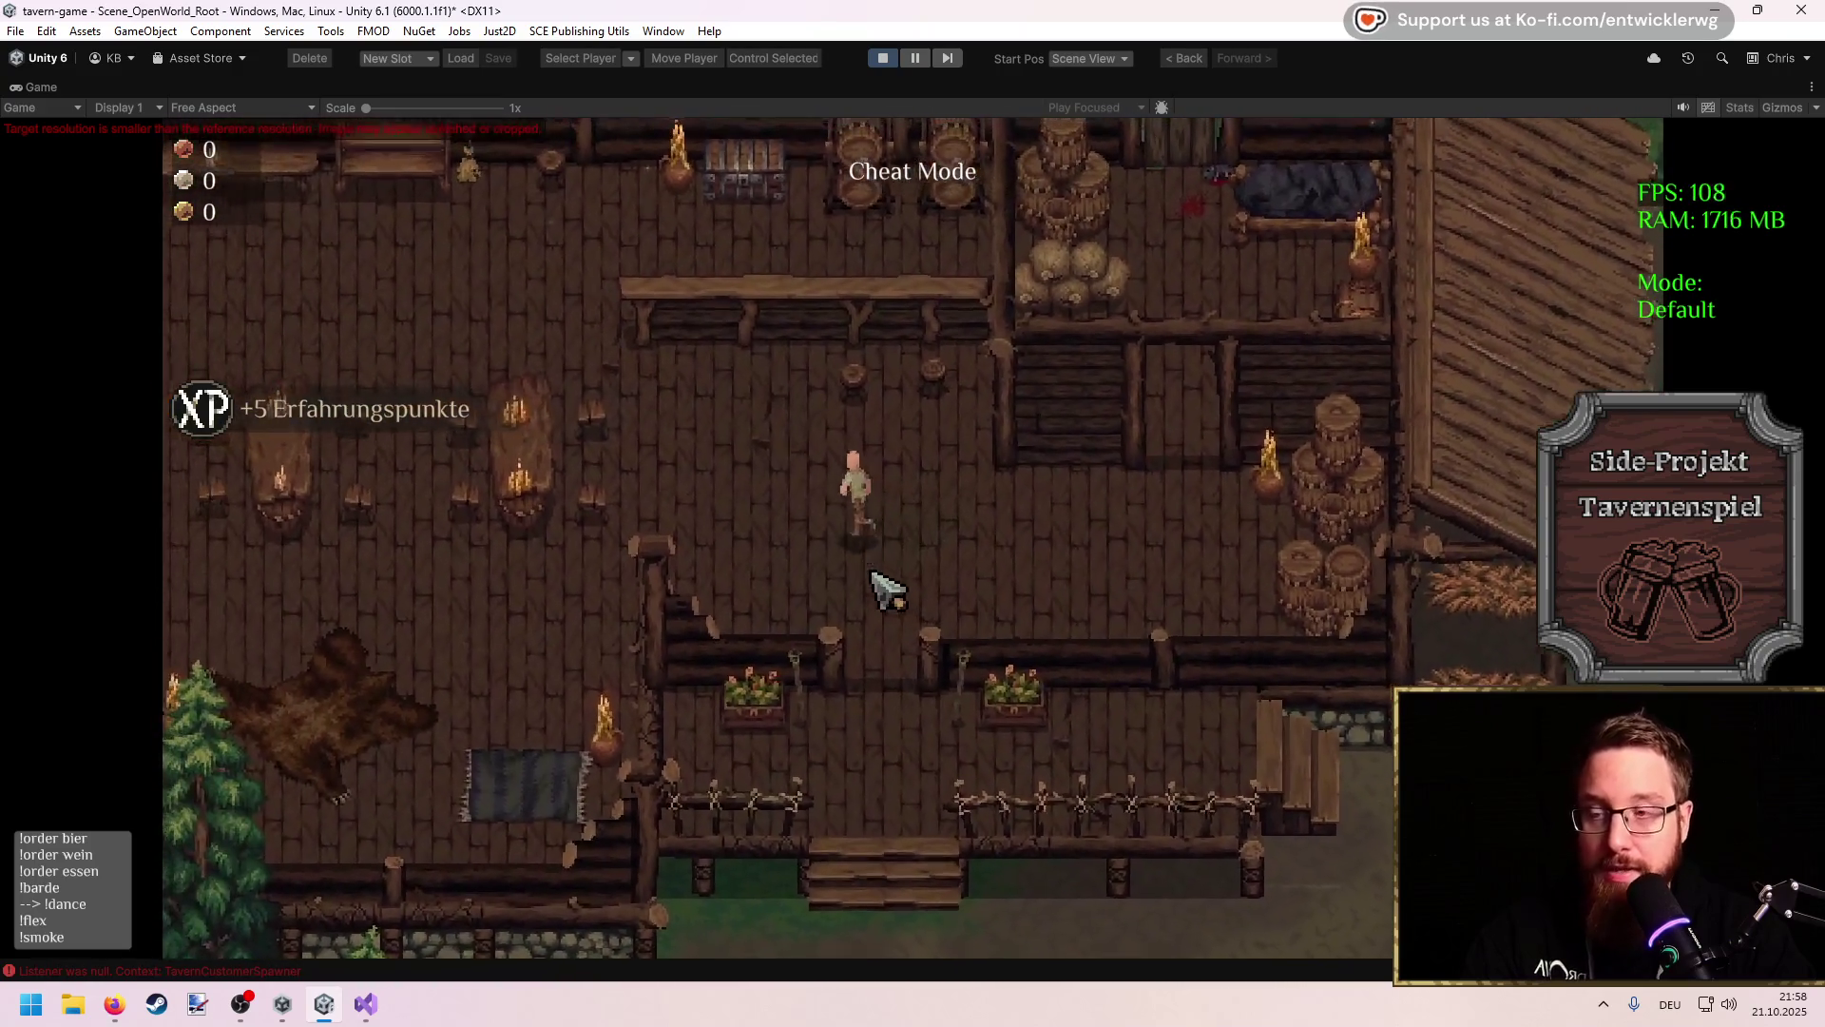
pyautogui.press('w')
pyautogui.press('a')
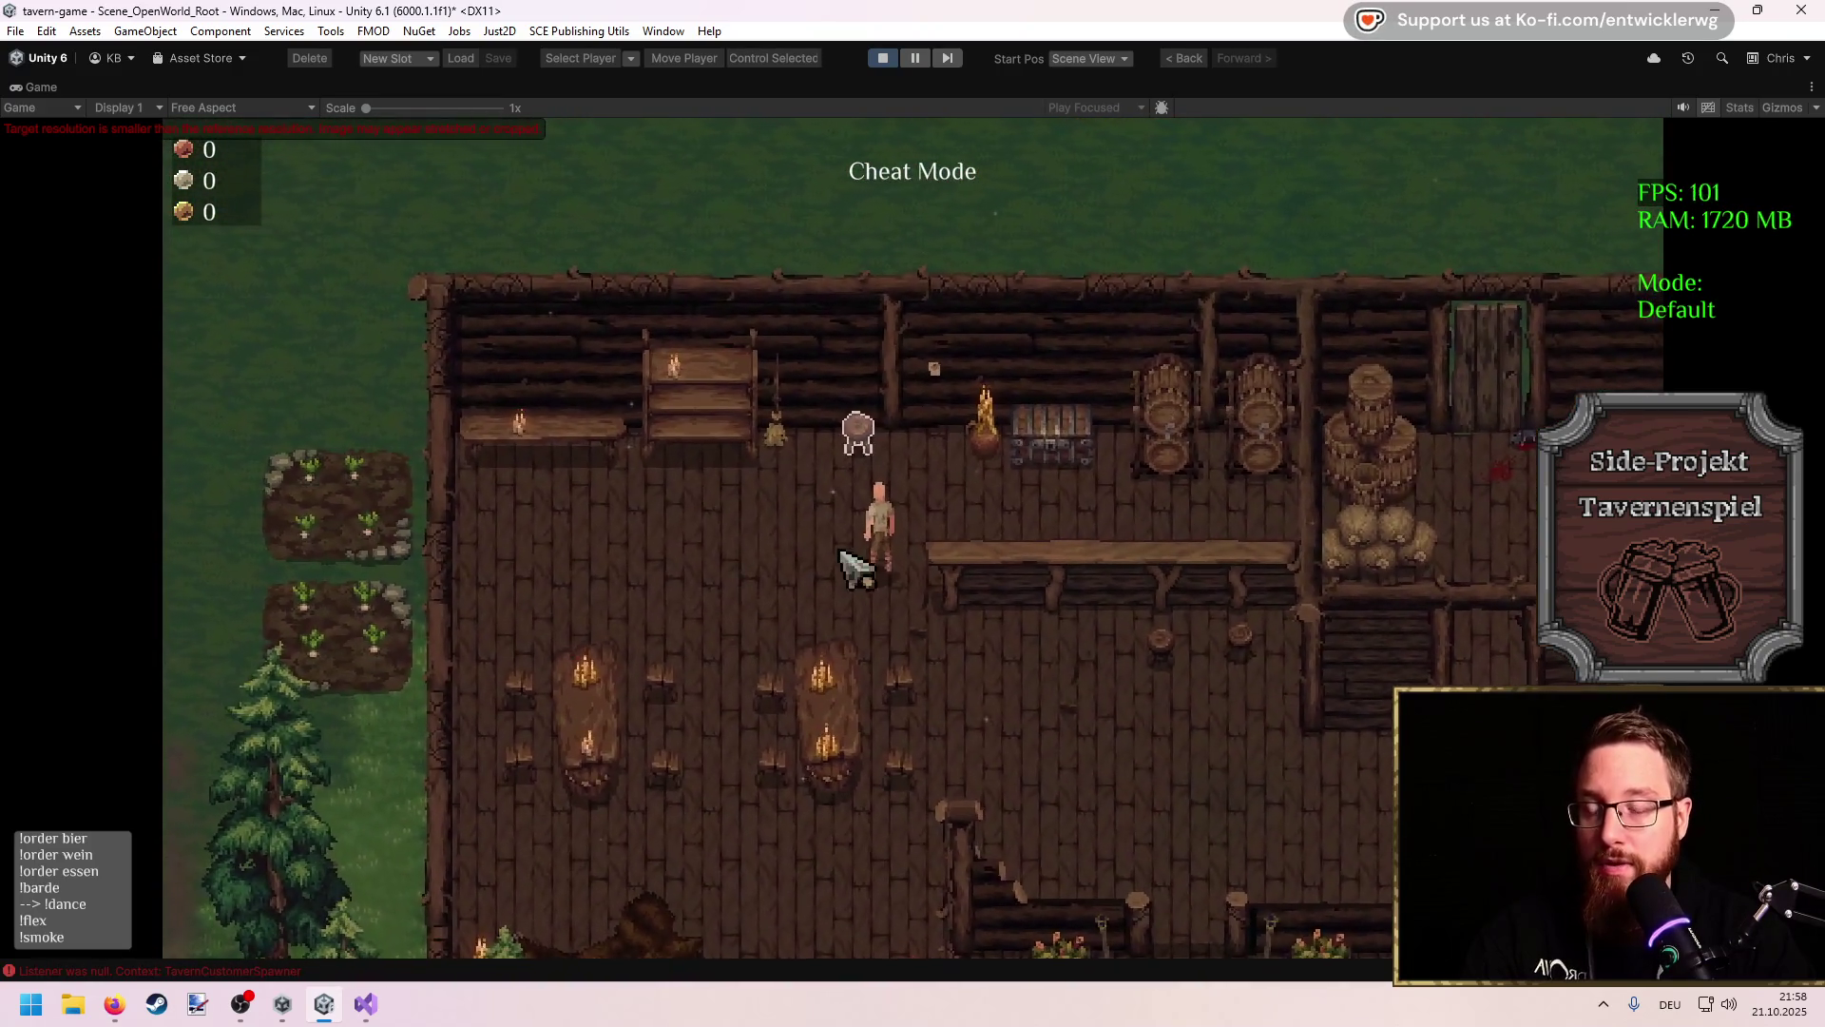
pyautogui.press('s')
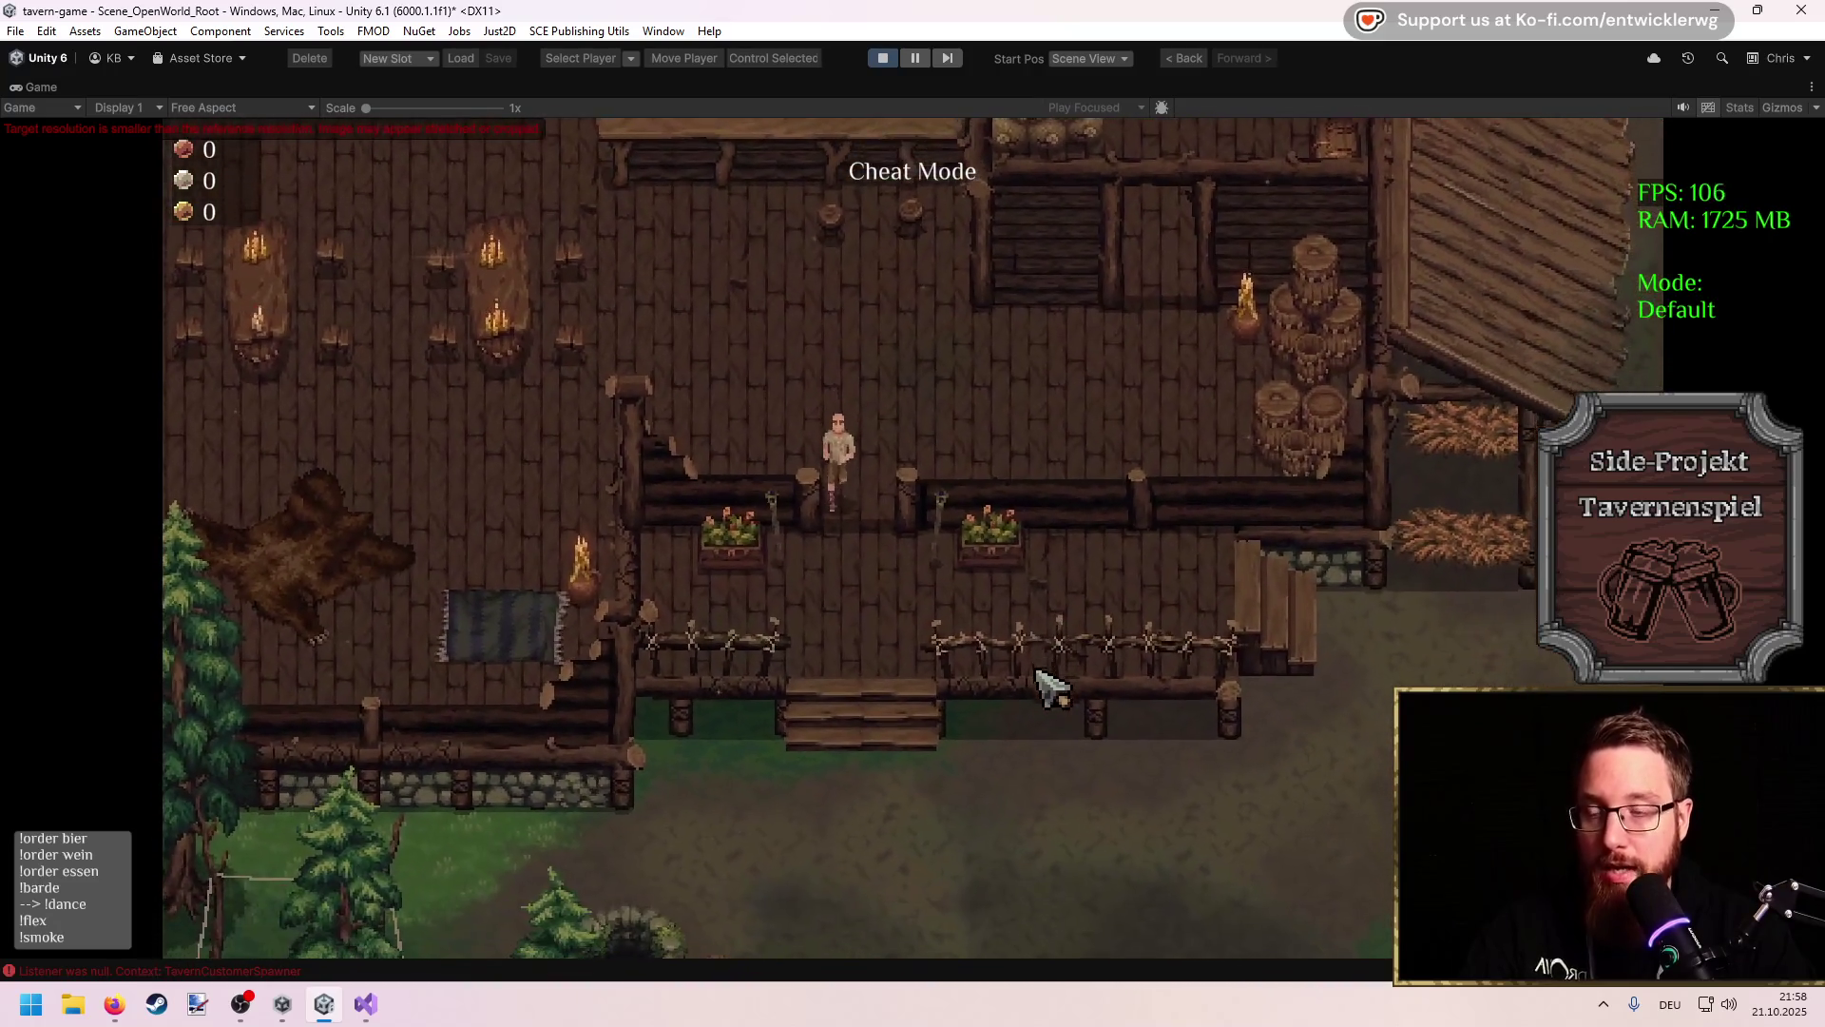
pyautogui.press('d')
pyautogui.press('w')
pyautogui.press('a')
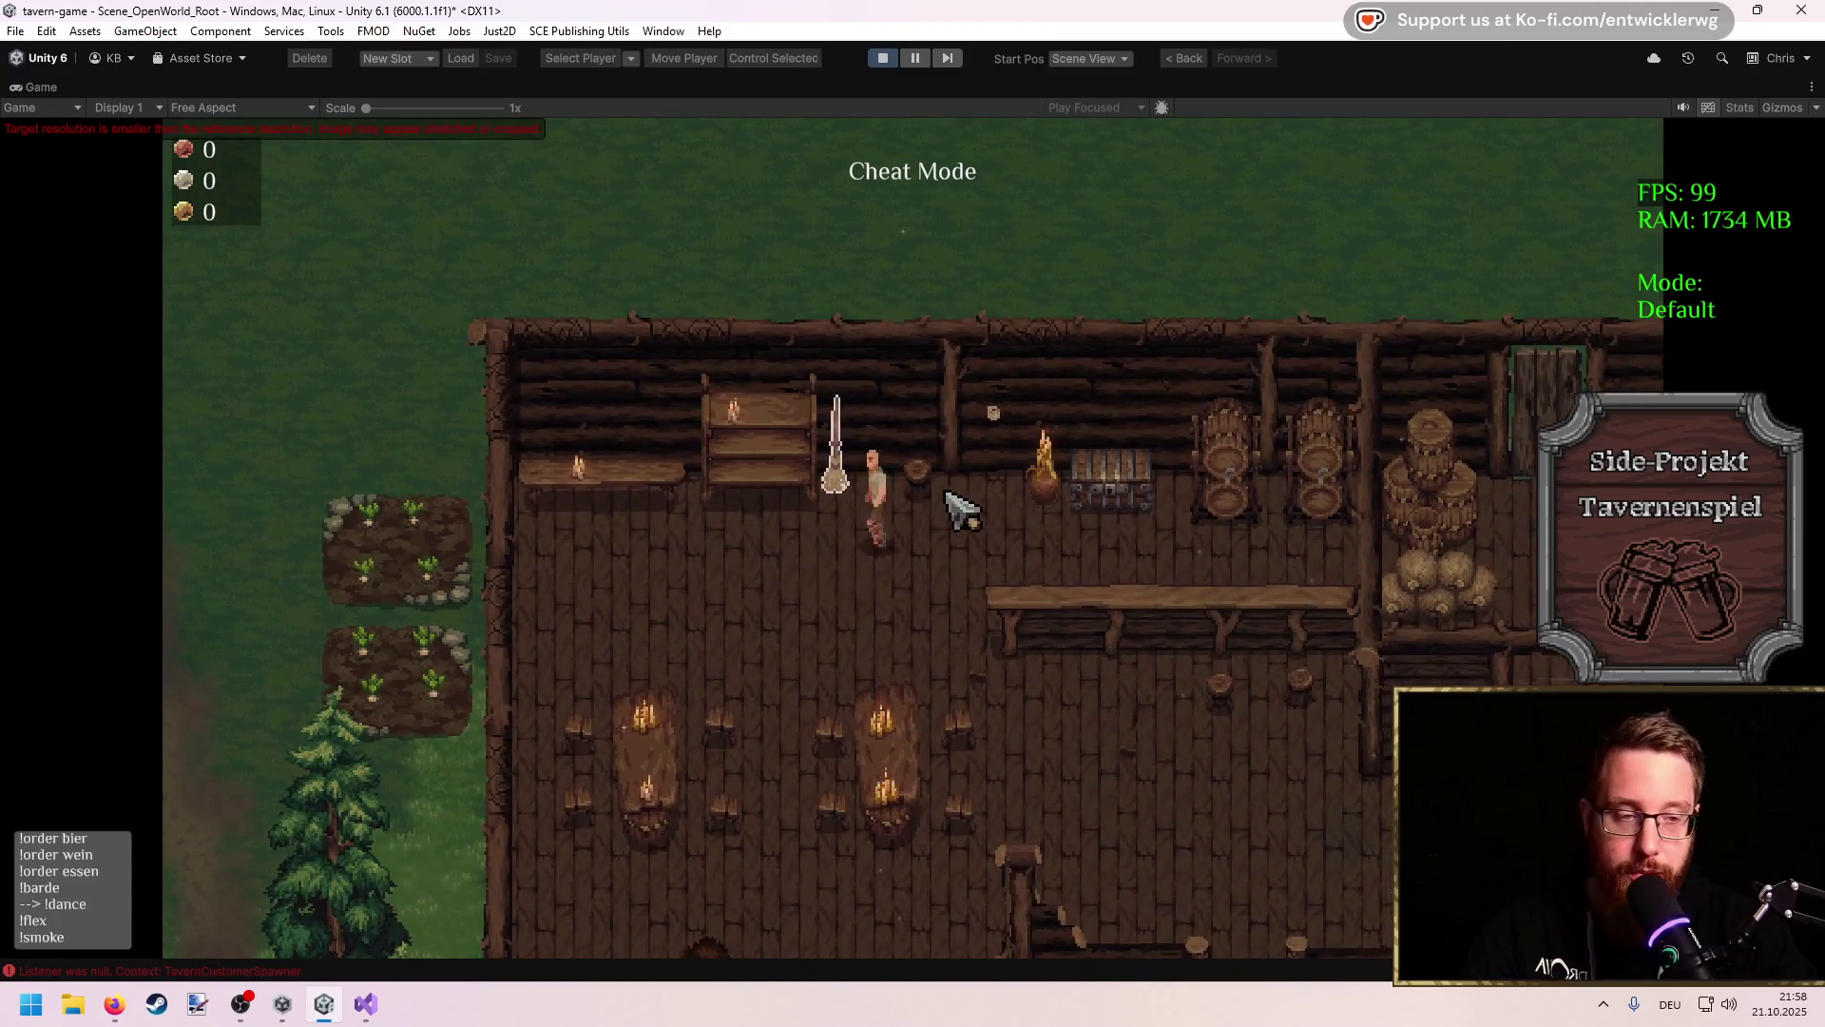
pyautogui.press('d')
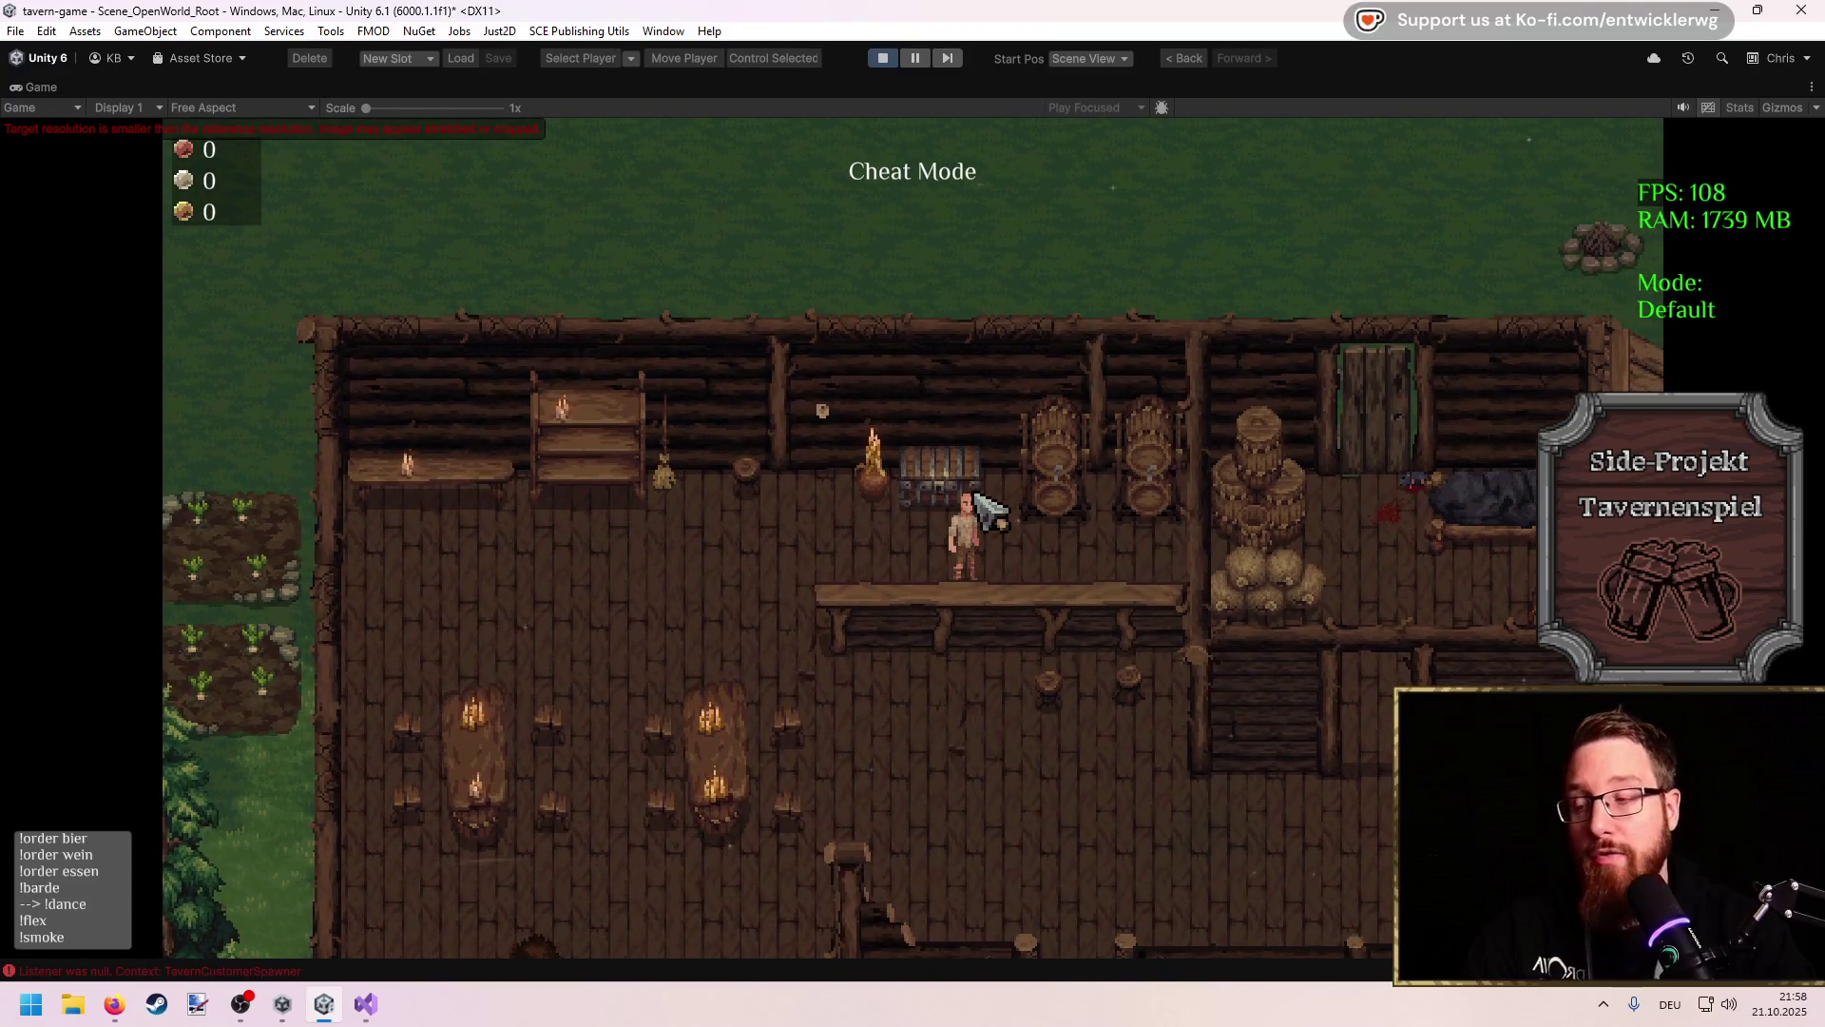
pyautogui.press('a')
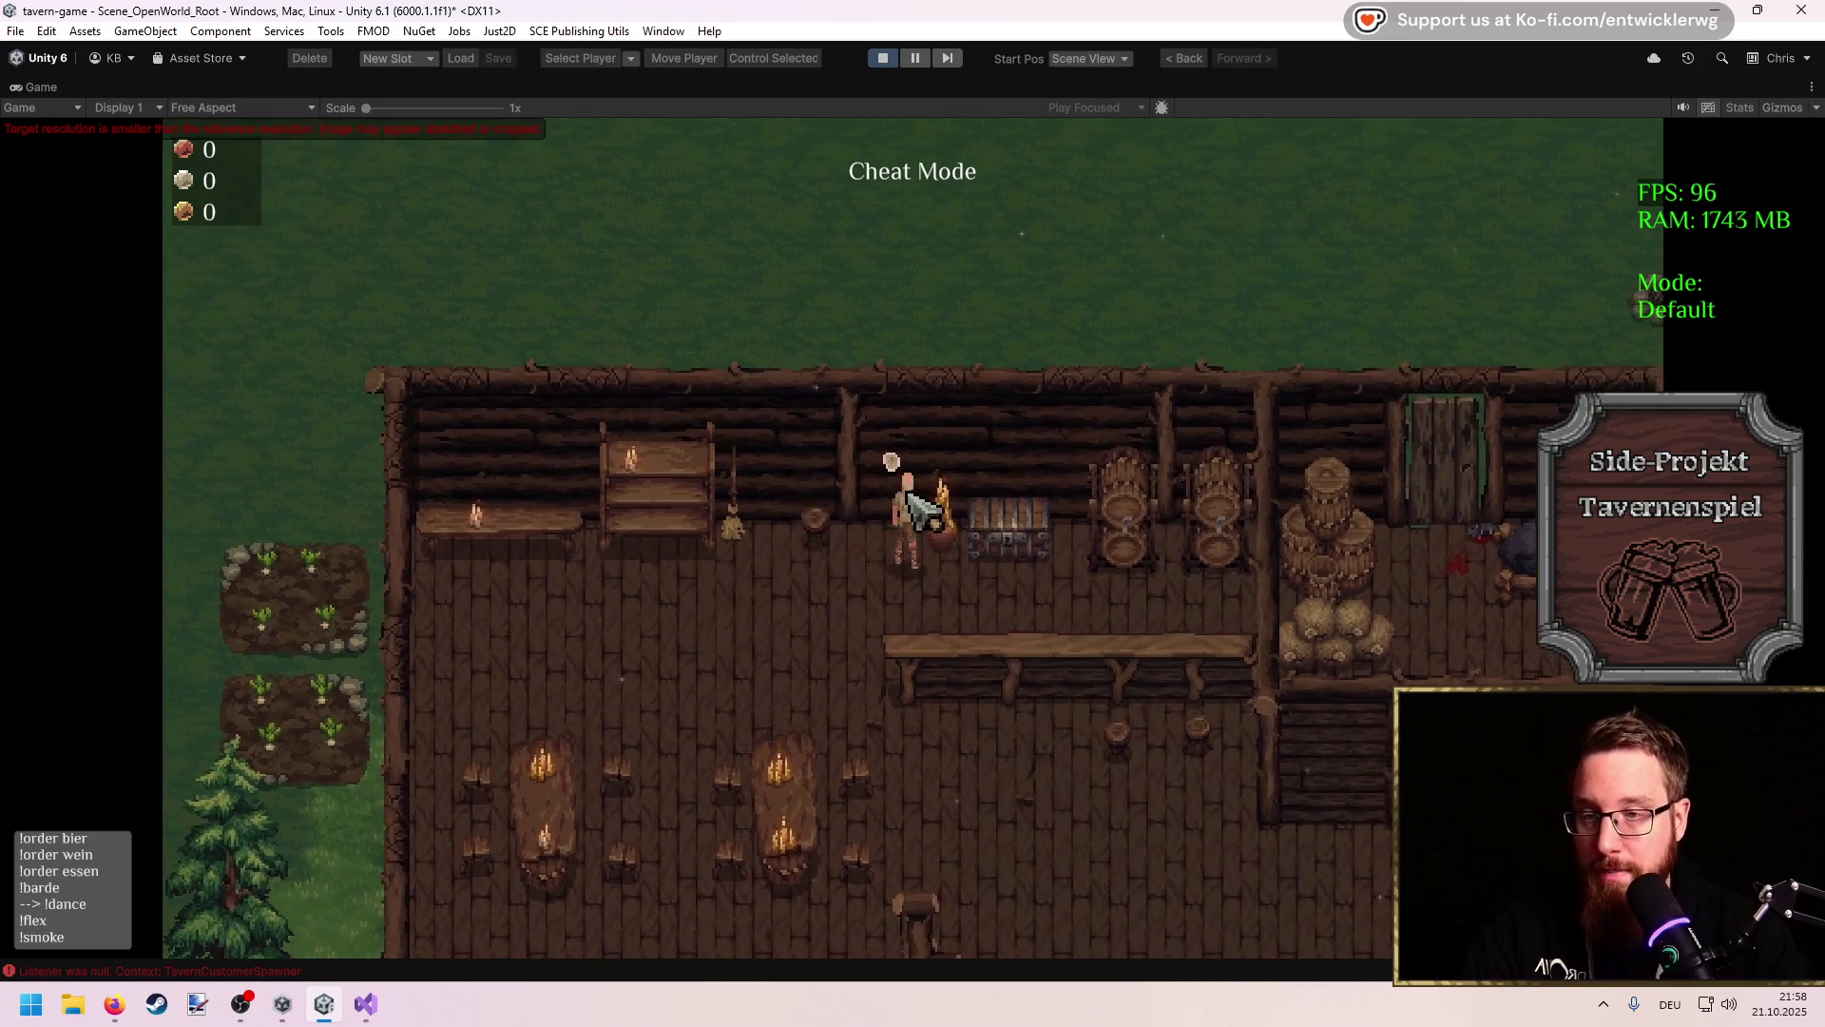
# Step: Toggle the build grid over the tavern with B, then leave it
pyautogui.press('b')
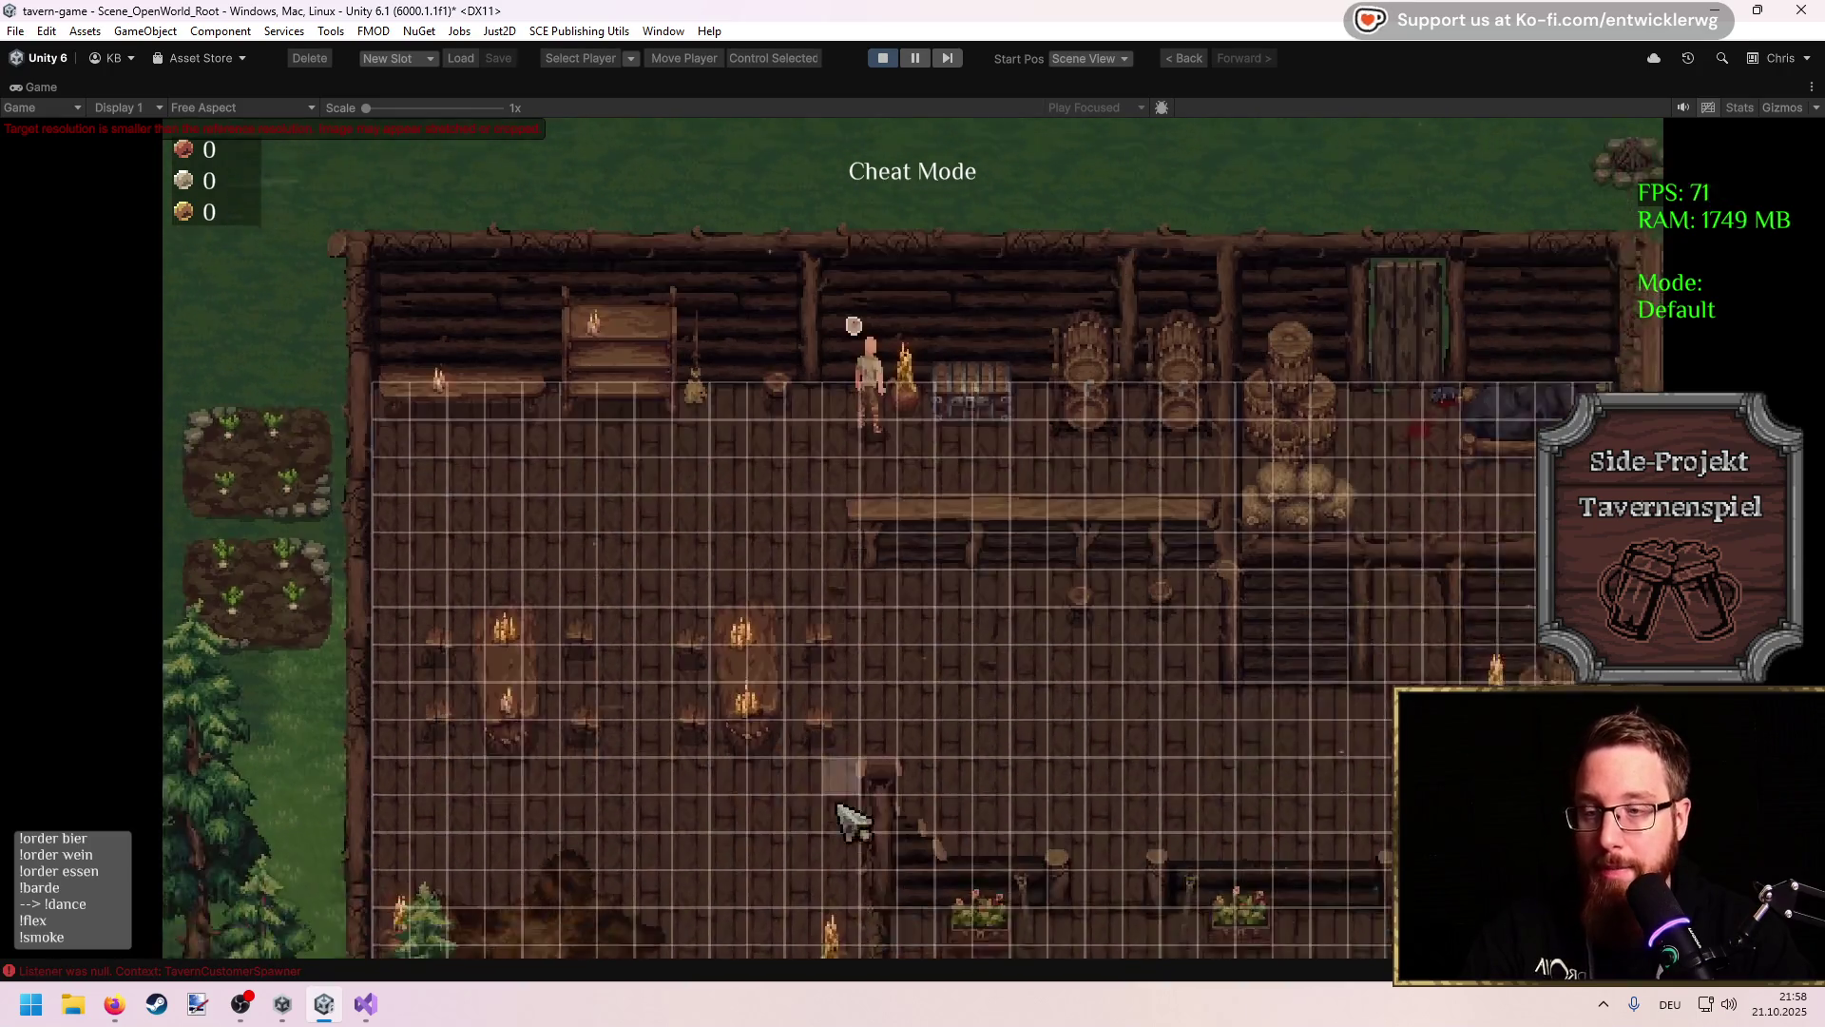
pyautogui.press('s')
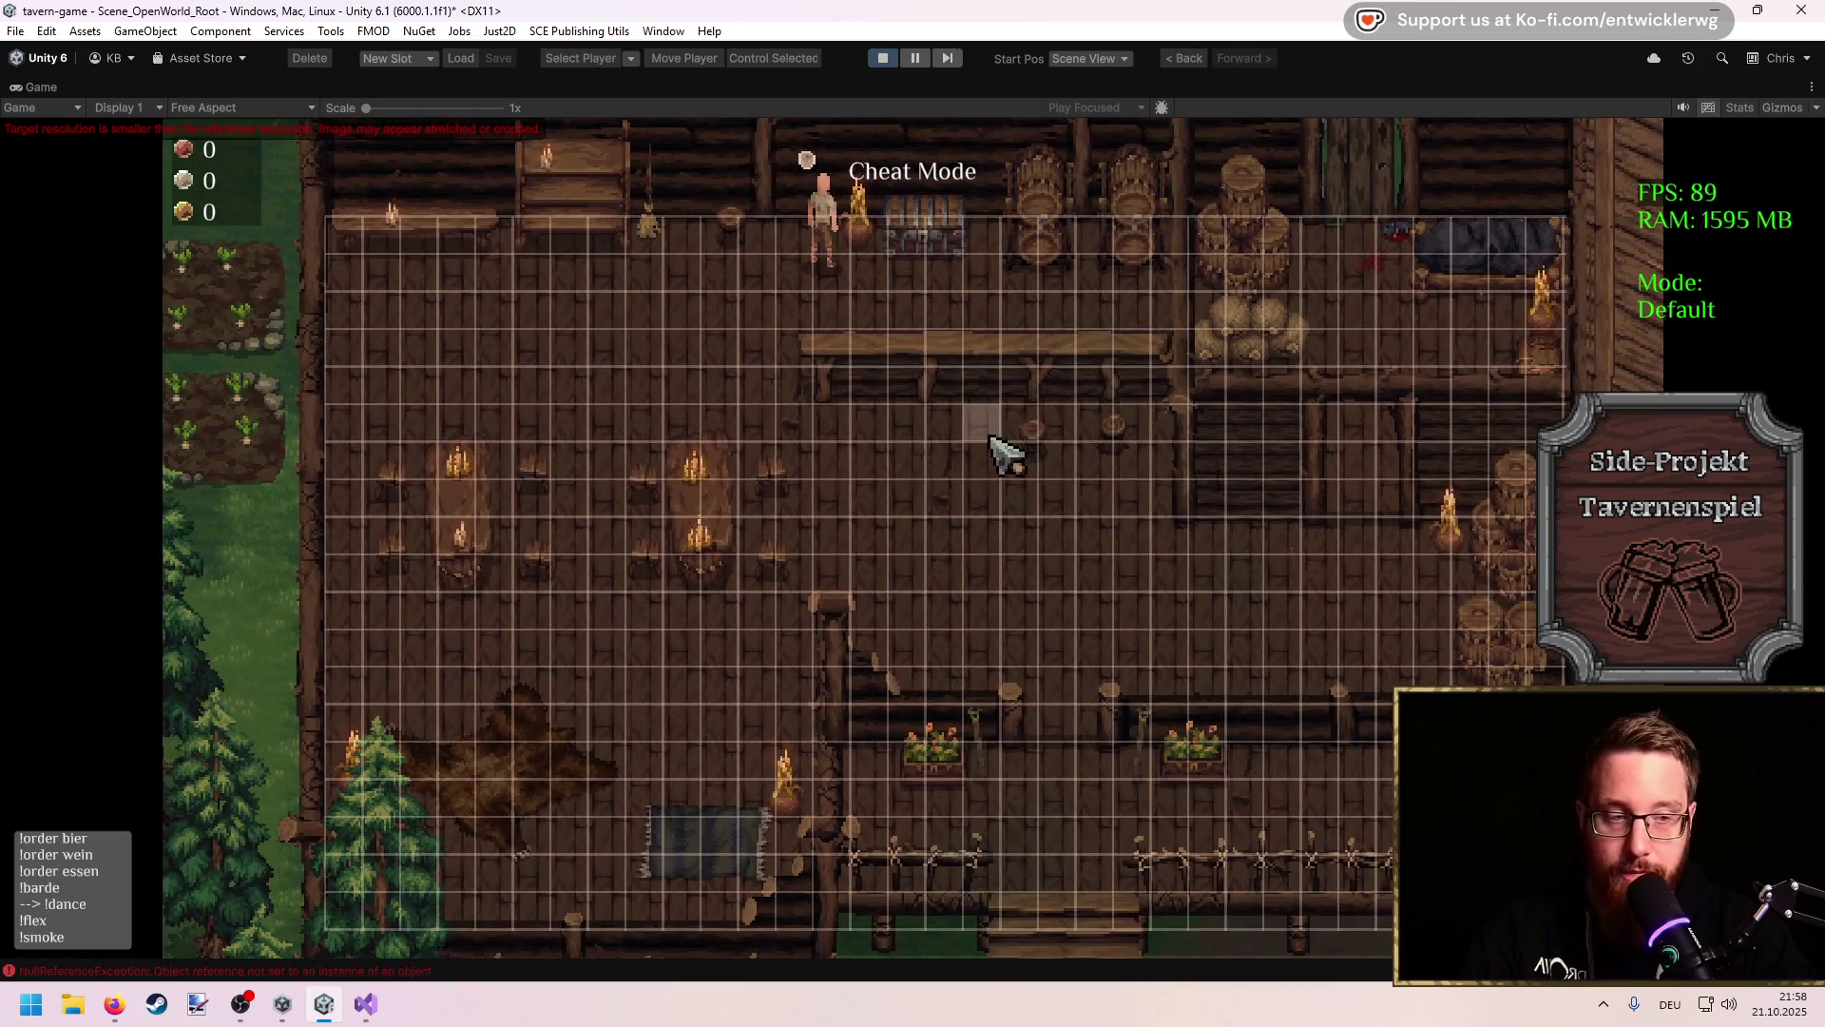
pyautogui.hotkey('alt', 'Tab')
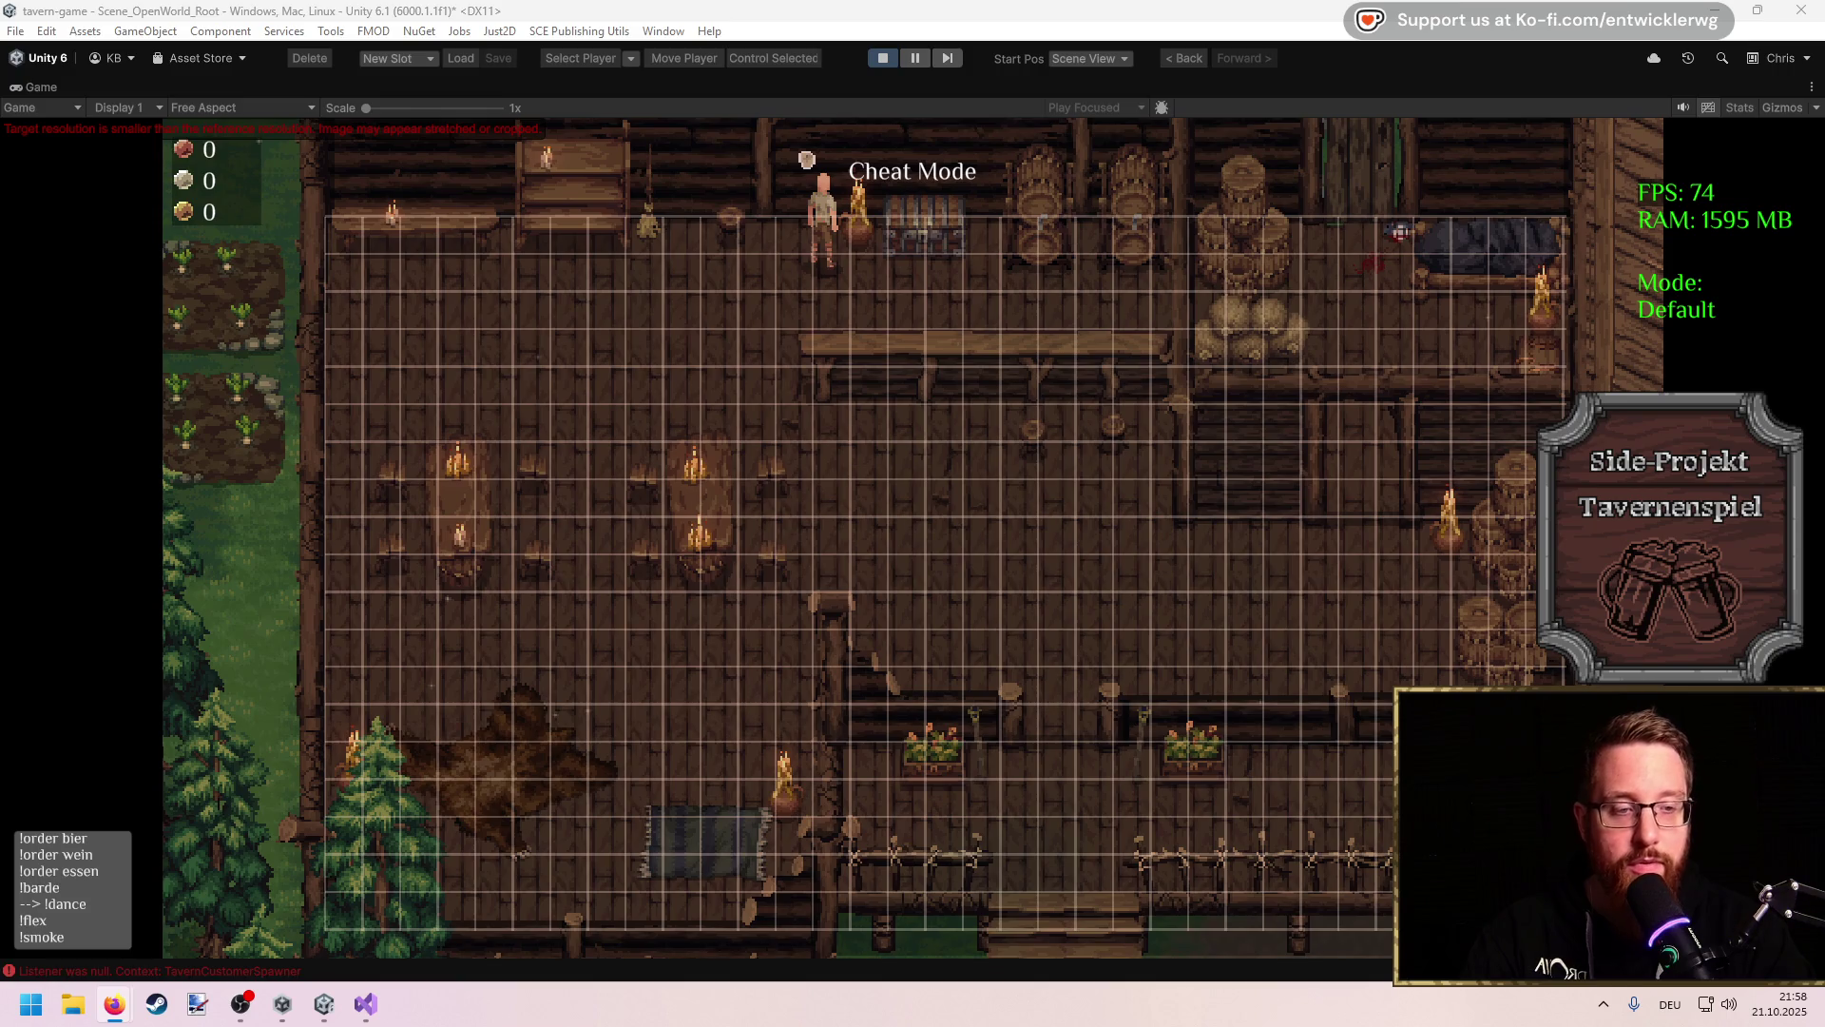
pyautogui.hotkey('alt', 'Tab')
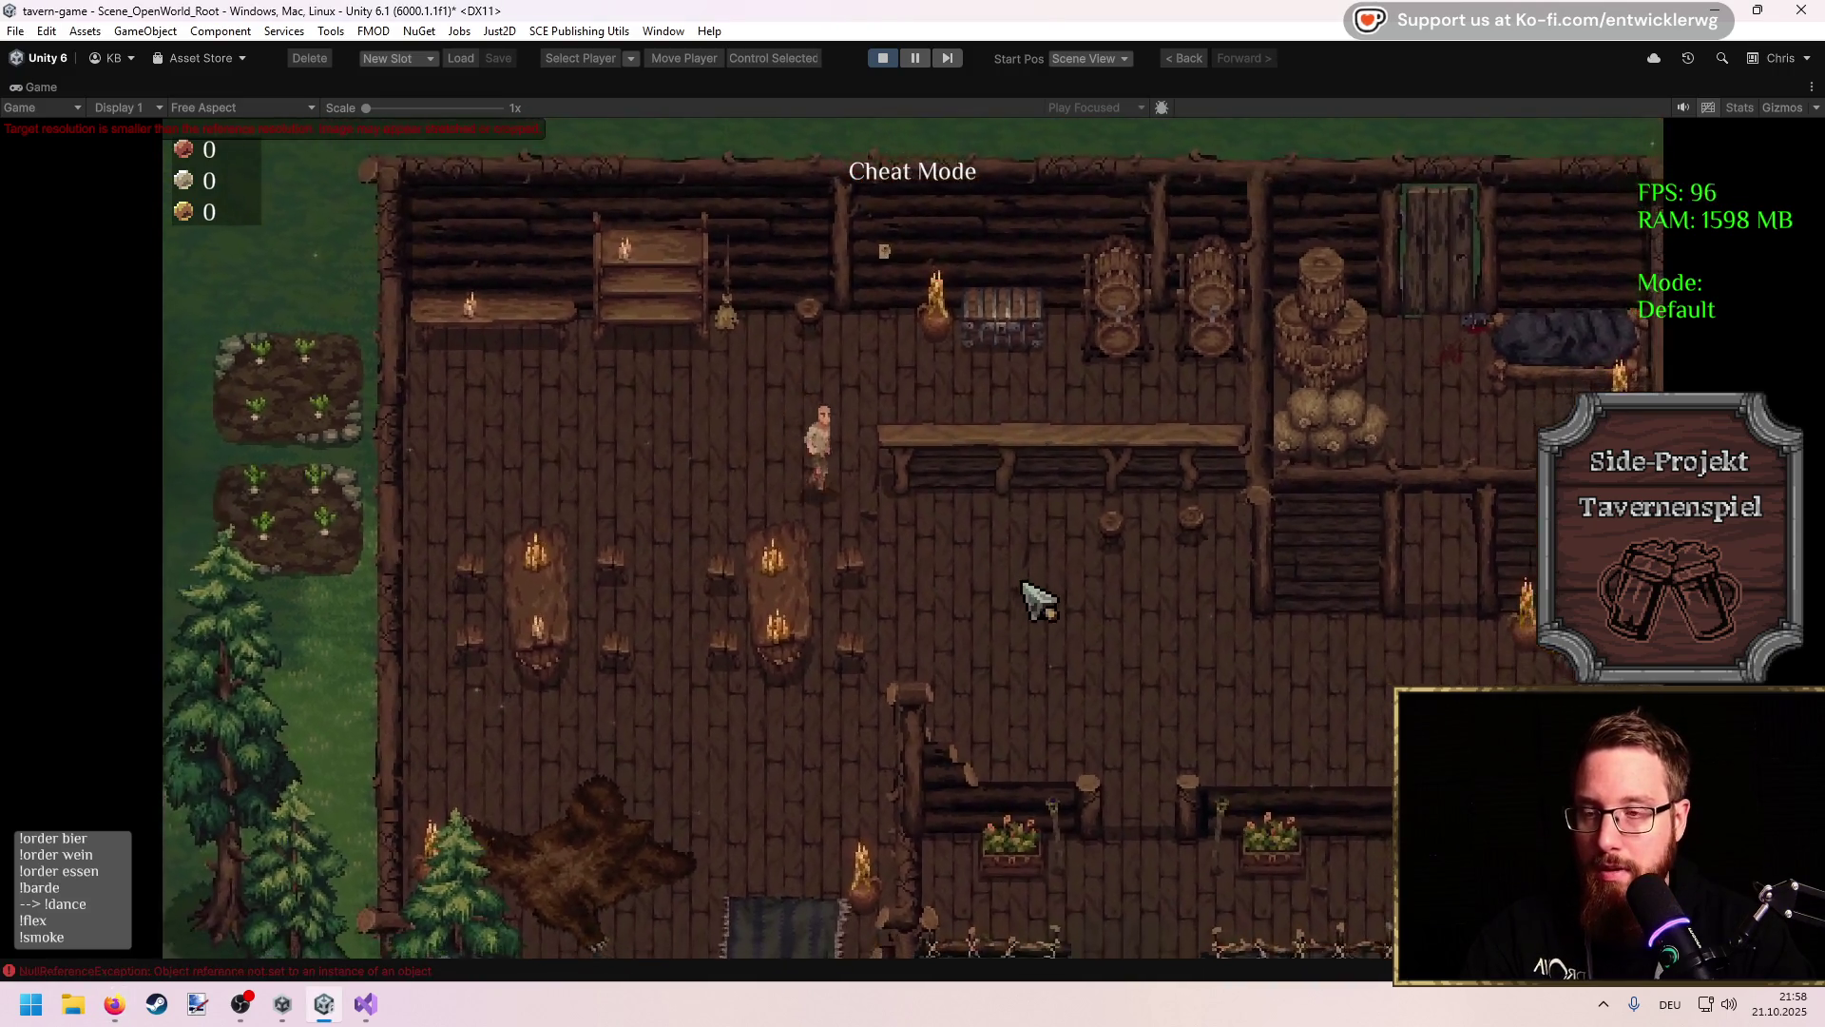
# Step: Walk the player out the side steps and up the forest path
pyautogui.press('s')
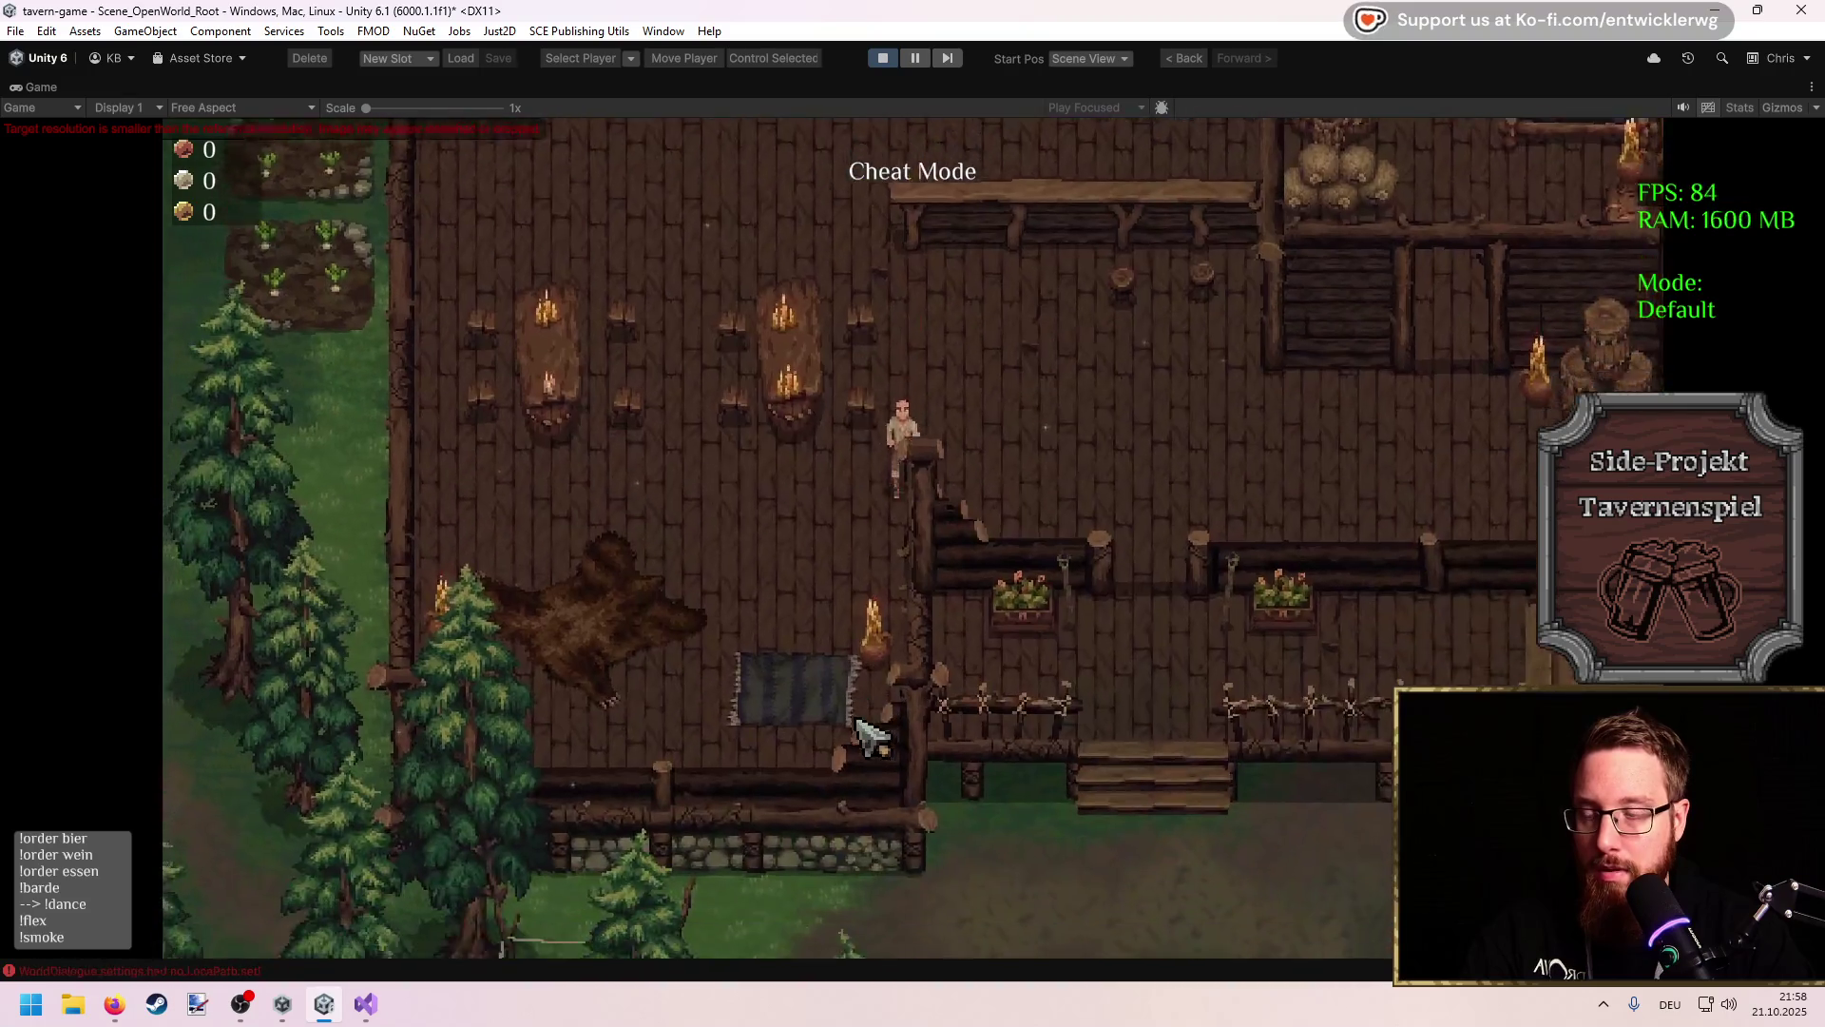
pyautogui.press('w')
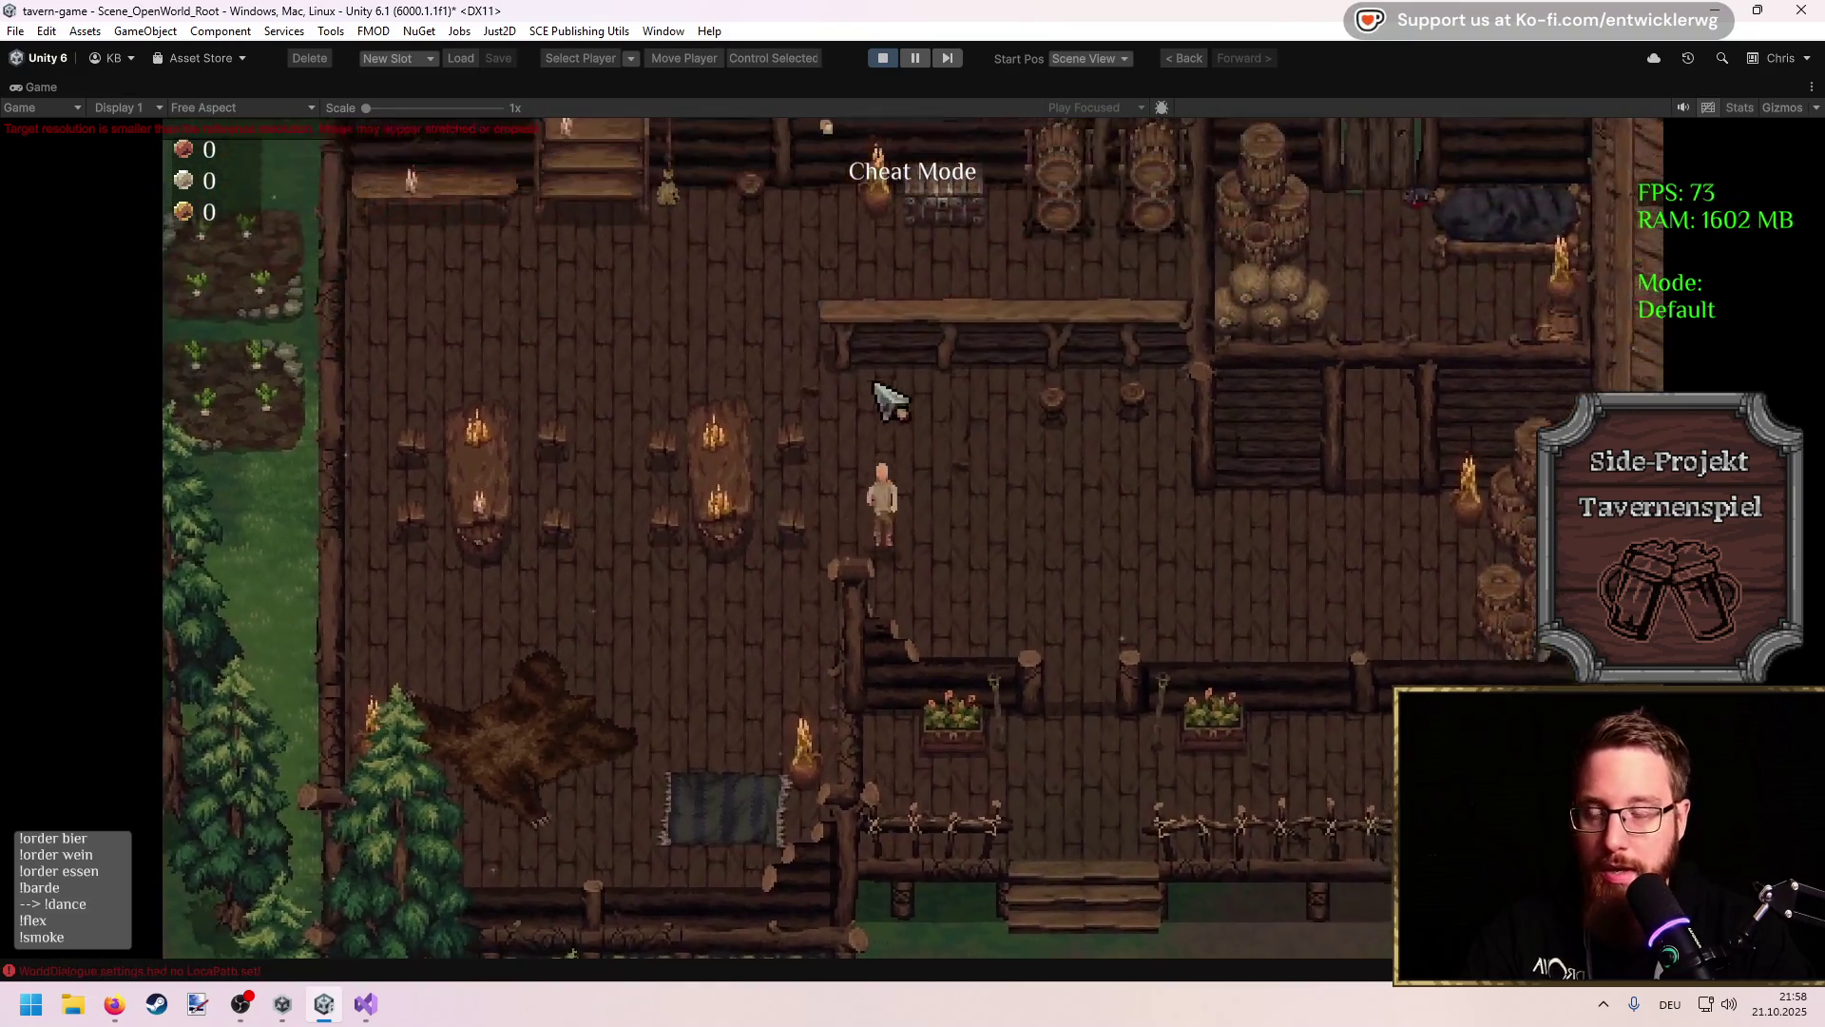
pyautogui.press('w')
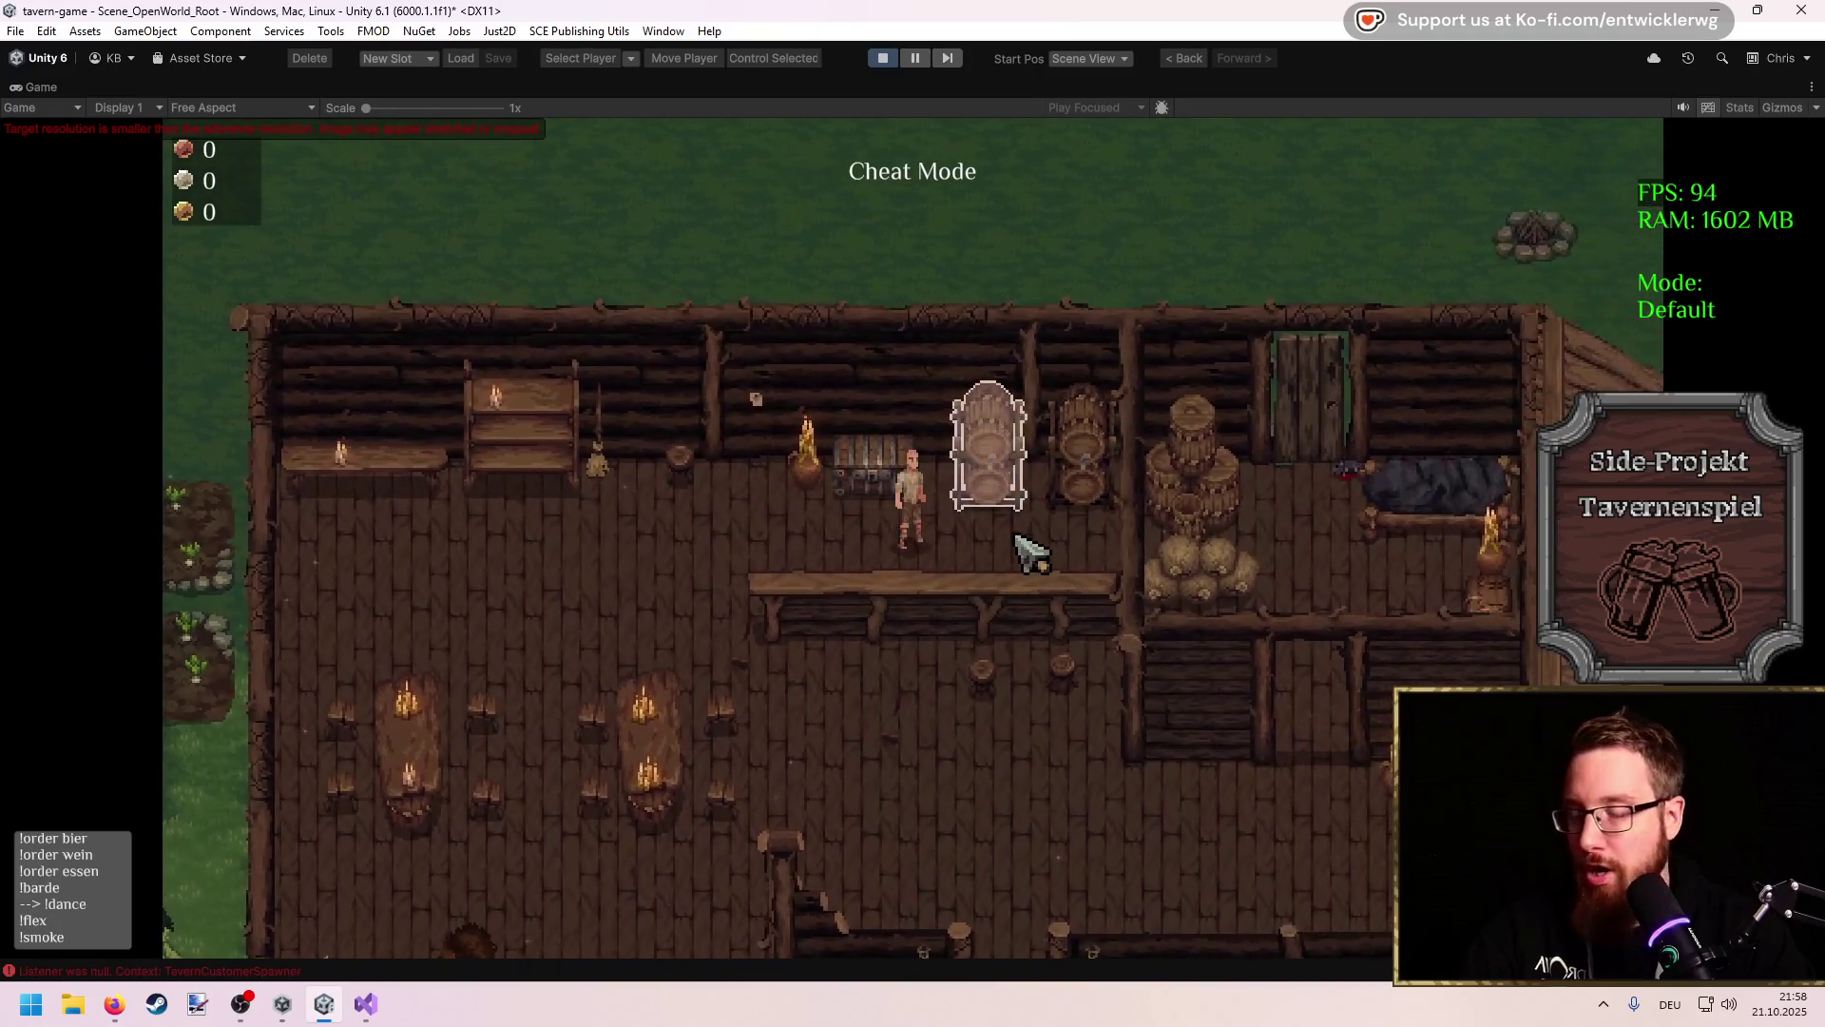
pyautogui.press('s')
pyautogui.press('d')
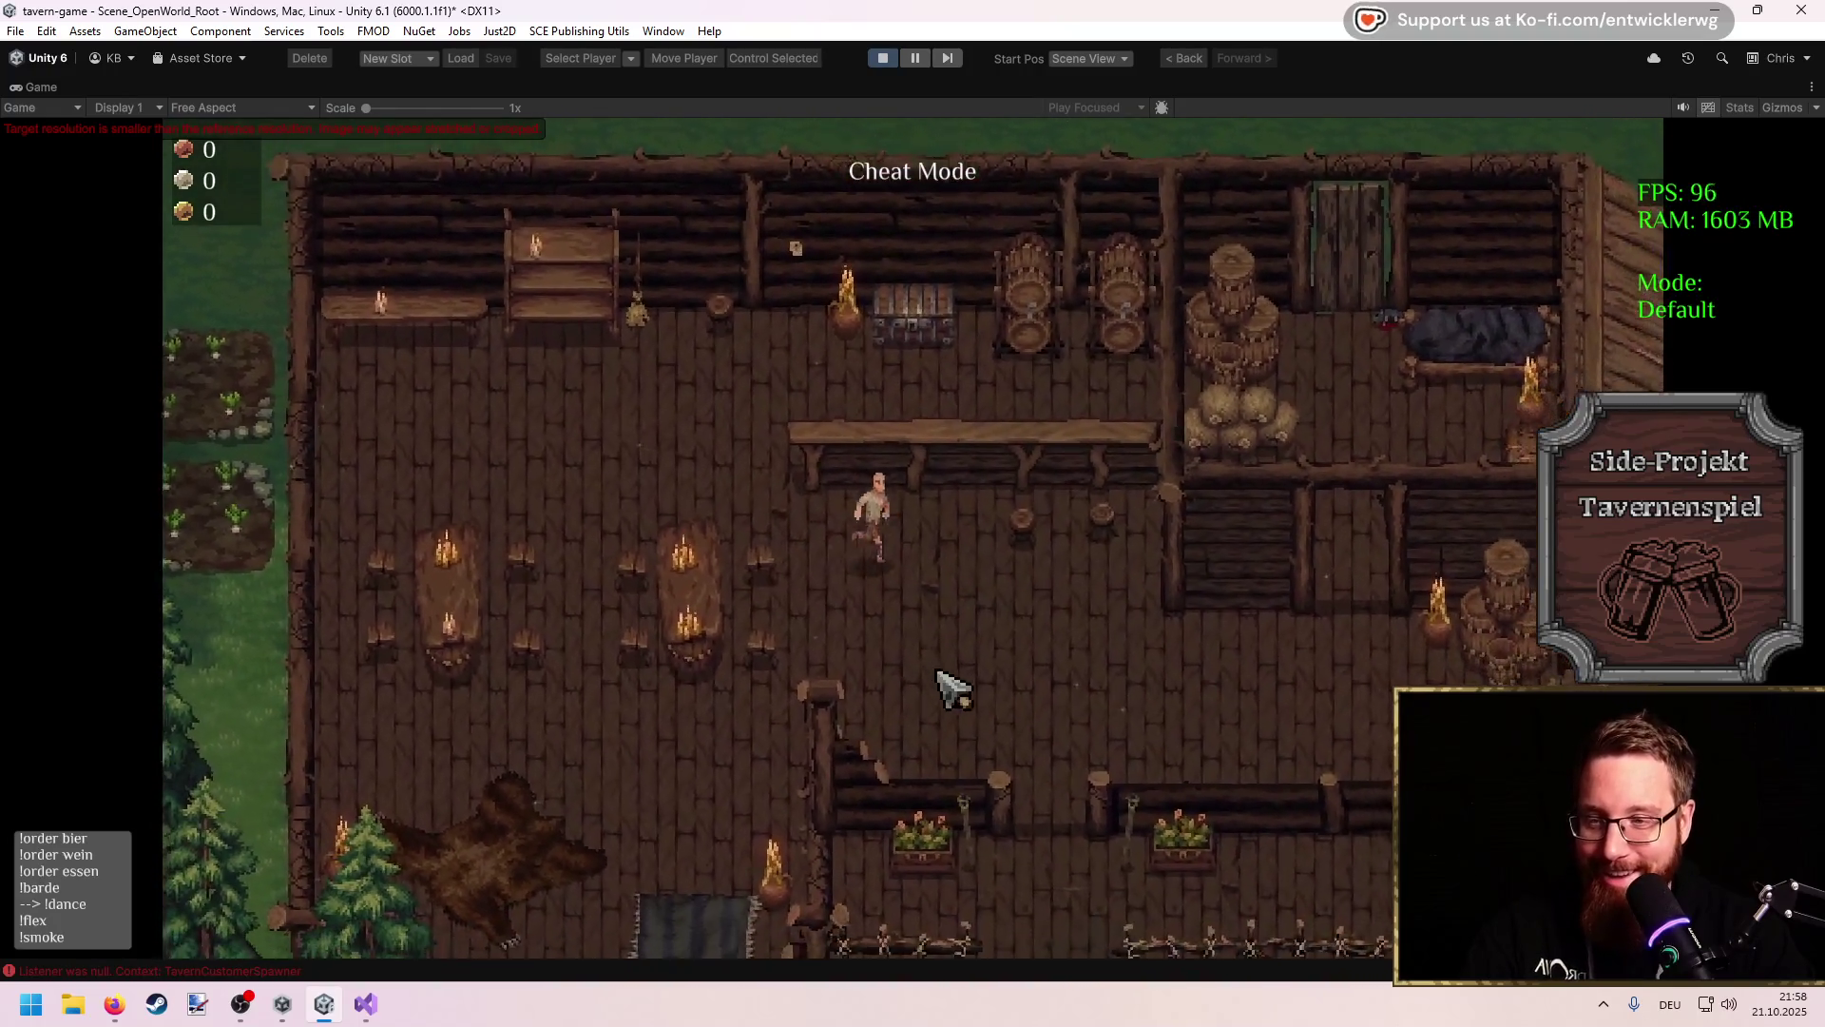
pyautogui.press('s')
pyautogui.press('d')
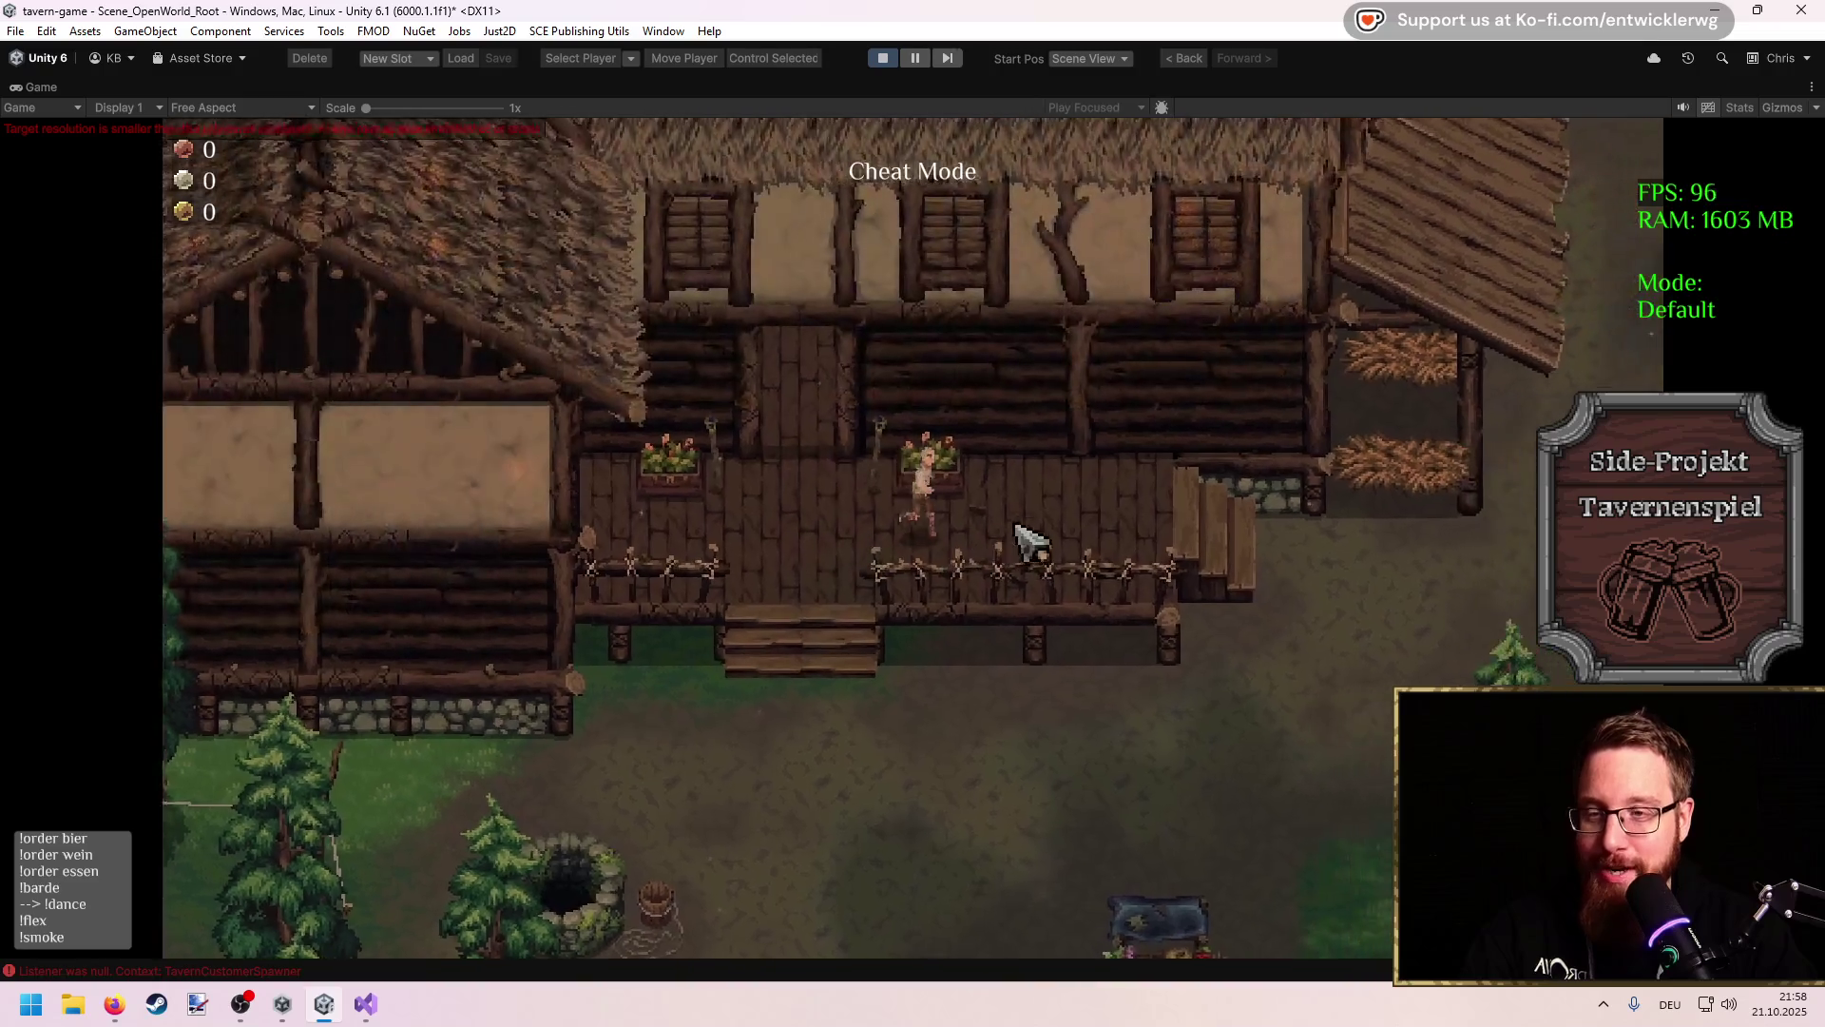
pyautogui.press('d')
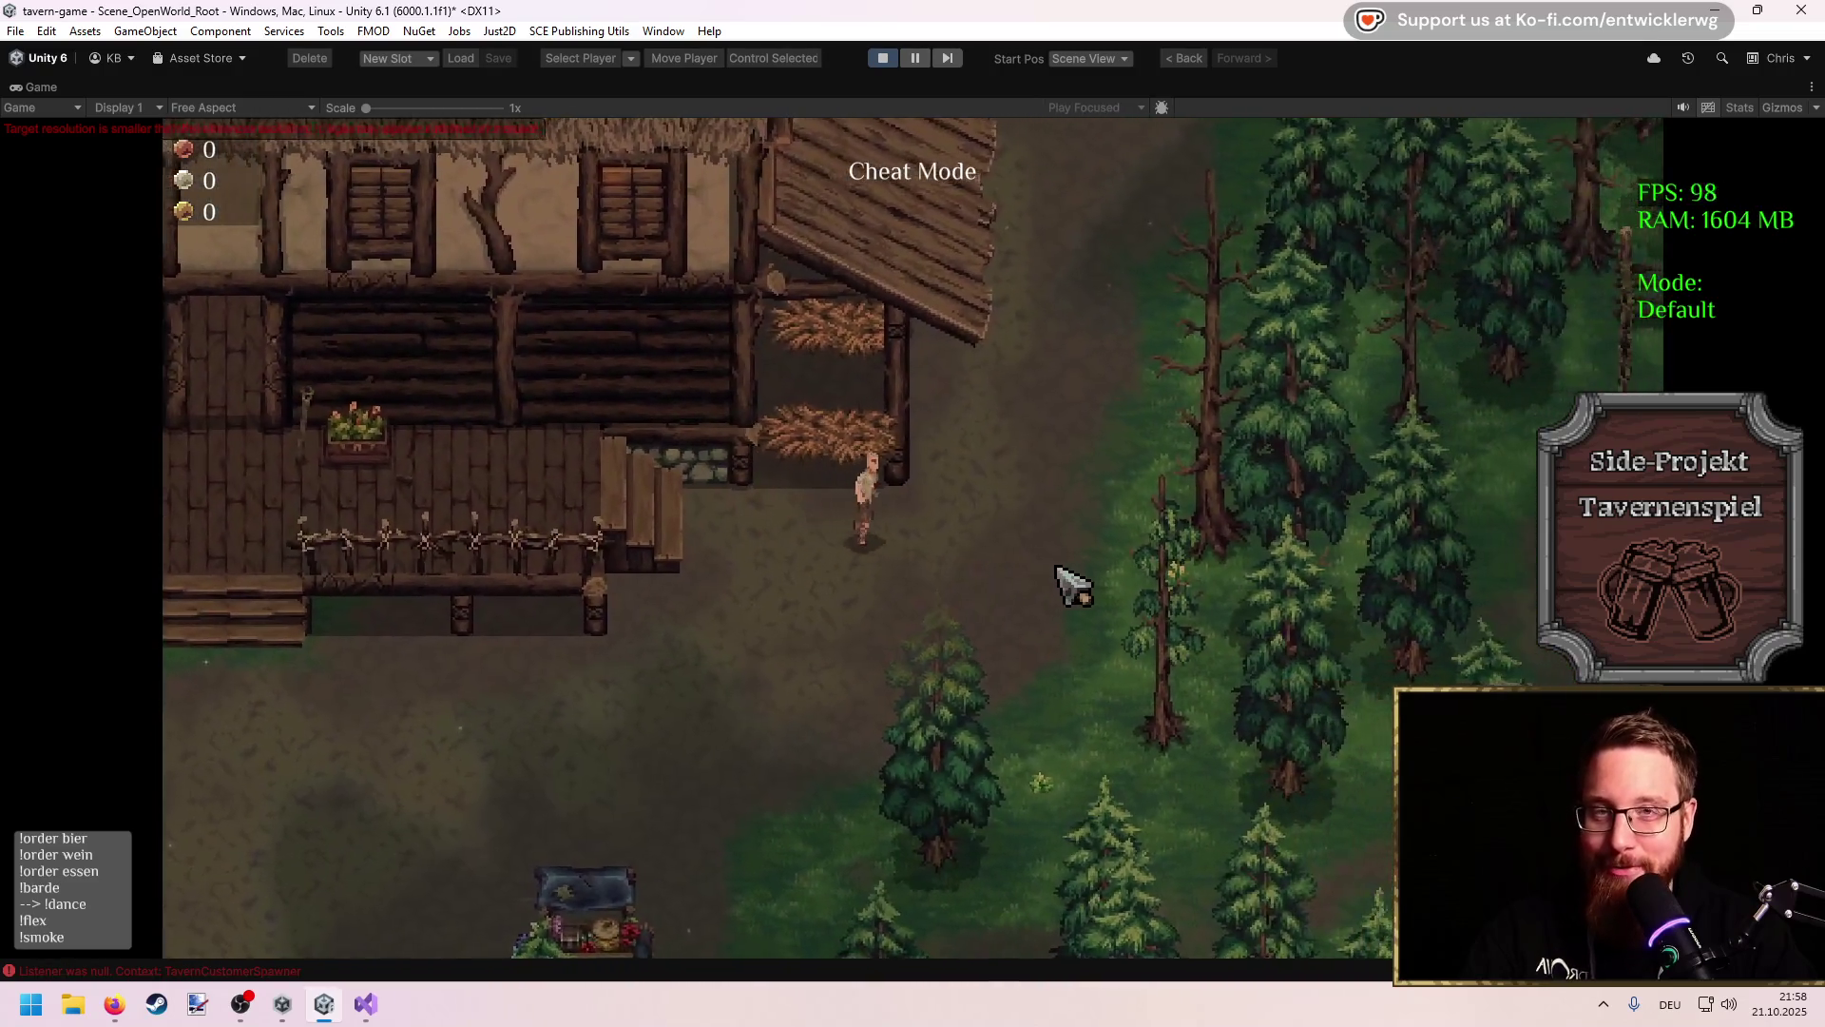
pyautogui.press('w')
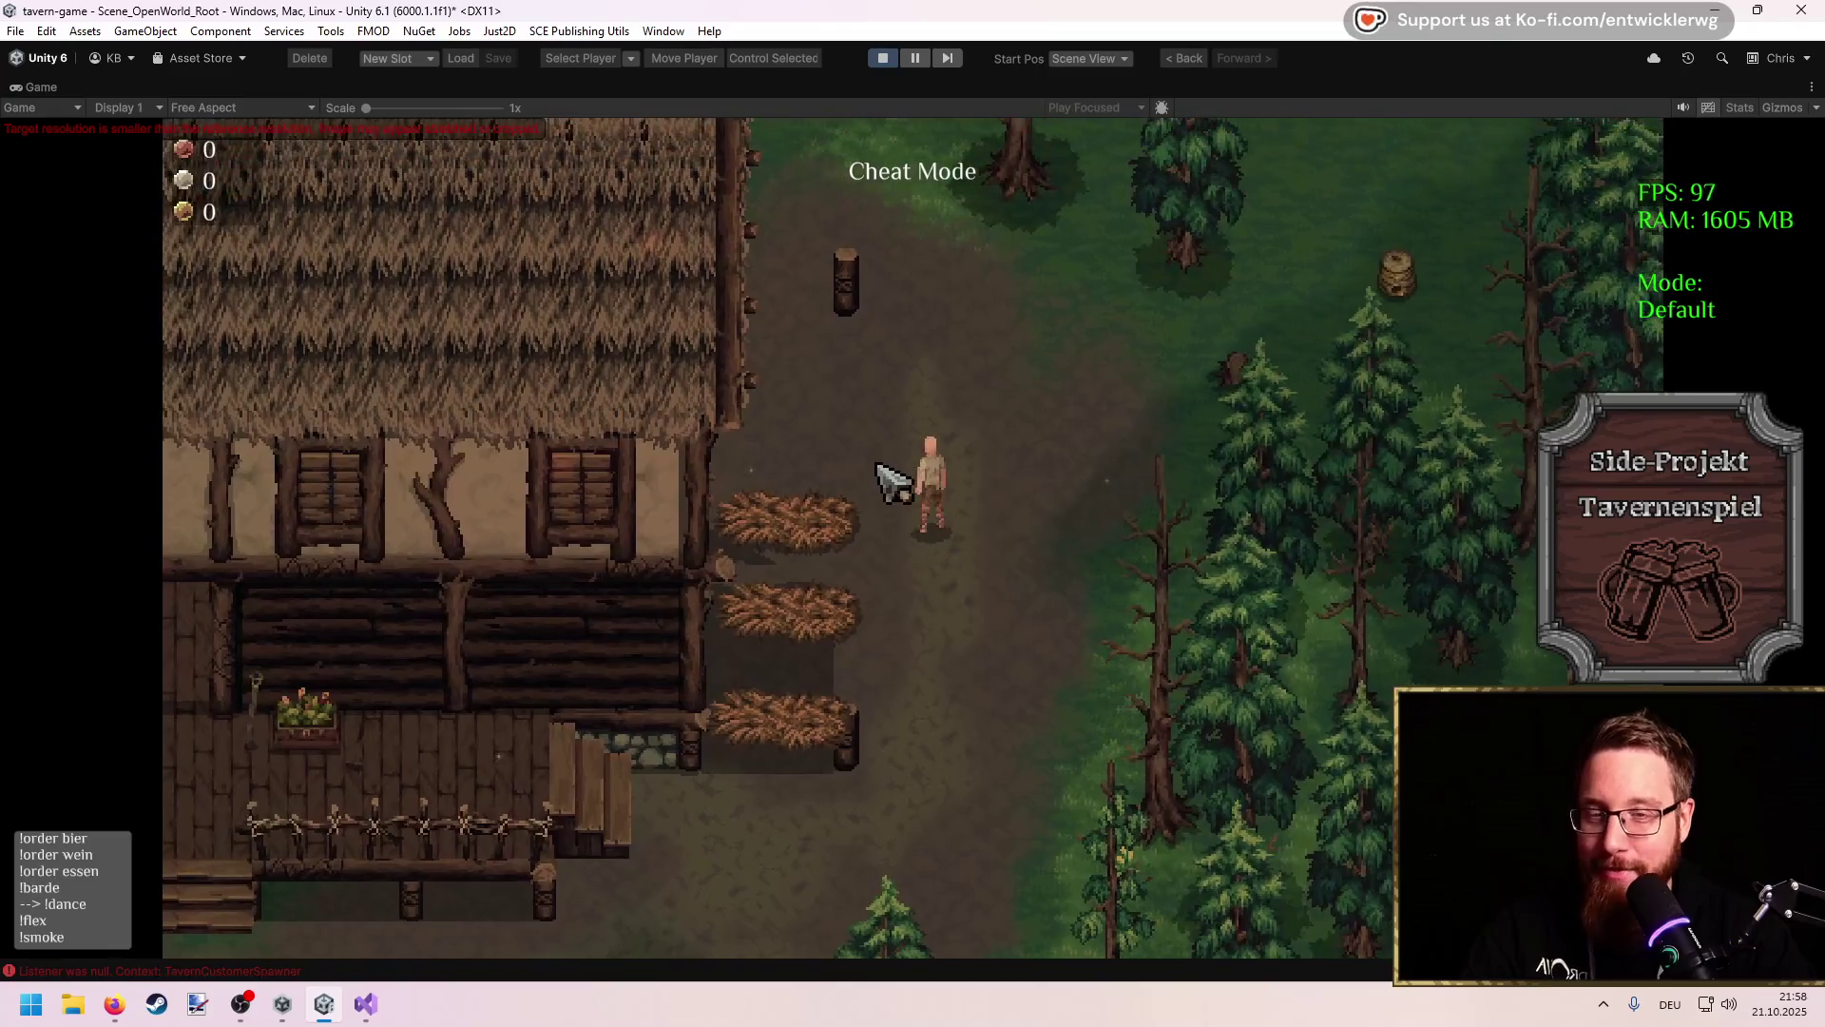
pyautogui.press('d')
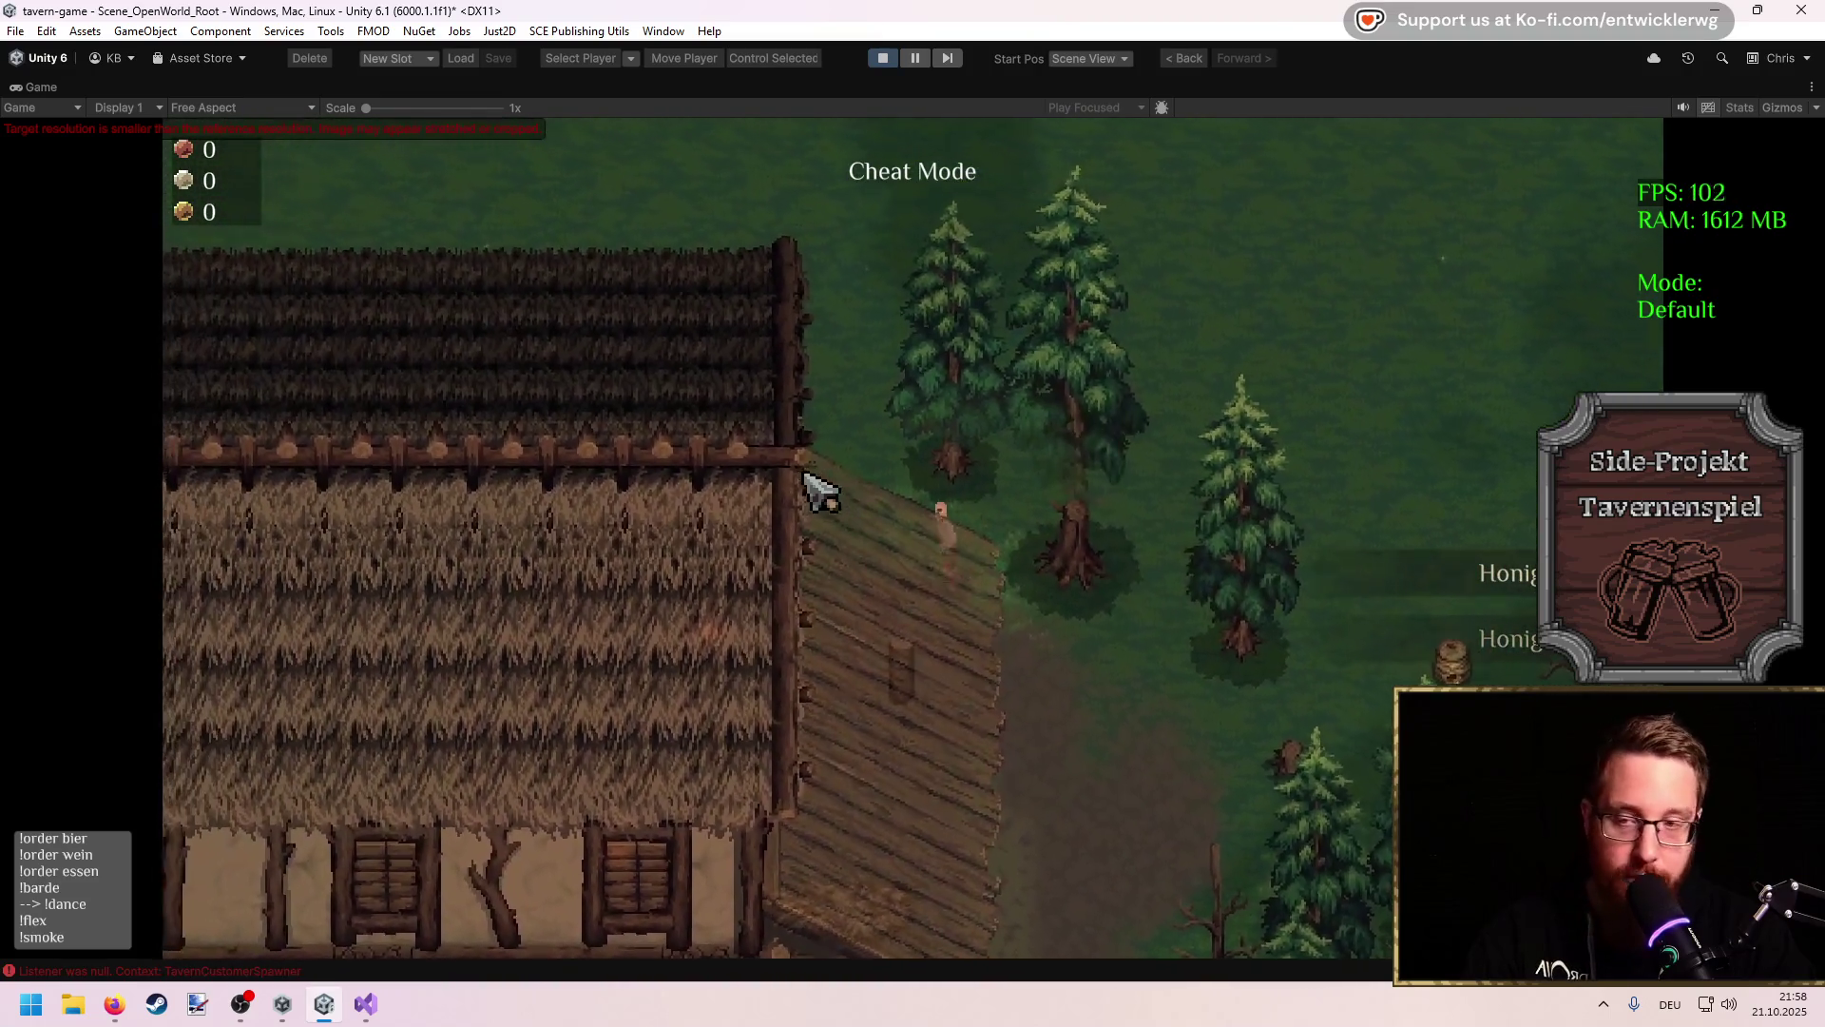
# Step: Walk the player south through the door, west through the tavern, and back around the counter
pyautogui.press('s')
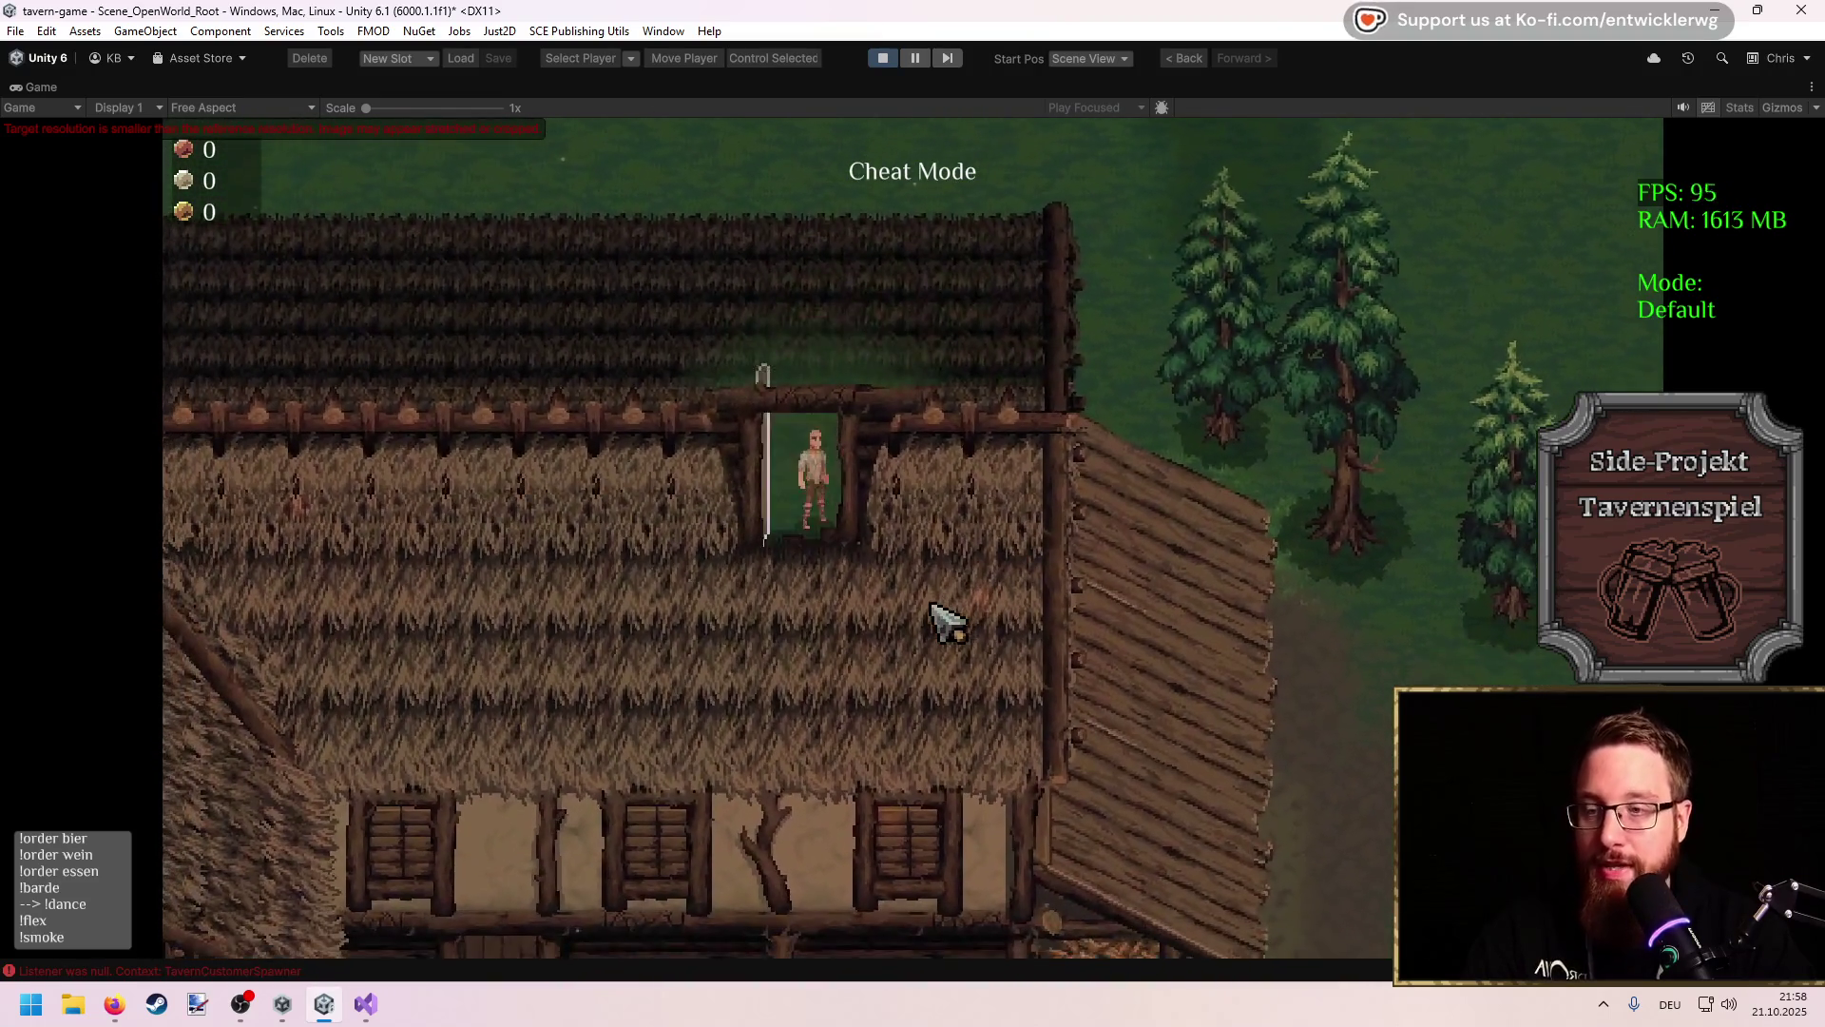
pyautogui.press('s')
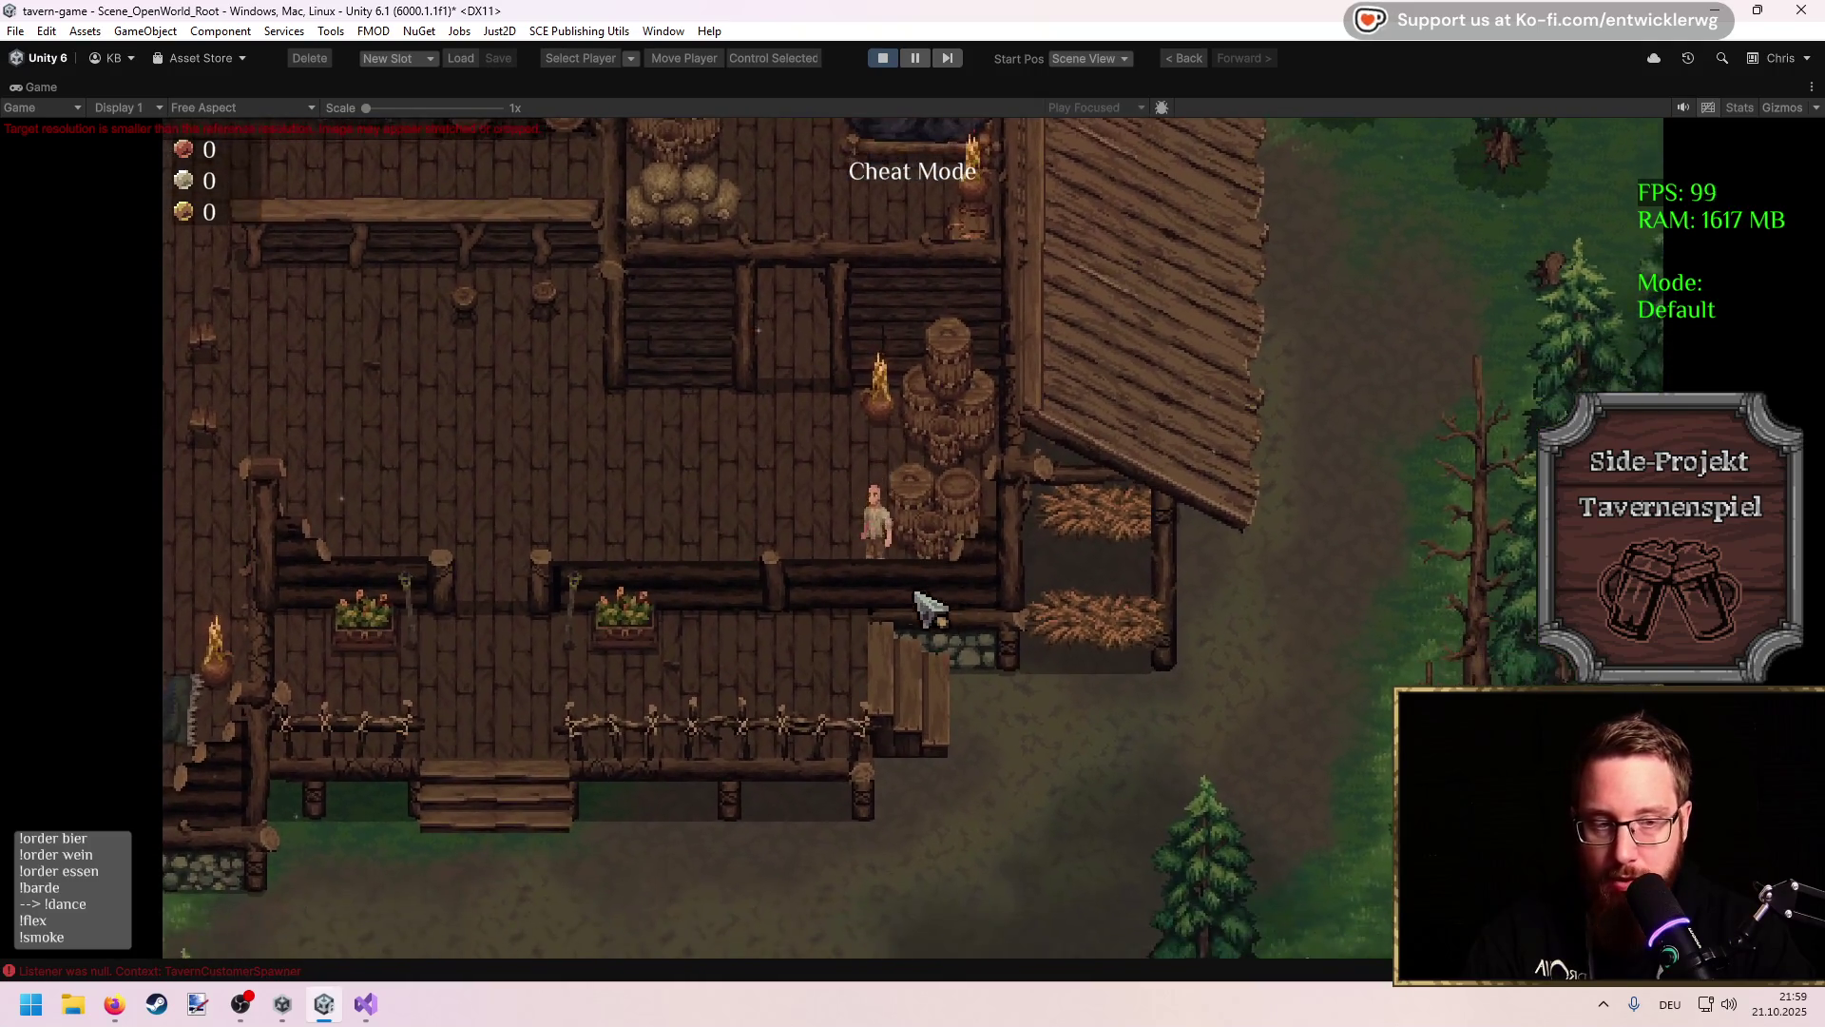
pyautogui.press('a')
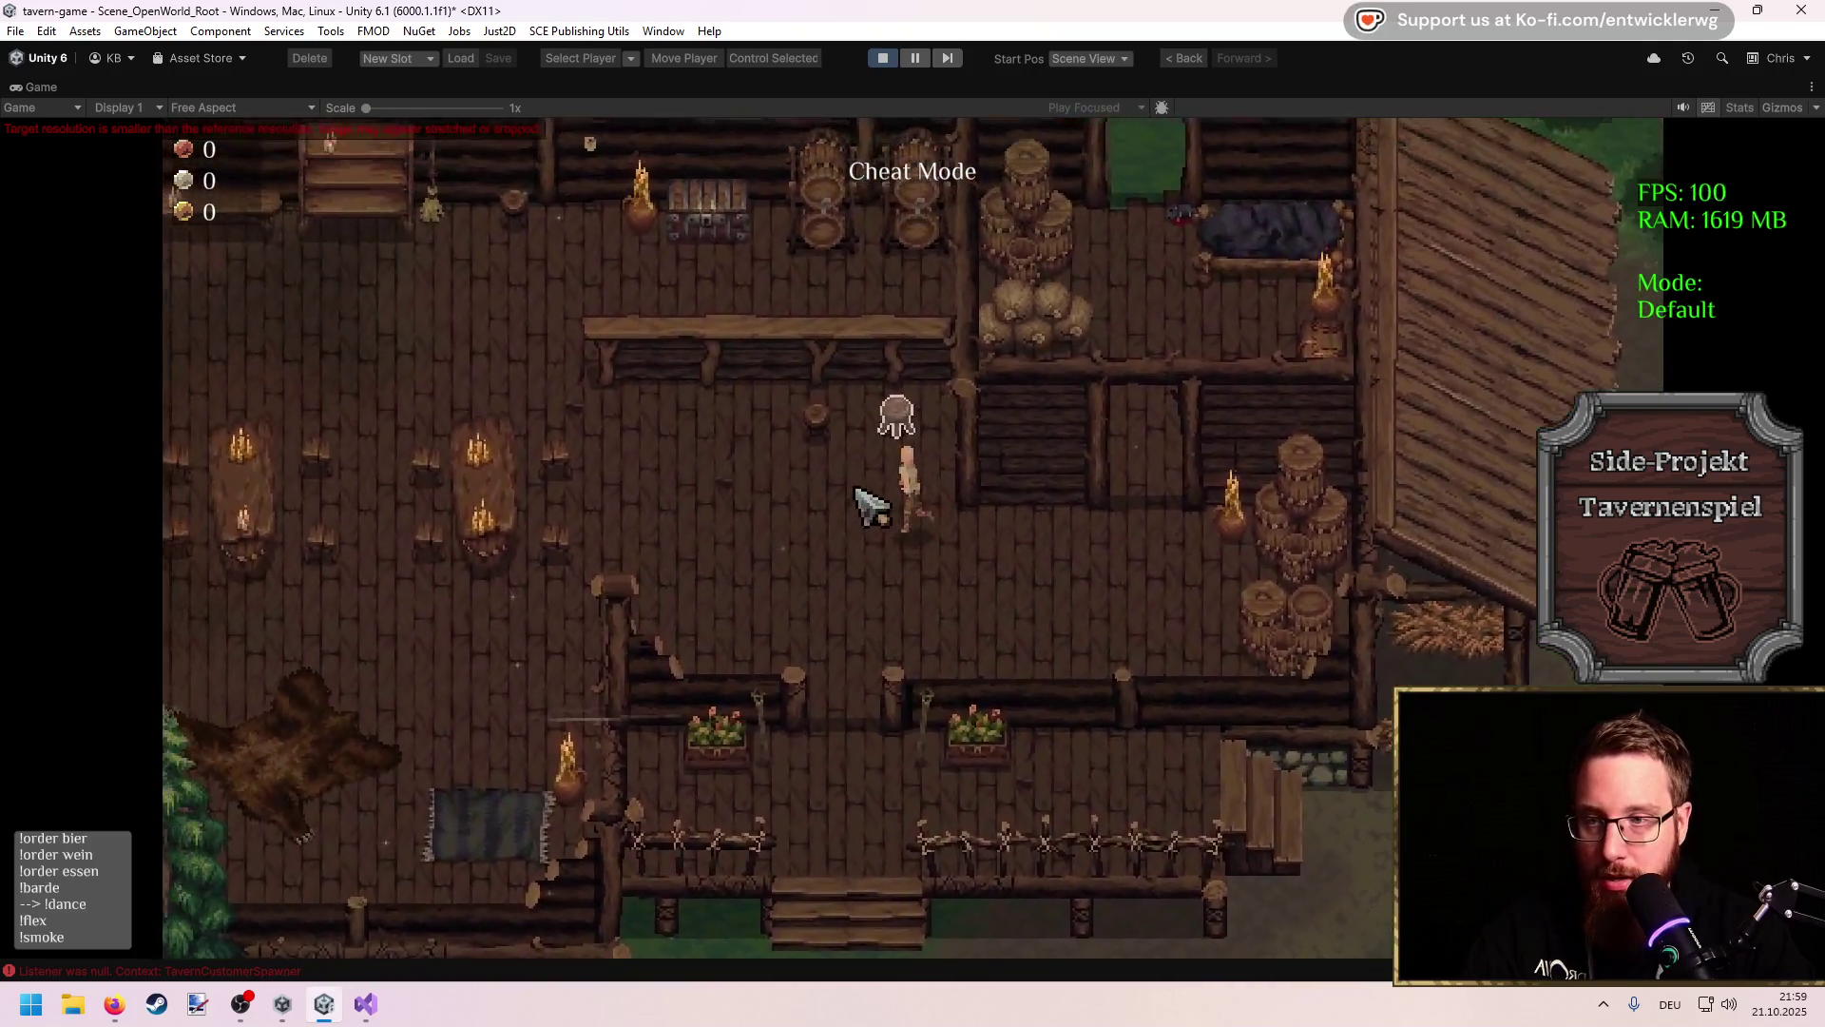
pyautogui.press('a')
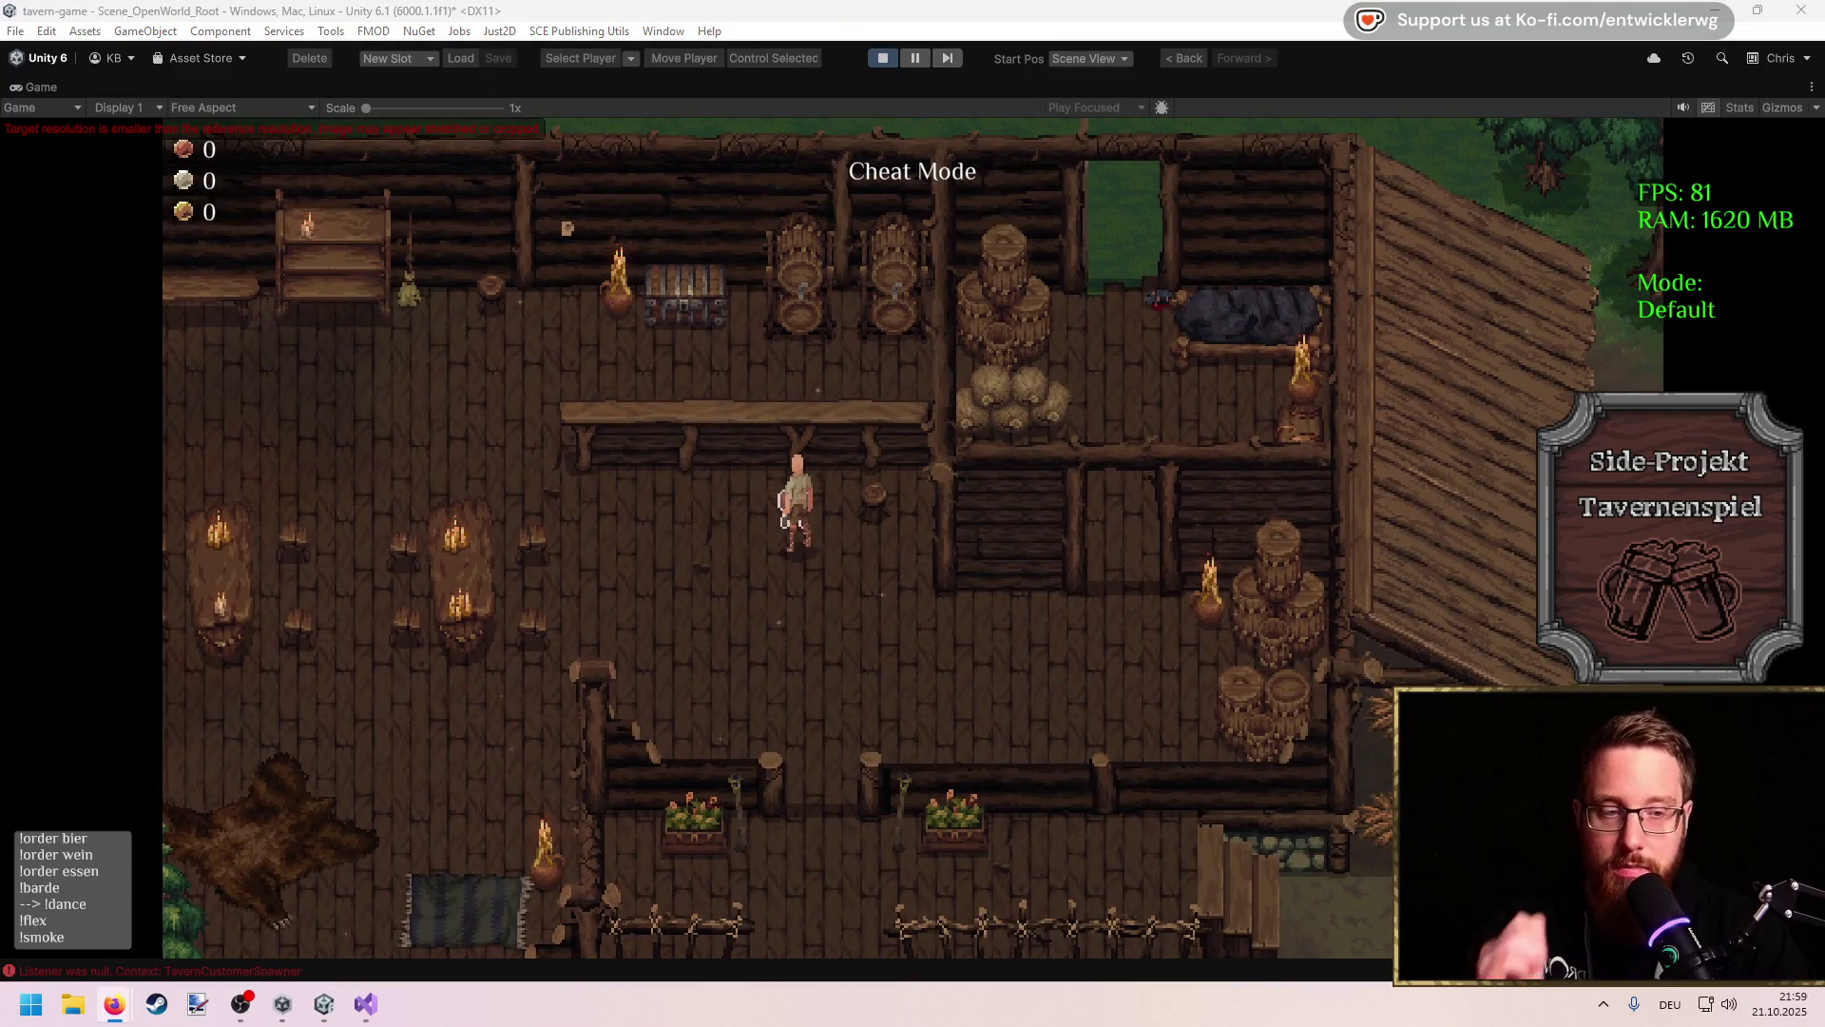
pyautogui.click(773, 704)
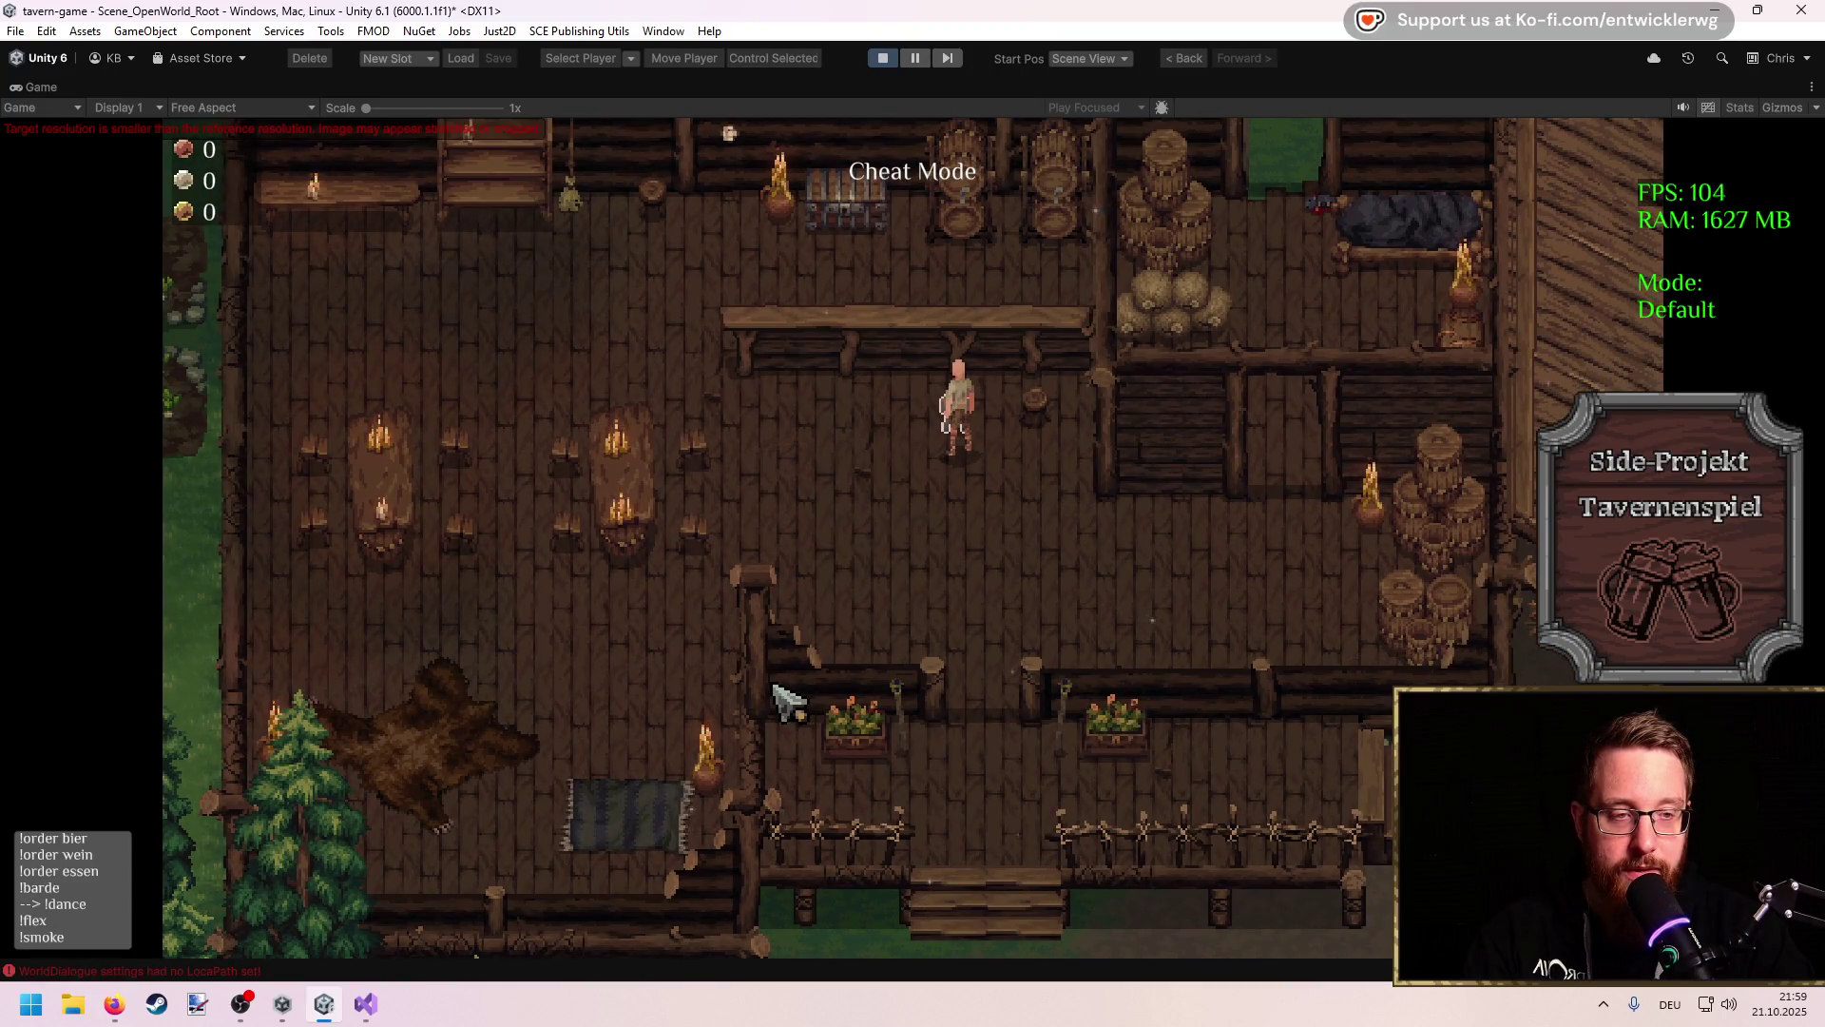
pyautogui.press('w')
pyautogui.press('a')
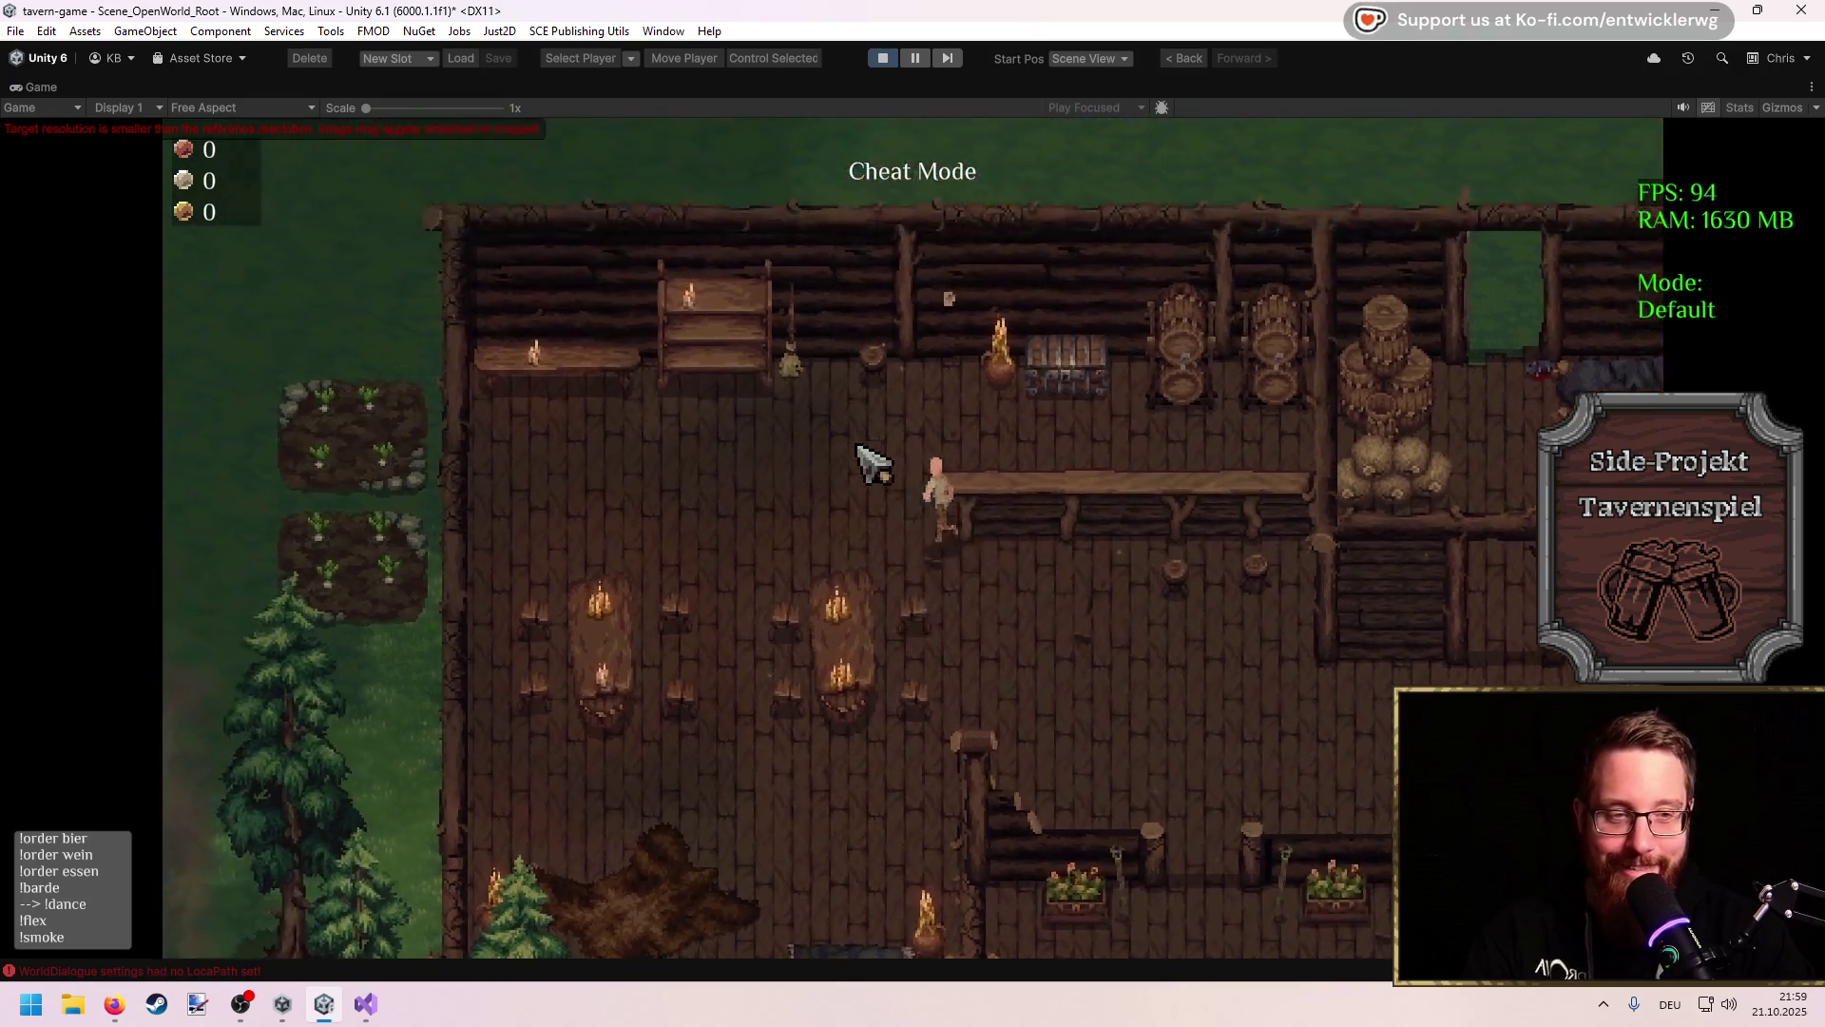
pyautogui.press('s')
pyautogui.press('d')
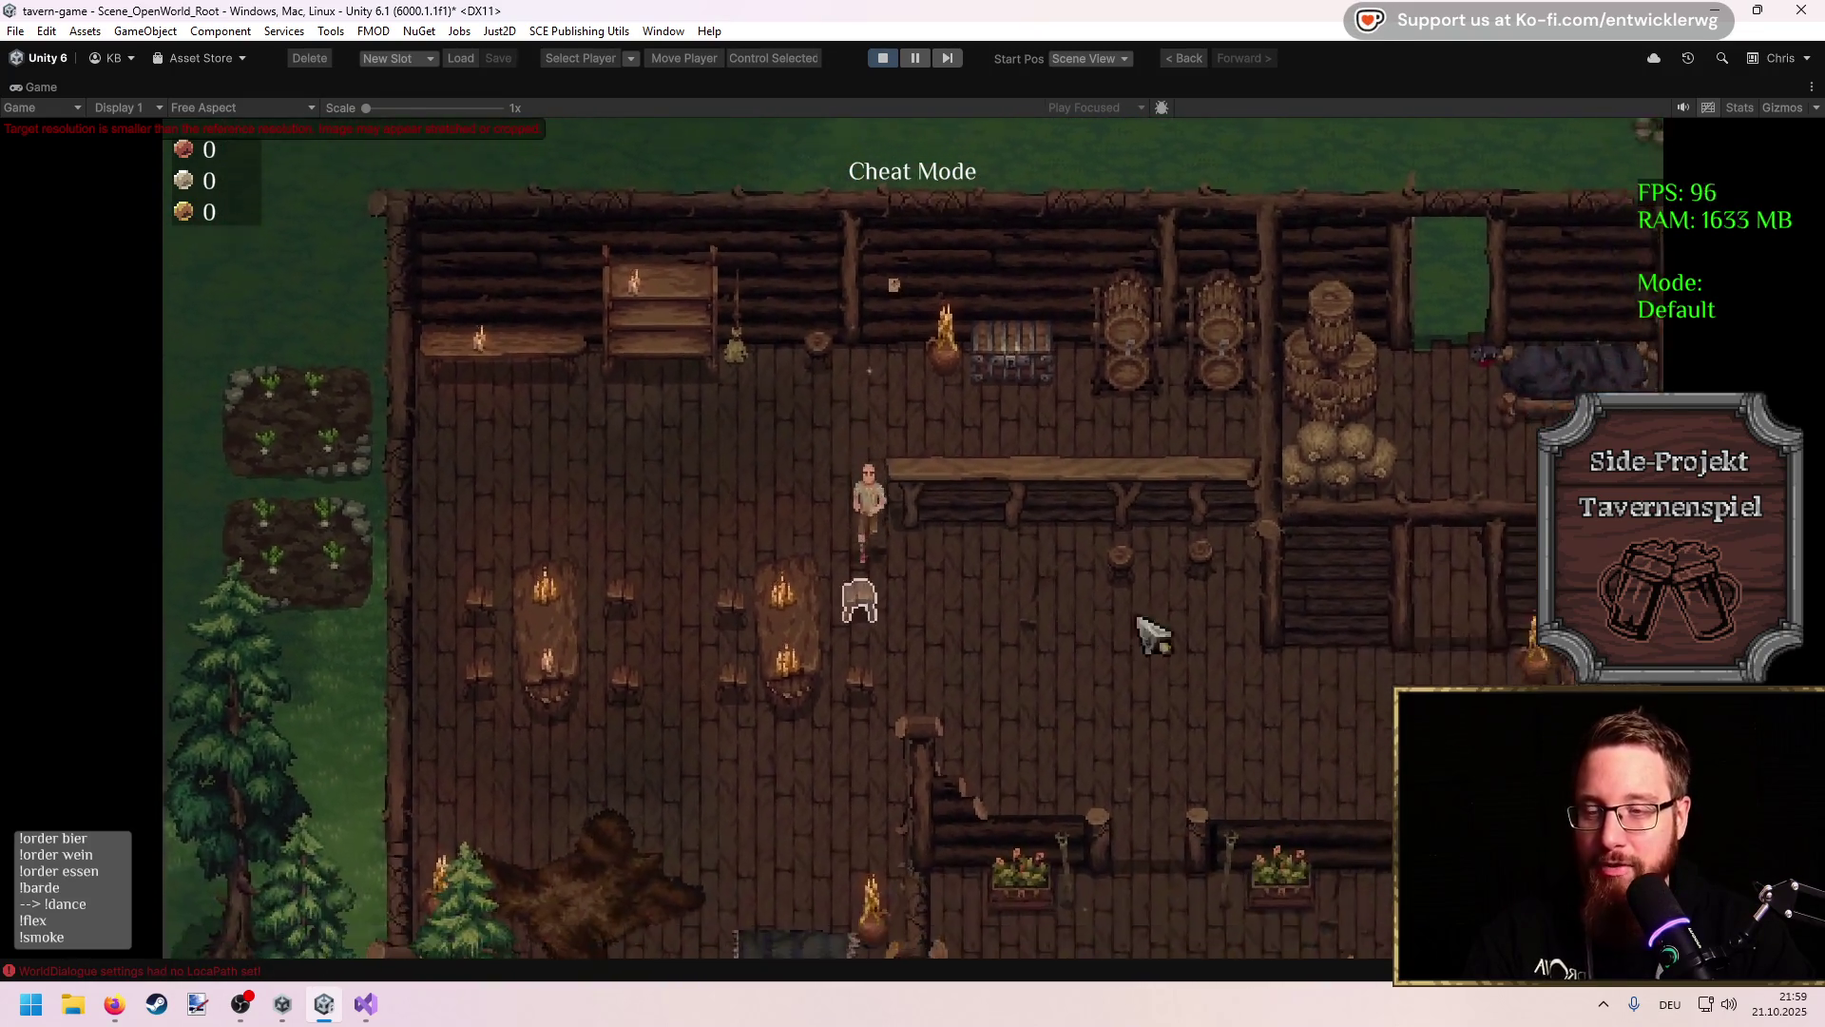
pyautogui.press('d')
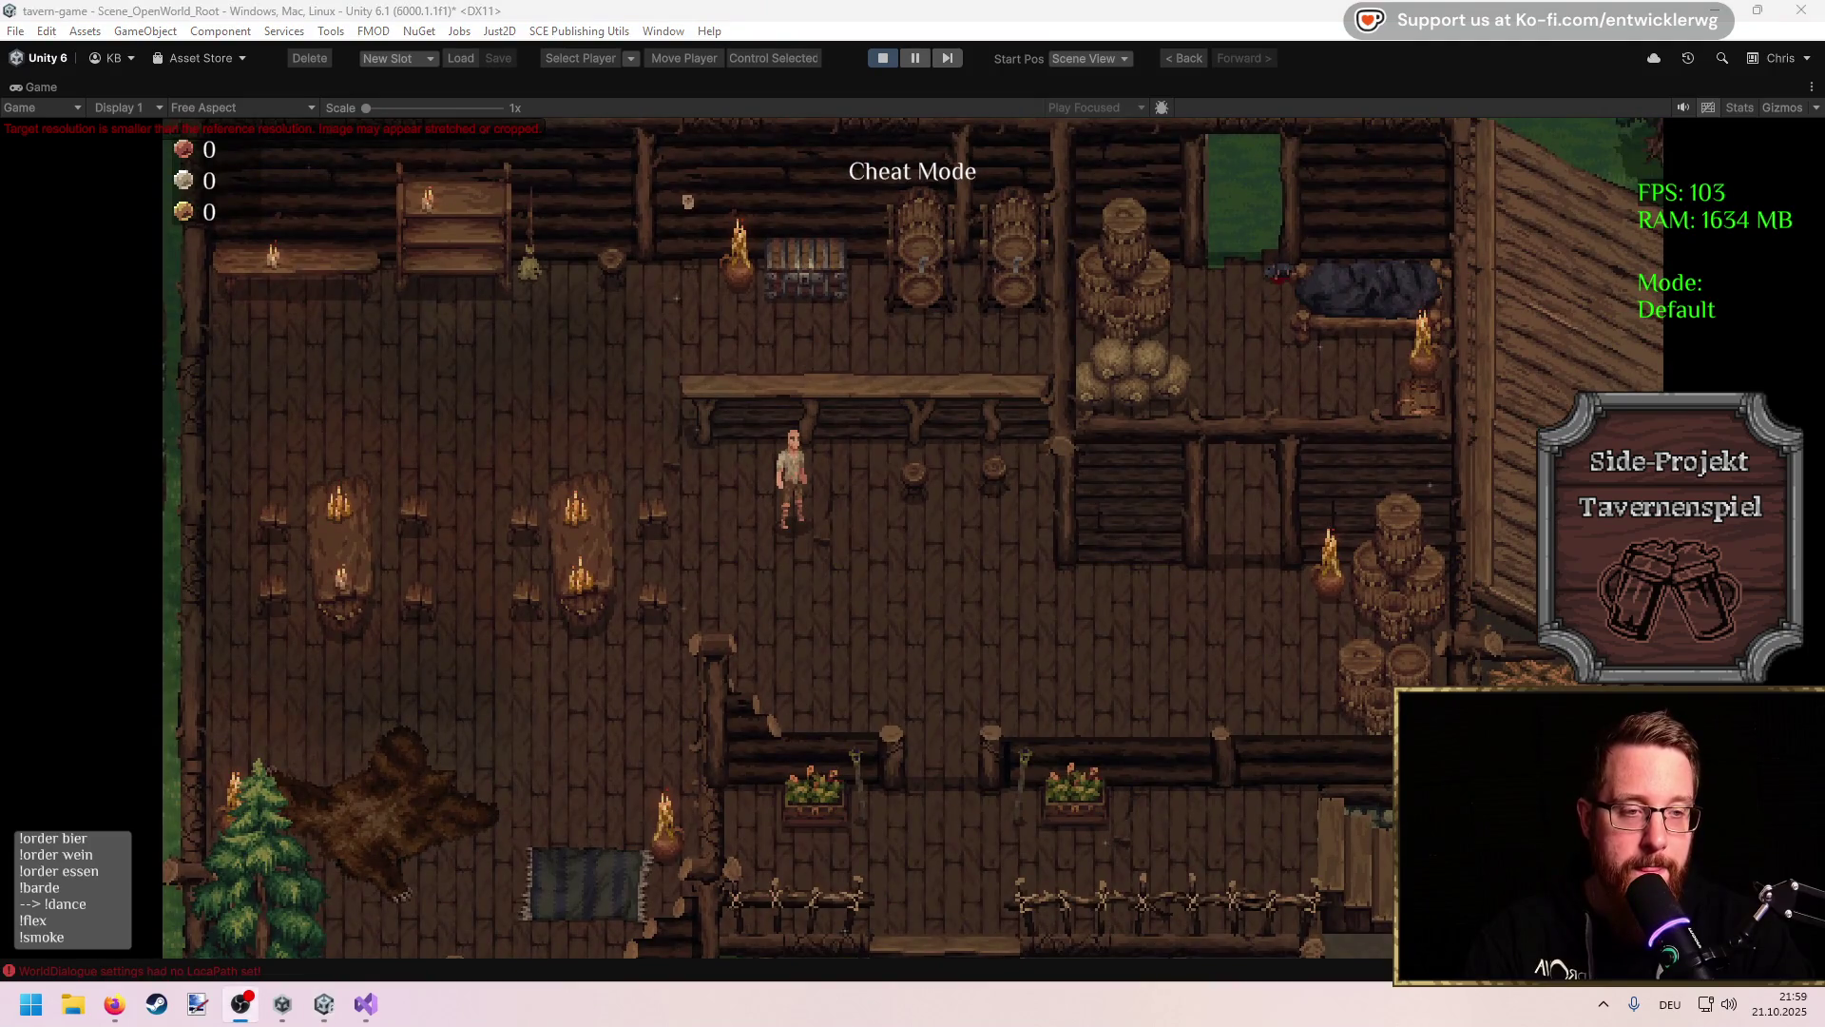